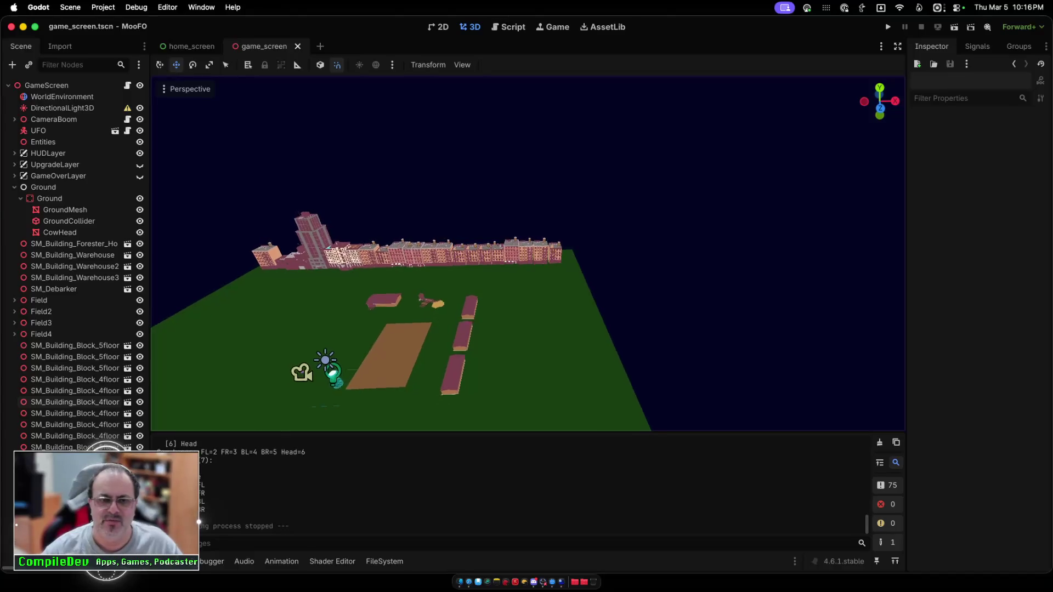
Step: Select the Field3 group and frame the view on it
left_click(385, 344)
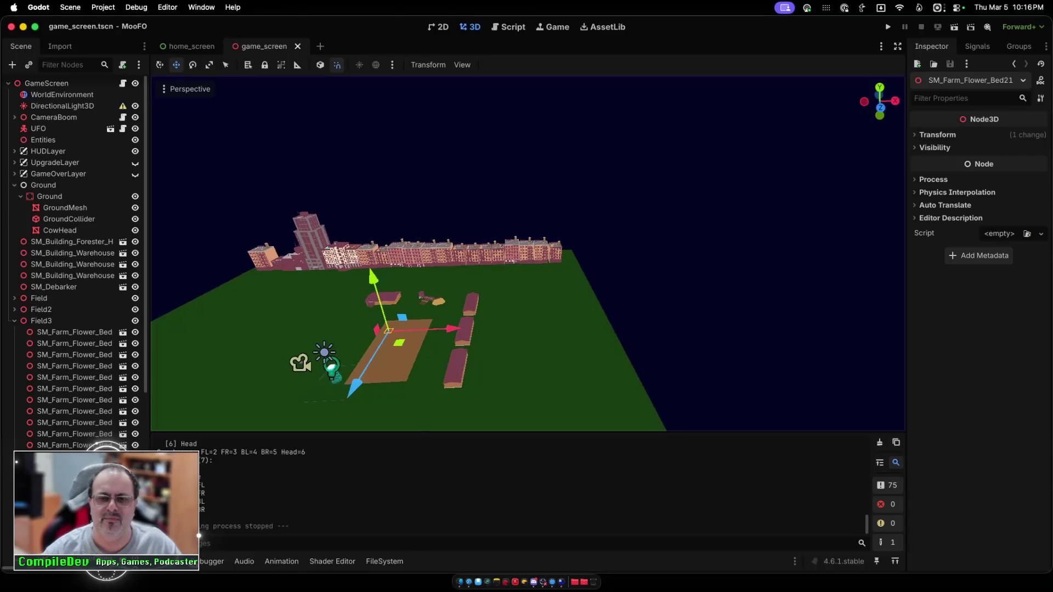
key("Escape")
left_click(41, 321)
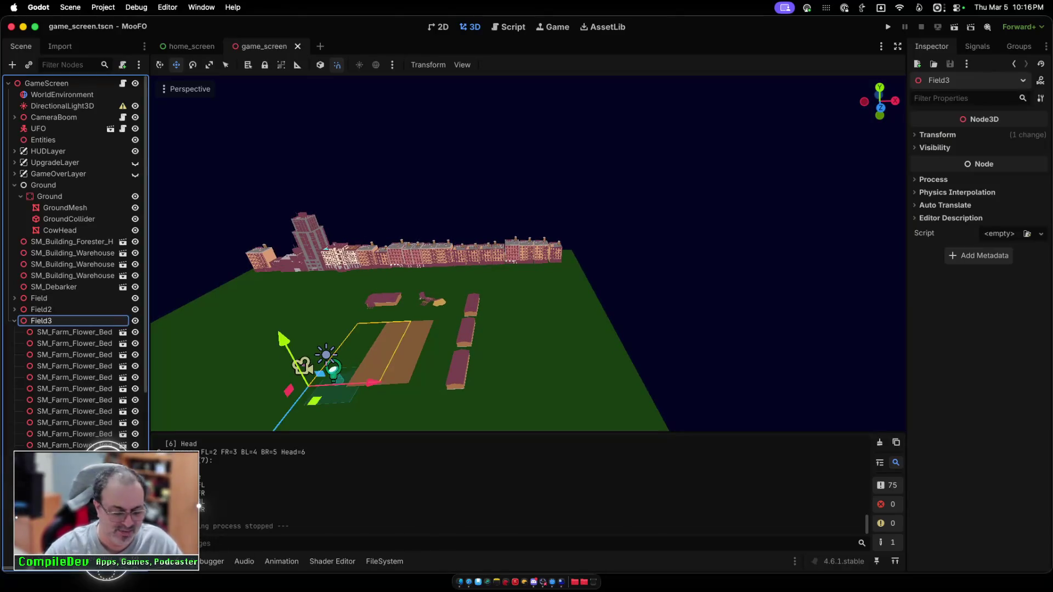
key("f")
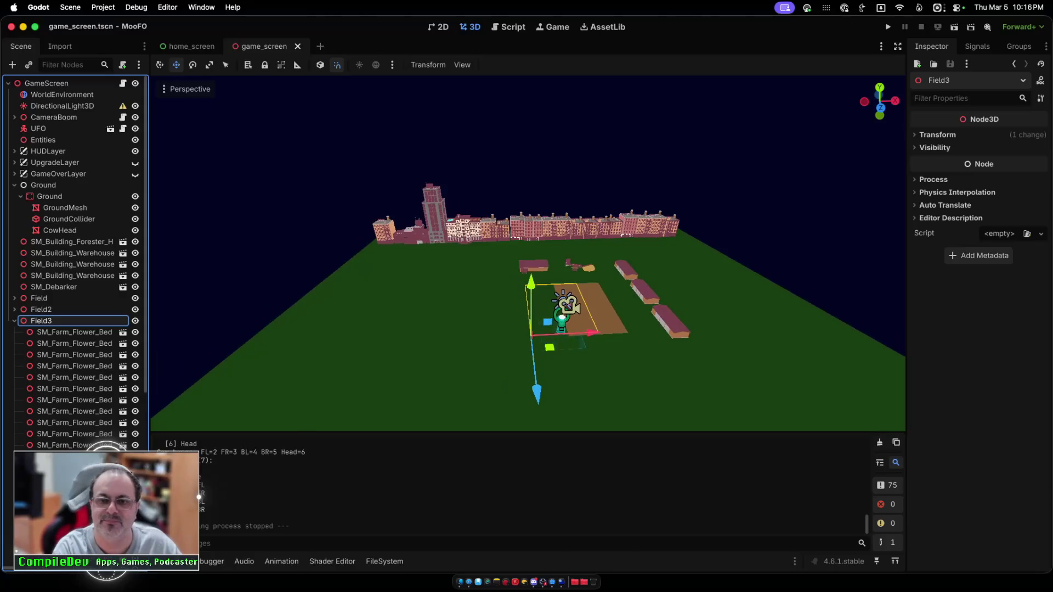
Step: Show the FileSystem dock with the Buildings_M model folder under the farm scene
scroll(526, 230, "up", 5)
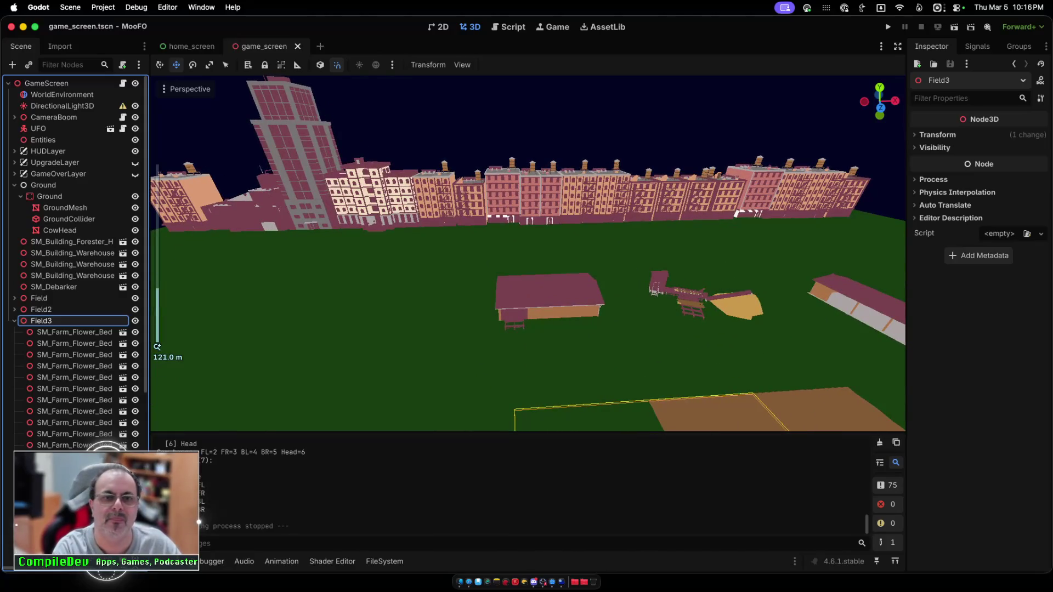
scroll(527, 252, "down", 1)
scroll(527, 252, "up", 1)
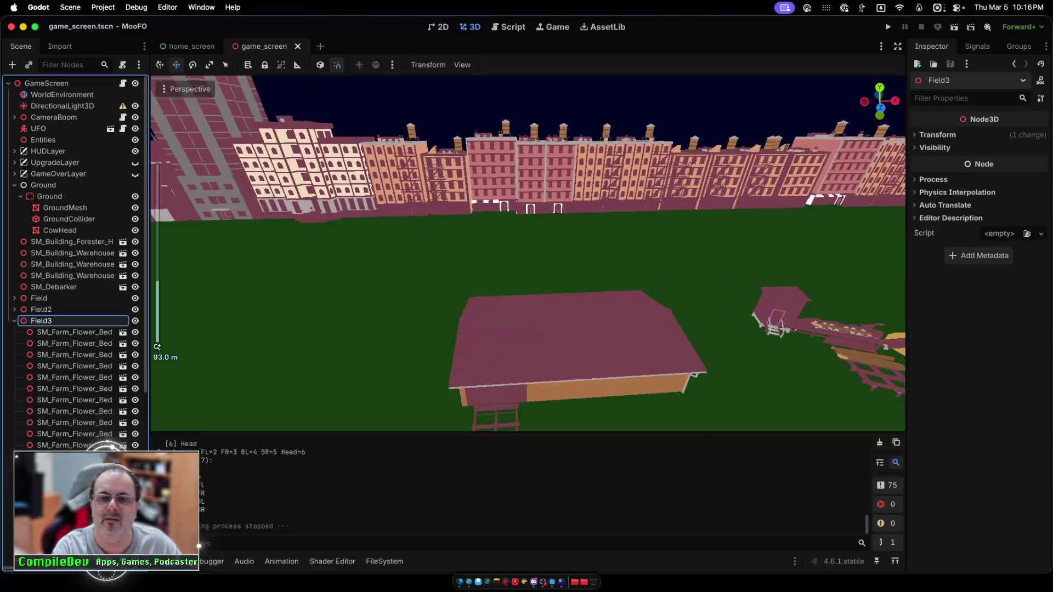
scroll(527, 253, "down", 2)
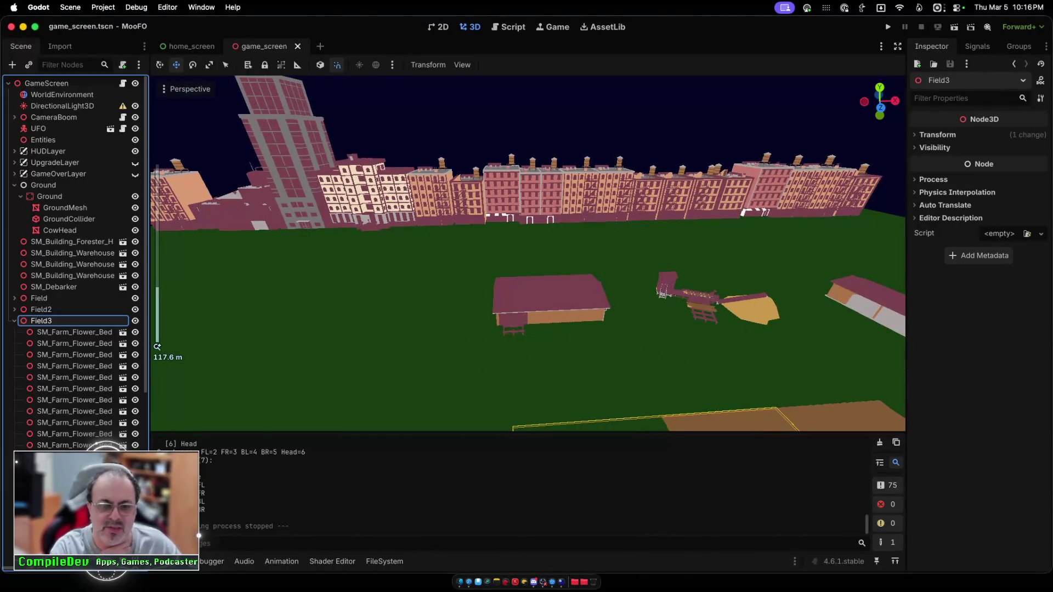
left_click(385, 561)
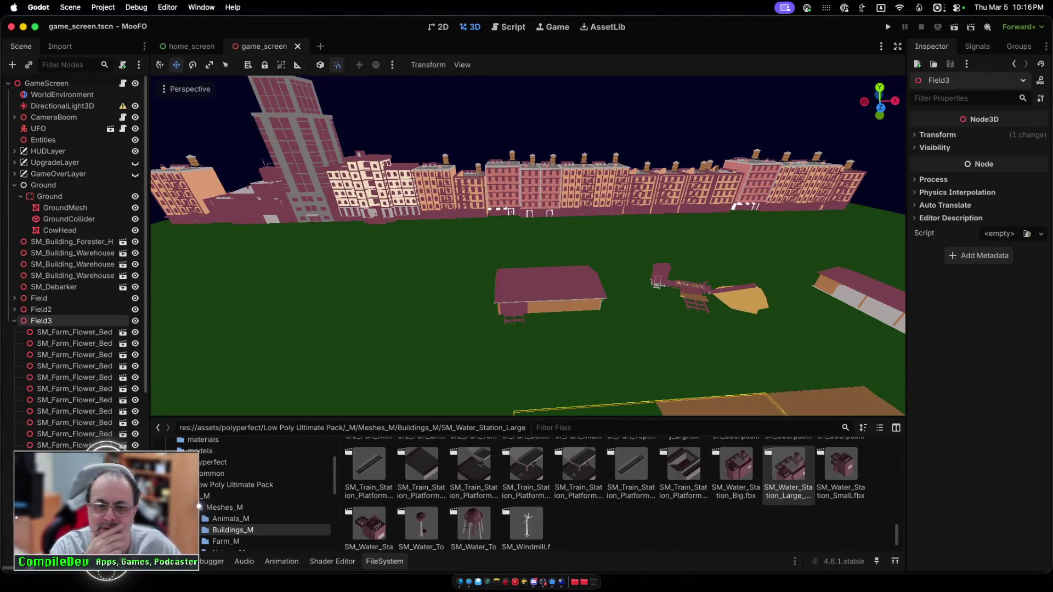
Step: Place SM_Pumpjack on the grass left of the barn and lower it 2 units
scroll(619, 493, "down", 1)
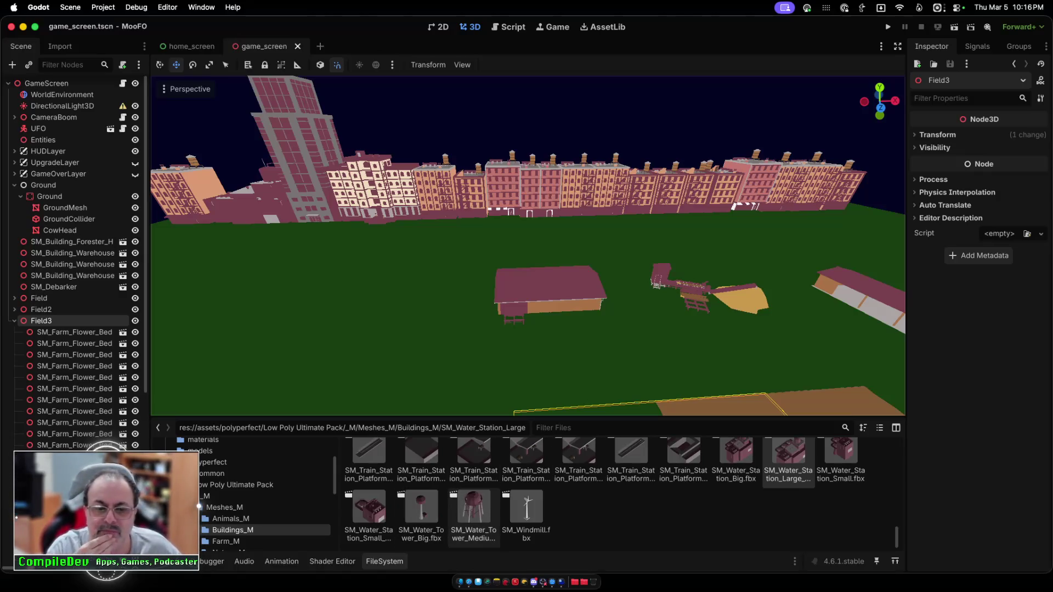
scroll(474, 510, "up", 3)
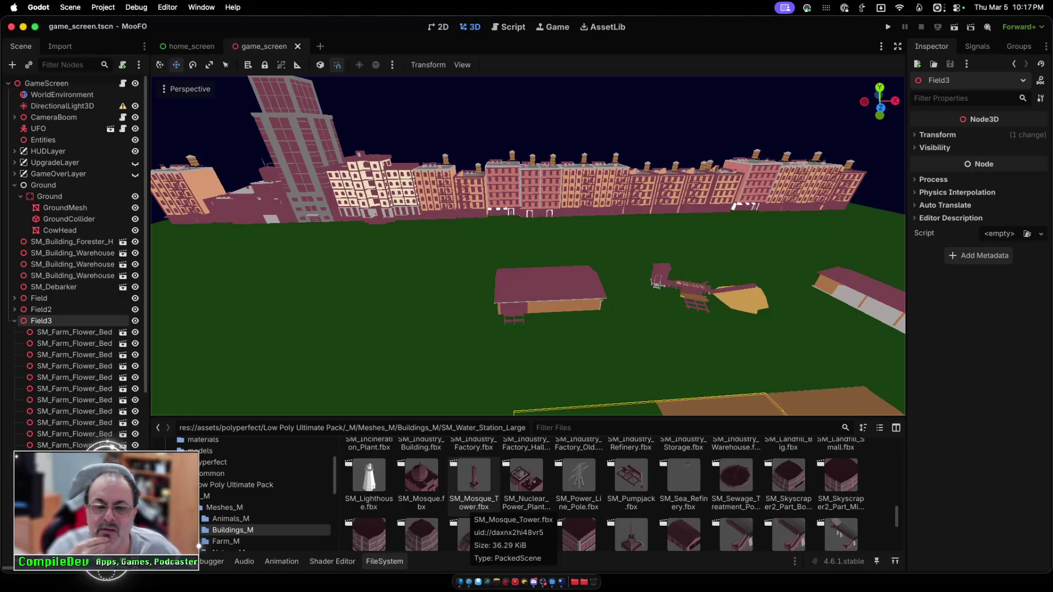
left_click_drag(631, 476, 413, 351)
mouse_move(402, 289)
left_mouse_down()
mouse_move(405, 302)
mouse_move(397, 273)
mouse_move(401, 298)
mouse_move(402, 288)
left_mouse_up()
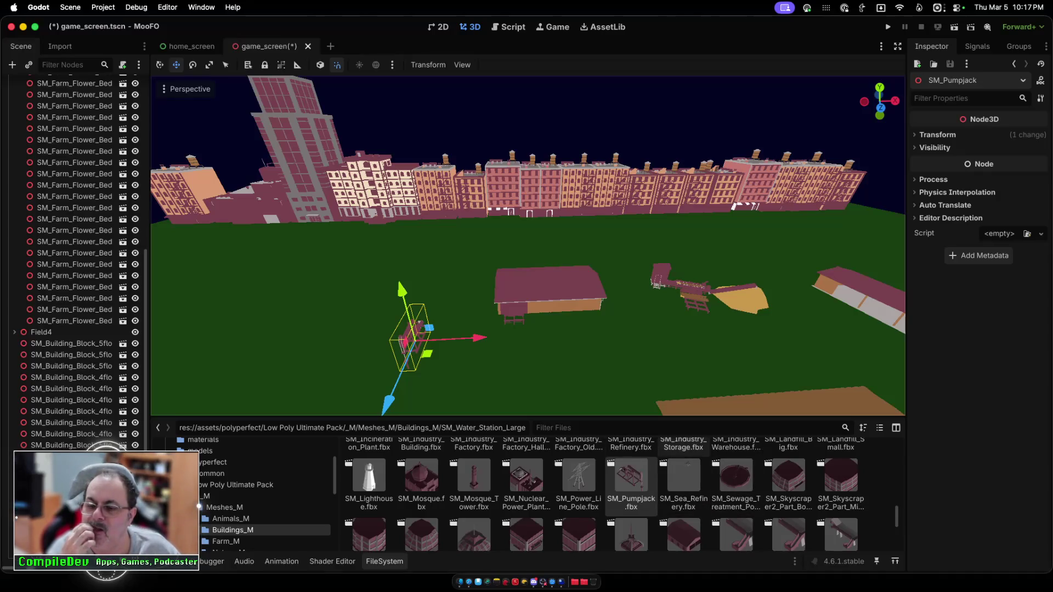
scroll(620, 494, "up", 1)
scroll(482, 507, "up", 3)
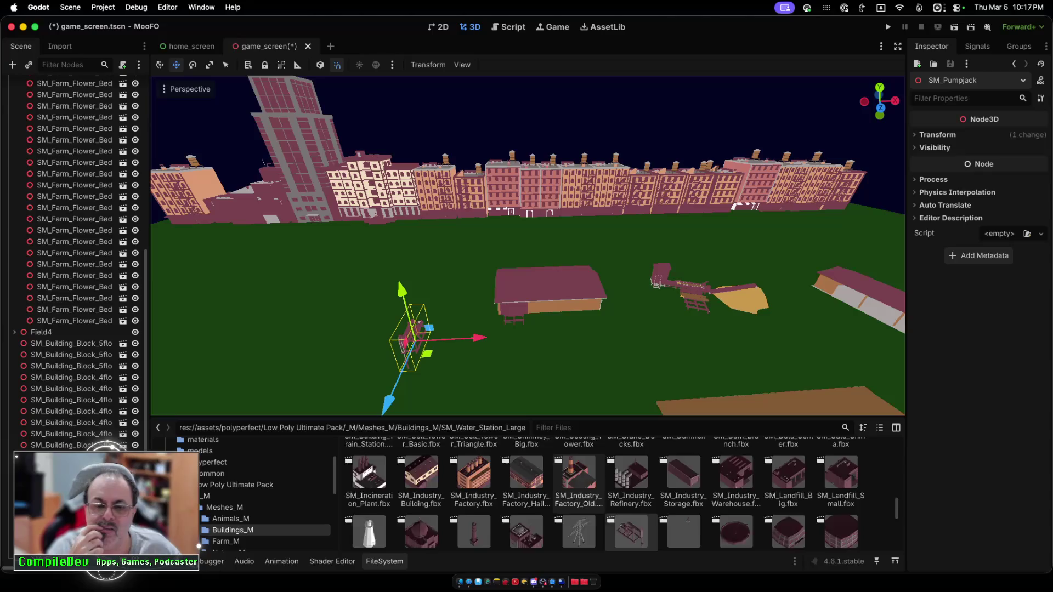
scroll(483, 499, "up", 3)
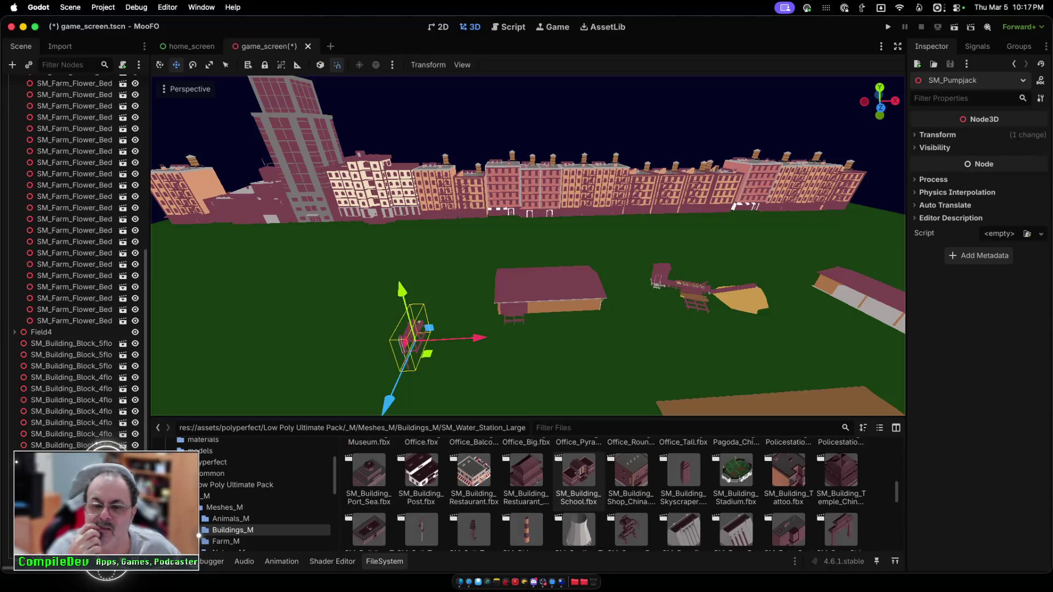
Step: Add SM_Building_School to the scene and bring the view close to it
mouse_move(579, 471)
left_mouse_down()
mouse_move(329, 307)
mouse_move(293, 323)
left_mouse_up()
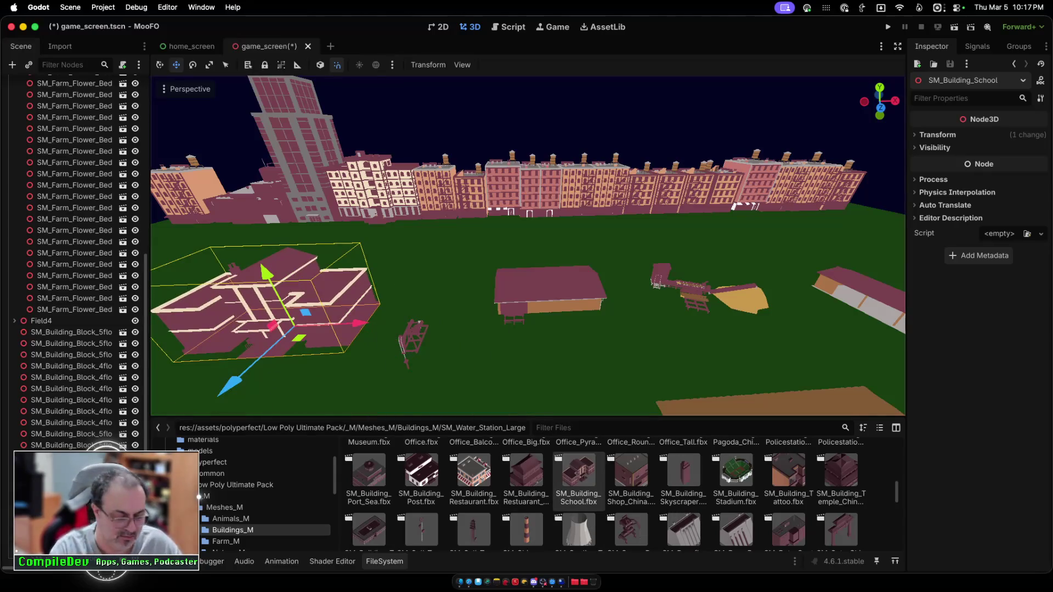
key("w")
key("w")
key("w")
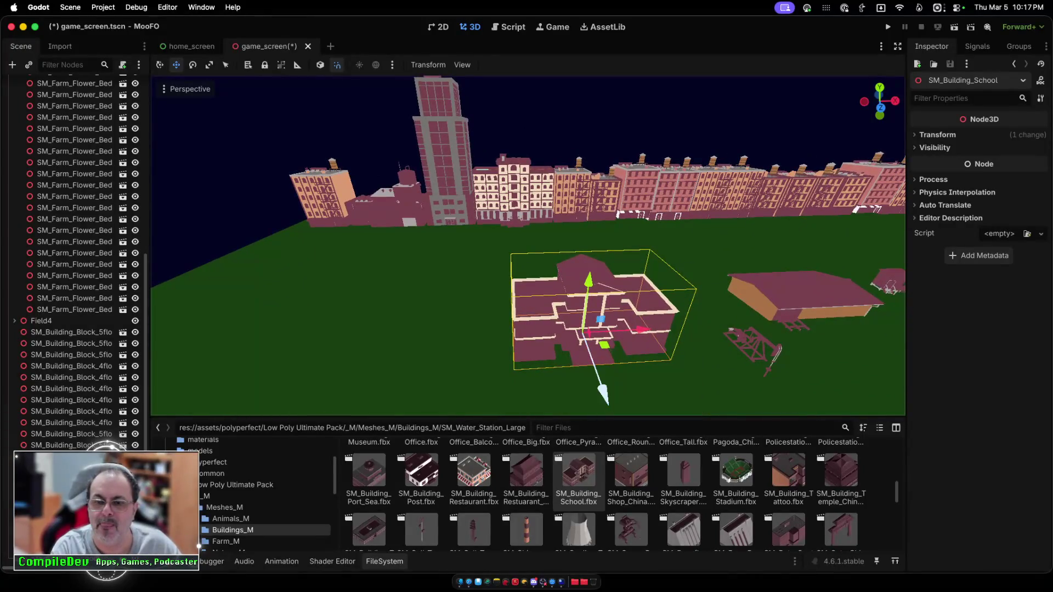
key("s")
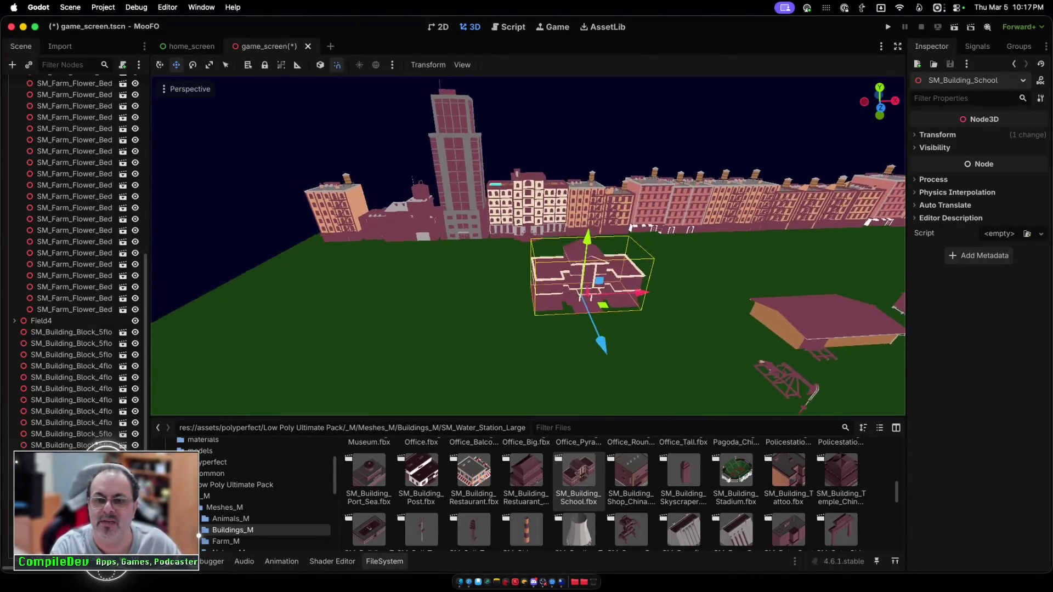
key("w")
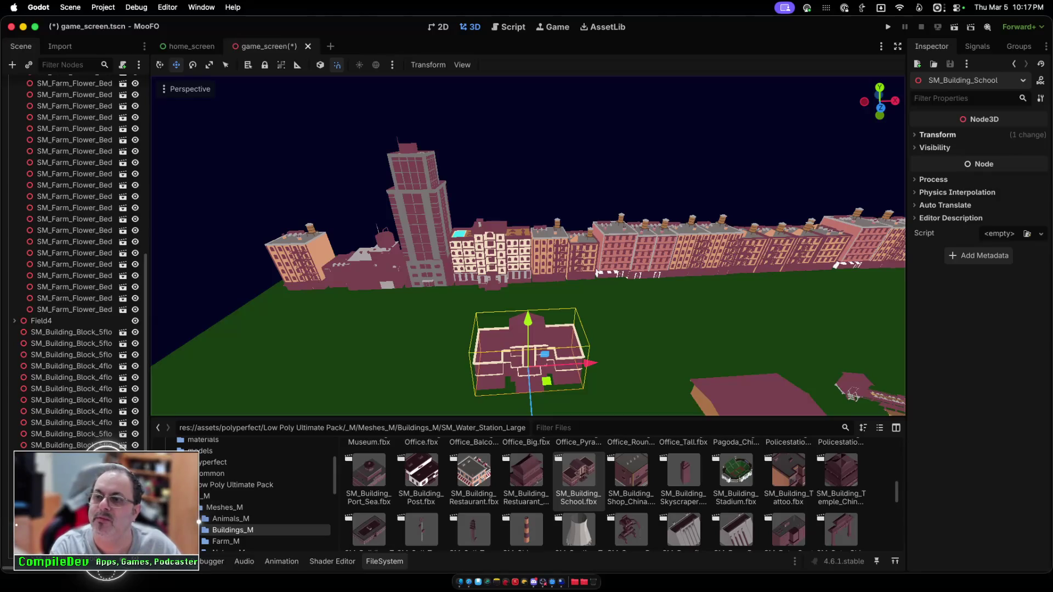
Step: Set the school's Y rotation to 90 degrees in the Inspector
left_click(937, 135)
left_click(980, 195)
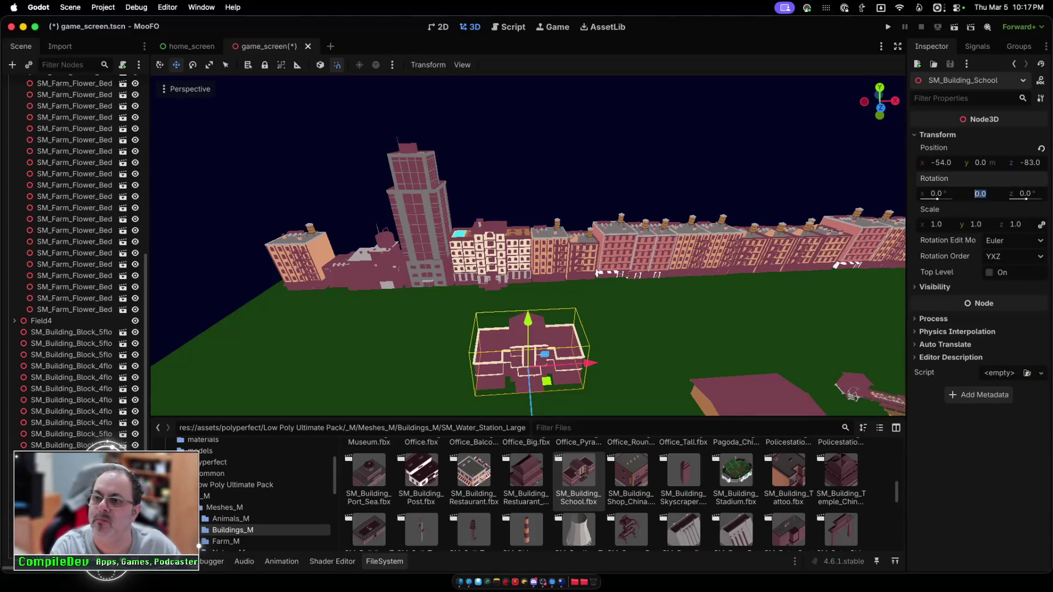
type("-90")
key("Return")
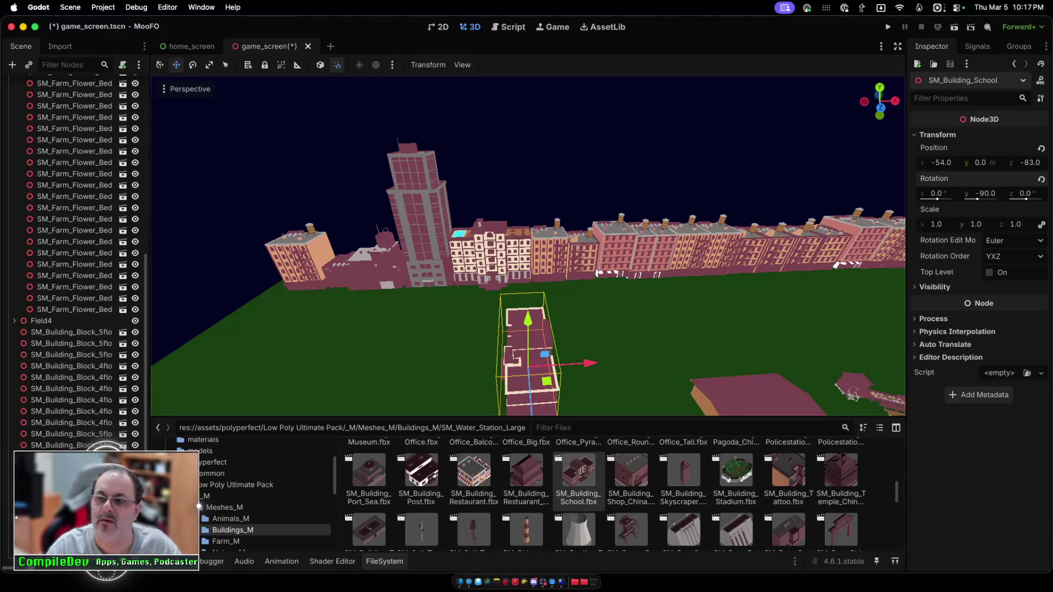
left_click(981, 195)
key("Right")
key("Return")
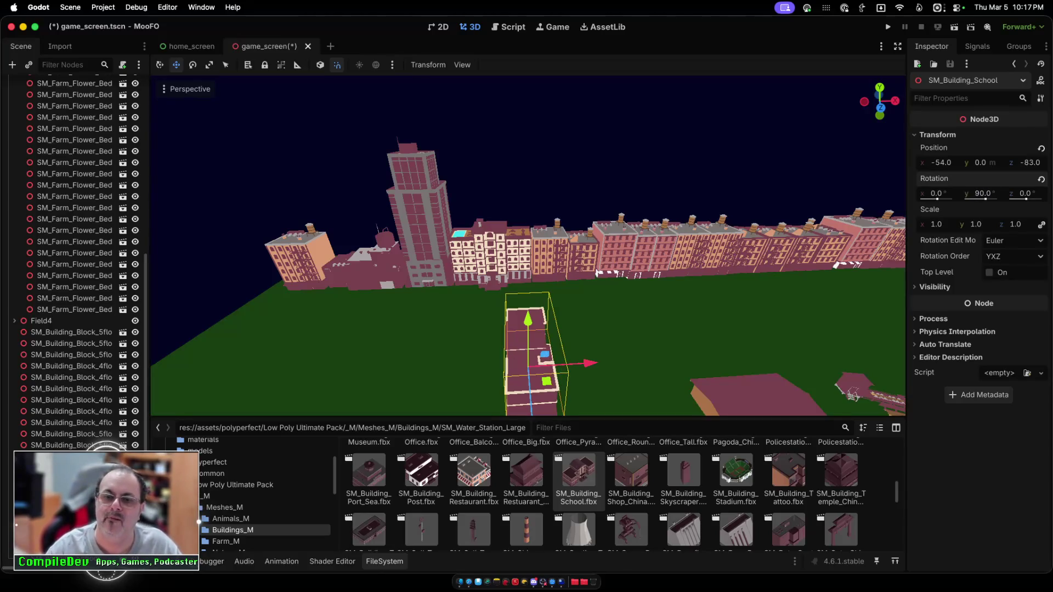
Step: Move the school near the ground's left edge at x -134, z -82
left_click_drag(584, 363, 253, 384)
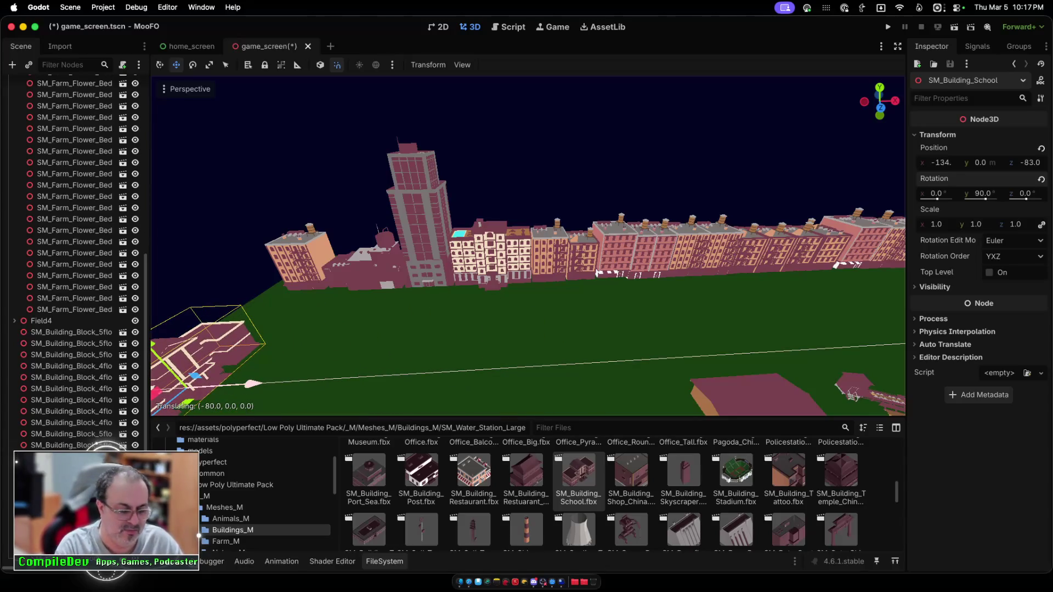
scroll(252, 383, "left", 2)
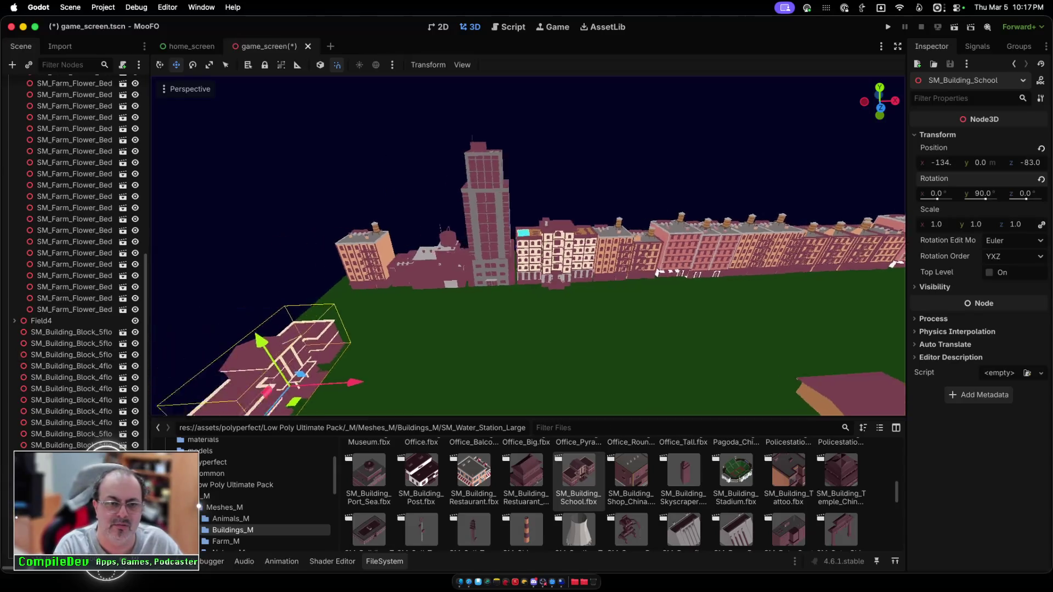
key("f")
mouse_move(546, 365)
left_mouse_down()
mouse_move(556, 363)
mouse_move(546, 364)
left_mouse_up()
scroll(526, 252, "down", 3)
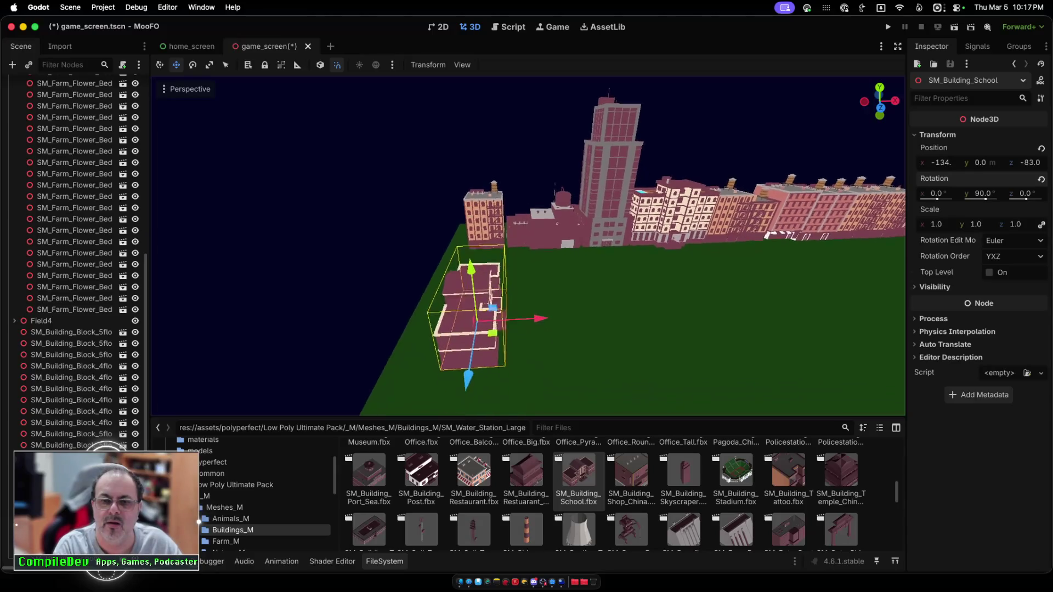
mouse_move(467, 373)
left_mouse_down()
mouse_move(477, 279)
mouse_move(470, 394)
left_mouse_up()
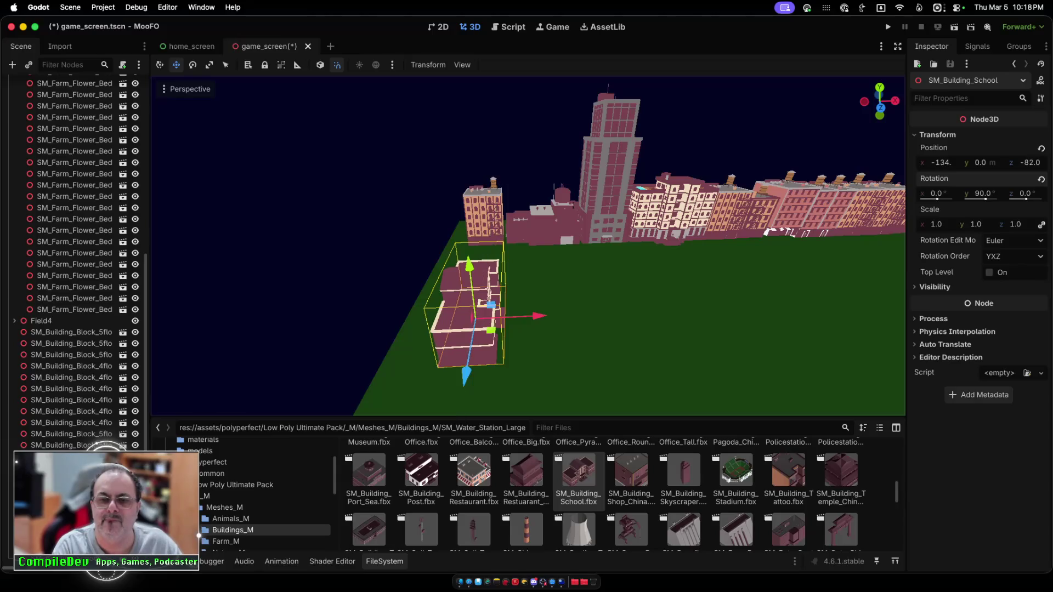
scroll(526, 247, "right", 5)
scroll(527, 247, "up", 2)
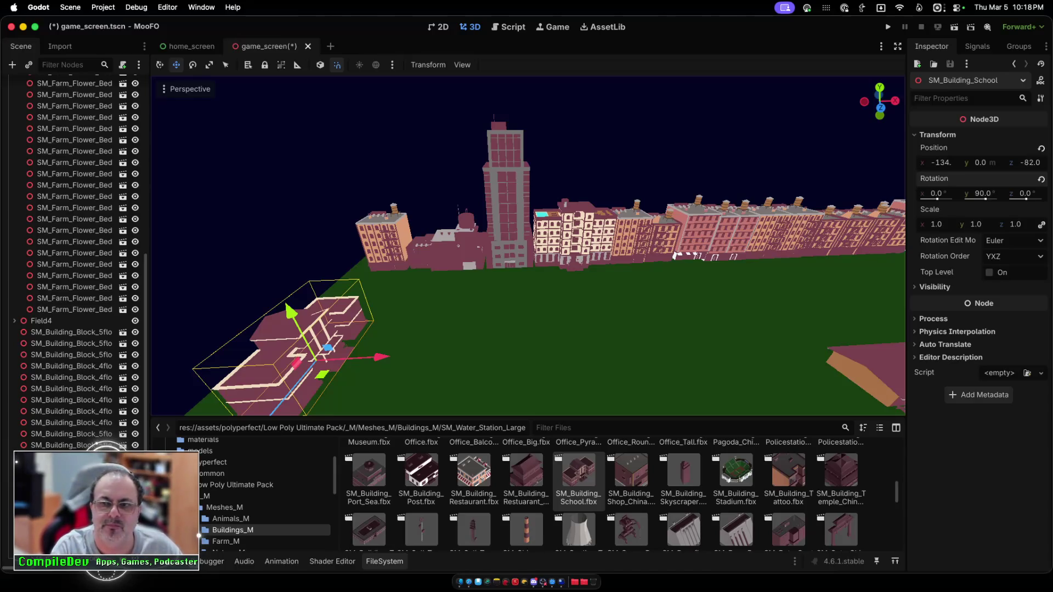
Step: Run the game and fly the UFO forward toward the barn
key("super+b")
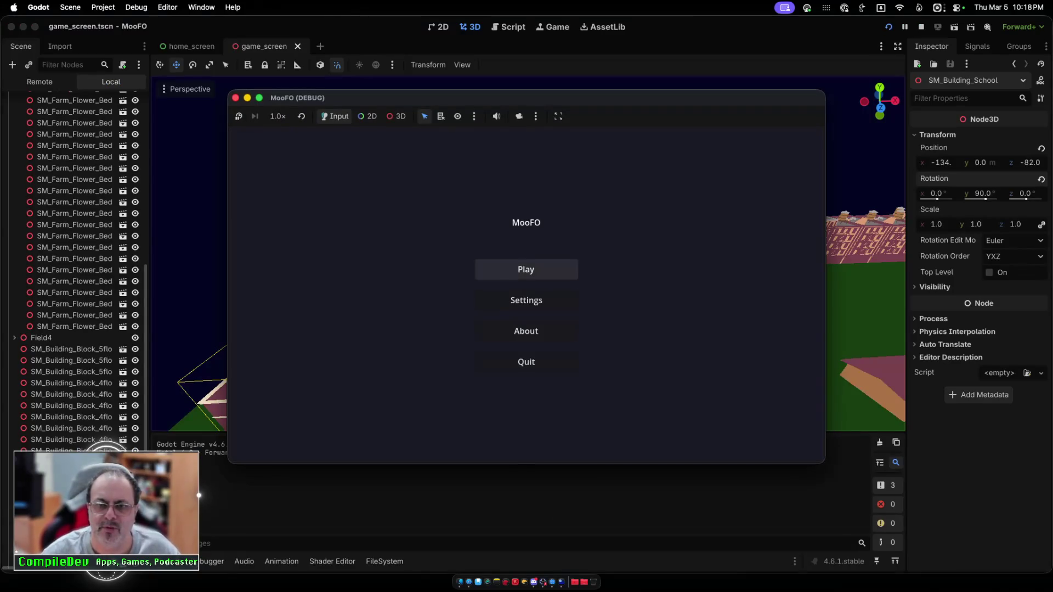
left_click(526, 270)
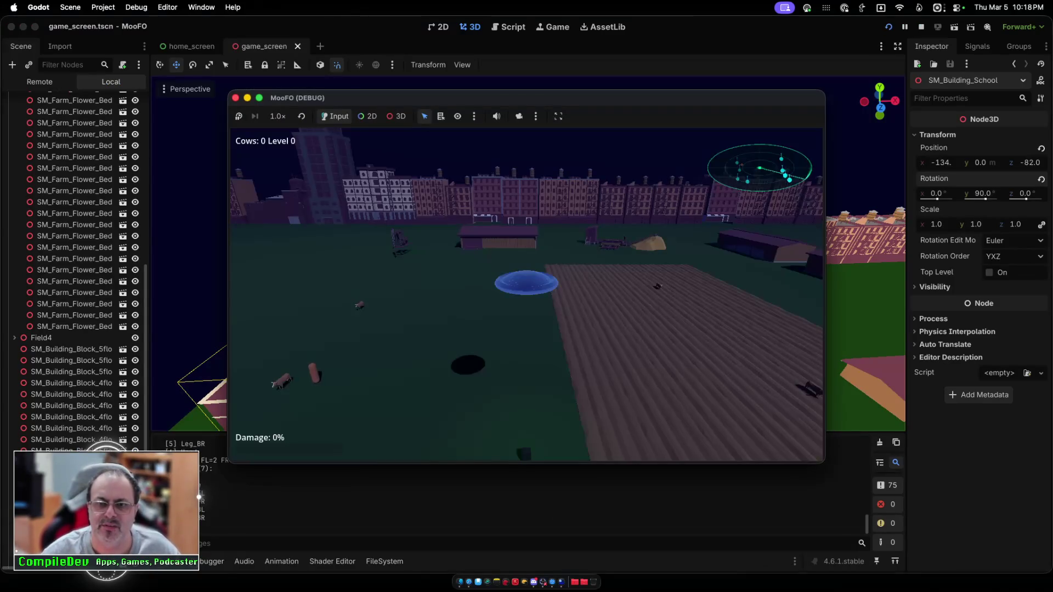
key("a")
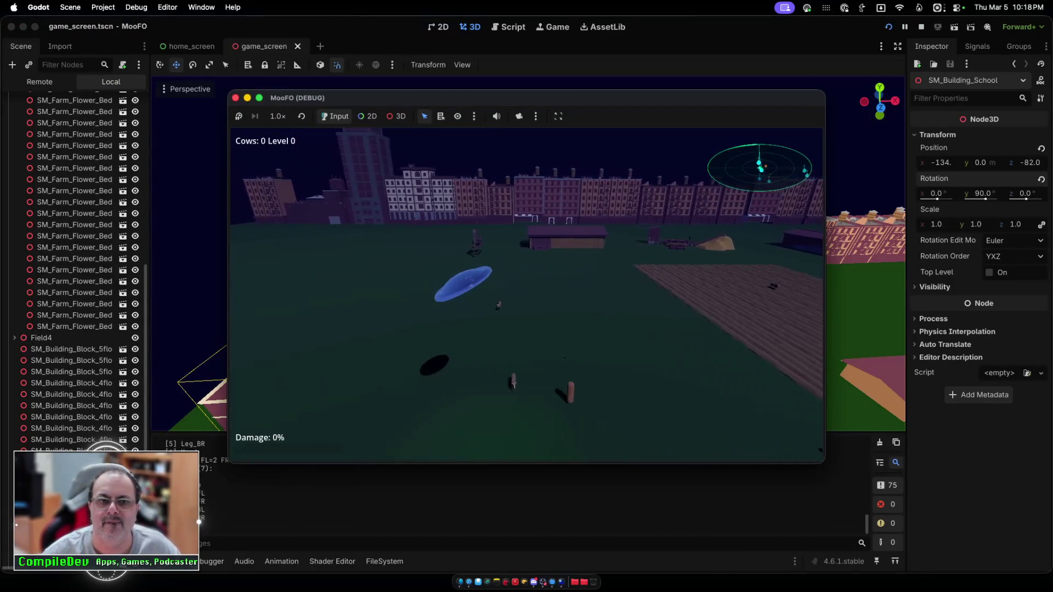
key("w")
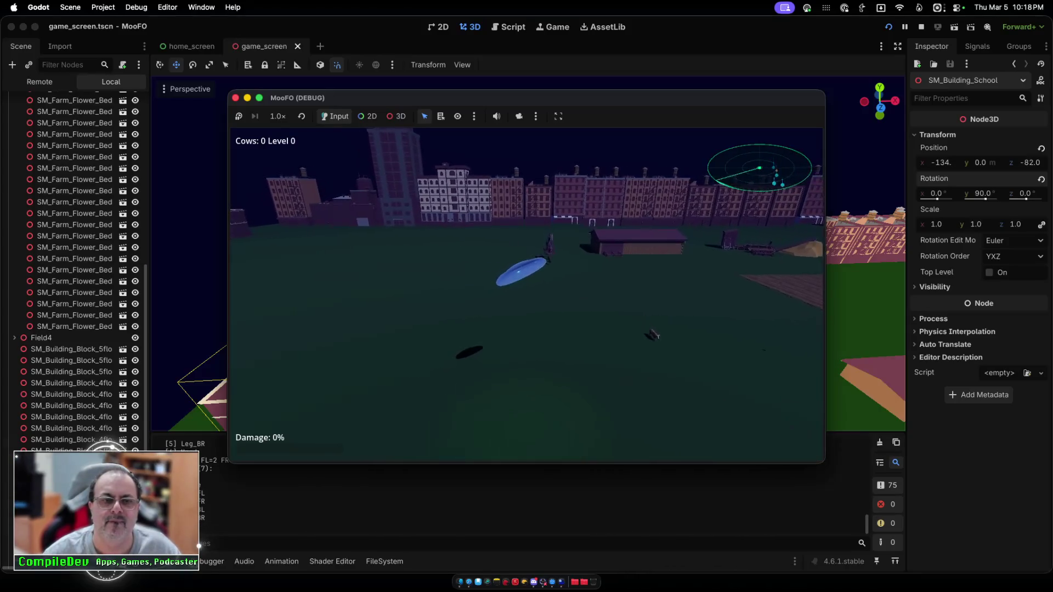
key("w")
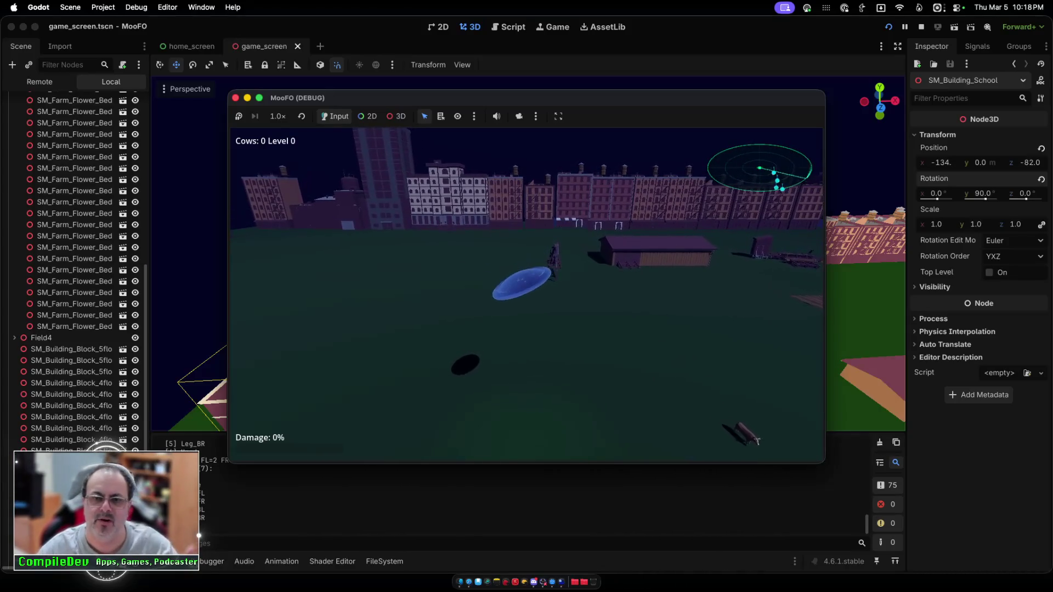
key("w")
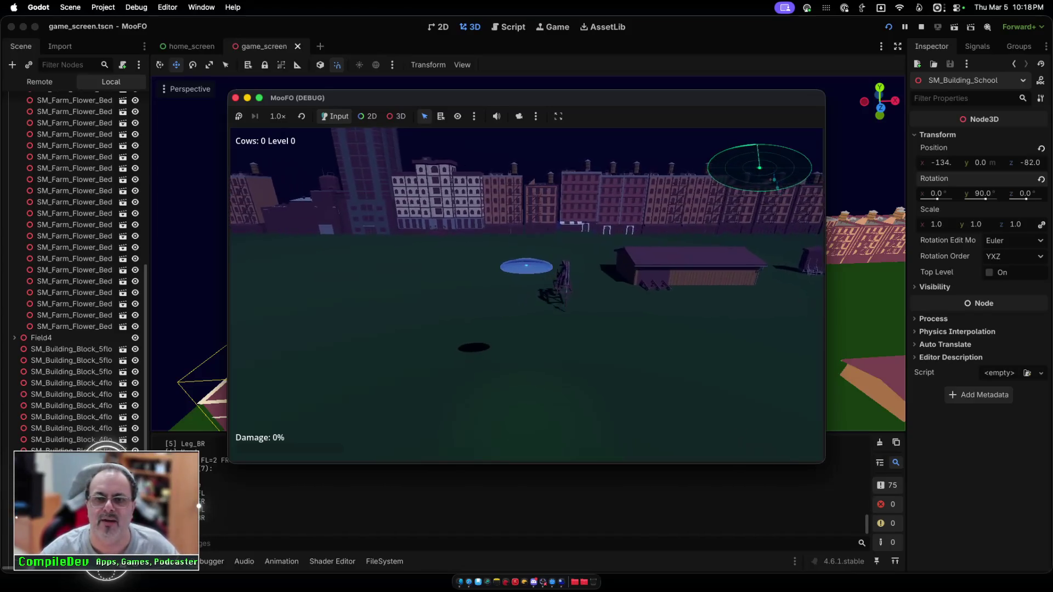
key("w")
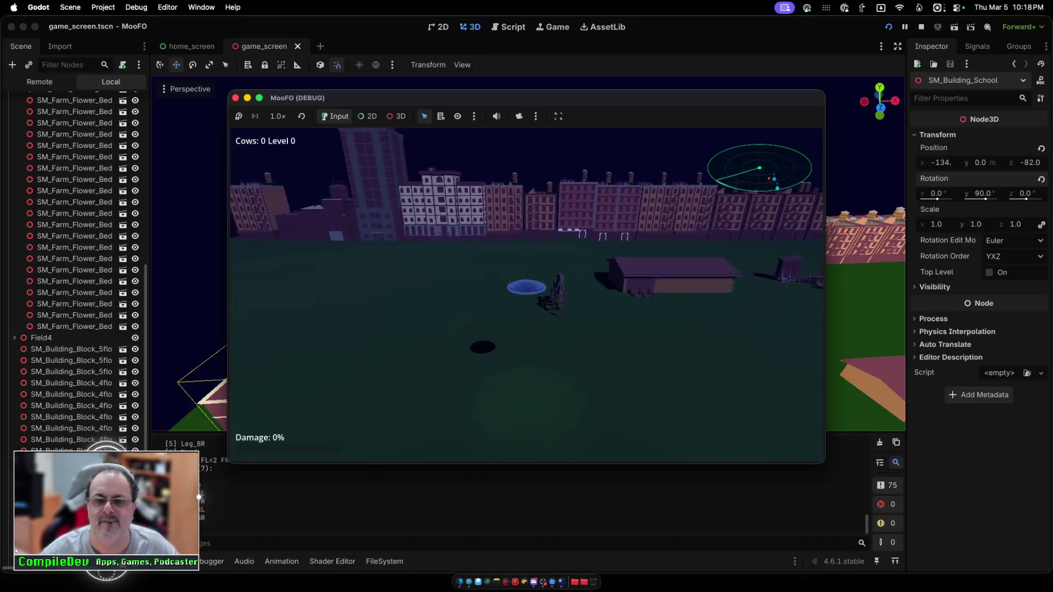
key("w")
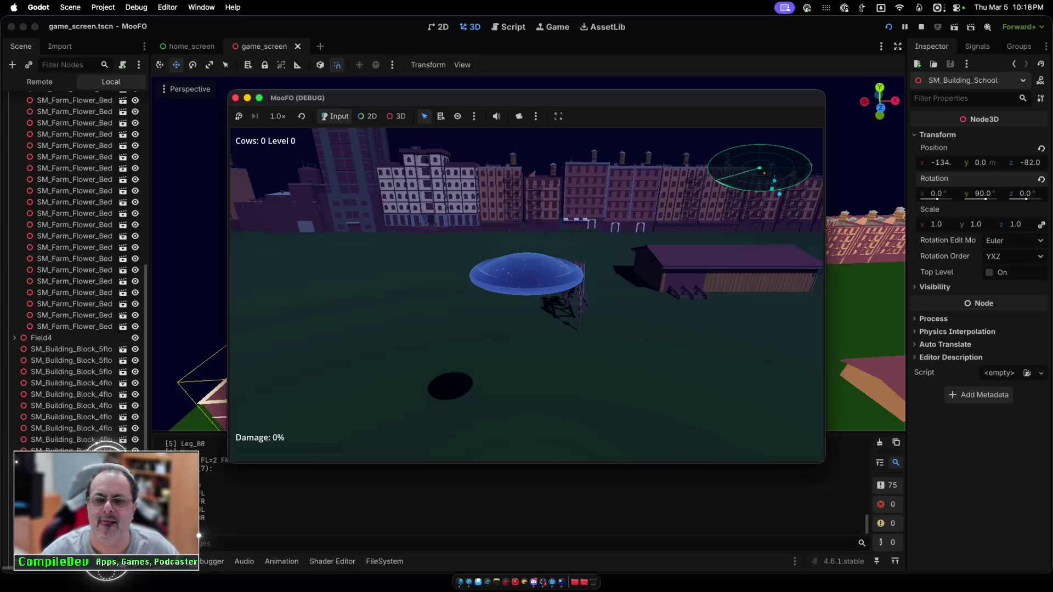
Step: Steer the UFO back and forth, turning the camera and firing the beam
key("s")
key("a")
key("a")
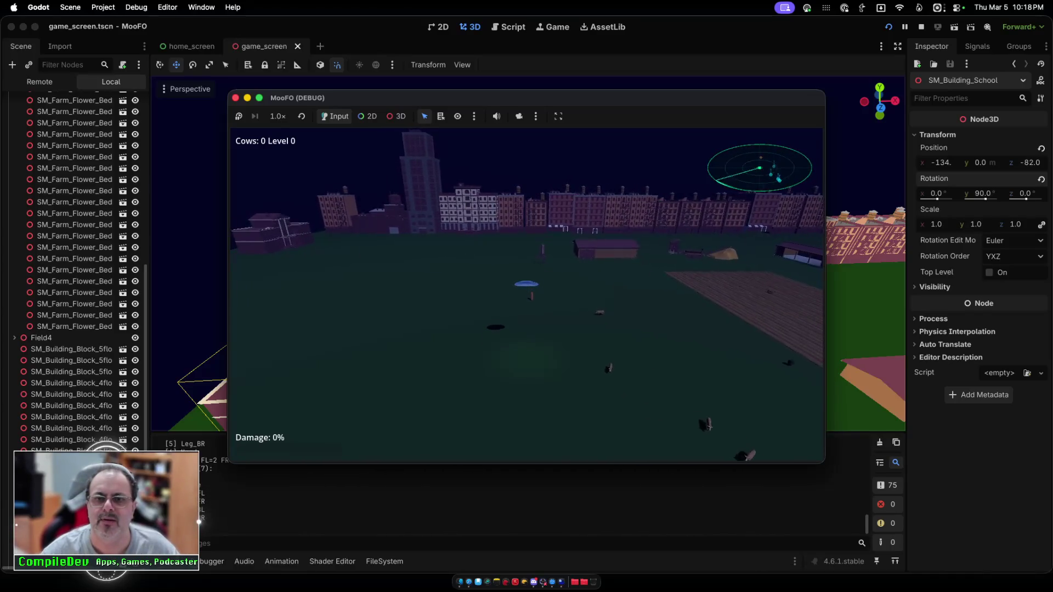
key("d")
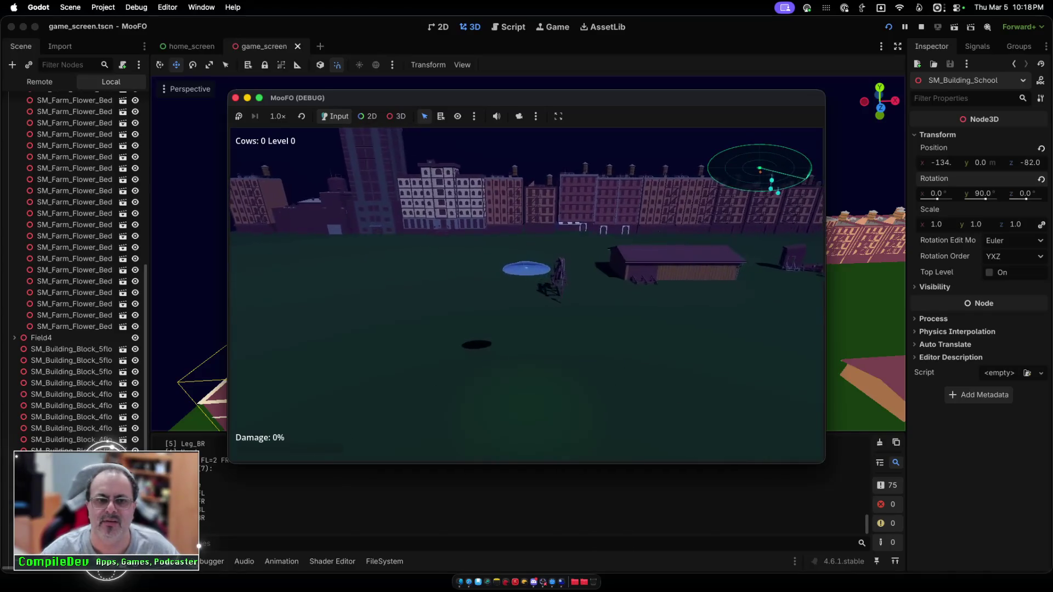
key("s")
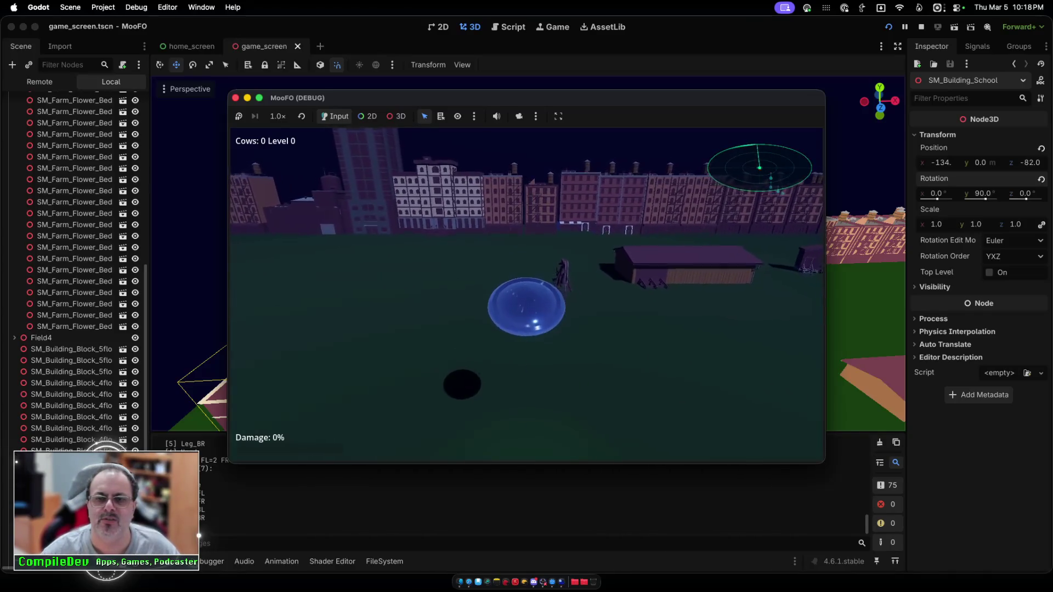
key("a")
key("w")
key("w")
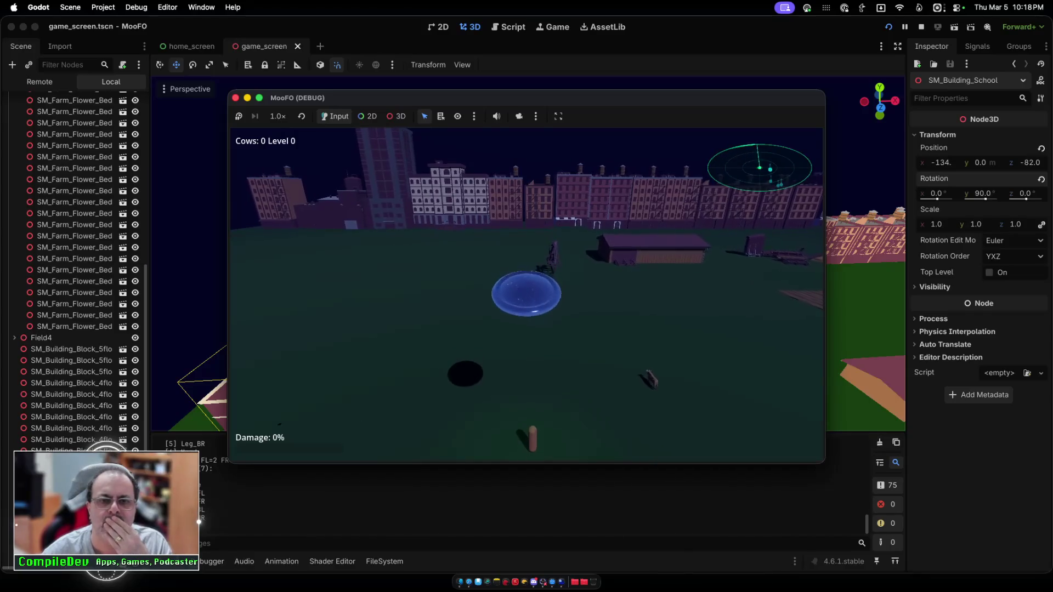
key("a")
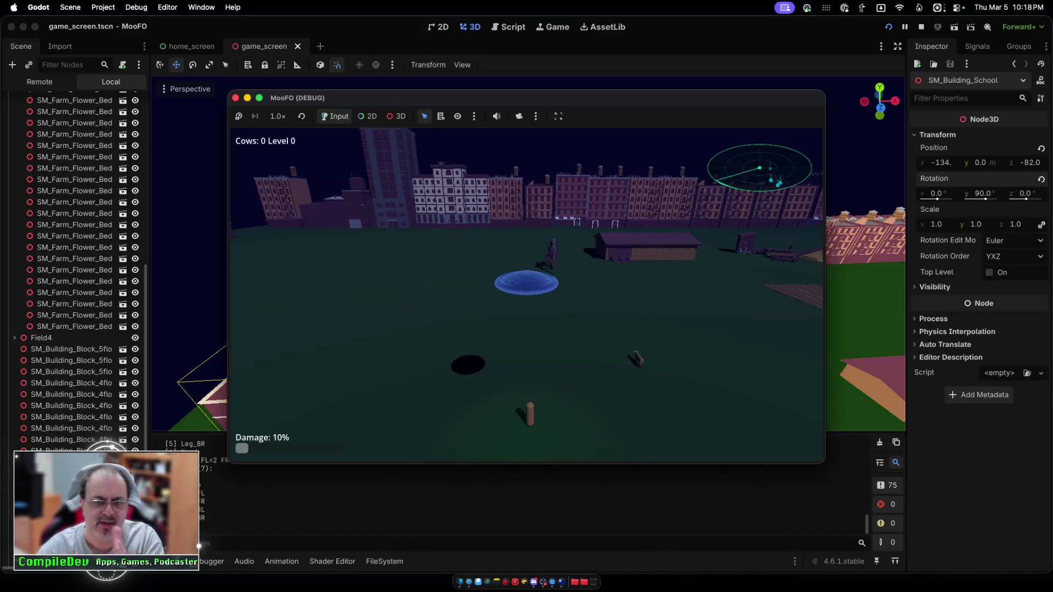
Step: Stop the game, delete SM_Building_School, and return to the Buildings_M files
key("Escape")
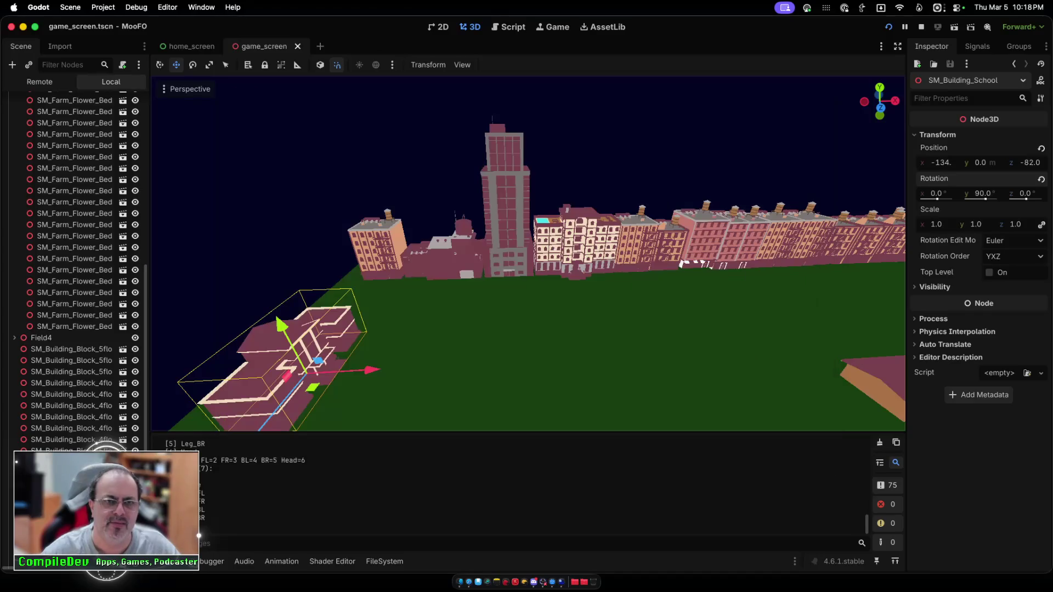
key("Delete")
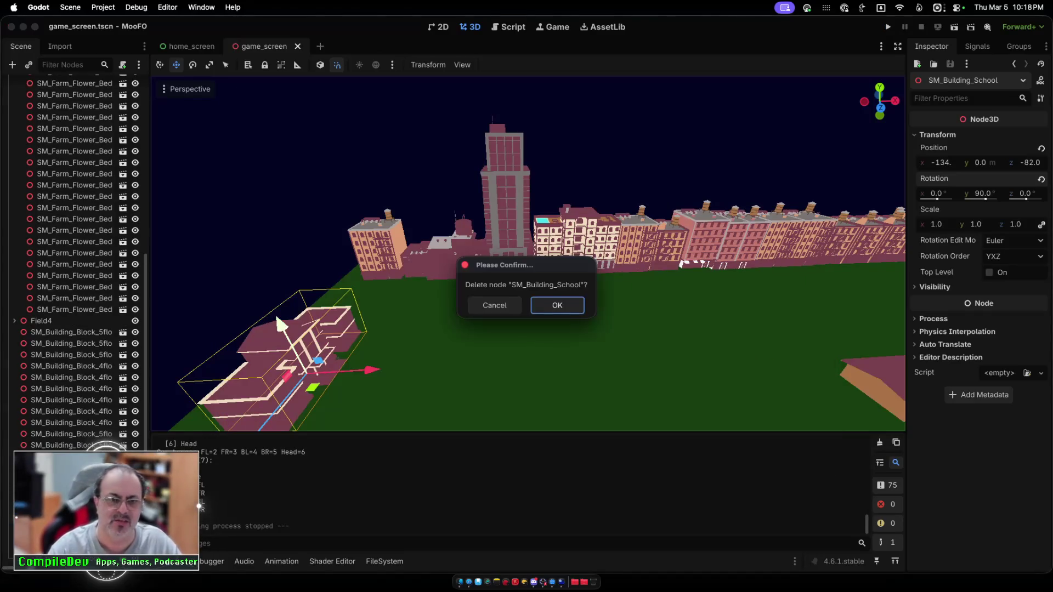
key("Return")
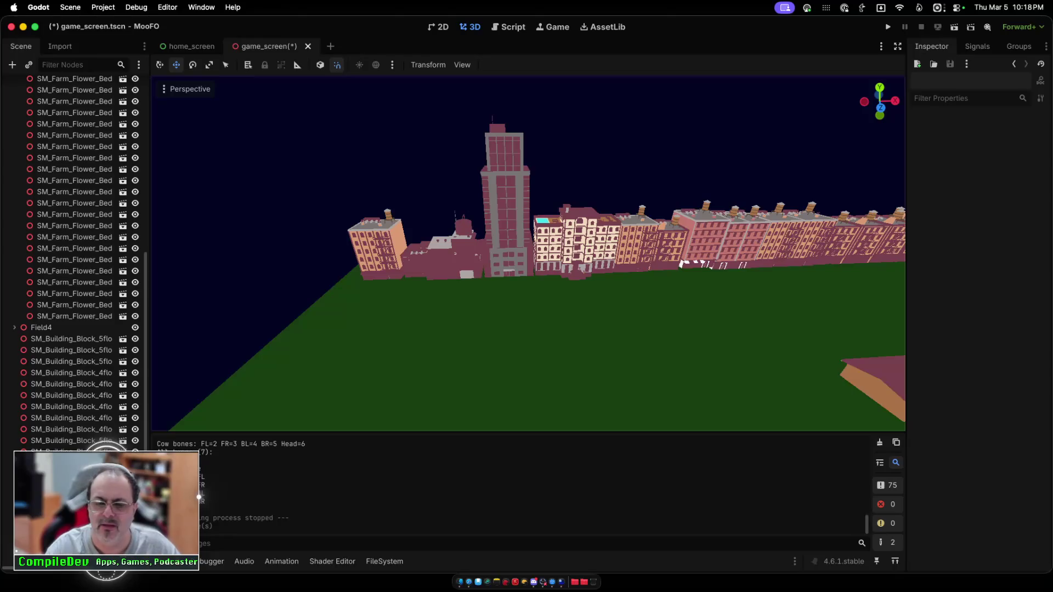
left_click(384, 561)
Step: Place SM_Building_Mall on the field from the Buildings_M folder
scroll(579, 494, "down", 2)
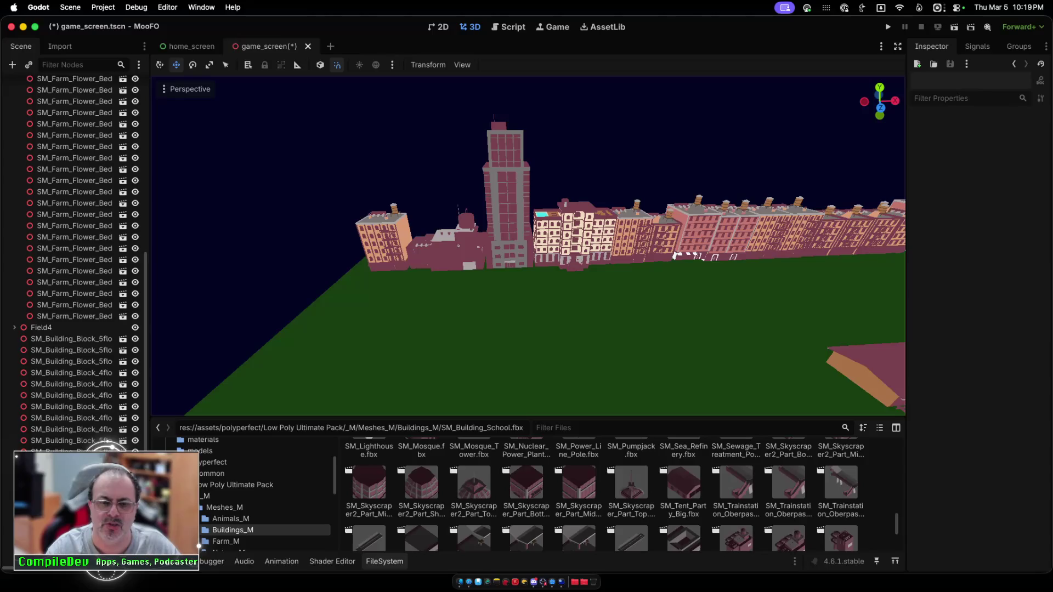
scroll(421, 505, "down", 3)
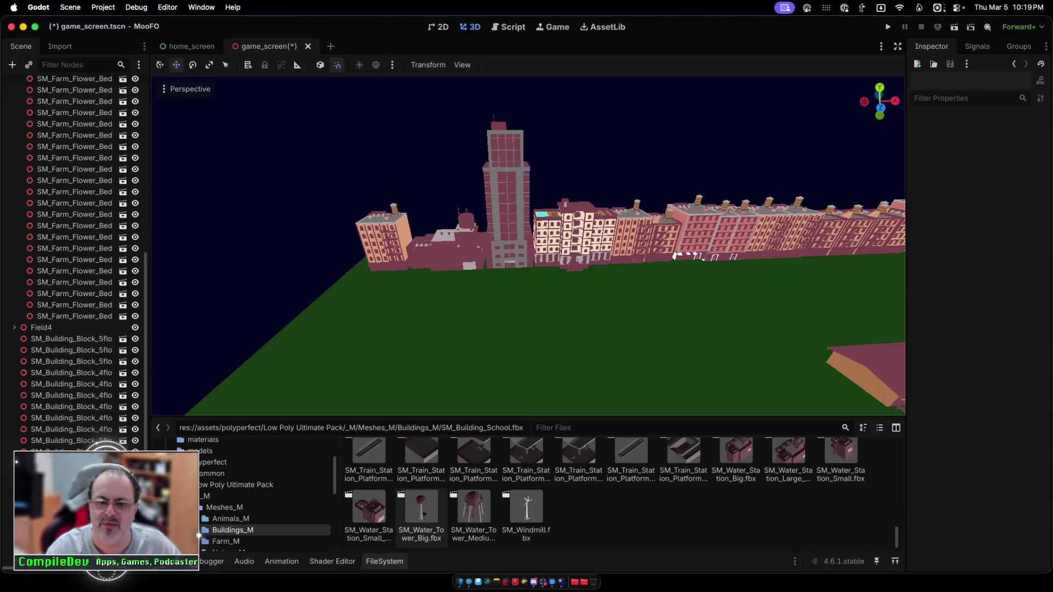
scroll(422, 515, "up", 10)
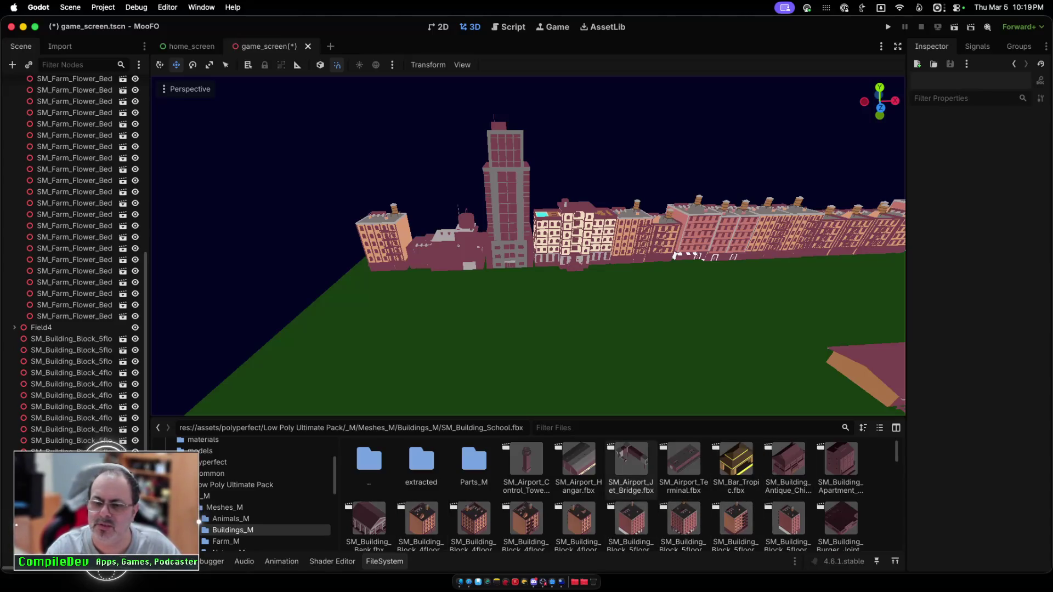
scroll(631, 483, "down", 2)
scroll(631, 482, "down", 2)
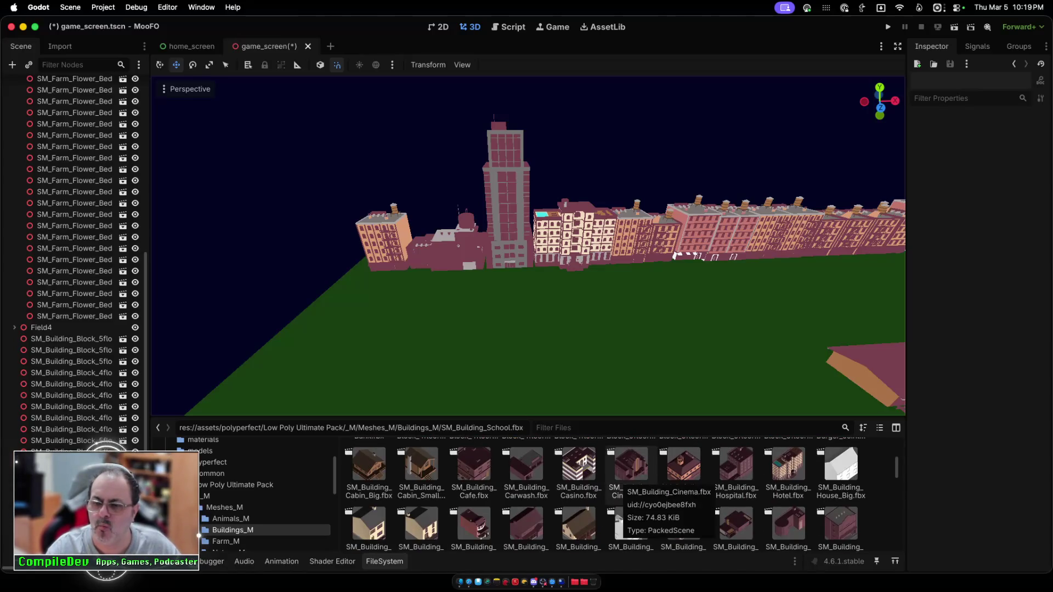
mouse_move(788, 523)
left_mouse_down()
mouse_move(767, 493)
mouse_move(581, 335)
mouse_move(543, 357)
left_mouse_up()
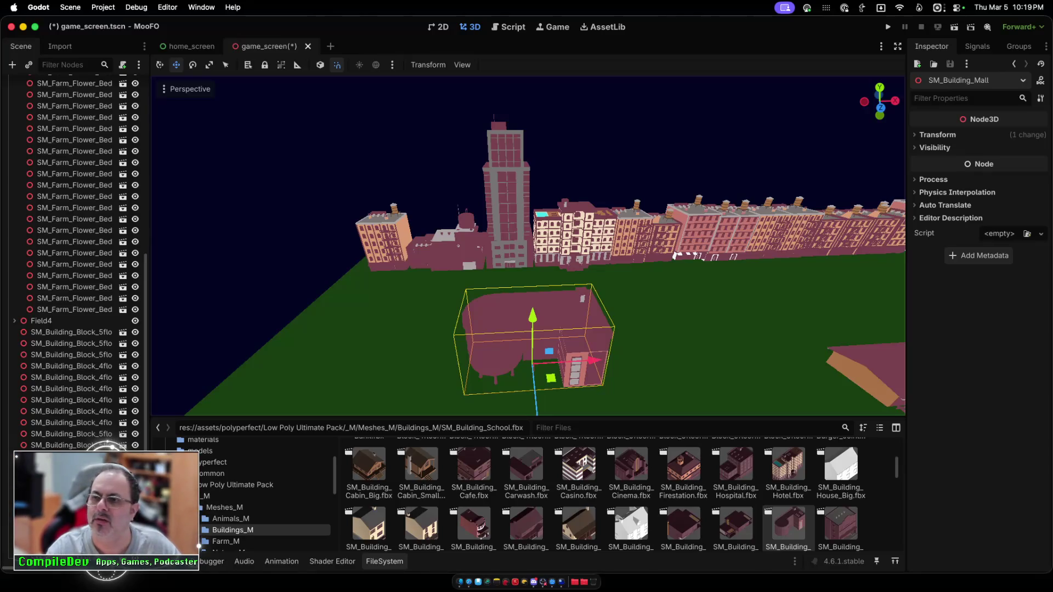
Step: Set the mall's Y rotation to -90 degrees and save the scene
left_click(980, 193)
type("-90")
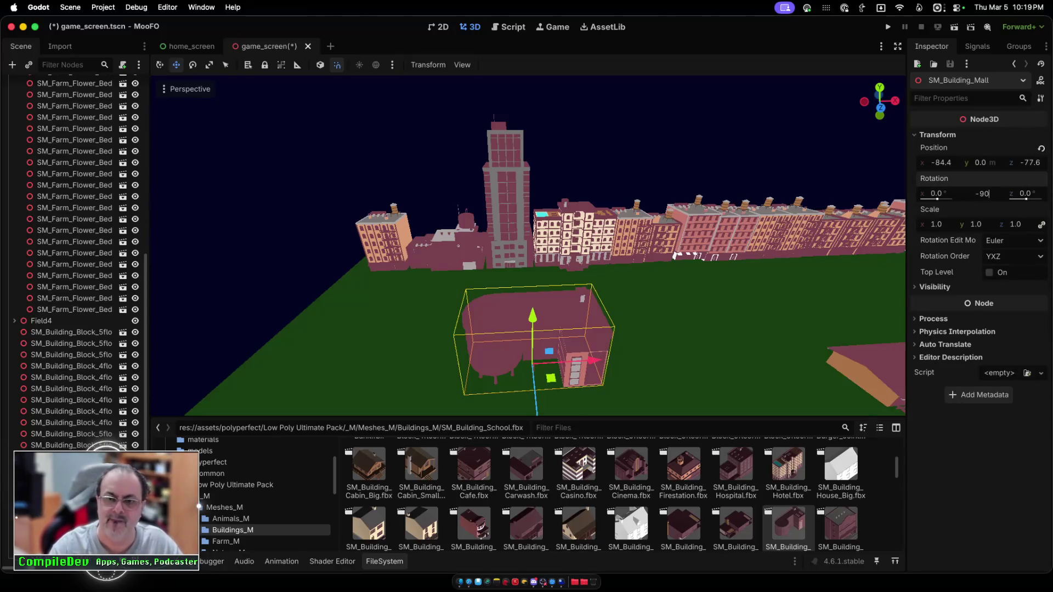
key("Return")
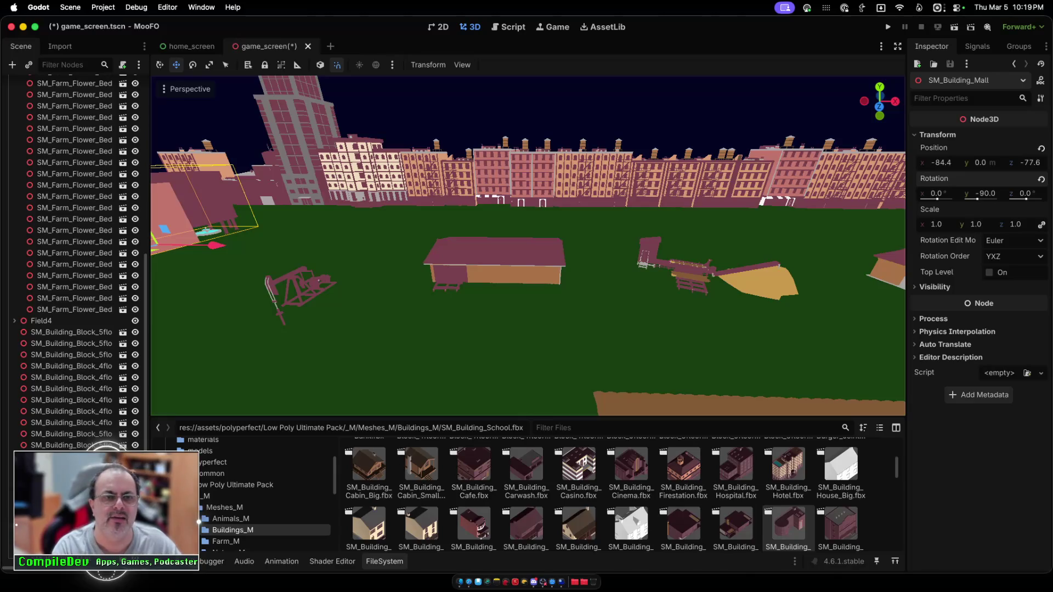
left_click(888, 27)
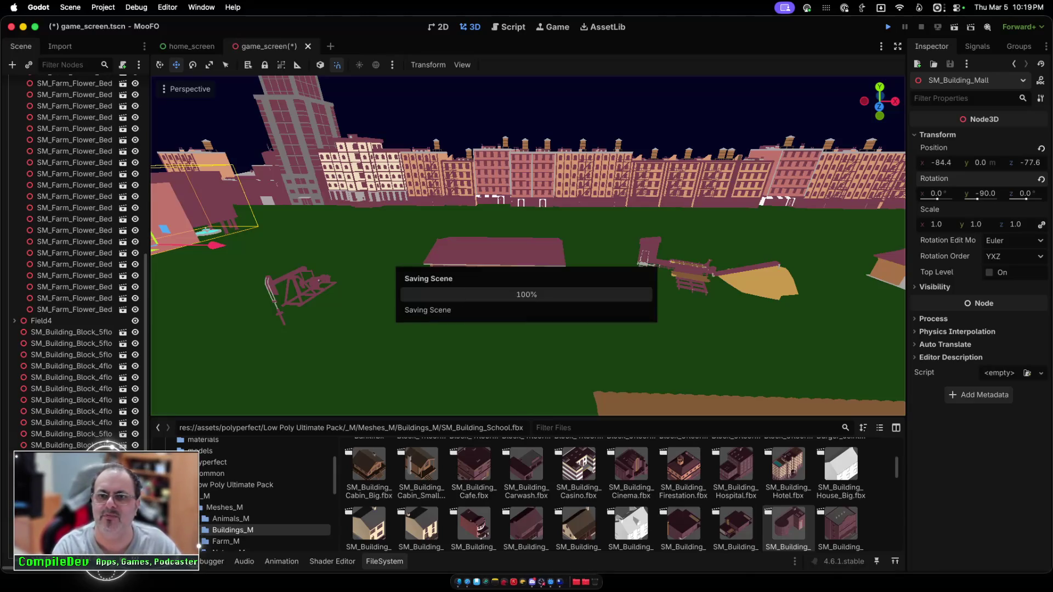
Step: Play from the main menu, flying the UFO with its beam toward the city and plowed field
key("Return")
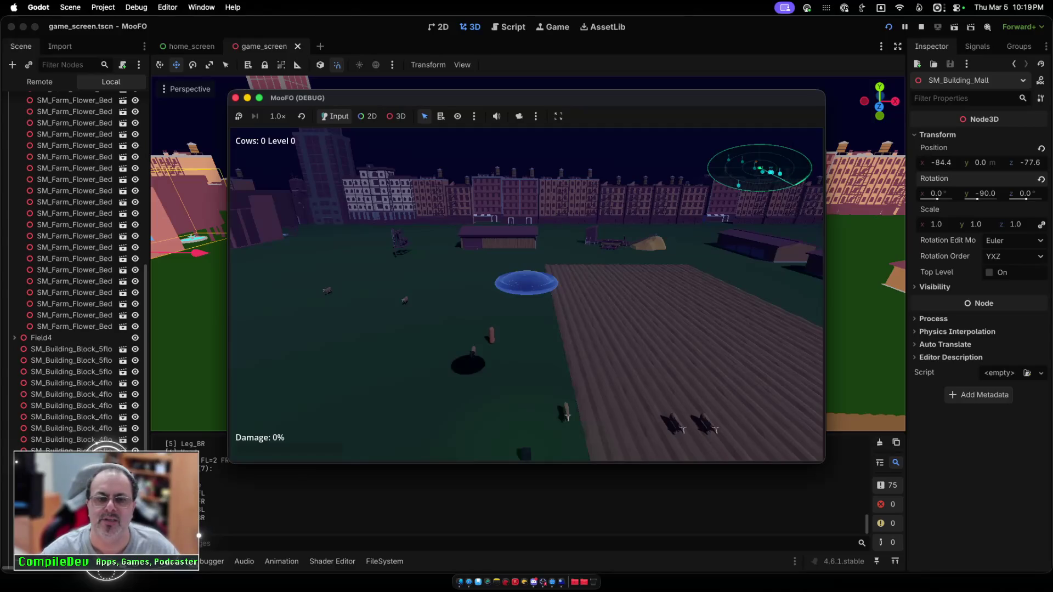
key("w")
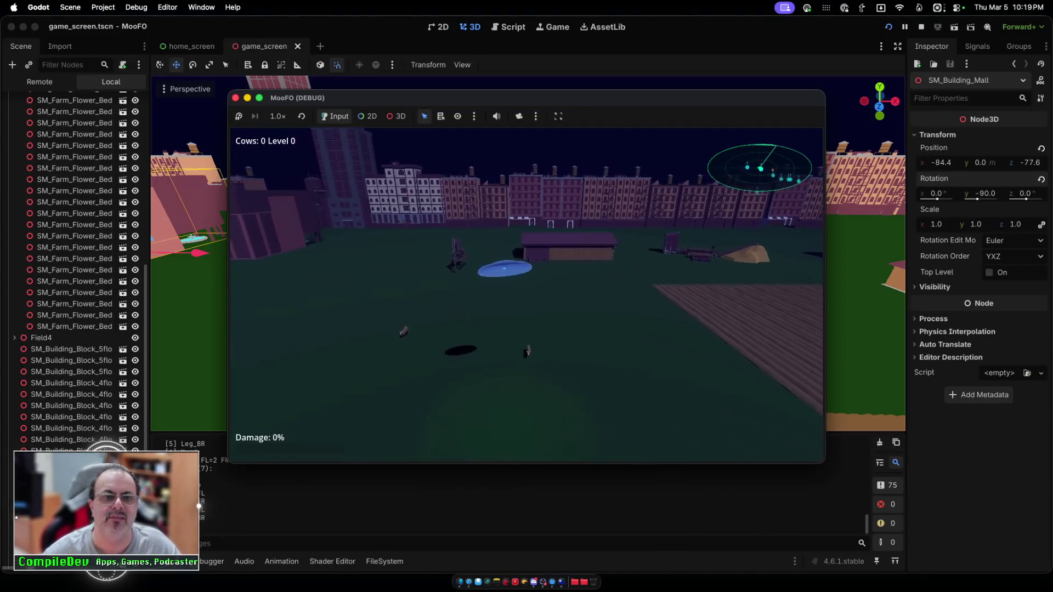
key("space")
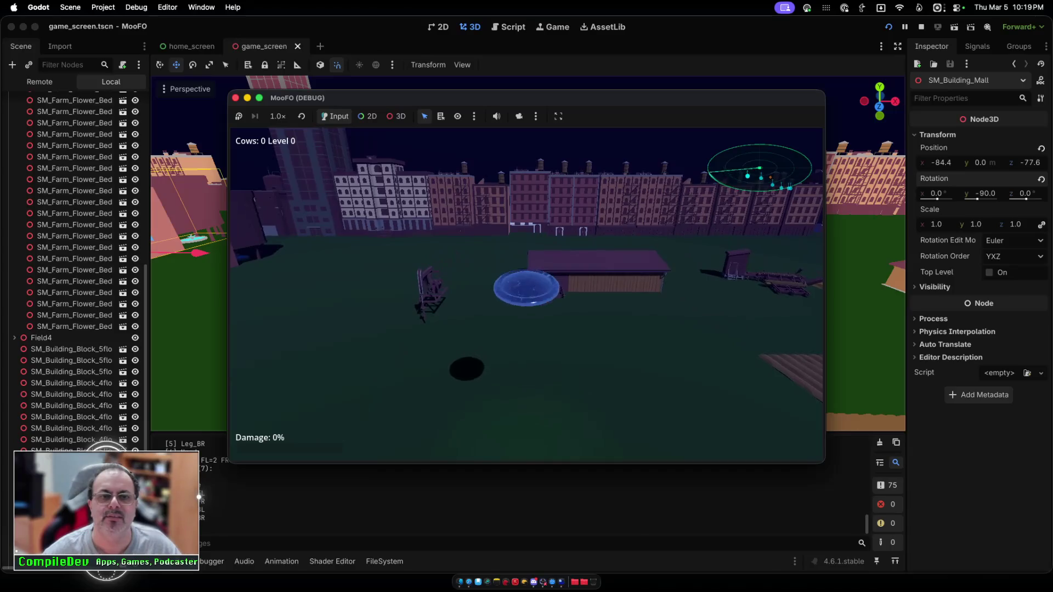
key("a")
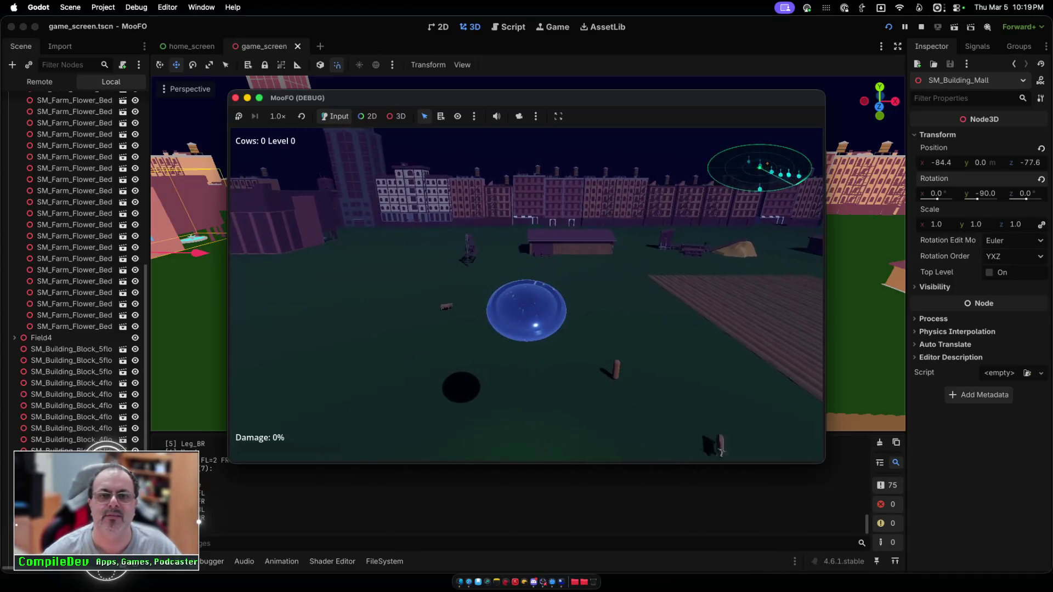
key("w")
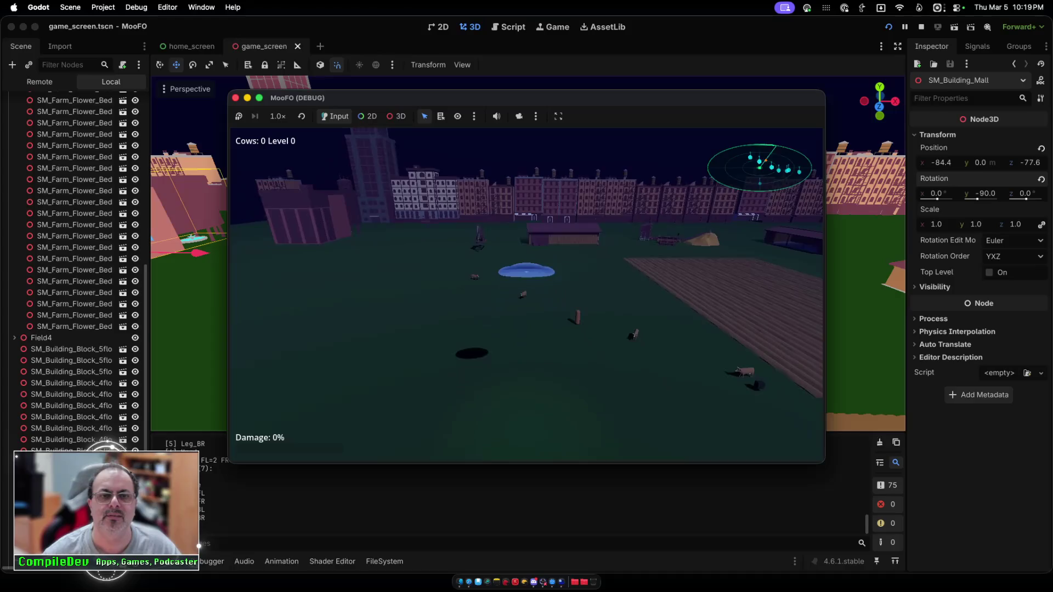
key("a")
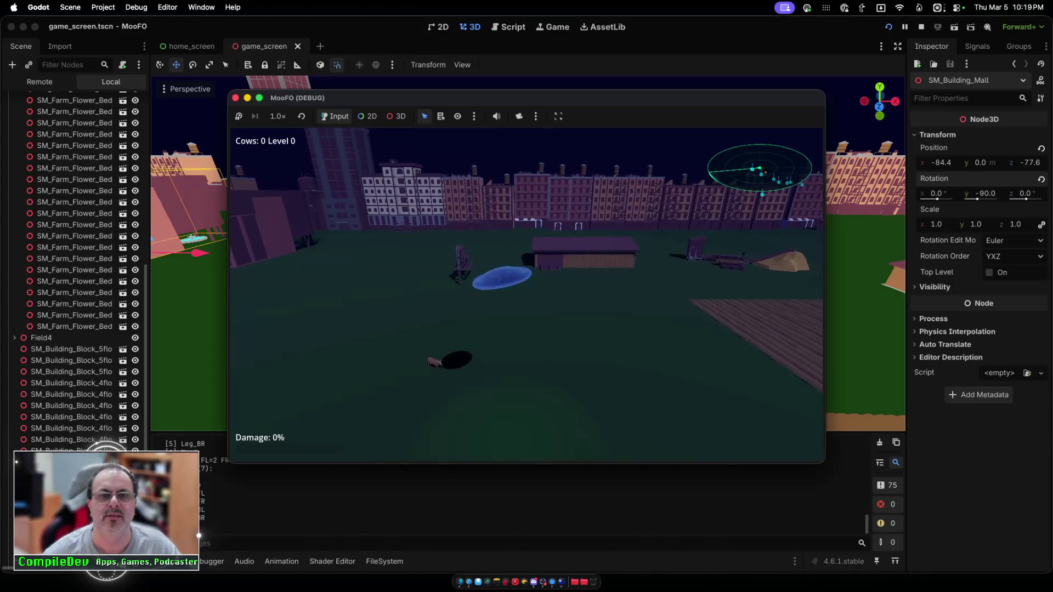
key("d")
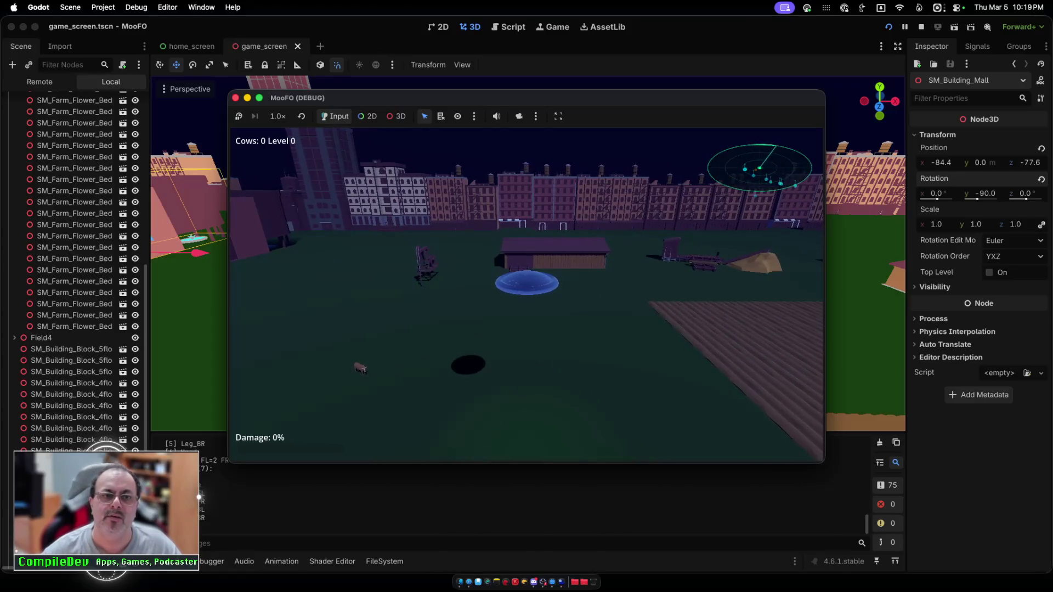
key("Escape")
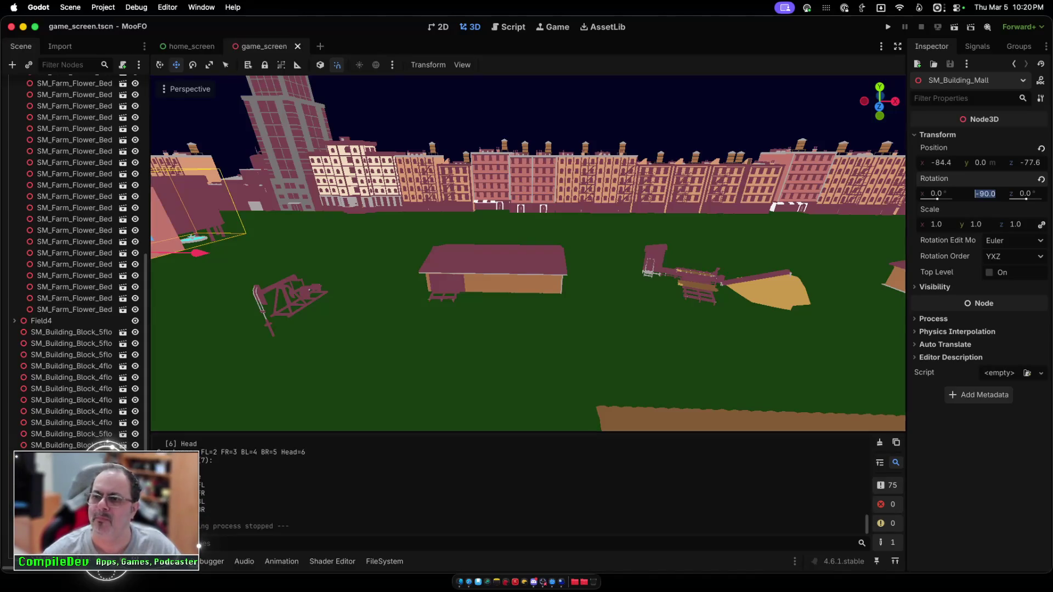
left_click(986, 194)
type("90")
Step: Set the mall's Y rotation to 90 degrees and relaunch the game
key("Return")
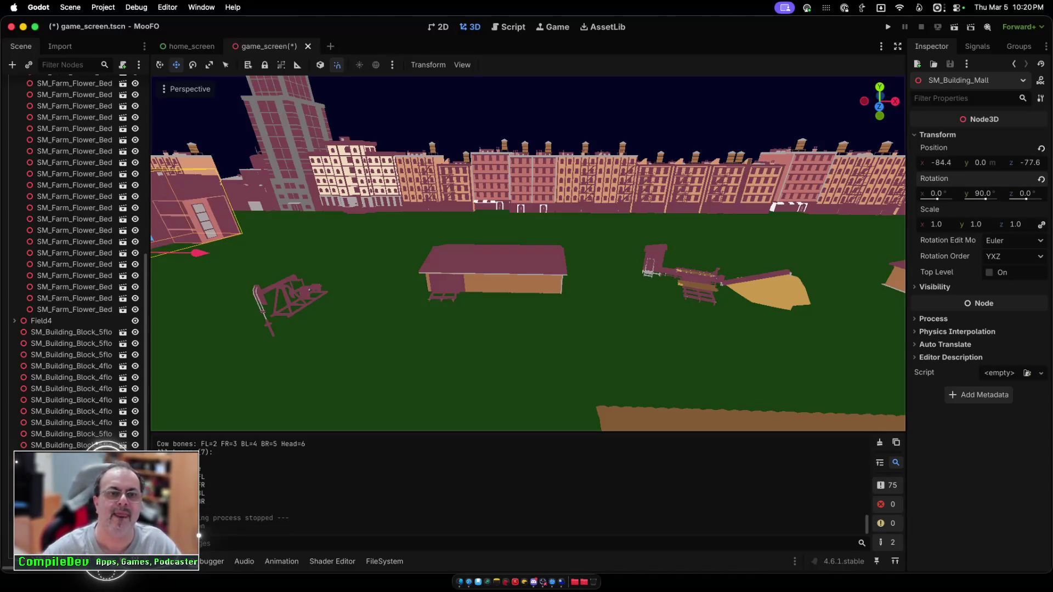
key("super+b")
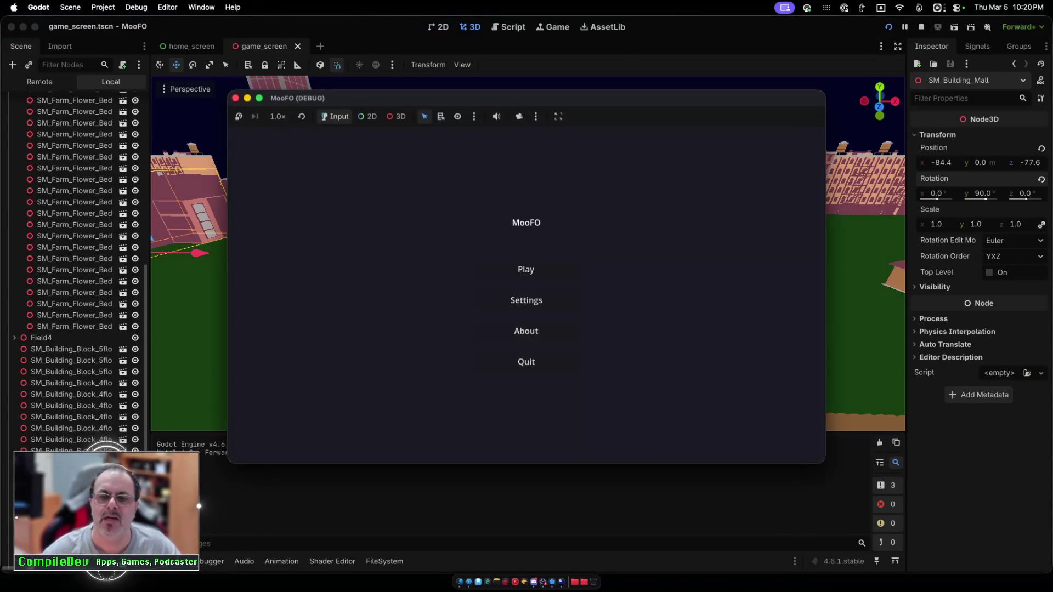
left_click(526, 270)
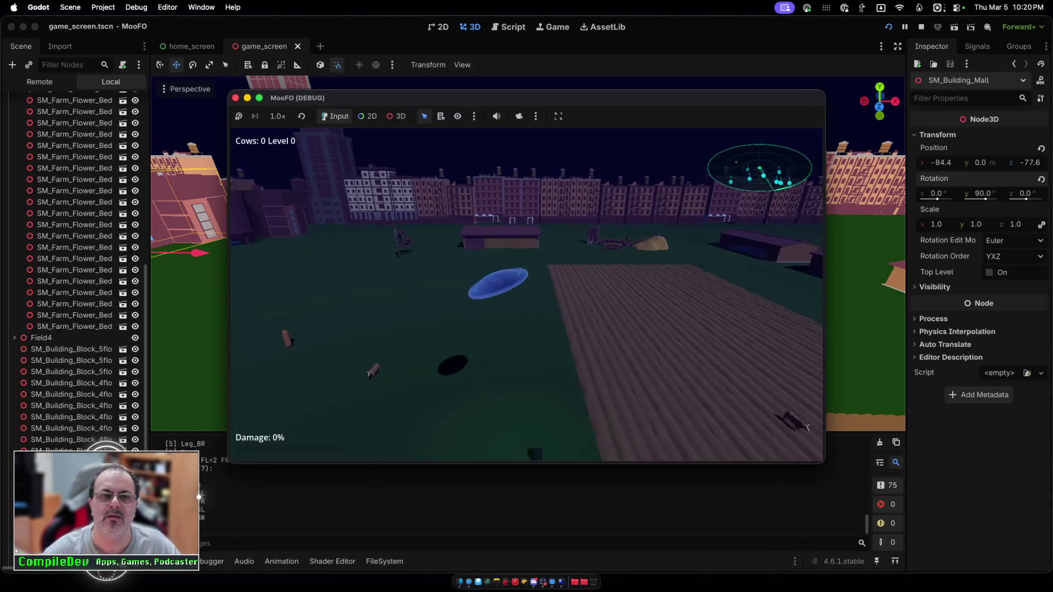
Step: Fly the UFO left, forward toward the barn and right, then stop the game
key("a")
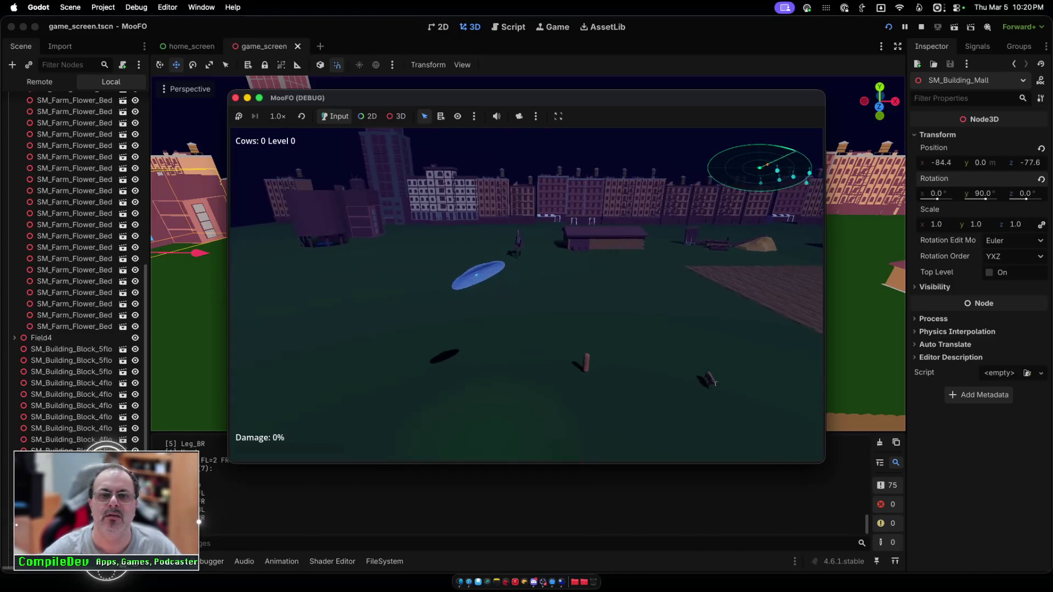
key("w")
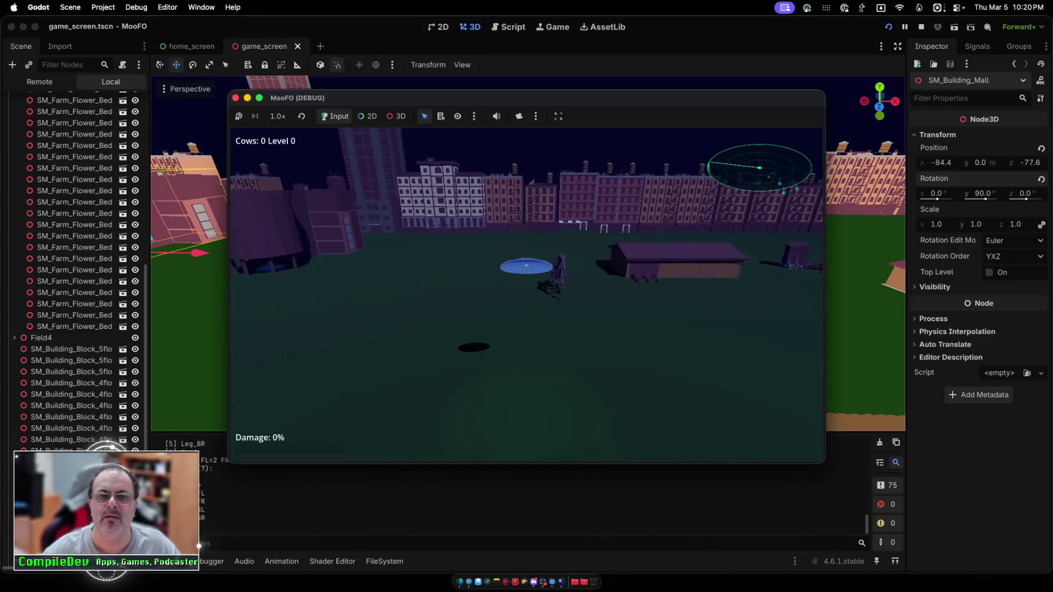
key("d")
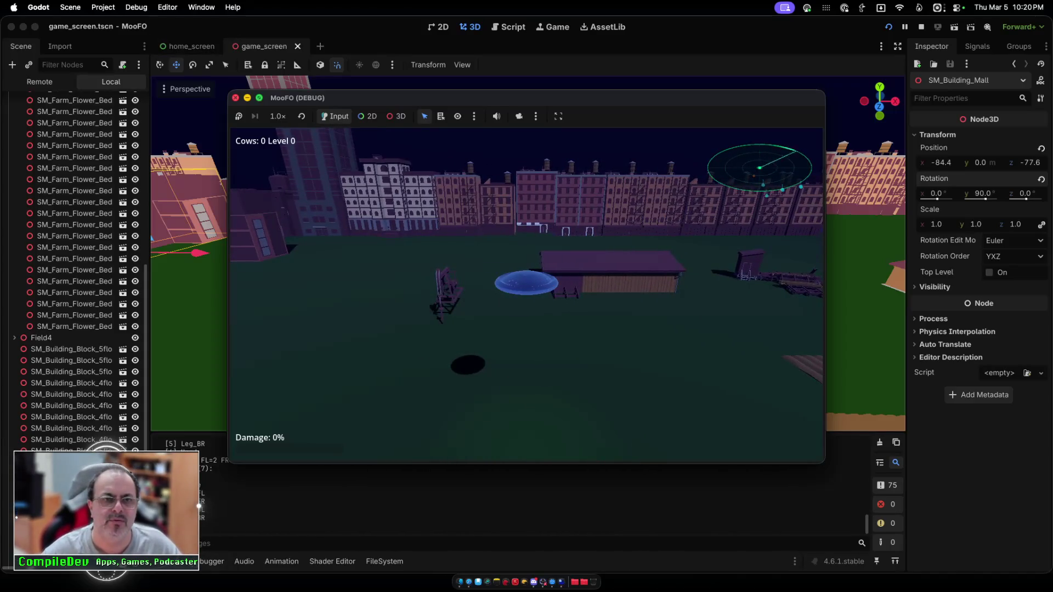
key("super+period")
scroll(528, 253, "down", 5)
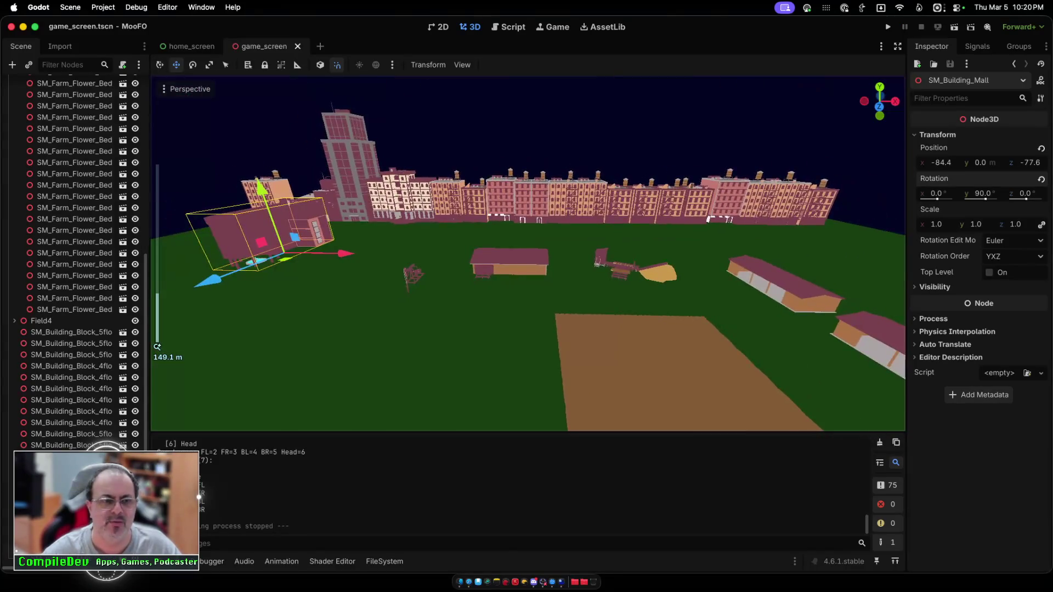
Step: Collapse Field3 and select all 21 SM_Building_Block nodes for grouping
scroll(527, 253, "down", 2)
scroll(74, 279, "down", 1)
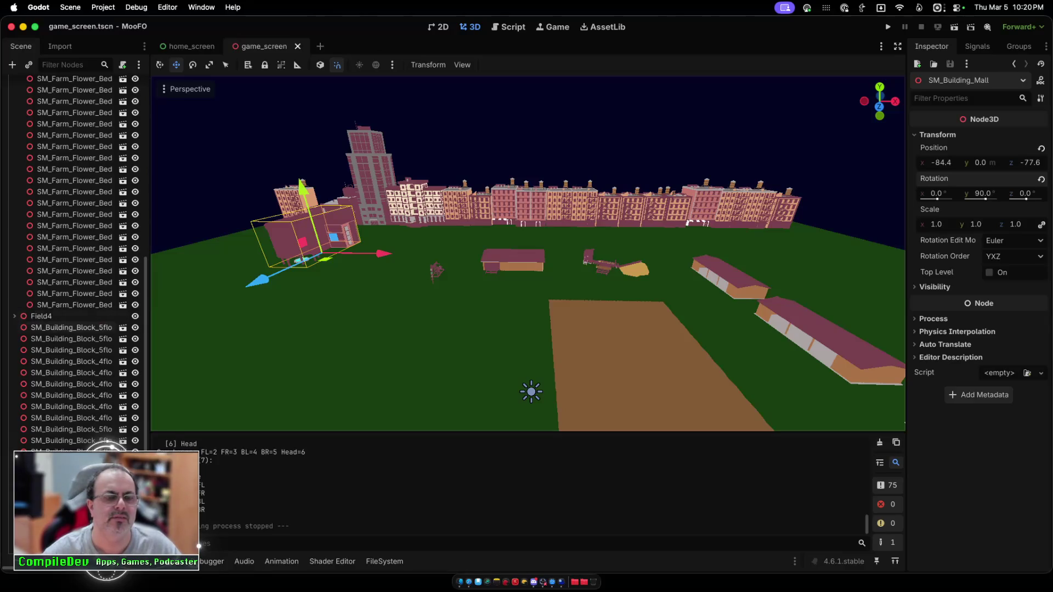
scroll(74, 263, "up", 10)
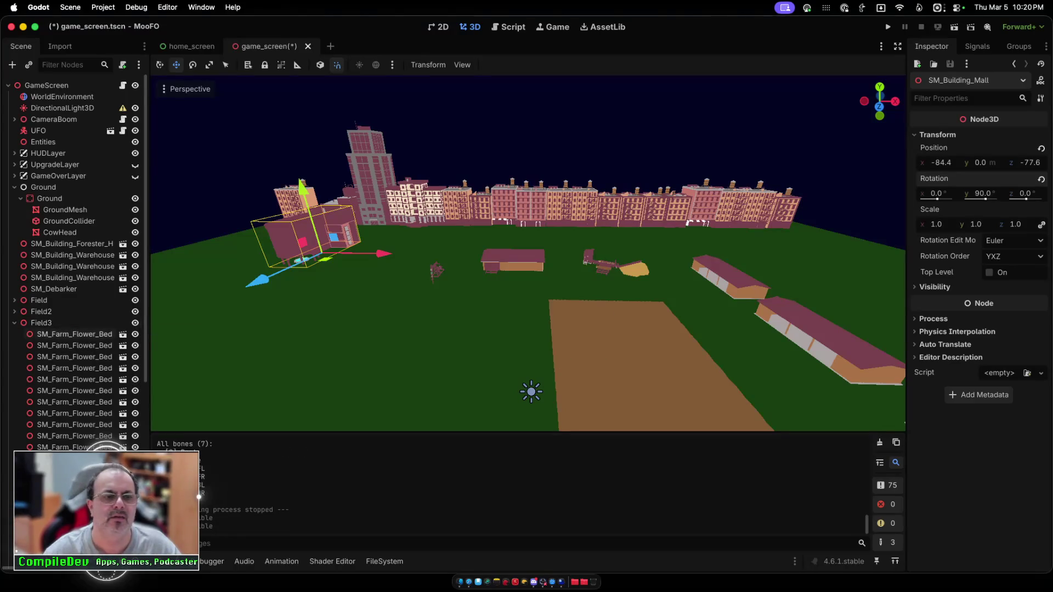
scroll(77, 274, "down", 5)
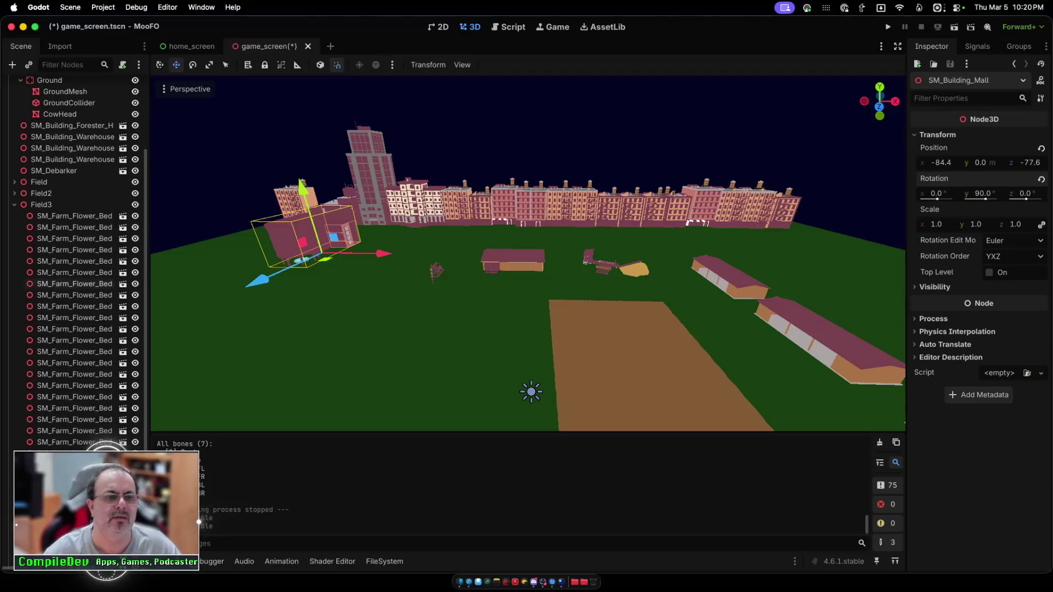
left_click(15, 204)
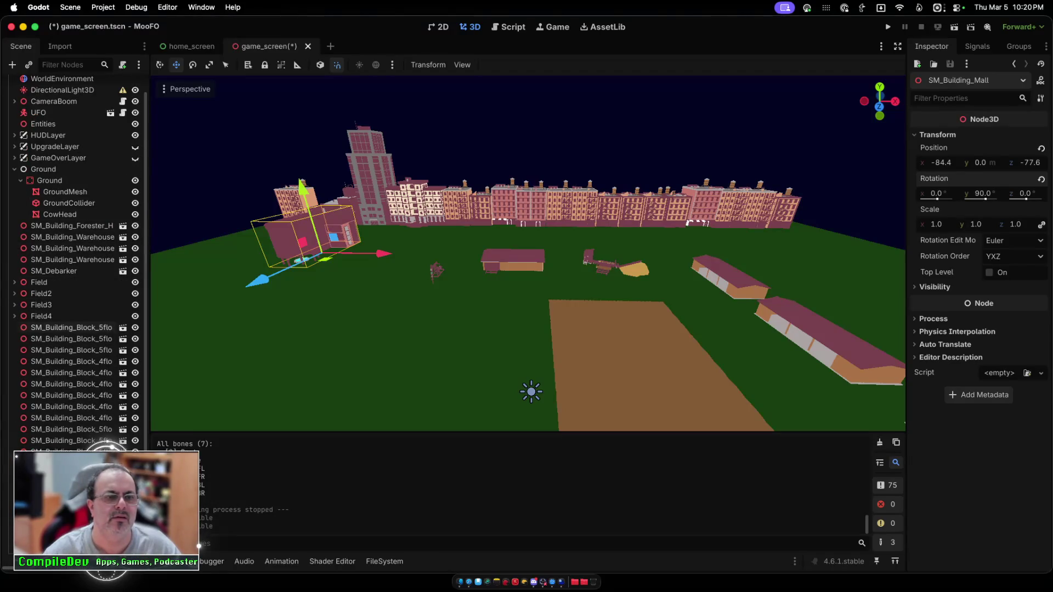
left_click(71, 327)
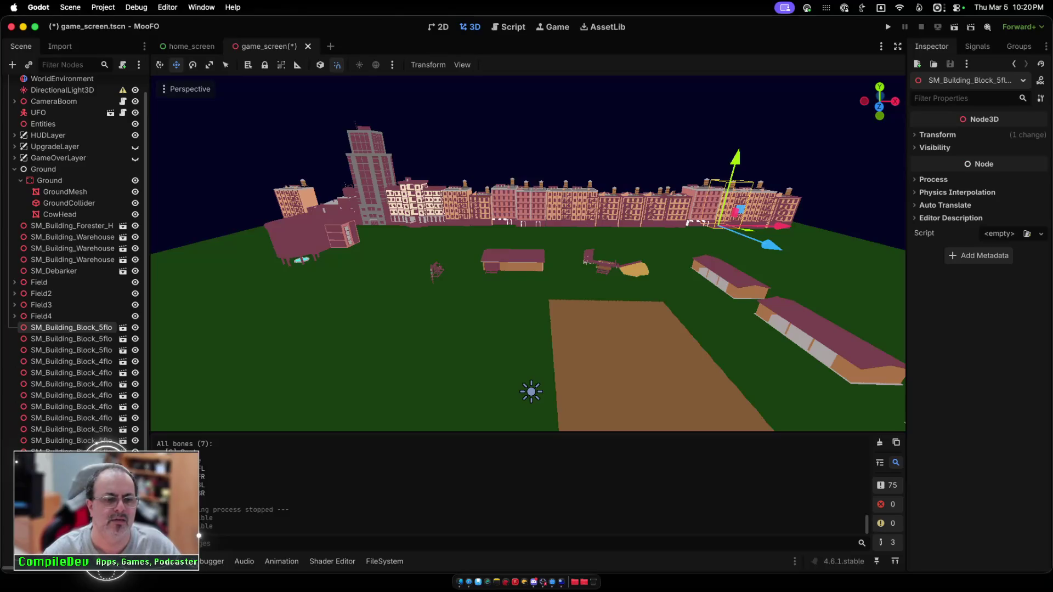
left_click(66, 551, "shift")
right_click(58, 550)
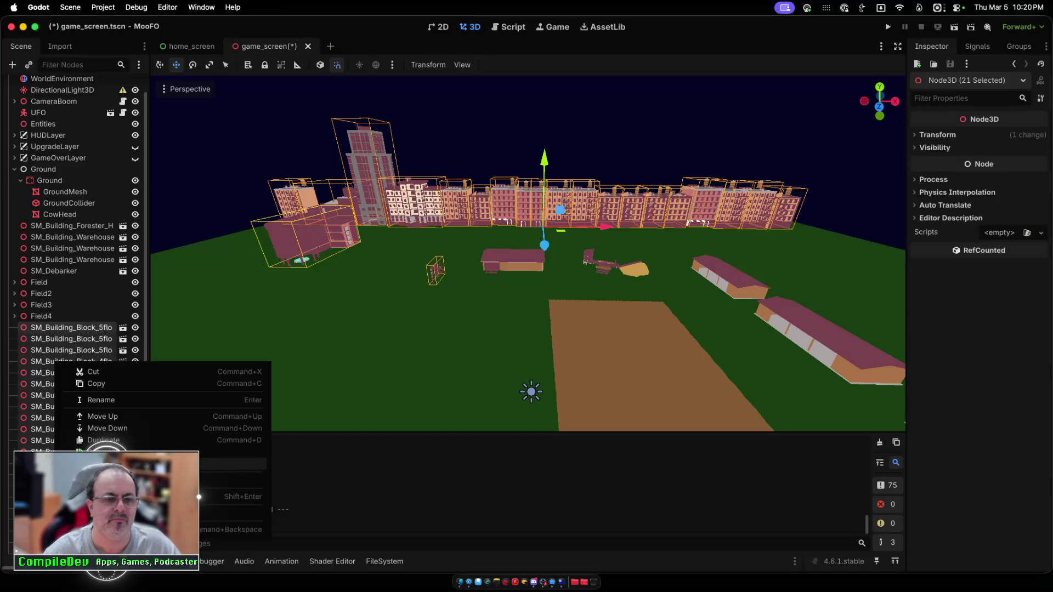
Step: Reparent the selected building blocks under a new Node3D named Buildings
left_click(137, 464)
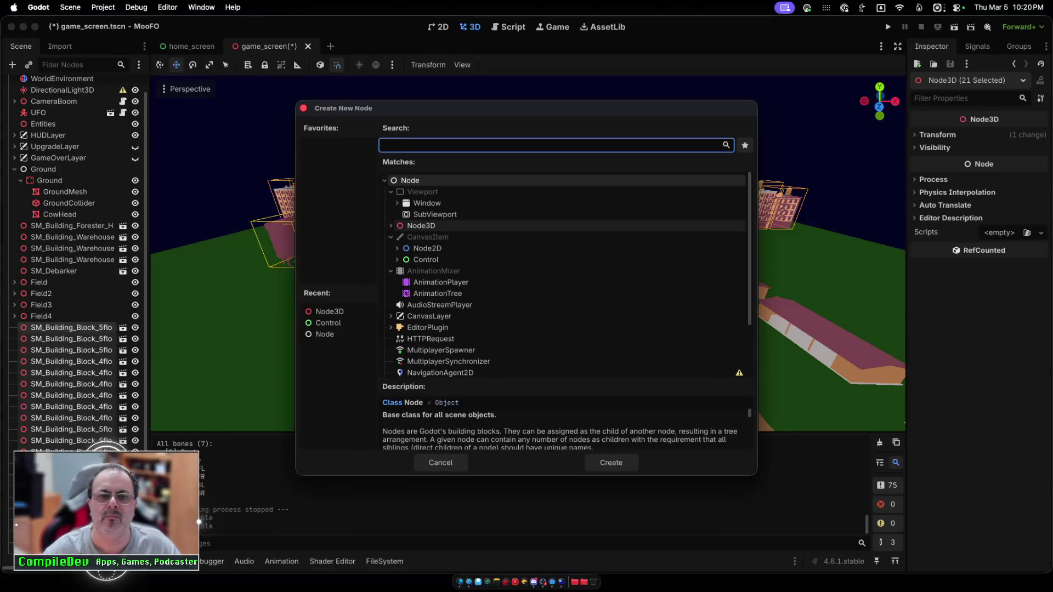
left_click(421, 226)
left_click(611, 462)
type("Buildings")
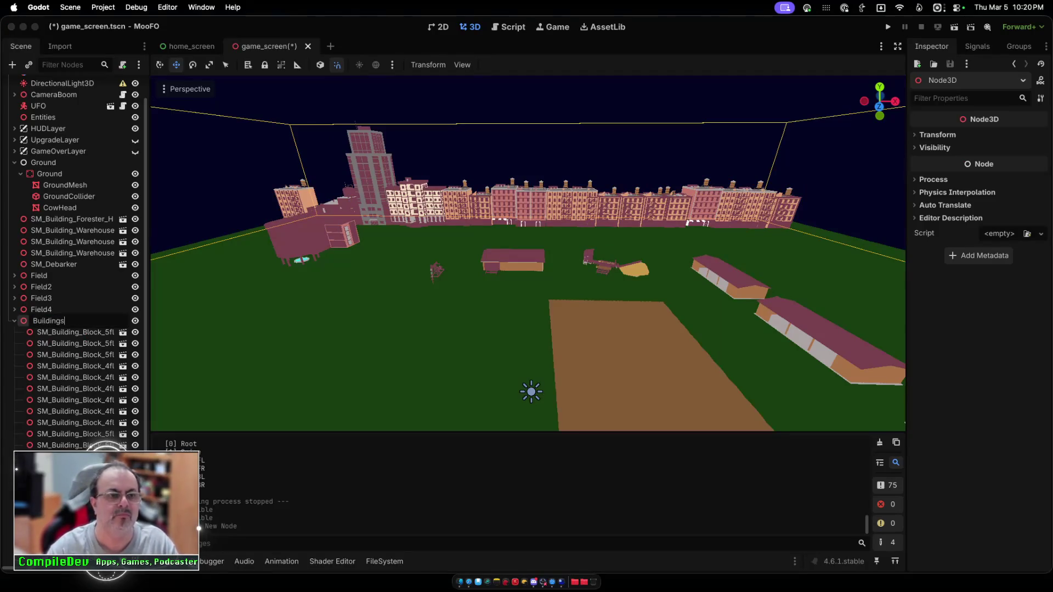
key("Return")
Step: Collapse Buildings and Ground, reselect Buildings, and show the building model files
key("Left")
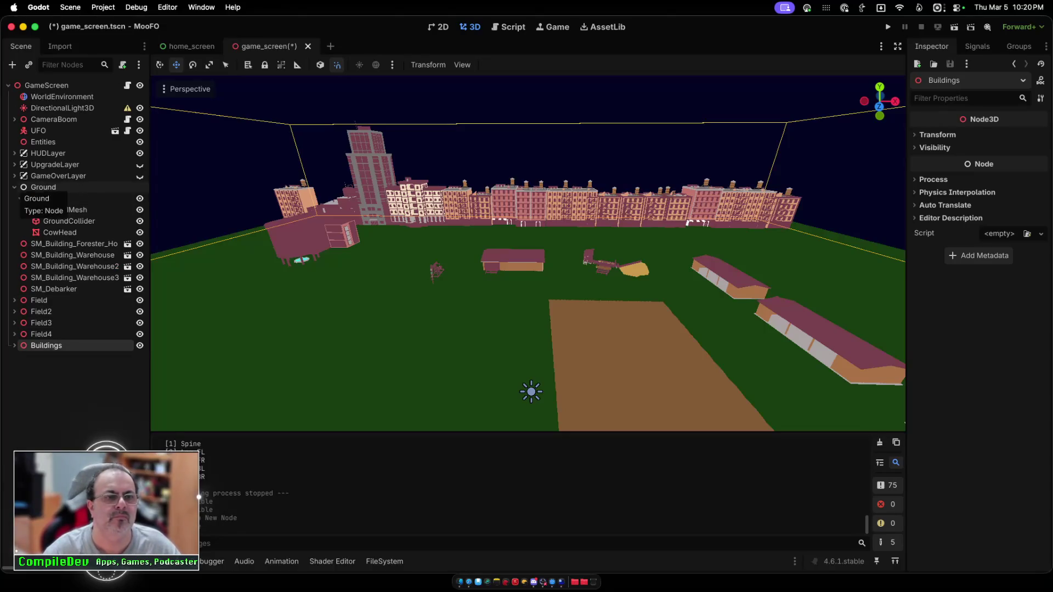
left_click(15, 187)
key("Escape")
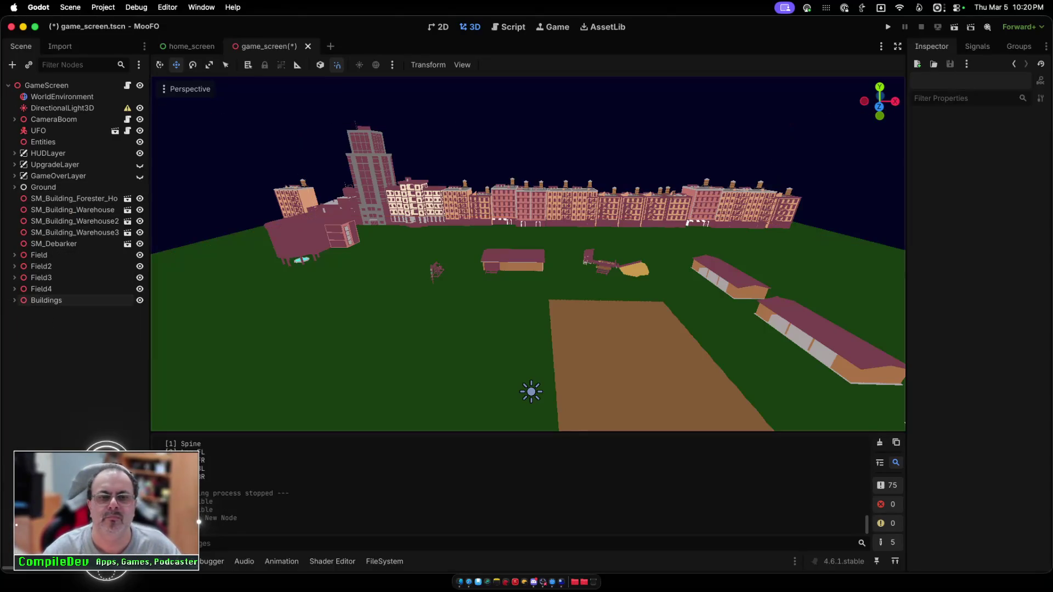
left_click(46, 300)
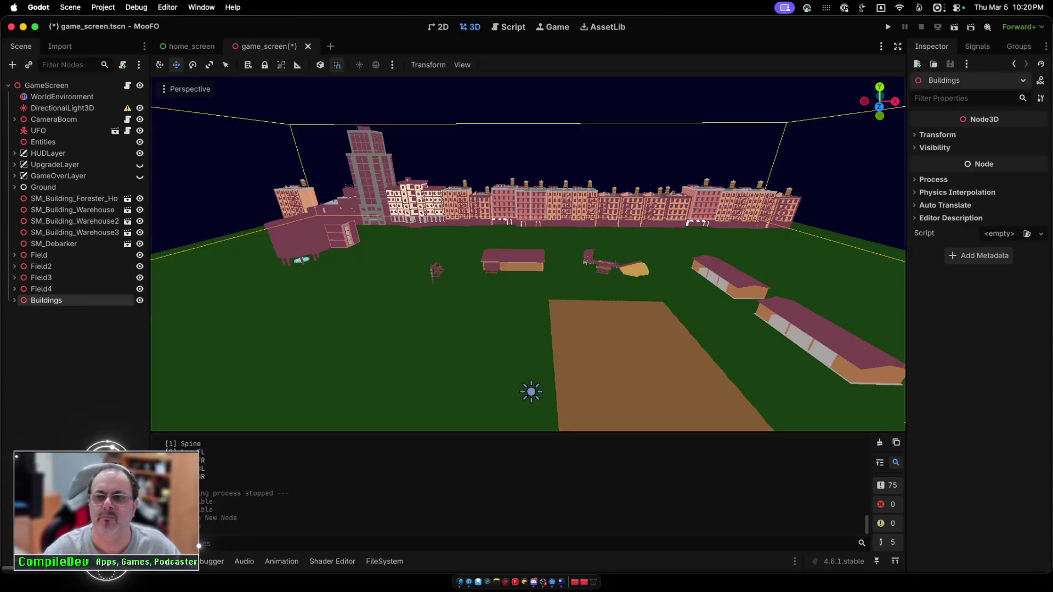
key("alt+f")
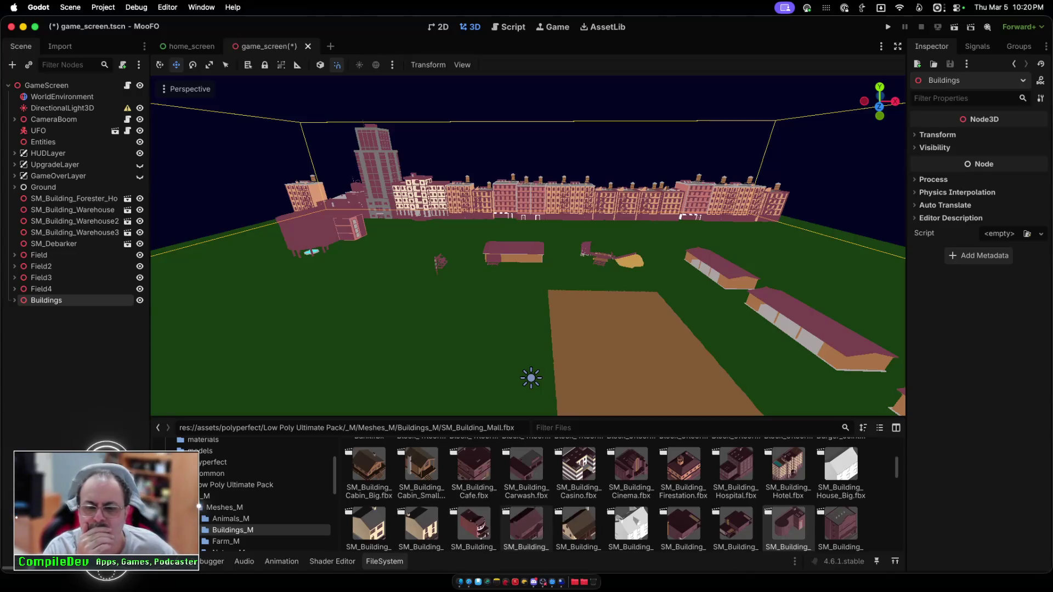
Step: Place SM_Building_Shop_China and SM_Building_Skyscraper side by side at the field's left edge
scroll(603, 494, "down", 1)
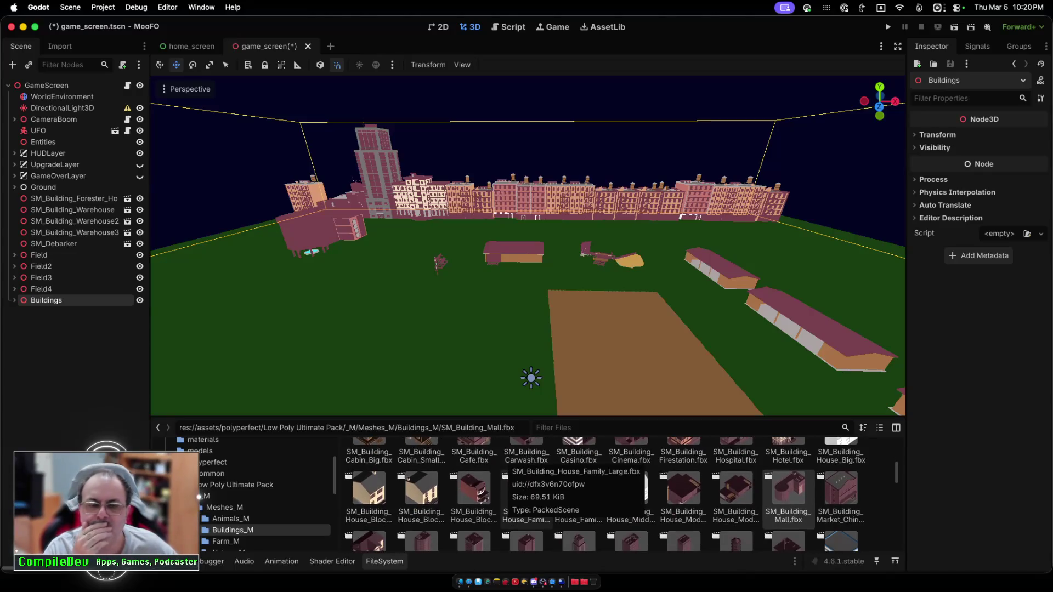
scroll(526, 483, "down", 3)
mouse_move(631, 518)
left_mouse_down()
mouse_move(329, 258)
mouse_move(294, 281)
left_mouse_up()
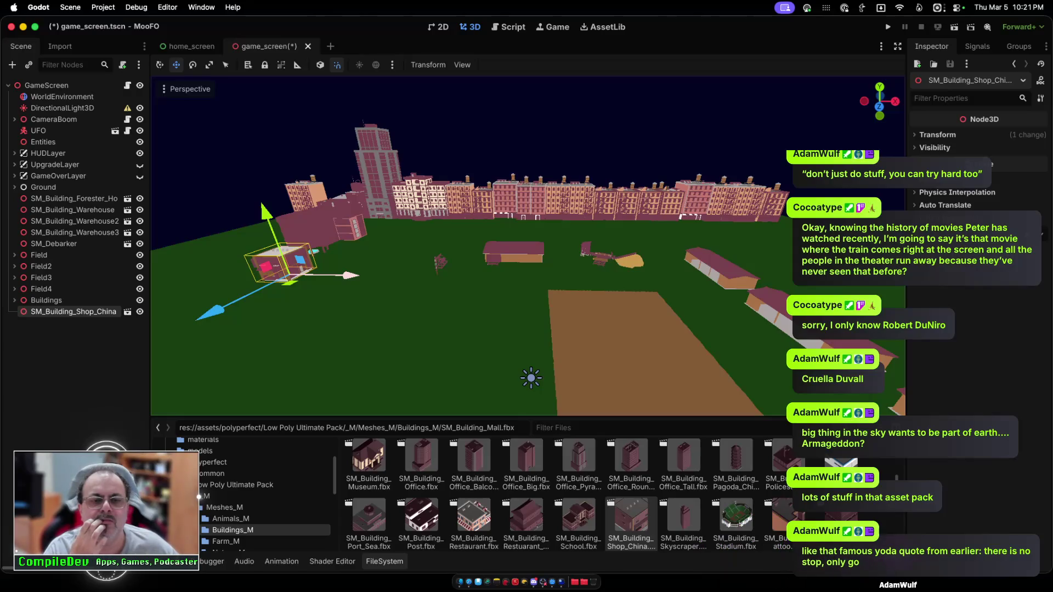
left_click_drag(211, 311, 263, 286)
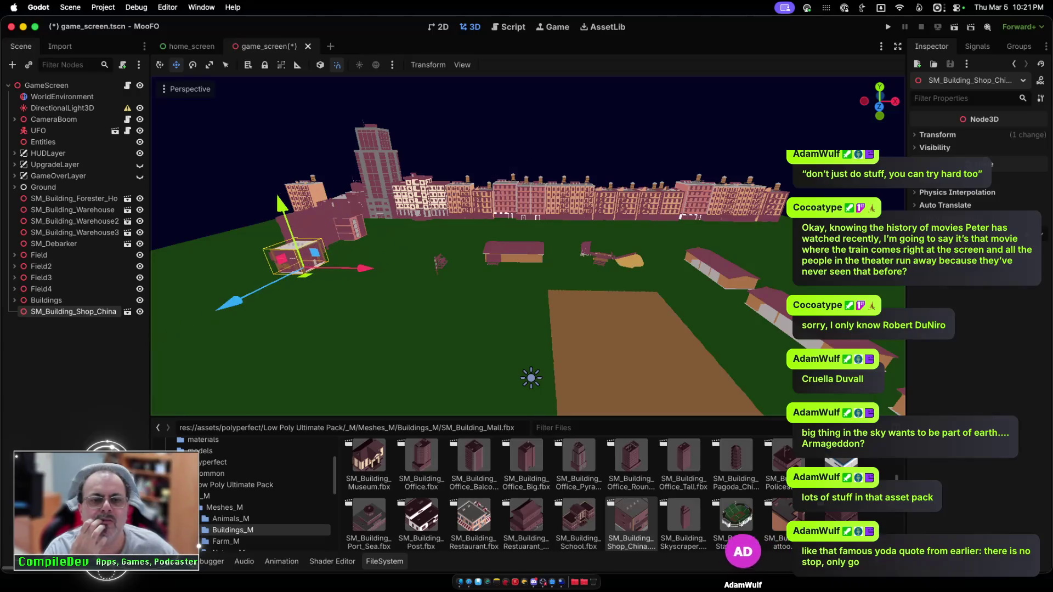
left_click_drag(389, 256, 343, 268)
mouse_move(204, 300)
left_mouse_down()
mouse_move(249, 282)
mouse_move(205, 300)
left_mouse_up()
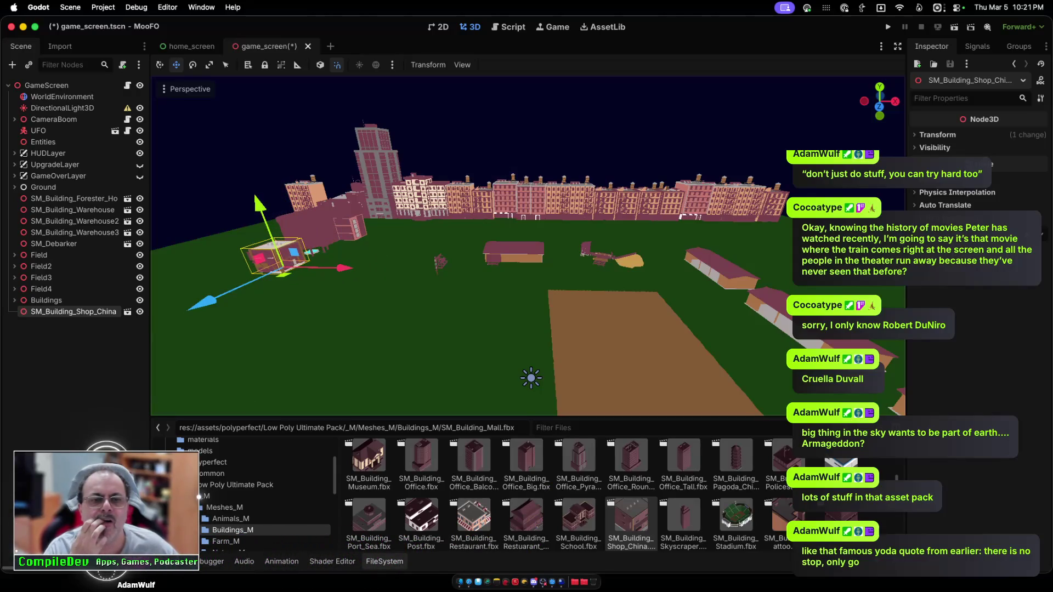
mouse_move(343, 268)
left_mouse_down()
mouse_move(378, 268)
mouse_move(342, 268)
left_mouse_up()
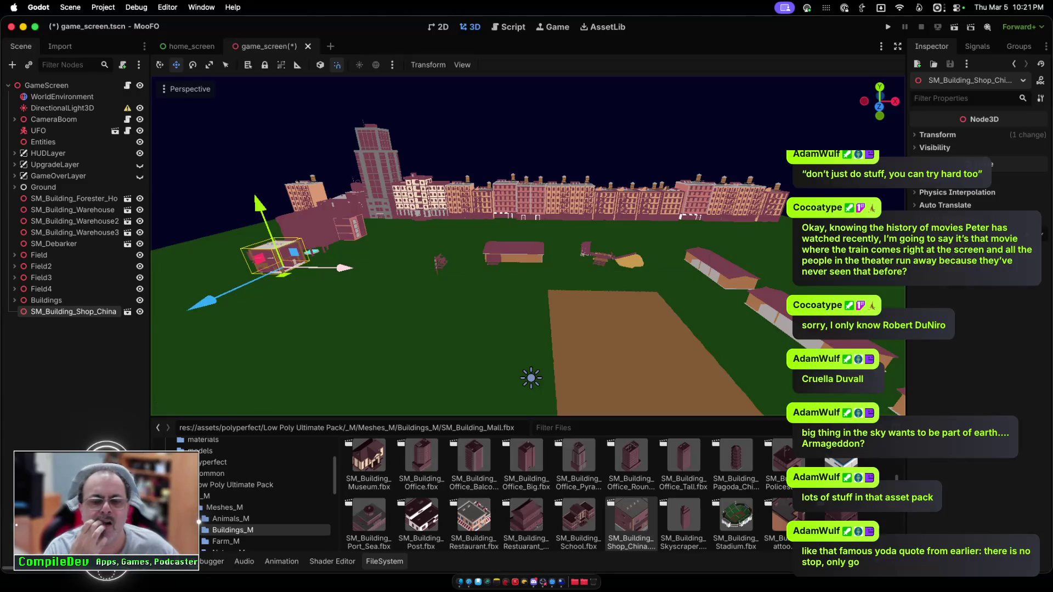
mouse_move(683, 518)
left_mouse_down()
mouse_move(216, 280)
mouse_move(218, 311)
mouse_move(280, 241)
mouse_move(268, 245)
left_mouse_up()
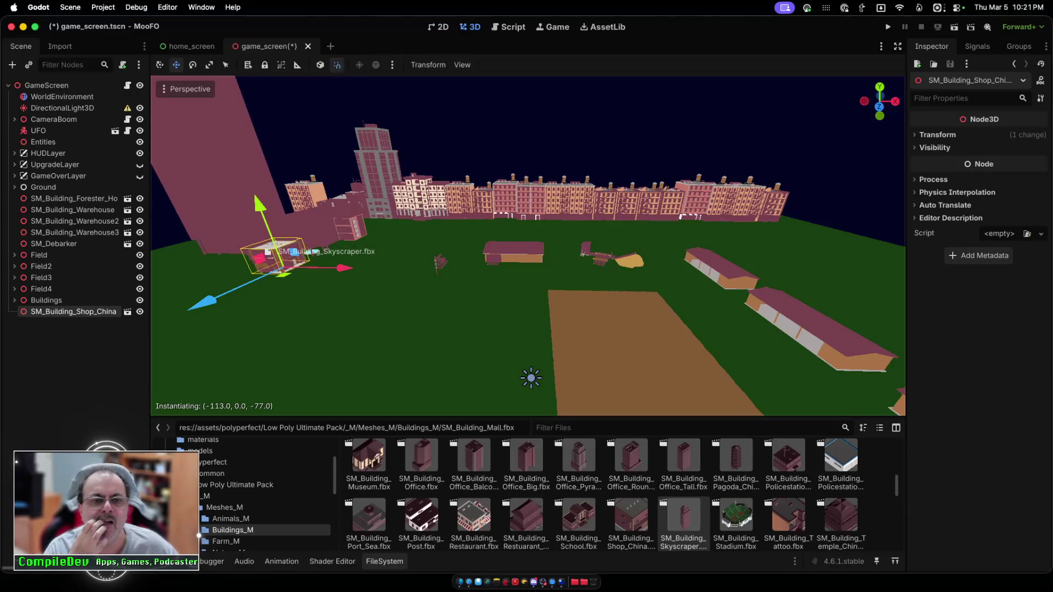
left_click_drag(268, 251, 268, 252)
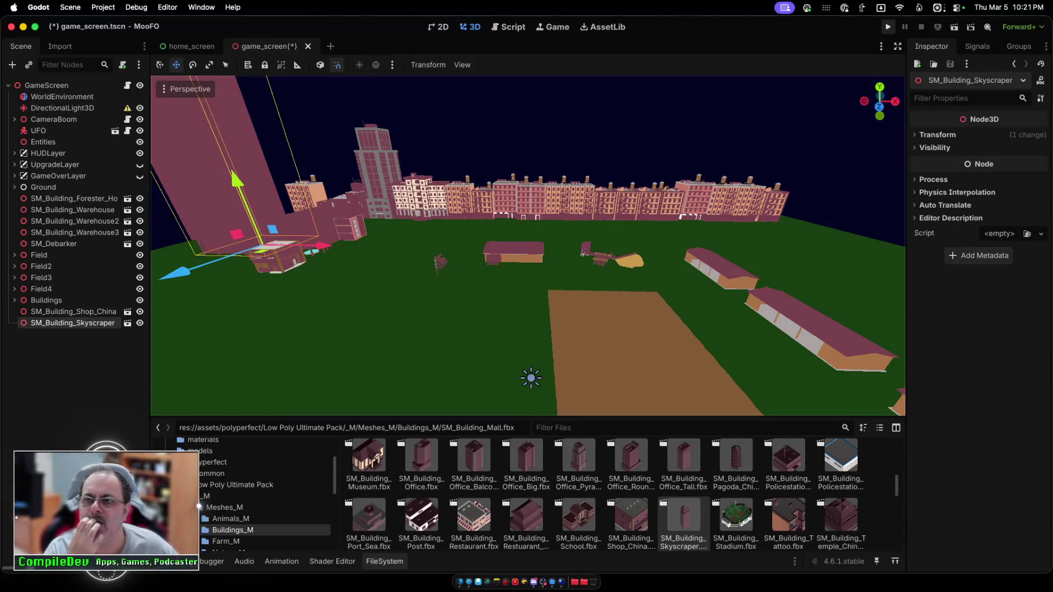
Step: Save and run MooFO, fly the UFO back and forth past the new skyscraper, then stop
left_click(888, 26)
left_click(526, 268)
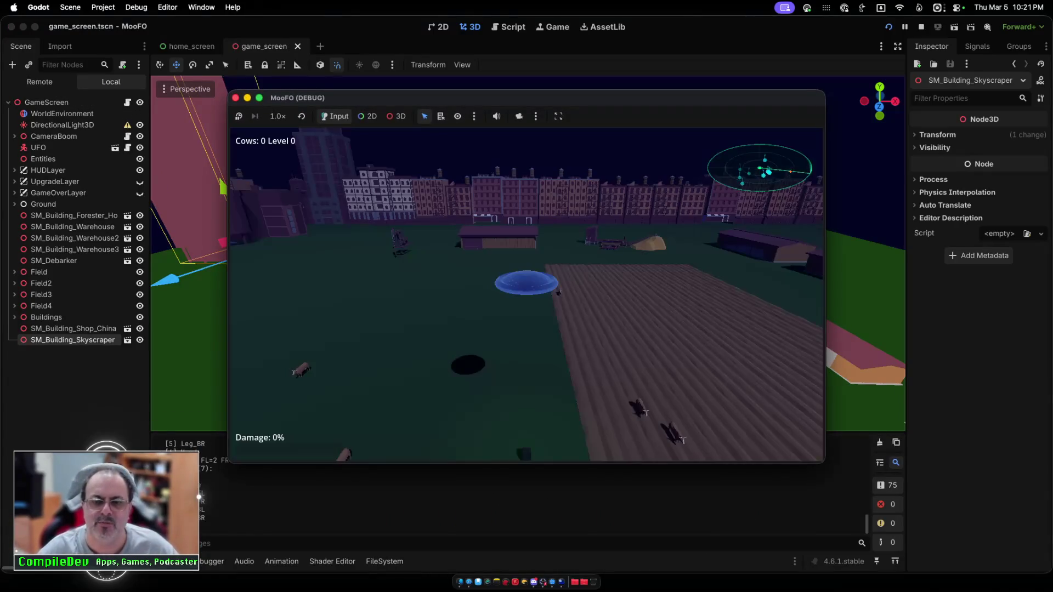
key("s")
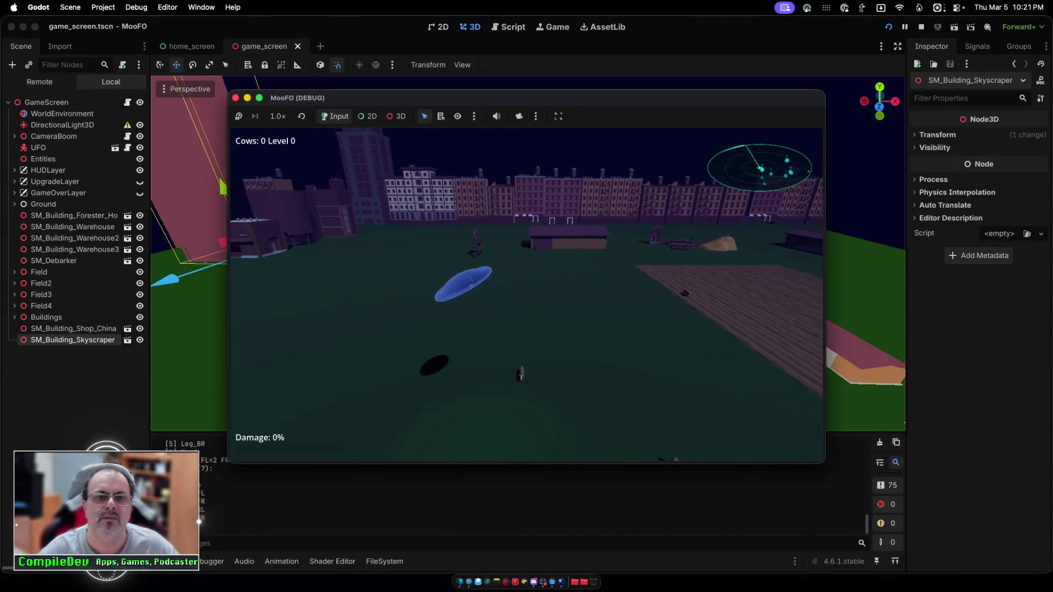
key("w")
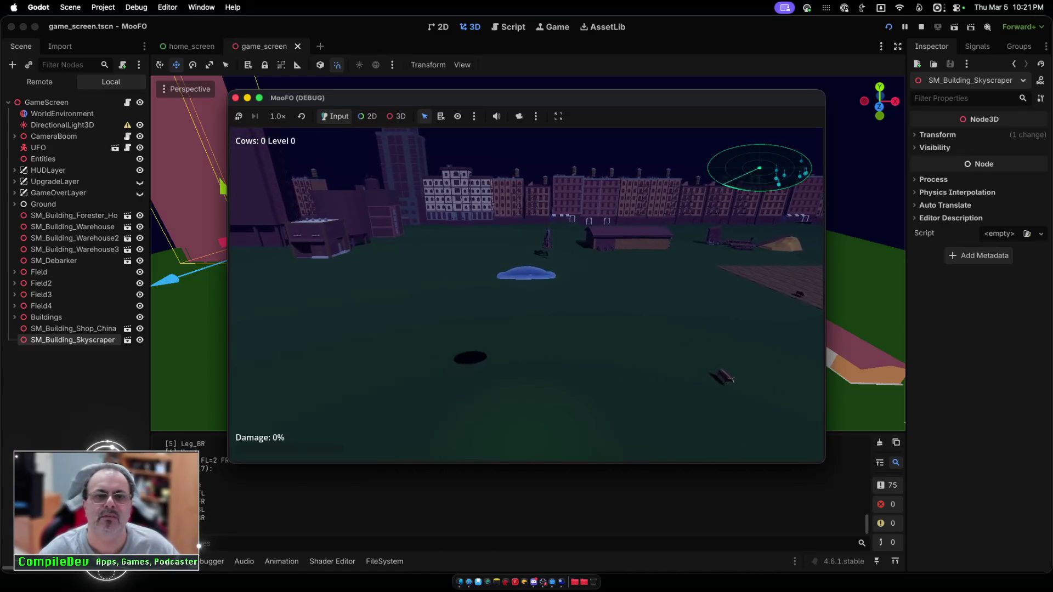
key("s")
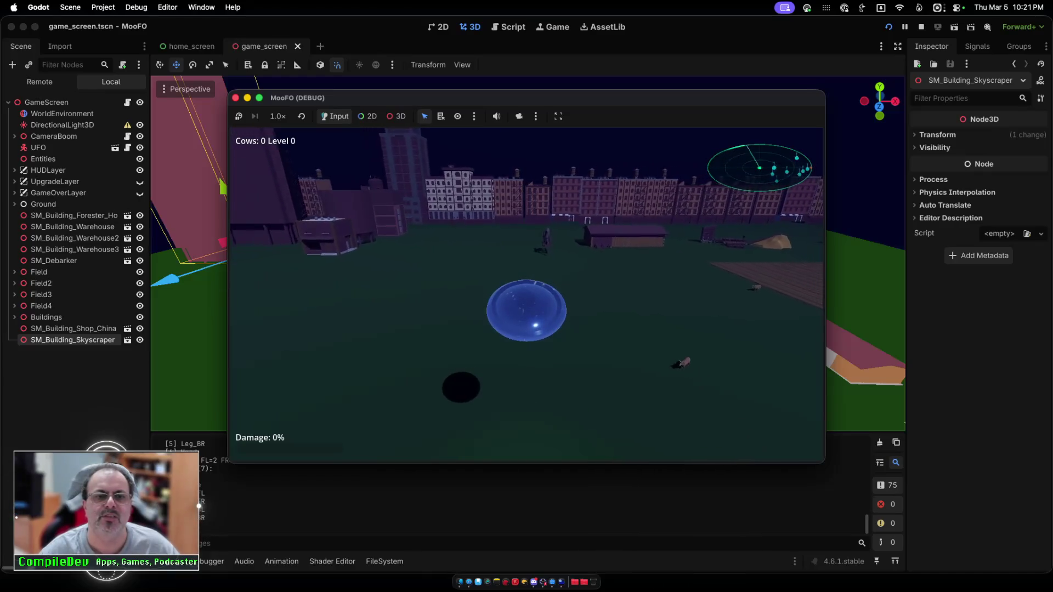
key("w")
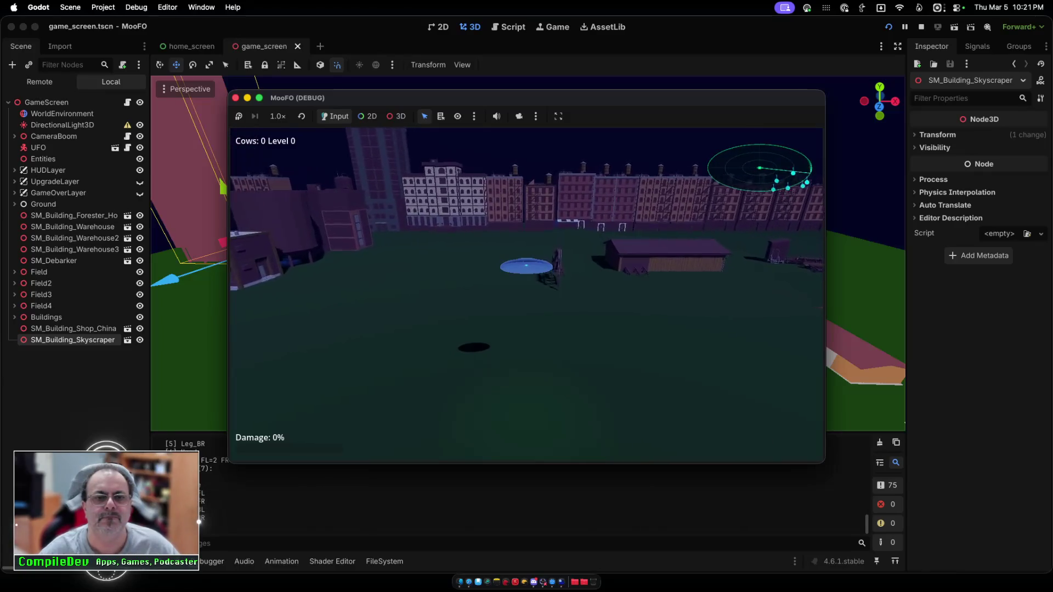
key("s")
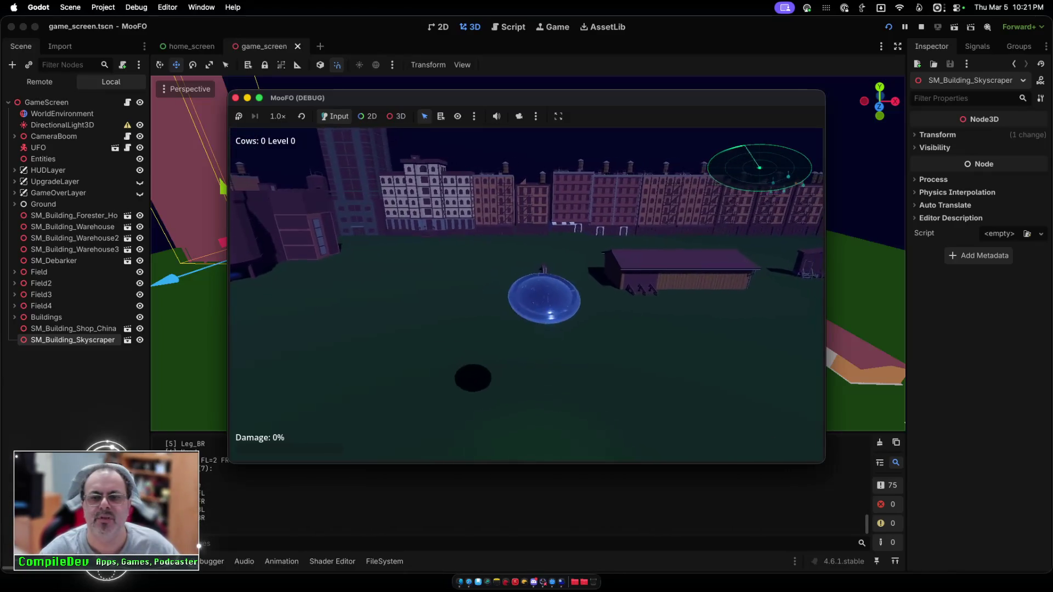
key("w")
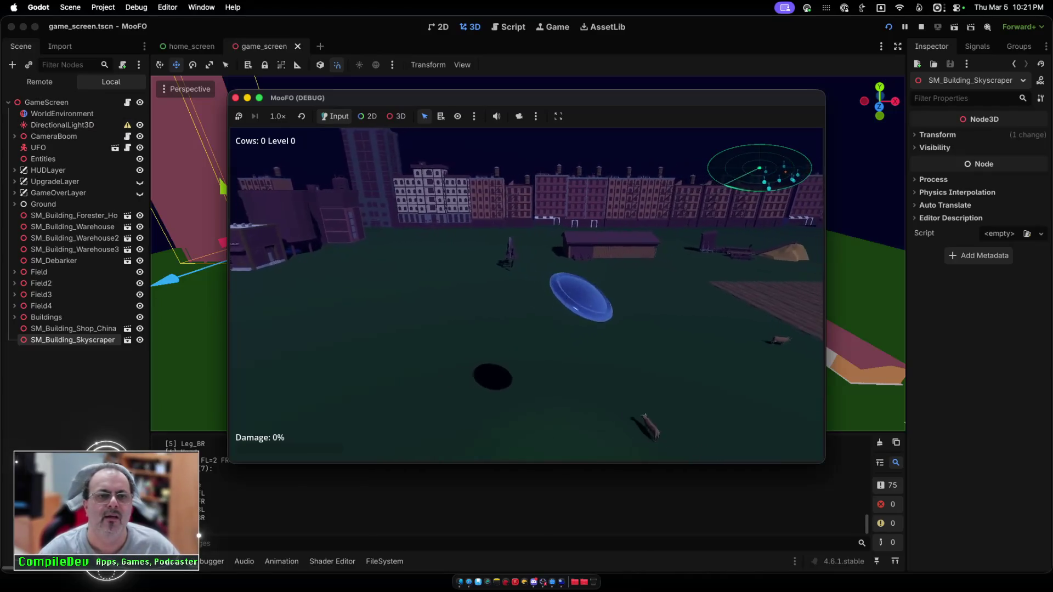
key("super+period")
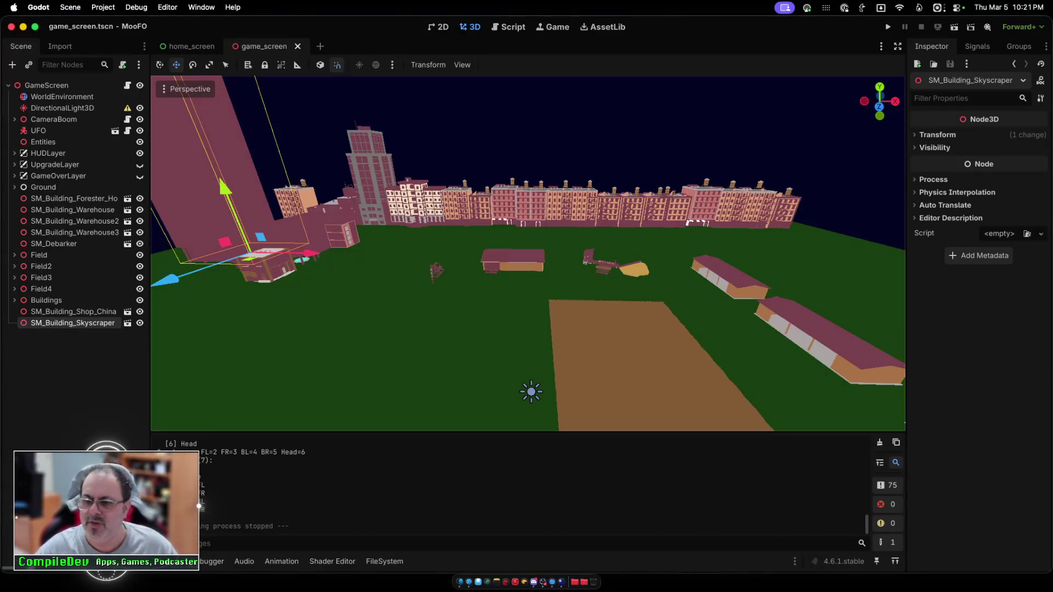
Step: Place SM_Building_Pagoda_China.fbx near the brown field, then save and start the game
key("alt+f")
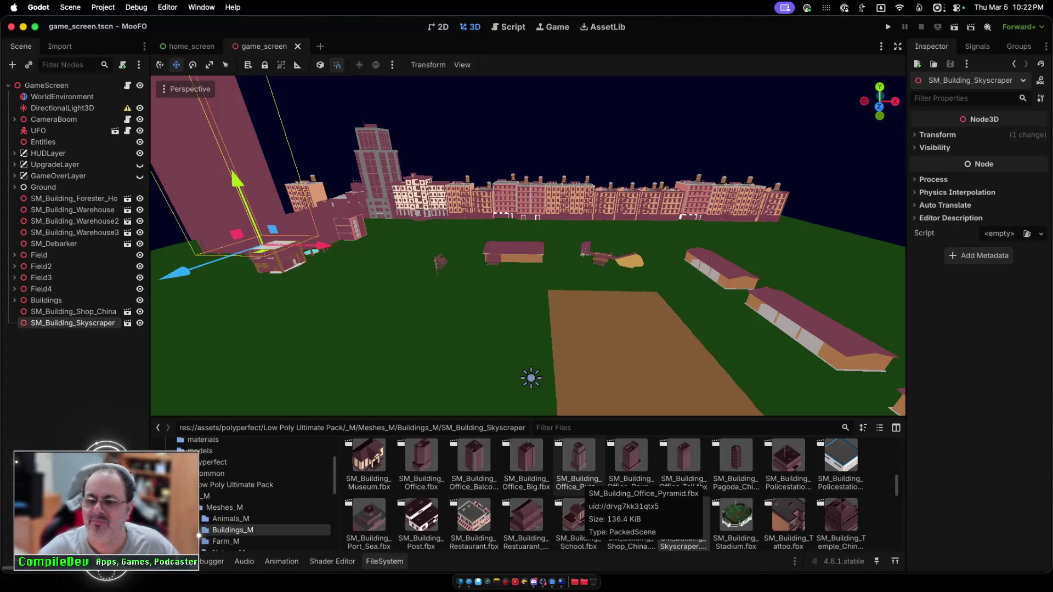
scroll(527, 245, "down", 10)
scroll(528, 246, "up", 5)
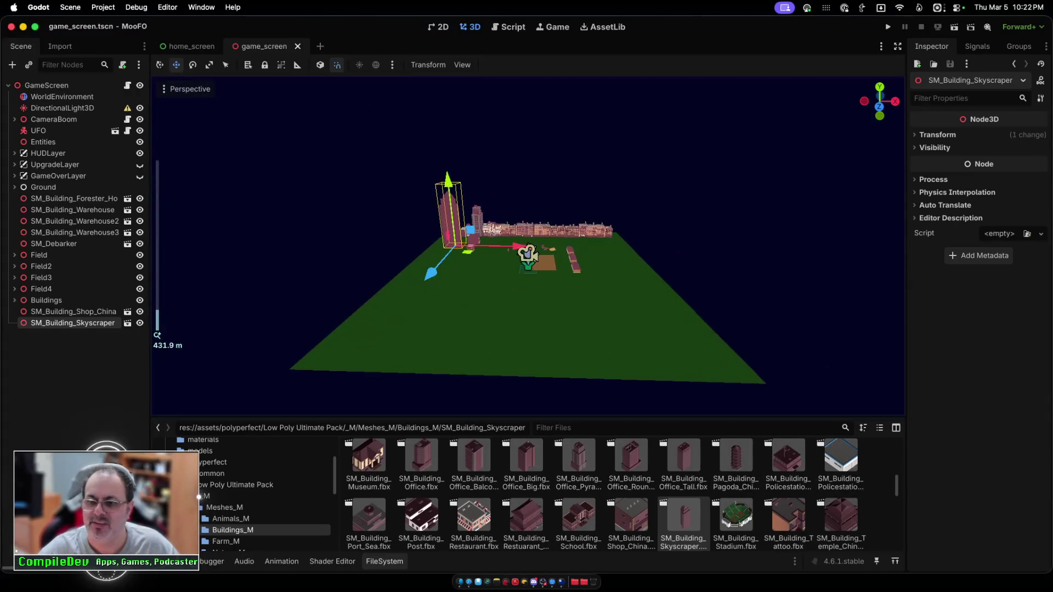
mouse_move(736, 455)
left_mouse_down()
mouse_move(564, 352)
mouse_move(506, 350)
mouse_move(526, 355)
mouse_move(519, 332)
left_mouse_up()
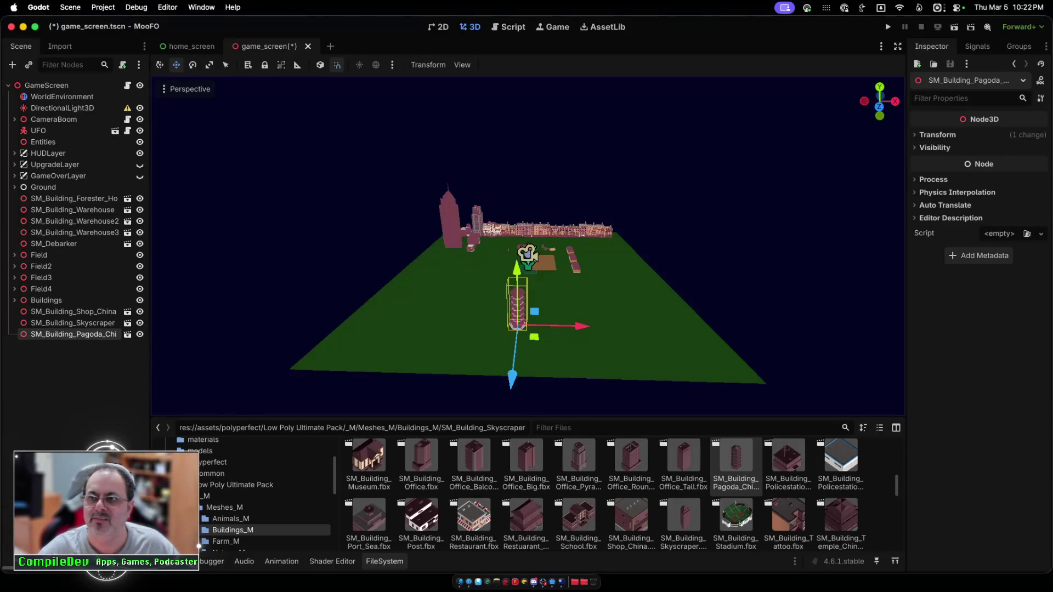
left_click(888, 27)
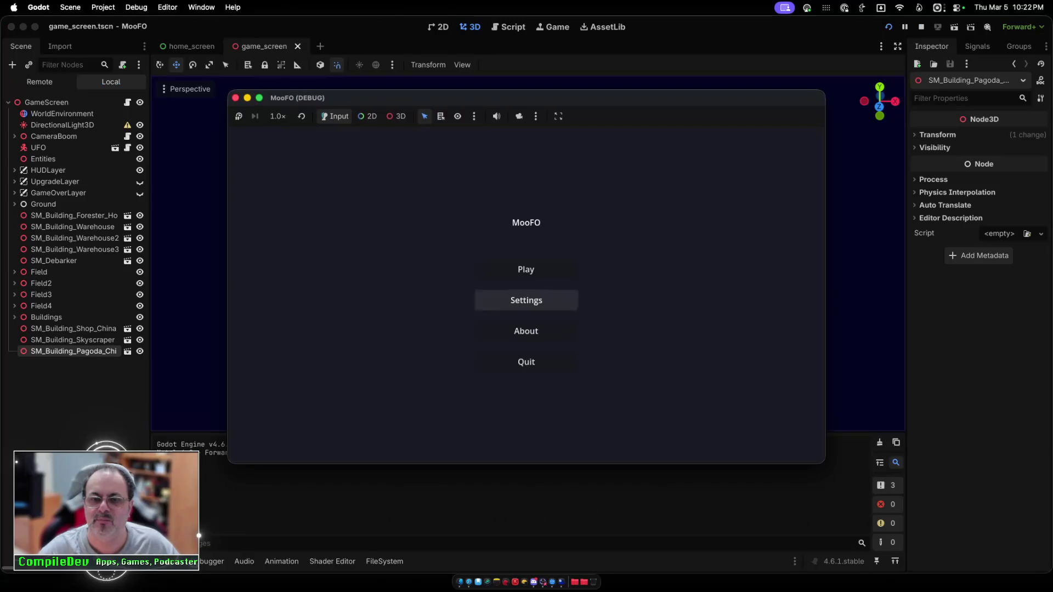
key("Return")
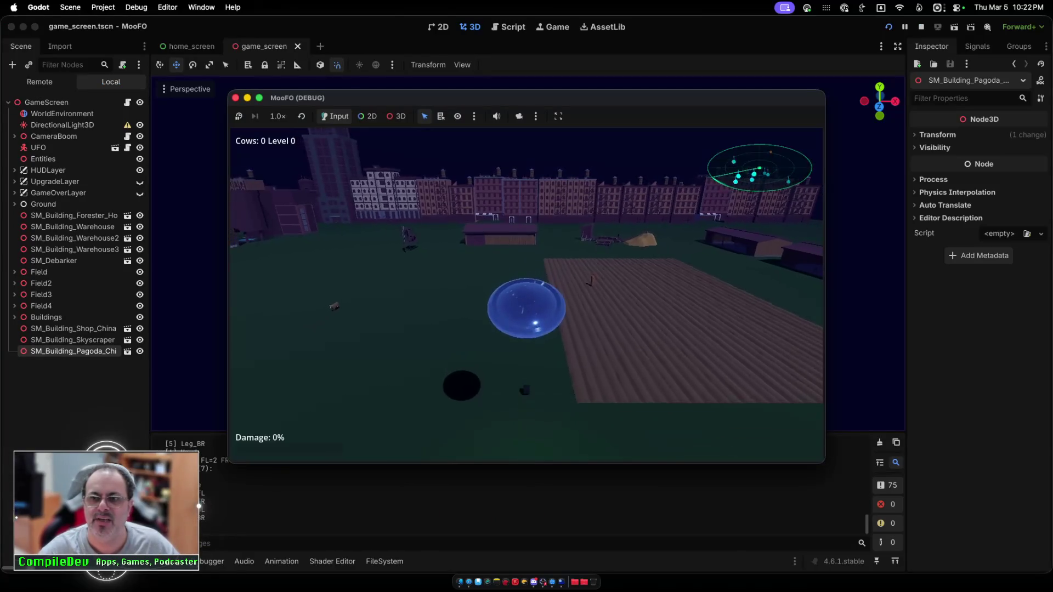
Step: Fly the UFO back, left and right across the field, then stop the game
key("s")
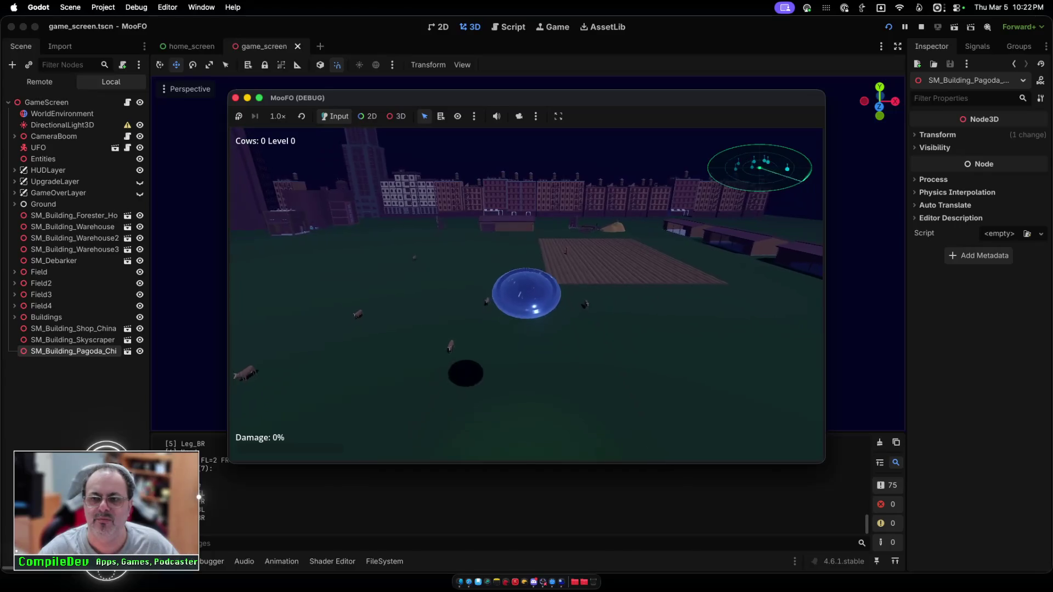
key("a")
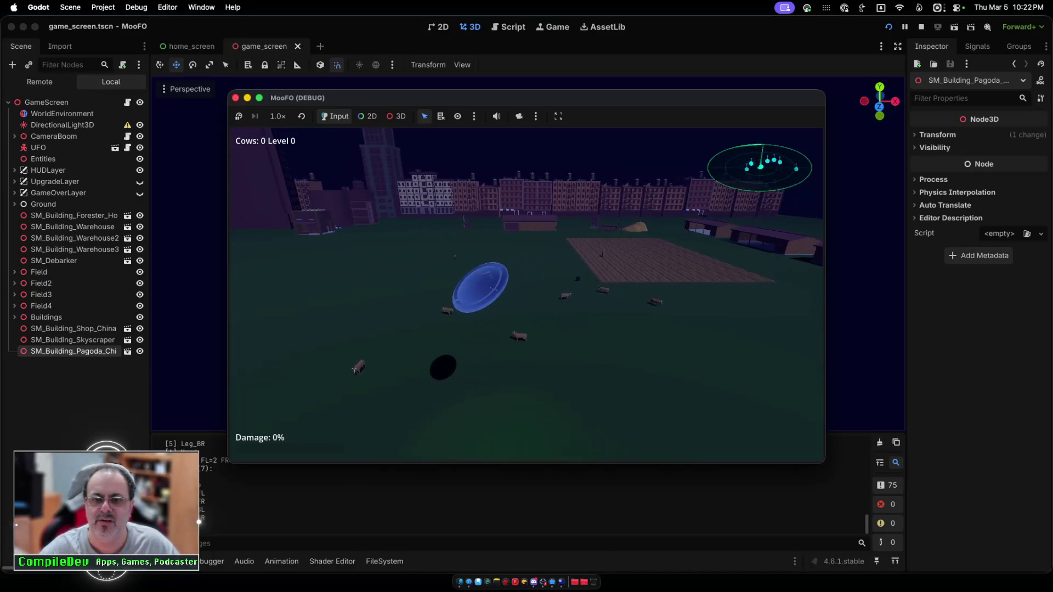
key("d")
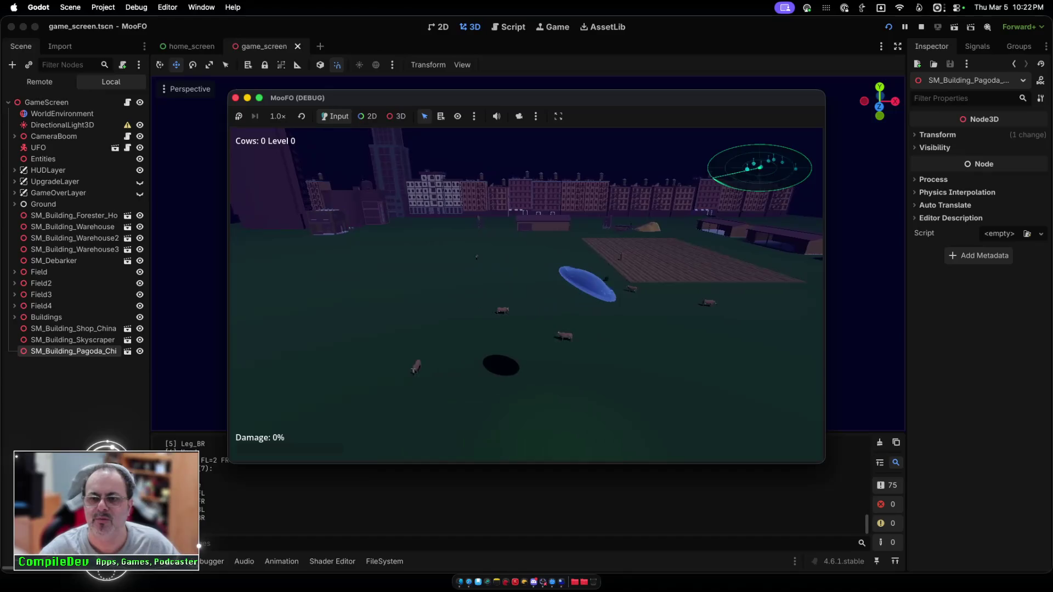
key("super+q")
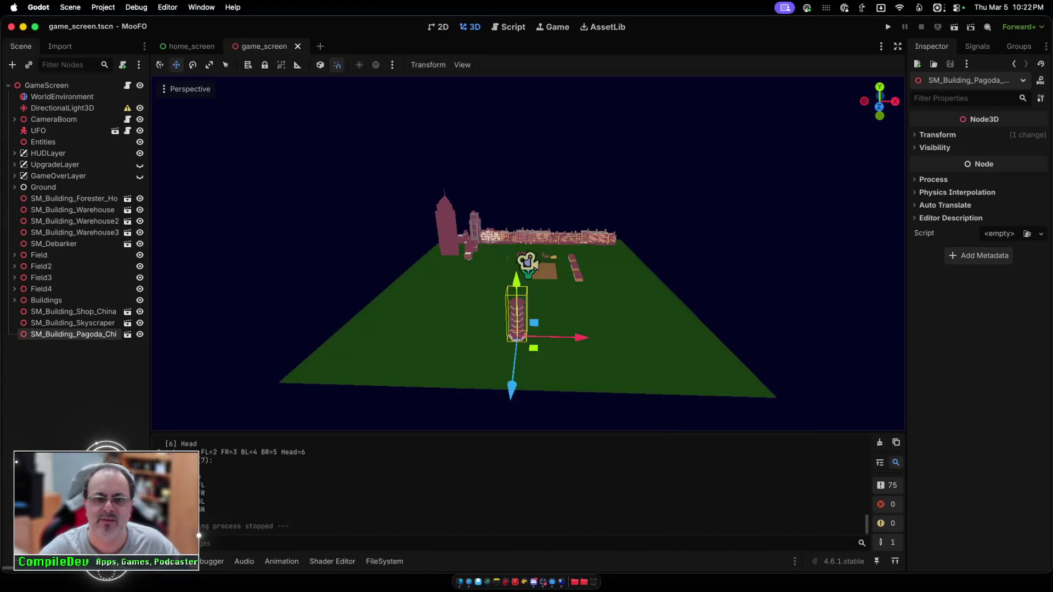
Step: Move the pagoda 20 units back along Z, then save and test-fly briefly
left_click_drag(511, 386, 515, 360)
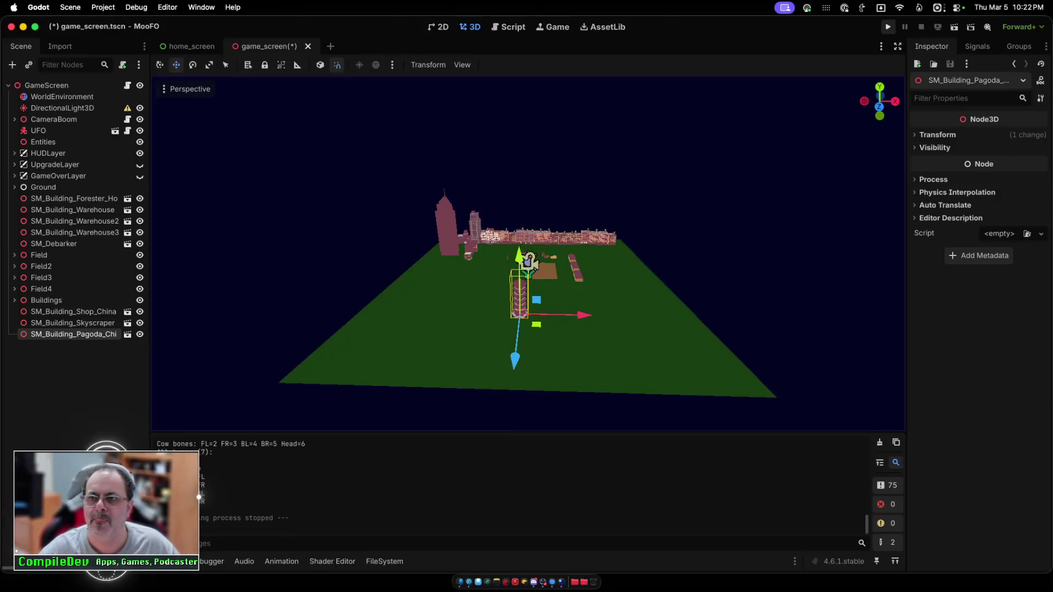
key("super+b")
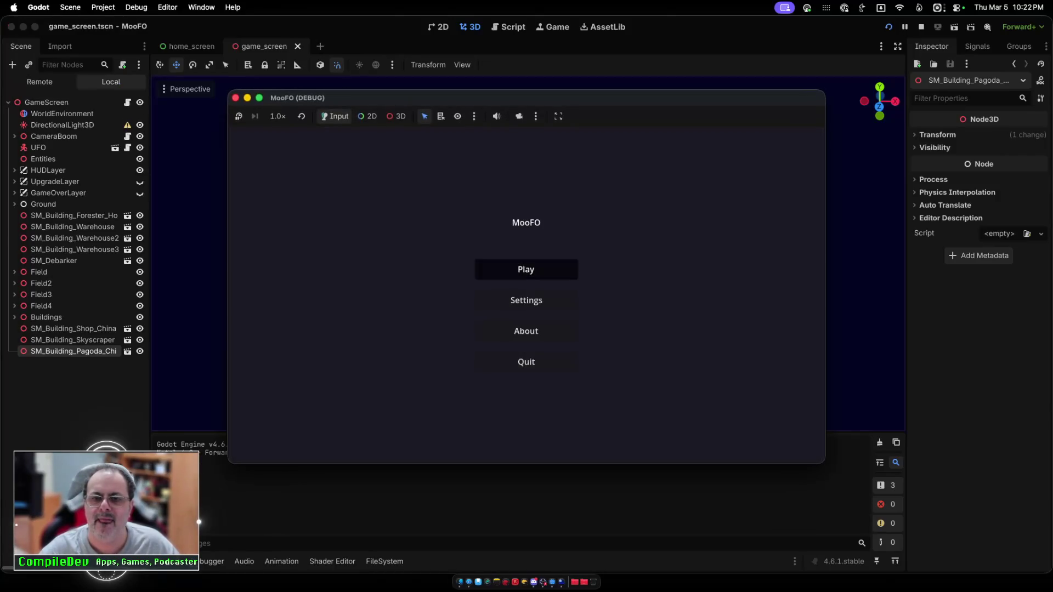
key("Return")
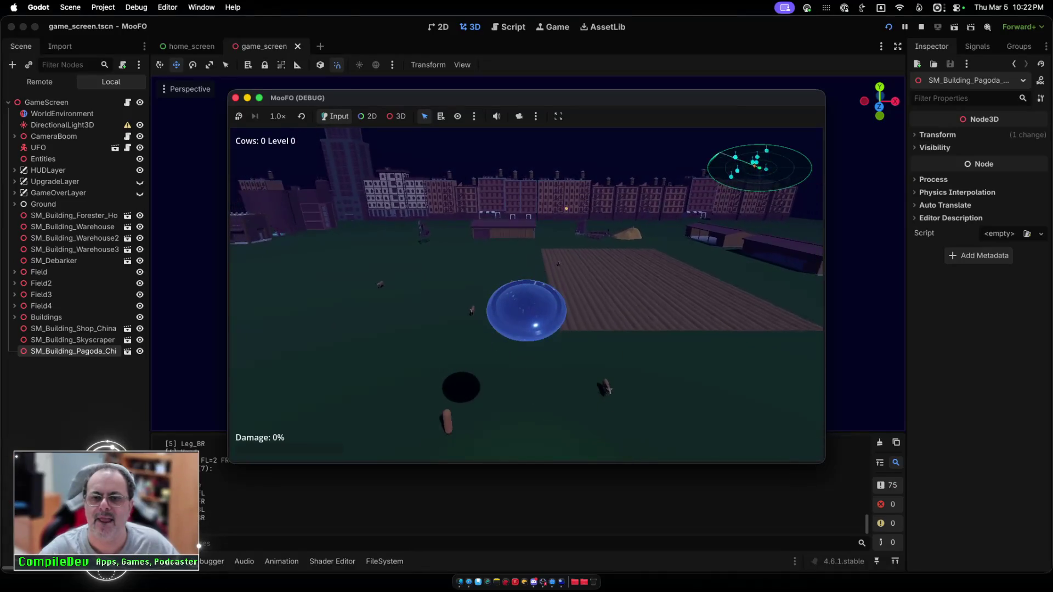
key("w")
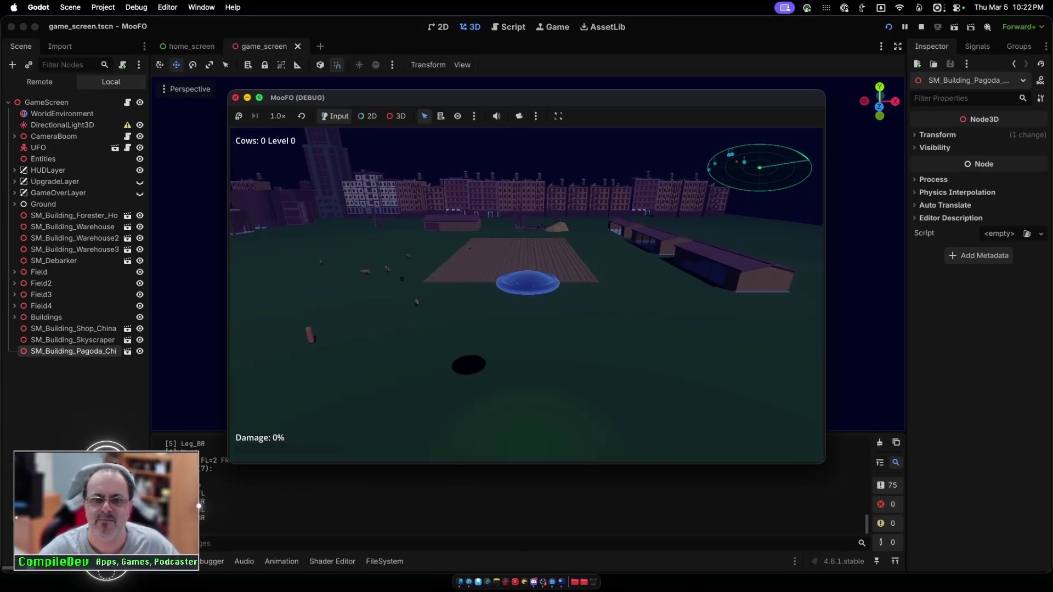
key("super+period")
Step: Push the pagoda a further 12 units back, then fly the UFO around it
left_click_drag(515, 359, 517, 331)
key("super+b")
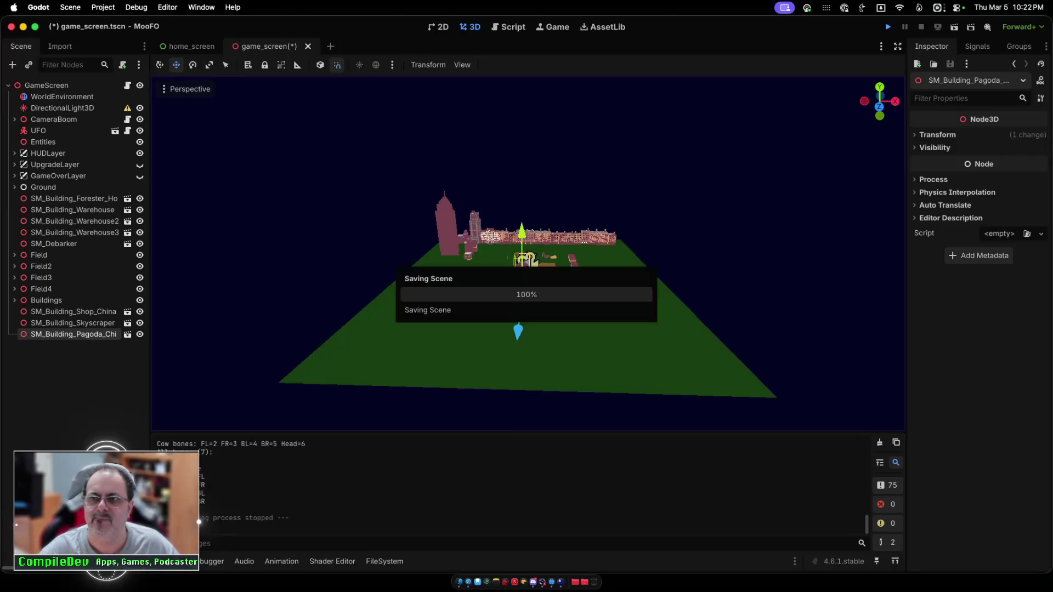
left_click(526, 269)
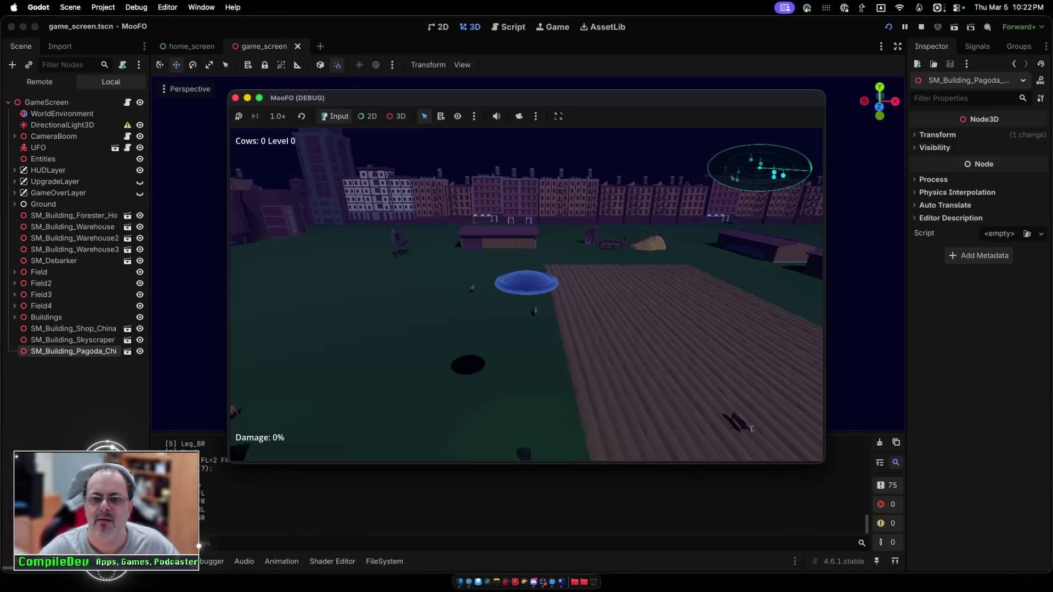
key("w")
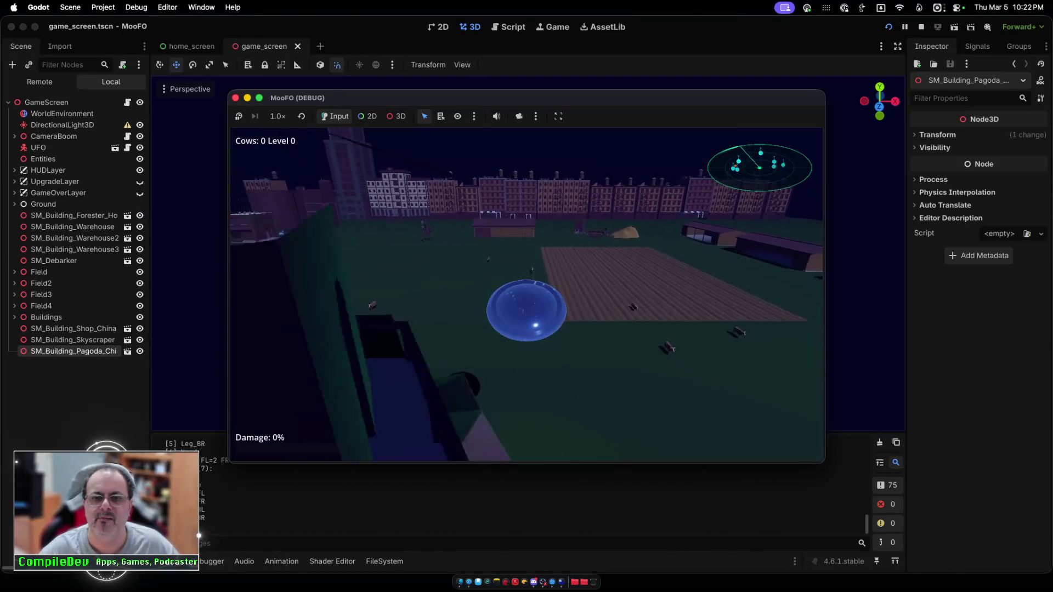
key("w")
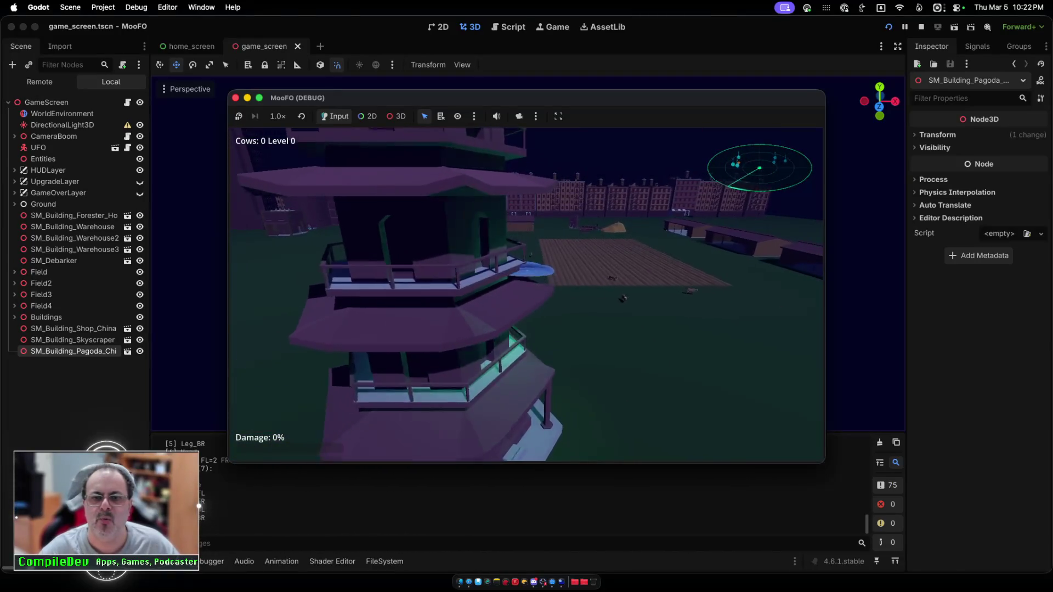
key("w")
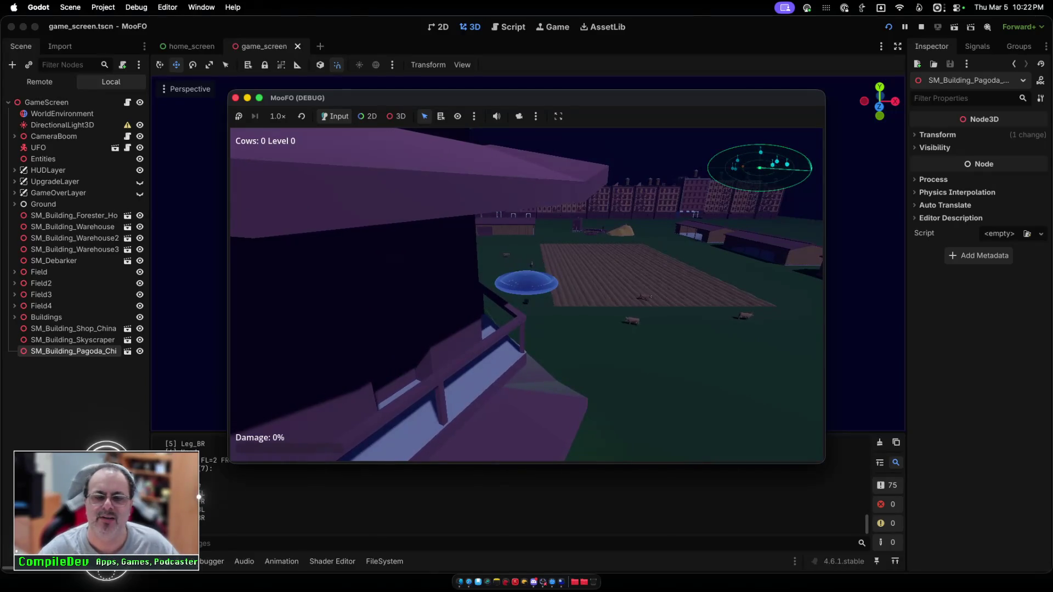
key("w")
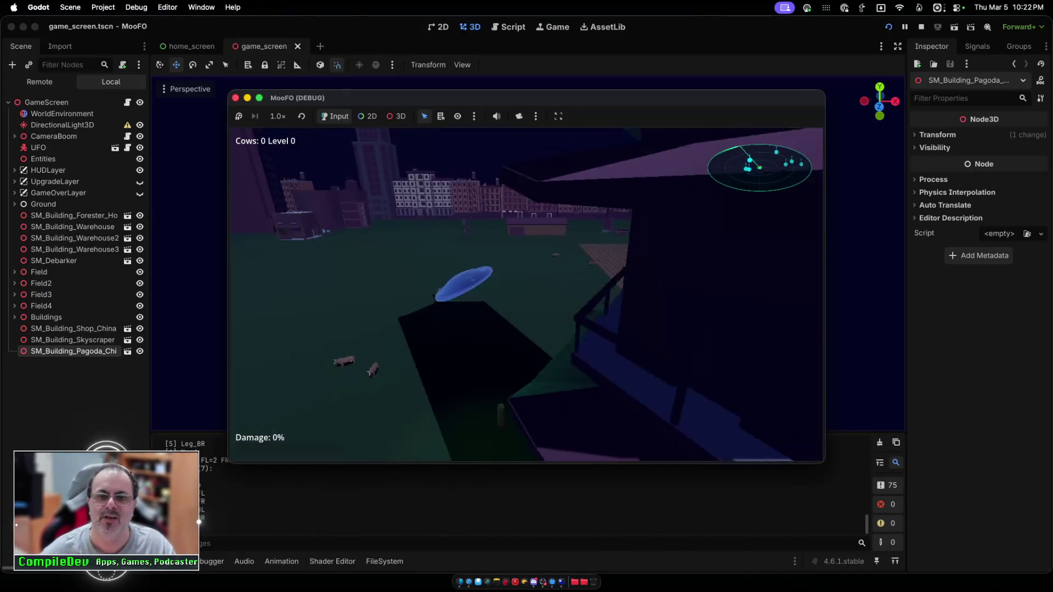
key("w")
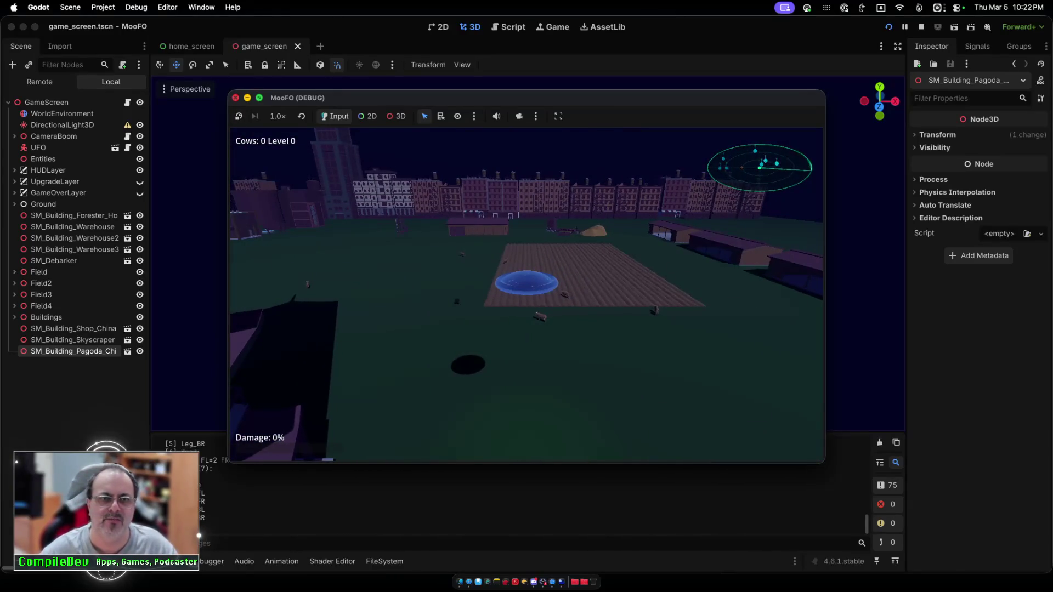
key("super+period")
scroll(527, 253, "up", 5)
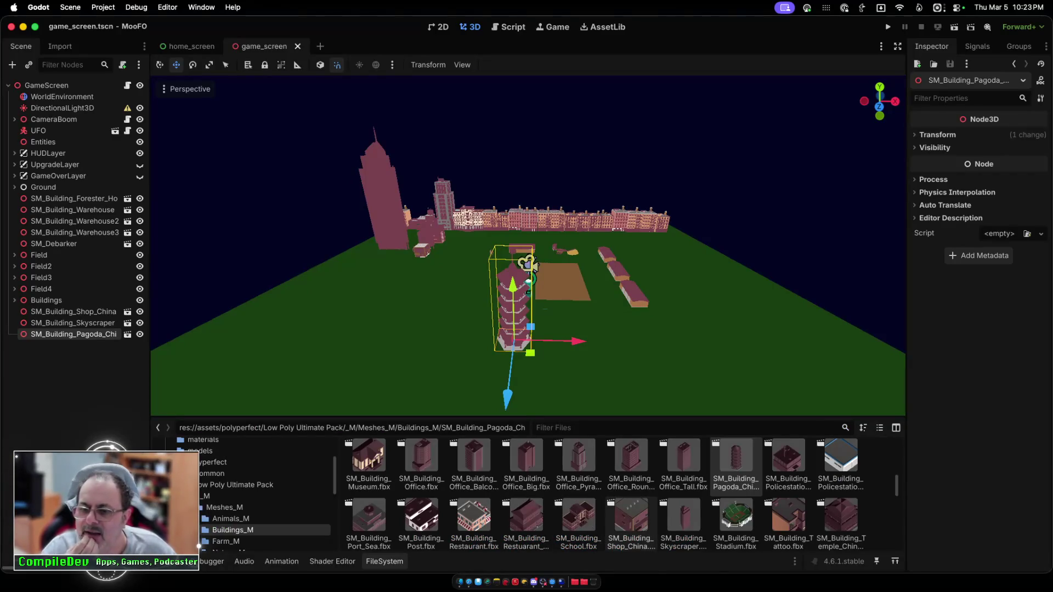
Step: Place SM_Power_Line_Pole.fbx from the FileSystem beside the brown field
scroll(683, 515, "down", 3)
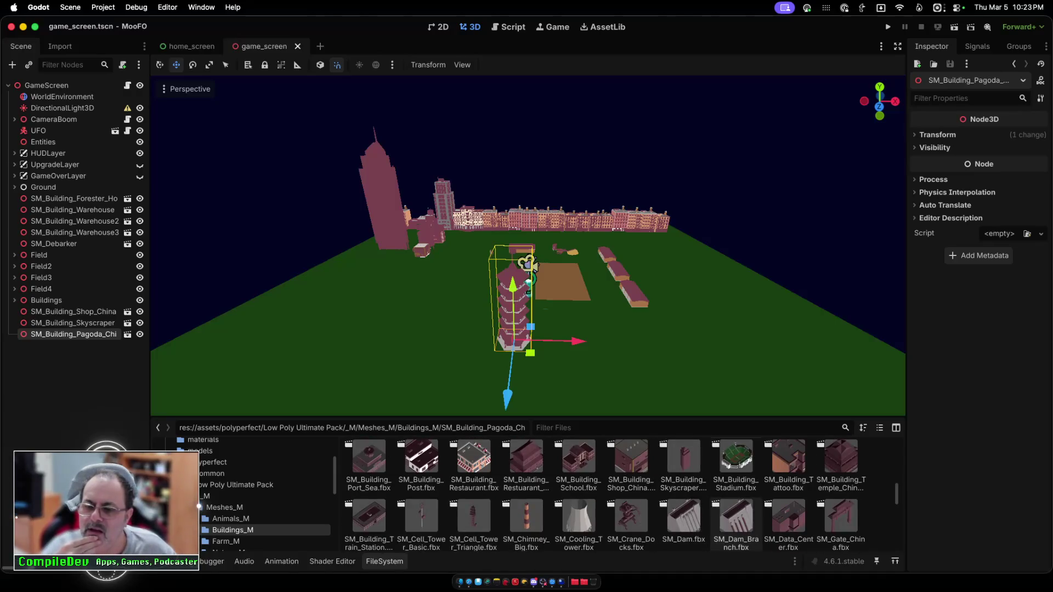
scroll(736, 521, "down", 1)
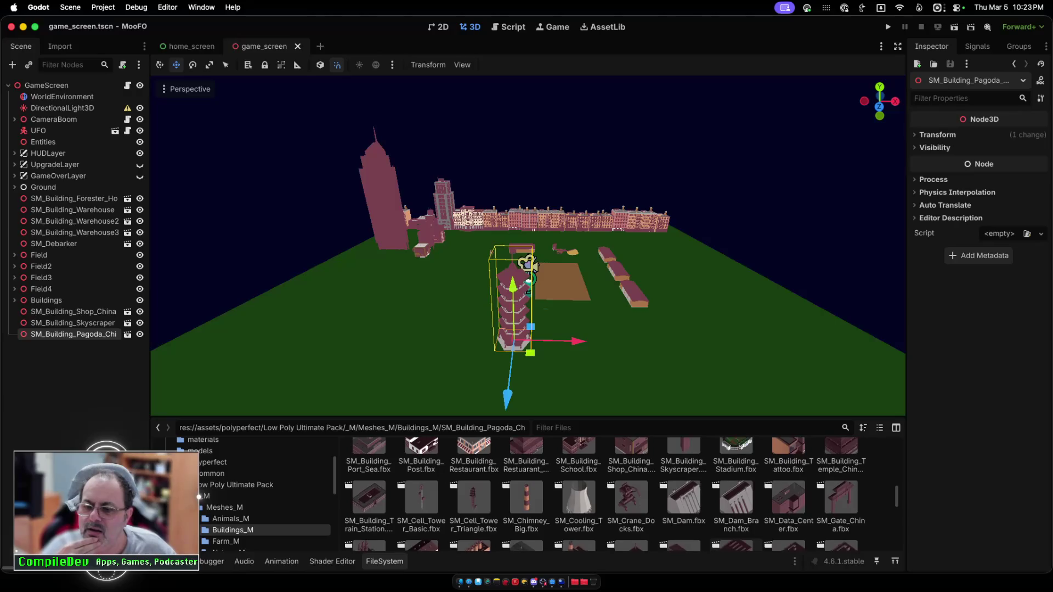
scroll(735, 521, "down", 1)
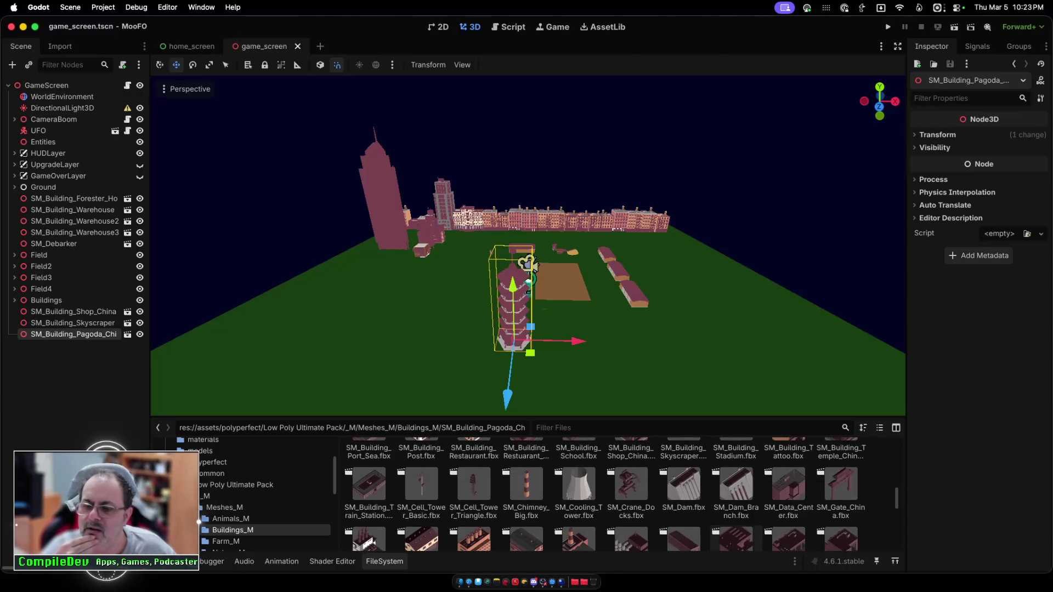
scroll(712, 521, "down", 1)
scroll(683, 510, "down", 1)
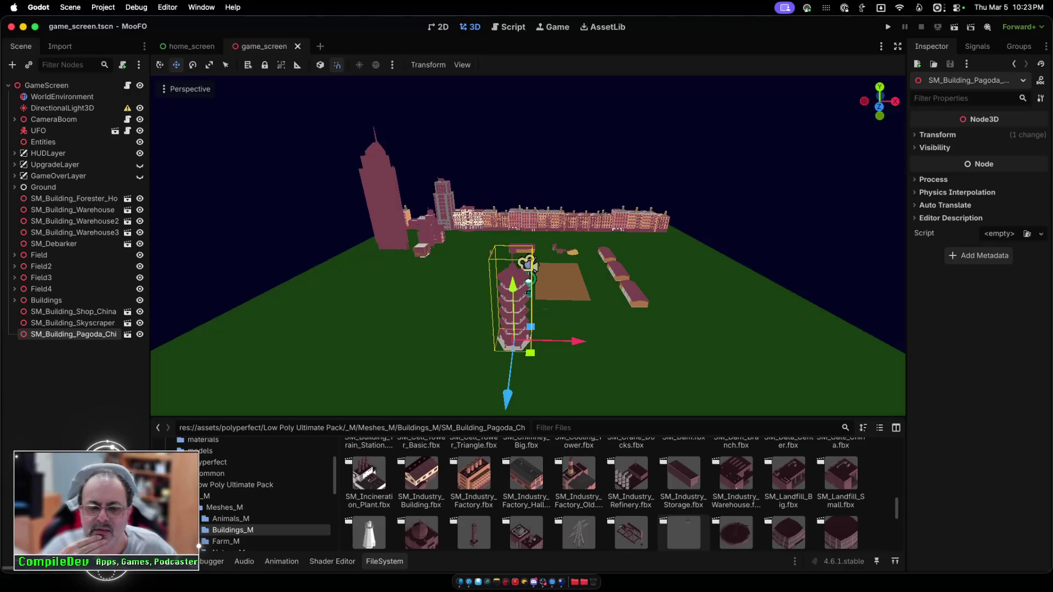
scroll(684, 510, "down", 1)
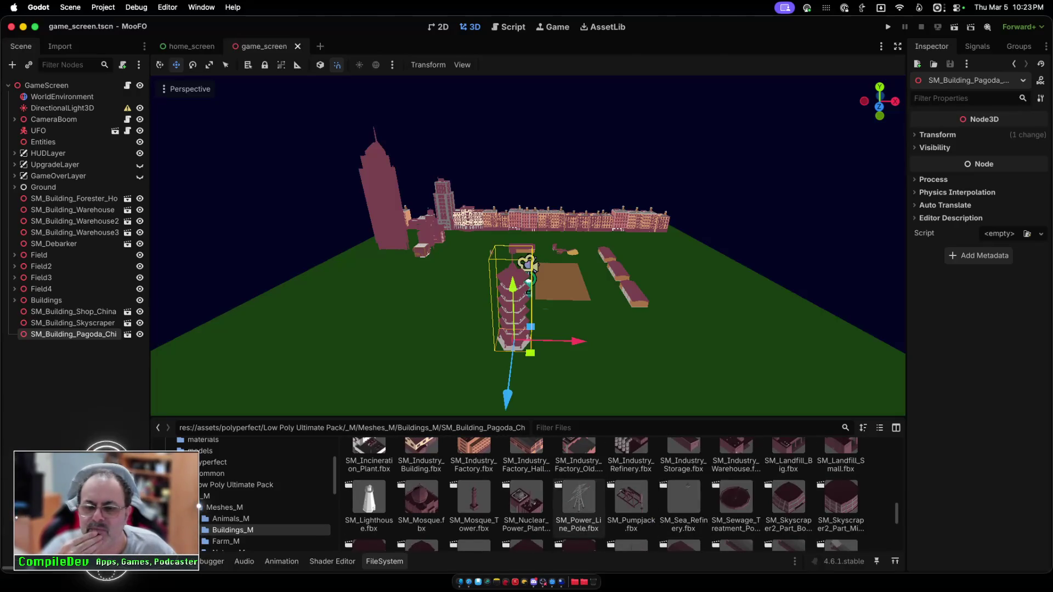
mouse_move(579, 499)
left_mouse_down()
mouse_move(621, 383)
mouse_move(616, 359)
mouse_move(567, 325)
left_mouse_up()
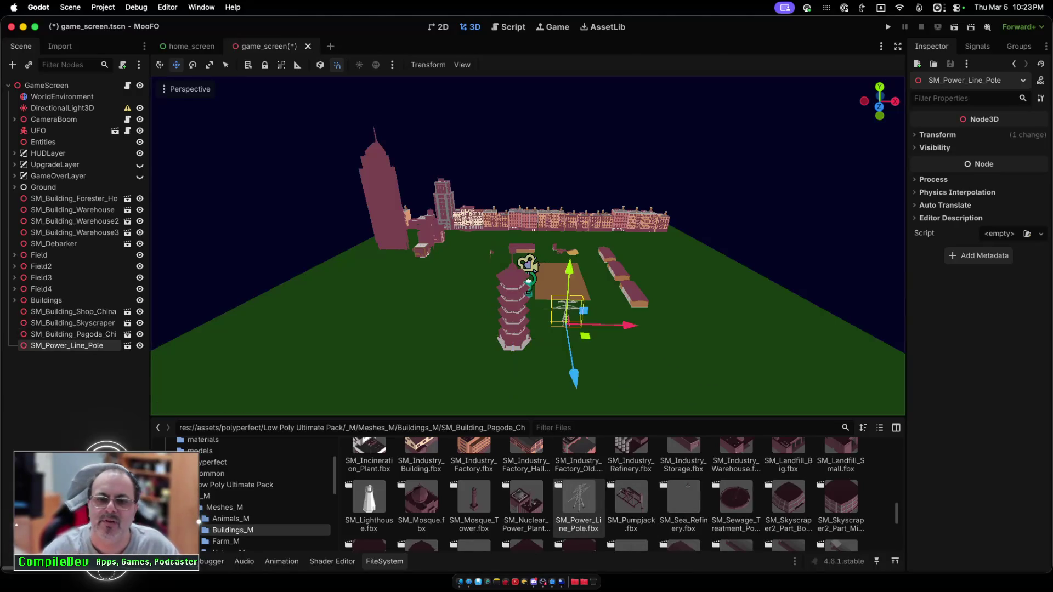
Step: Delete the pagoda from the scene, then save and launch the game
left_click(513, 307)
key("Delete")
key("Return")
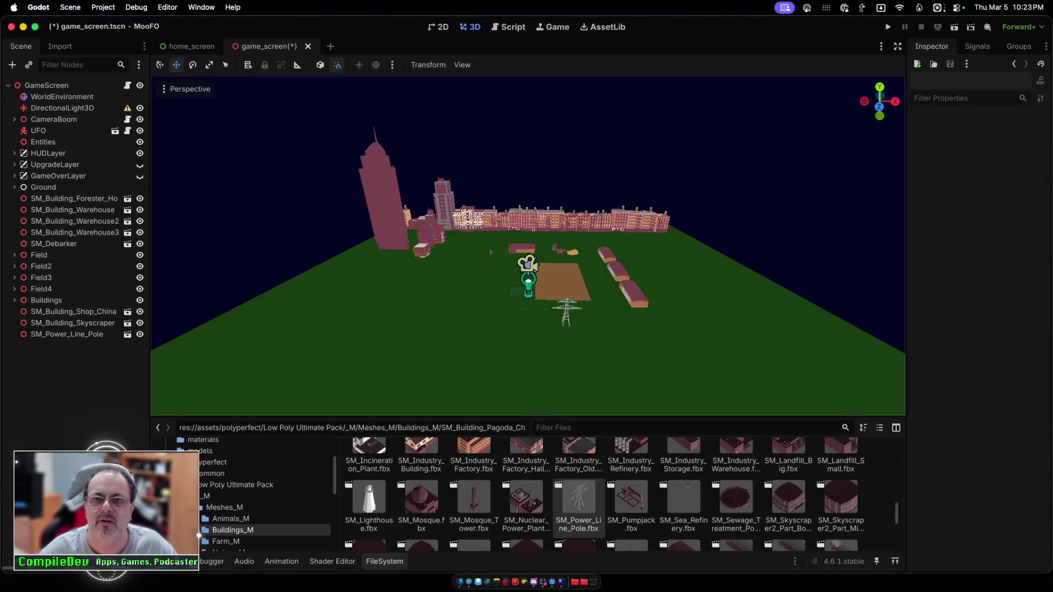
left_click(887, 27)
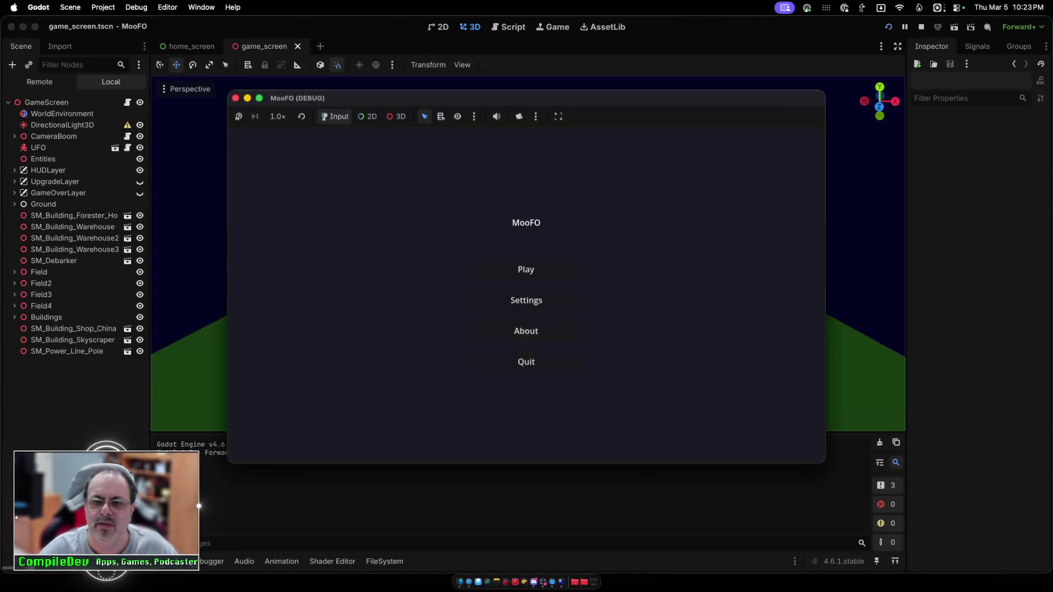
Step: Start the level, fly the UFO under and around the pylon, then stop
key("Return")
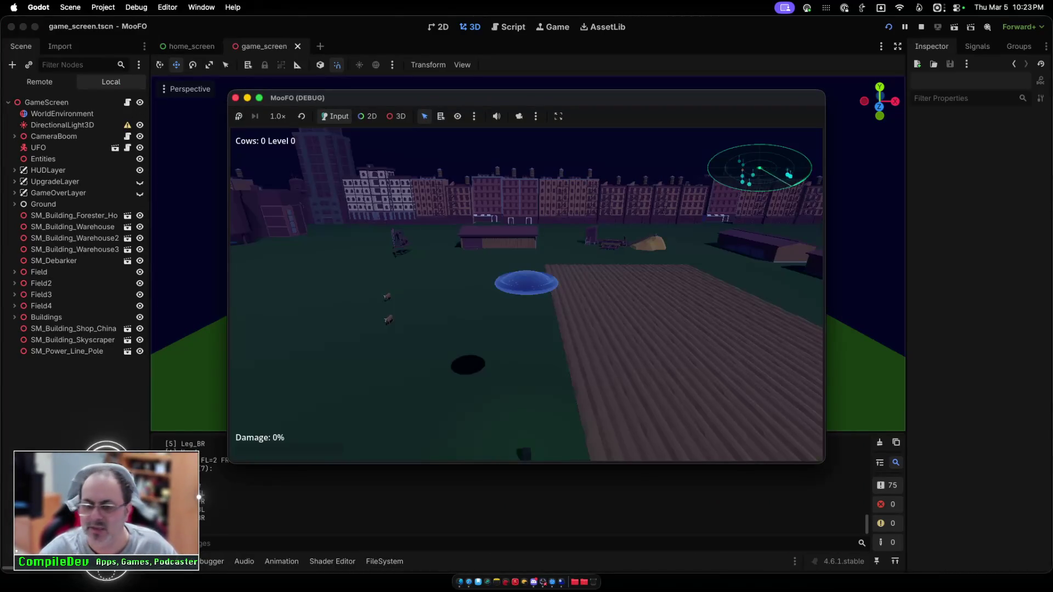
key("a")
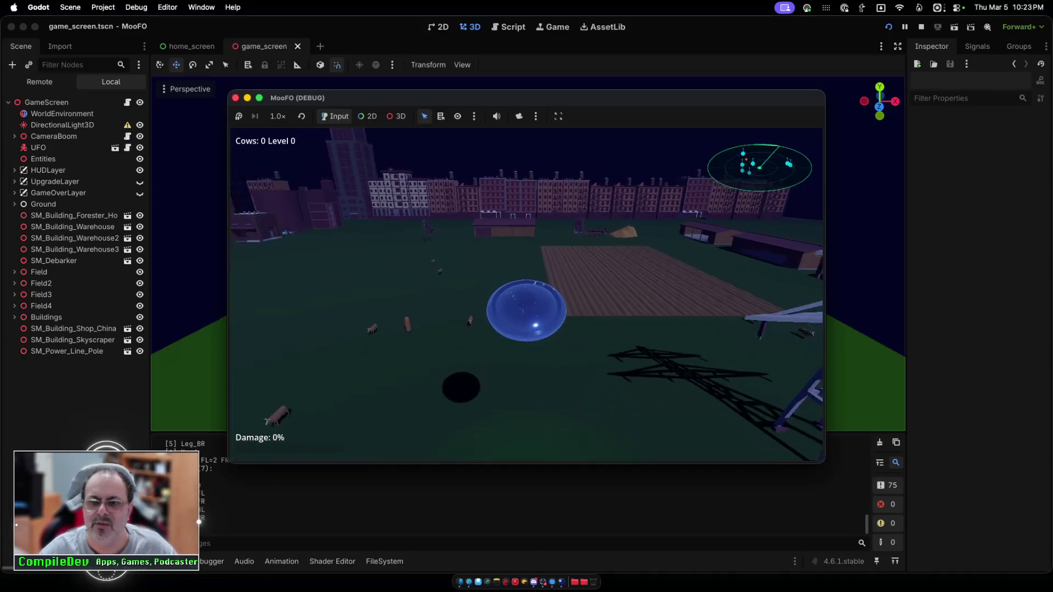
key("a")
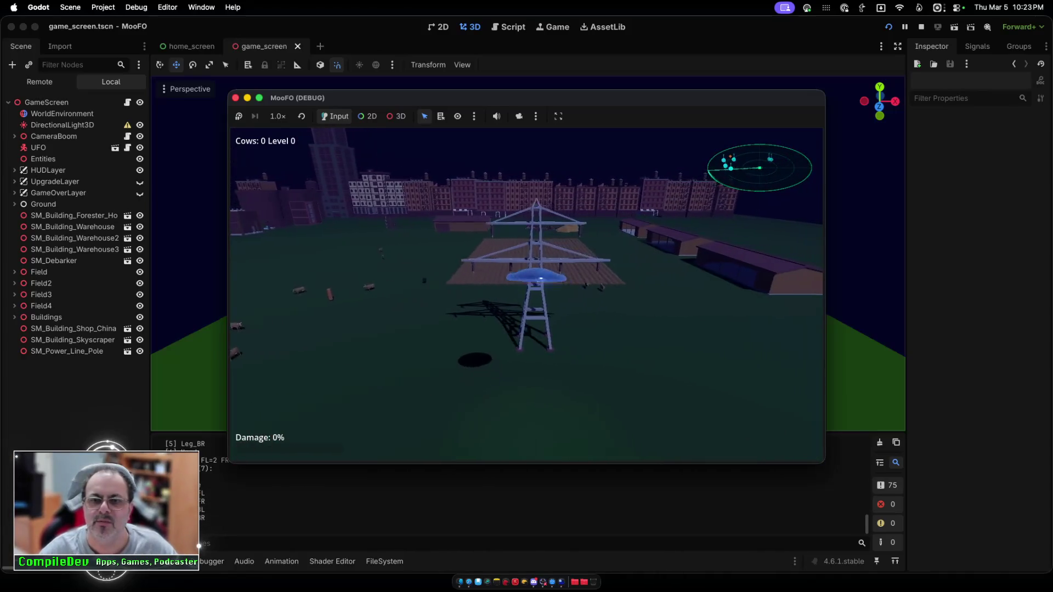
key("w")
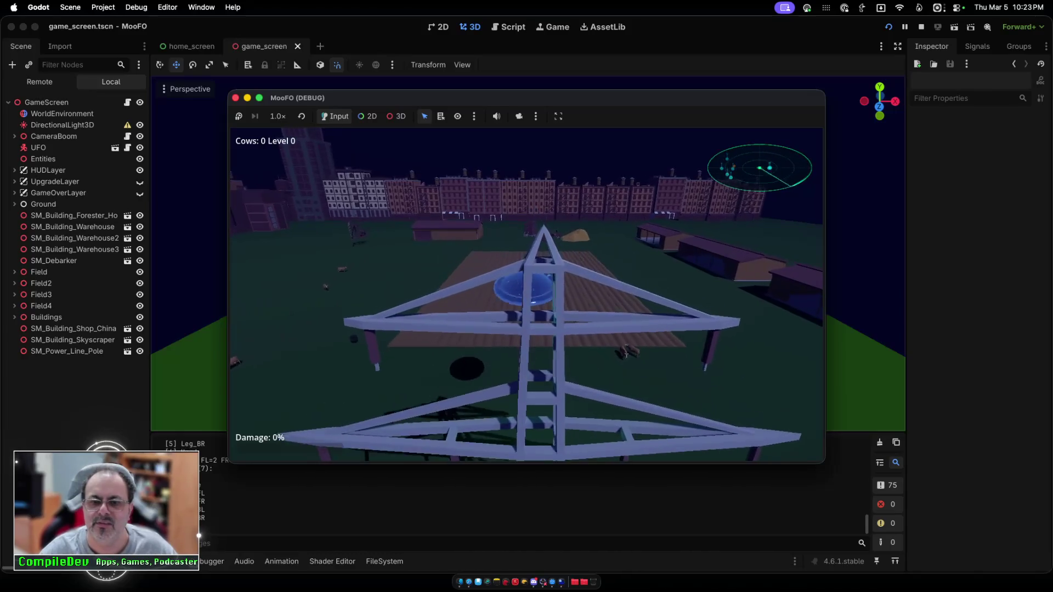
key("s")
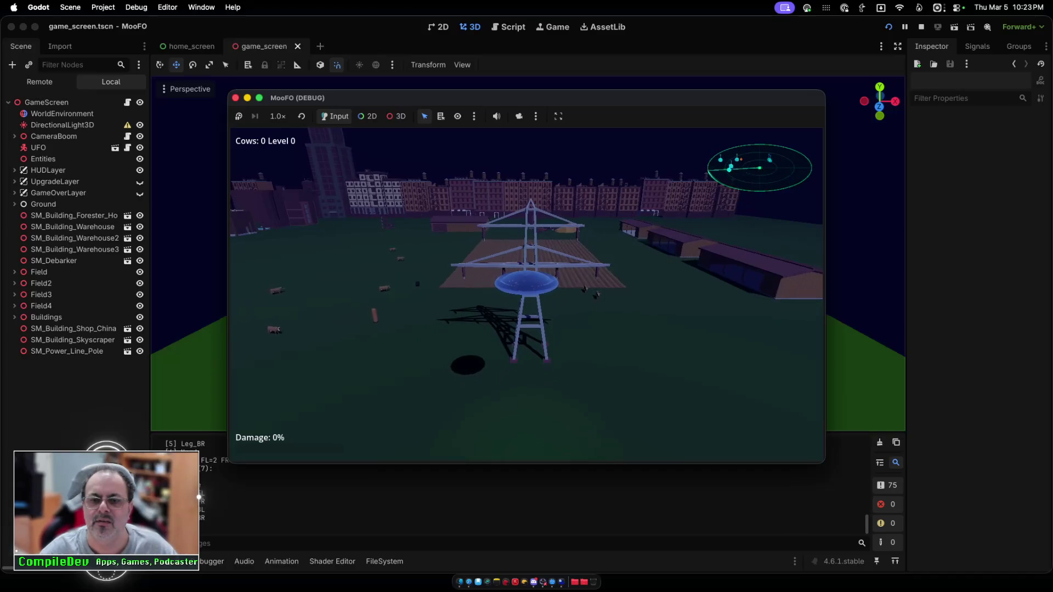
key("s")
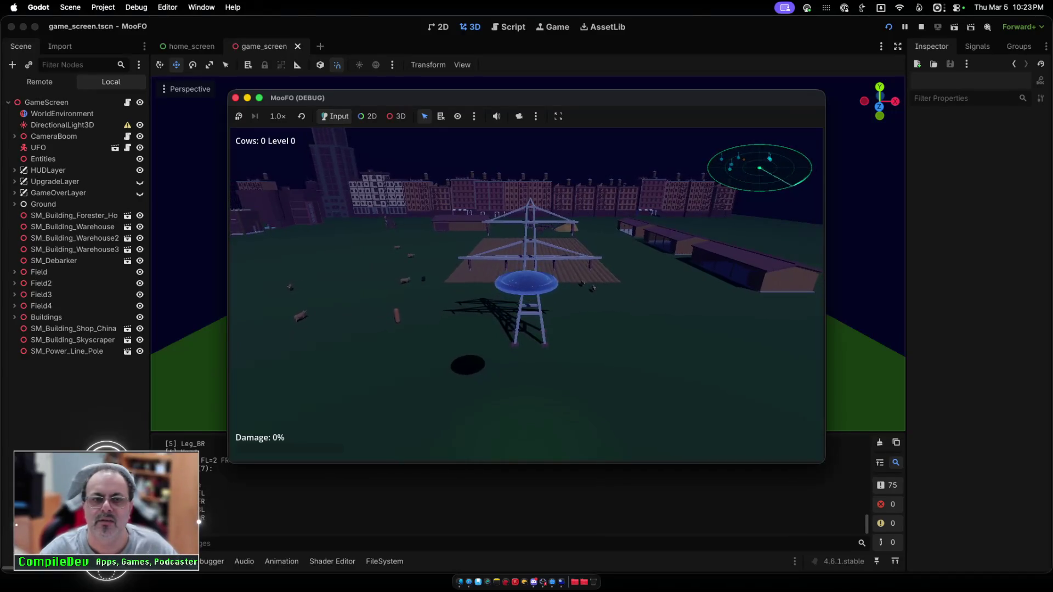
key("super+q")
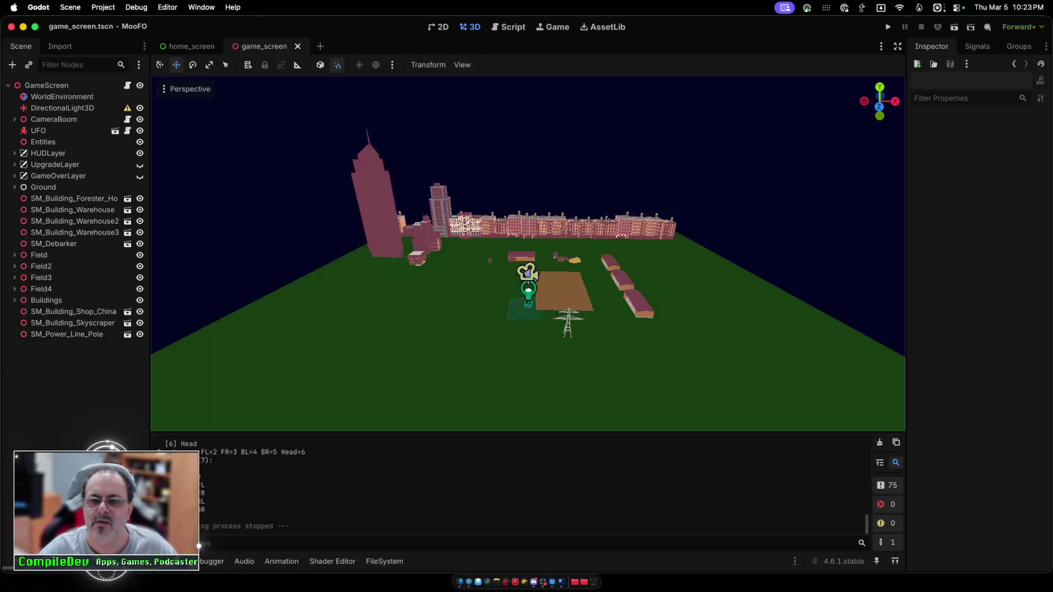
Step: Move SM_Power_Line_Pole toward the camera along Z and save the scene
left_click(66, 334)
left_click_drag(576, 391, 583, 427)
key("super+b")
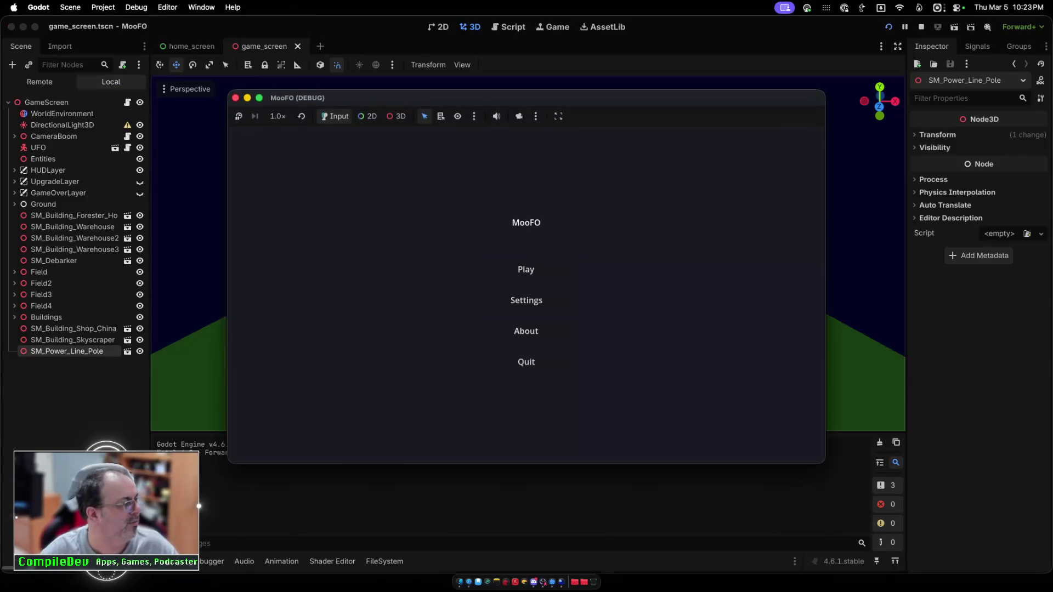
Step: Play-test flying up to and around the relocated pole, then stop
key("Return")
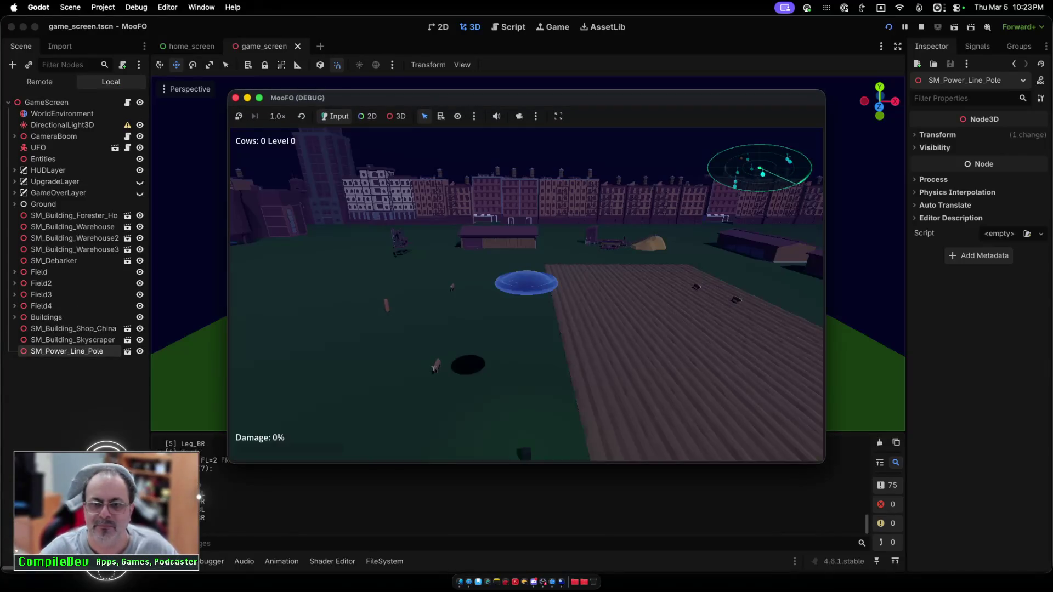
key("w")
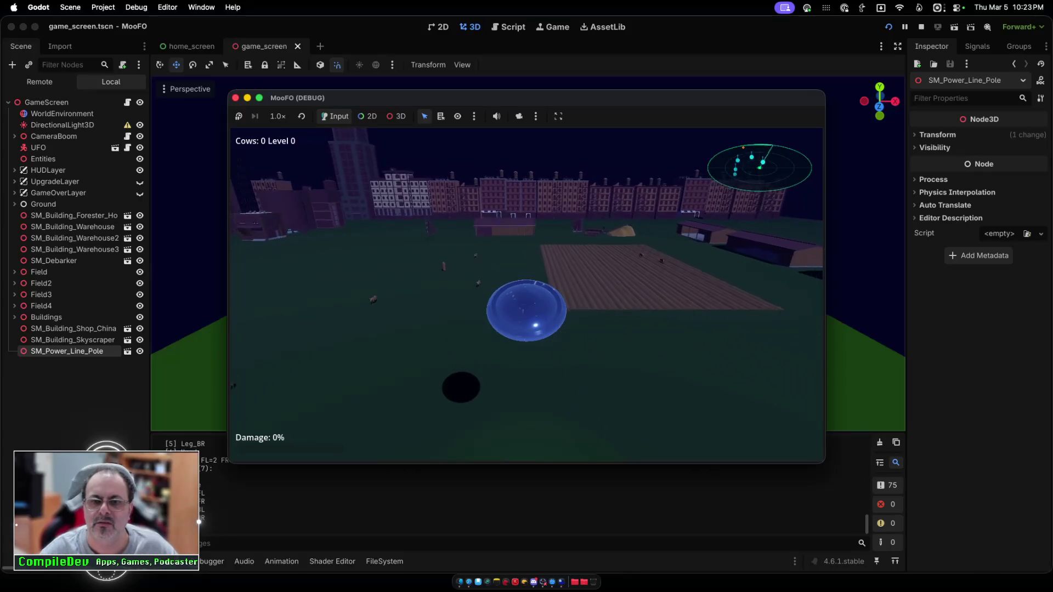
key("w")
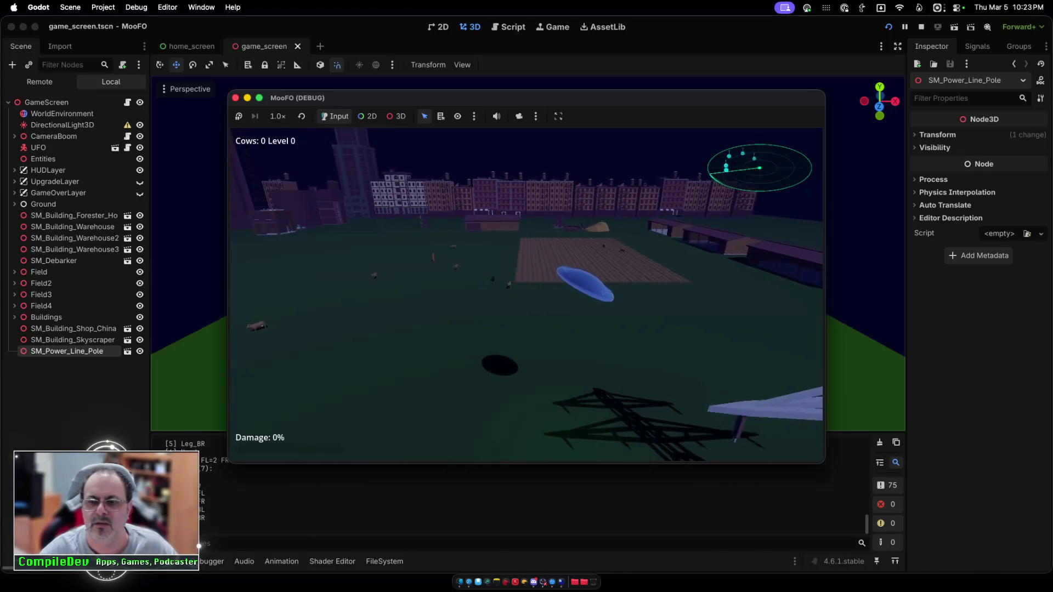
key("a")
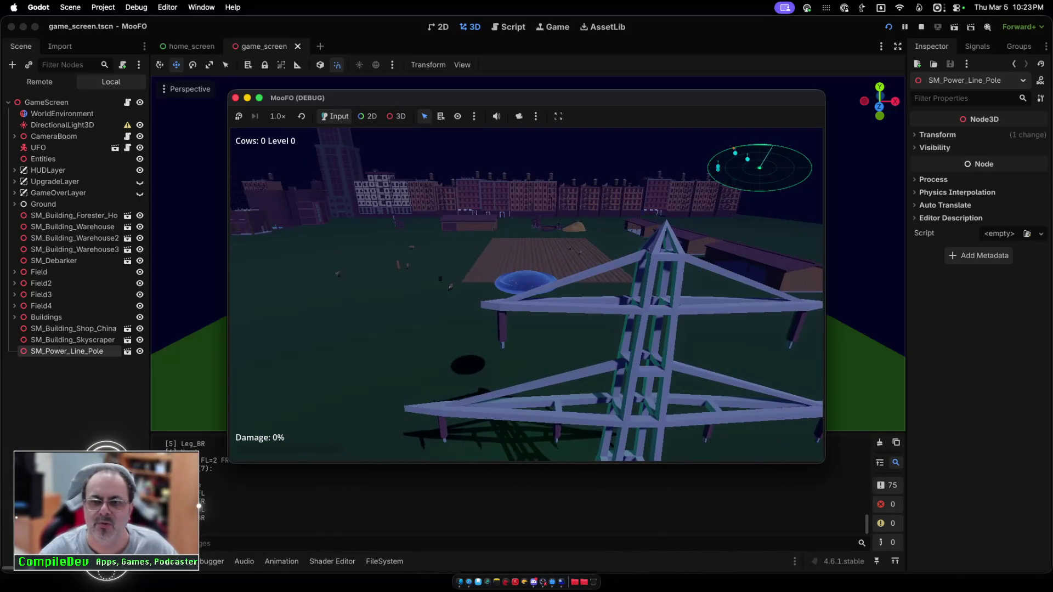
key("d")
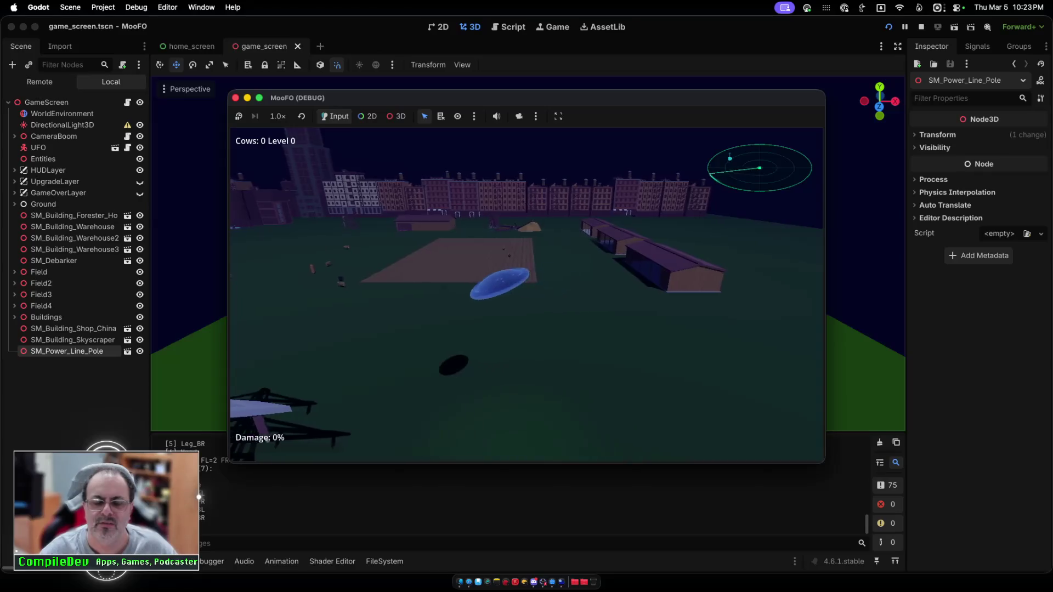
key("a")
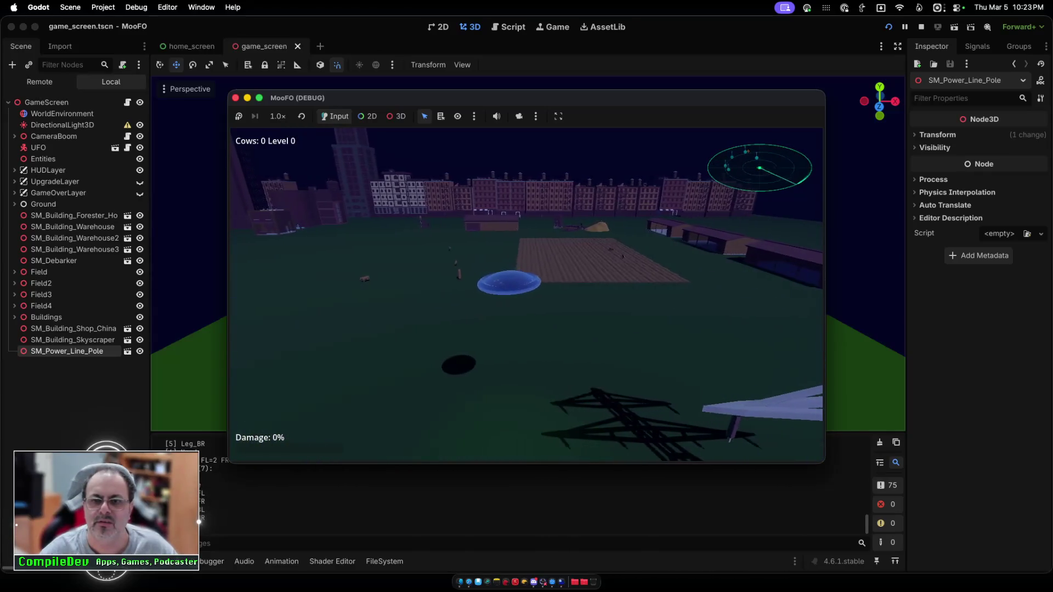
key("super+q")
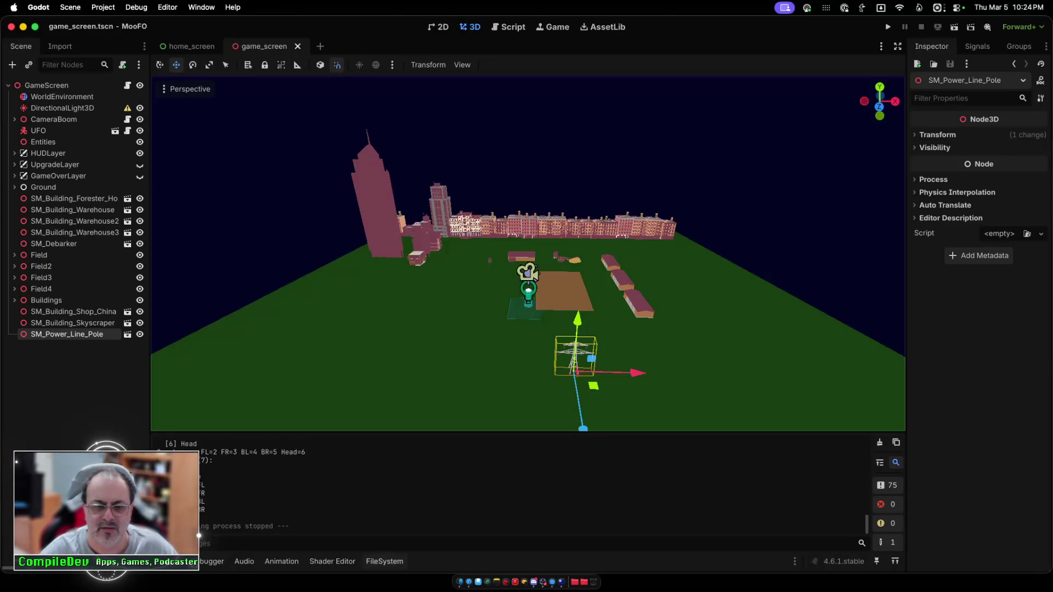
Step: Place SM_Water_Tower_Medium from the FileSystem beside the pylon
left_click(385, 561)
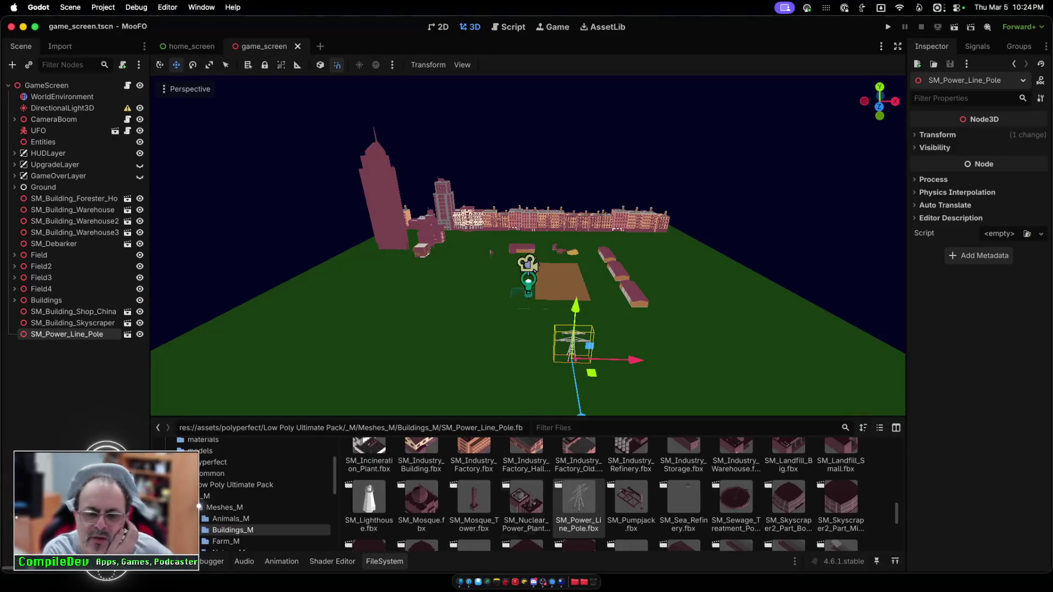
scroll(603, 494, "down", 2)
scroll(579, 466, "down", 5)
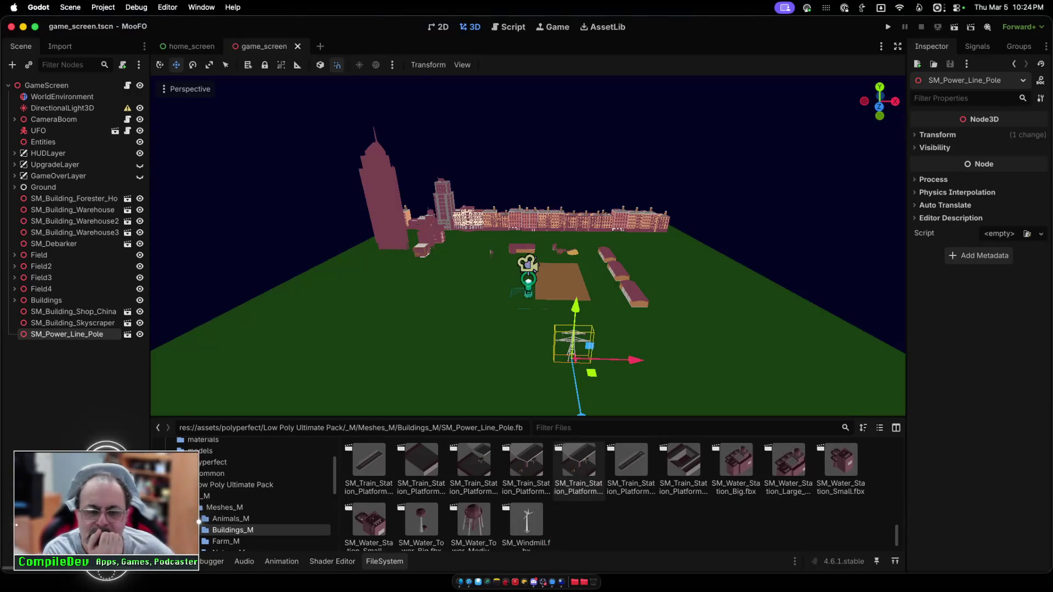
mouse_move(474, 521)
left_mouse_down()
mouse_move(494, 364)
mouse_move(539, 365)
left_mouse_up()
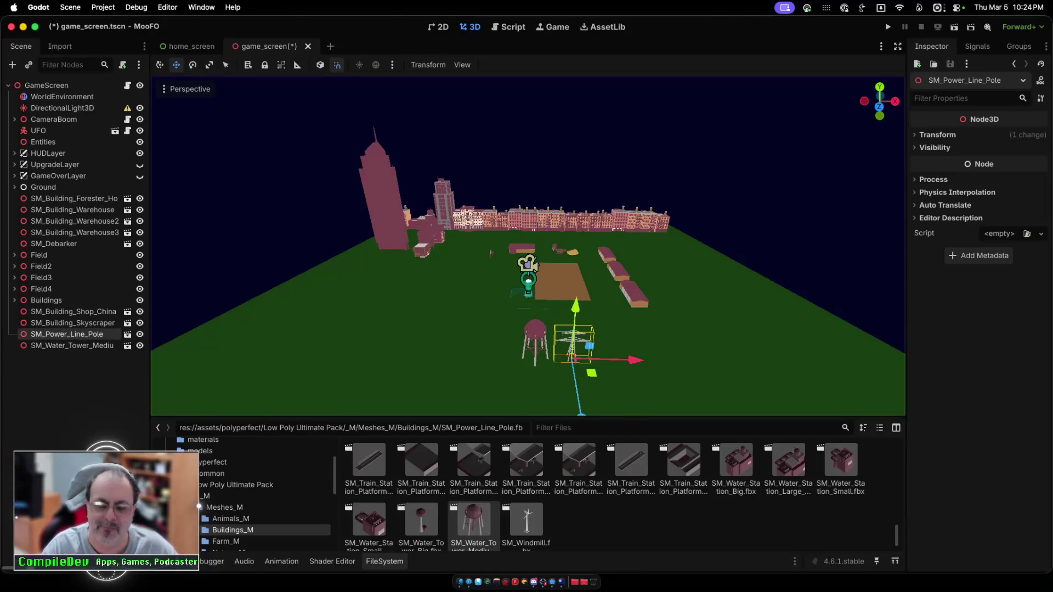
Step: Delete SM_Power_Line_Pole, then save and launch the game
key("Delete")
key("Return")
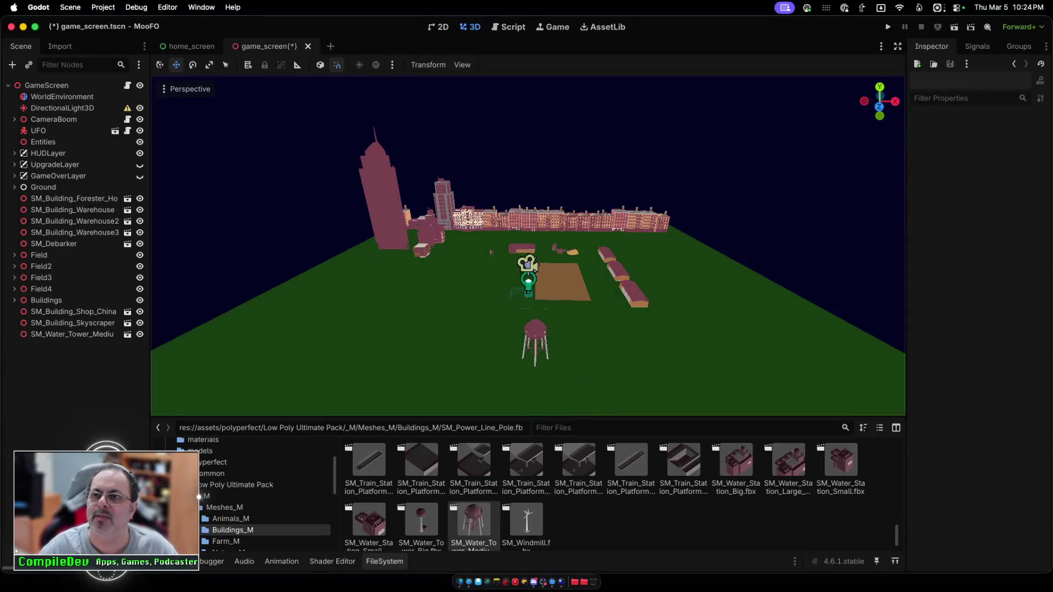
left_click(888, 27)
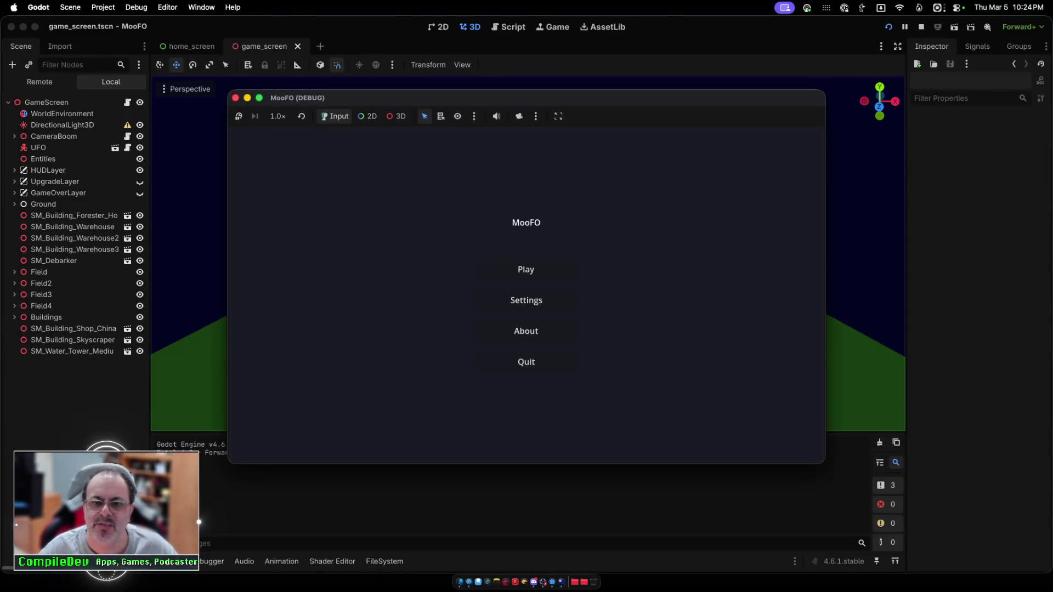
Step: Start the level, circle the UFO around both sides of the water tower, then stop
left_click(526, 269)
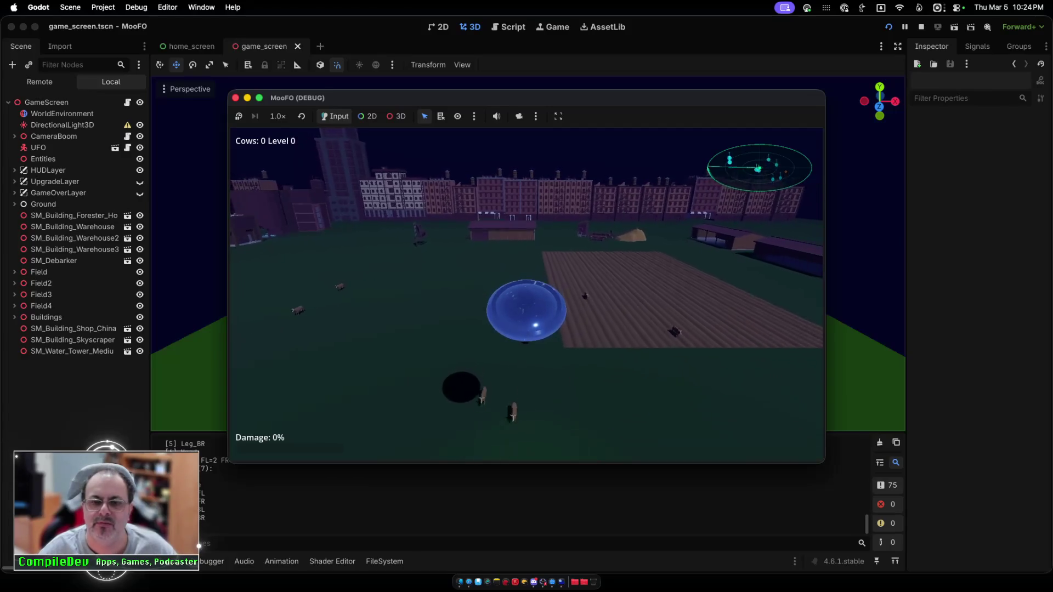
key("w")
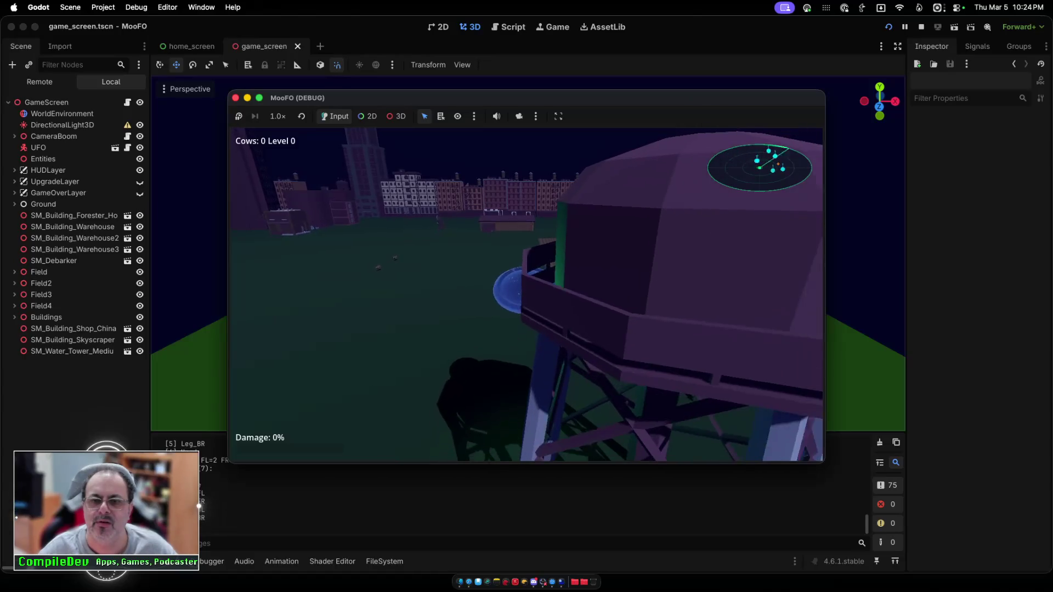
key("d")
key("a")
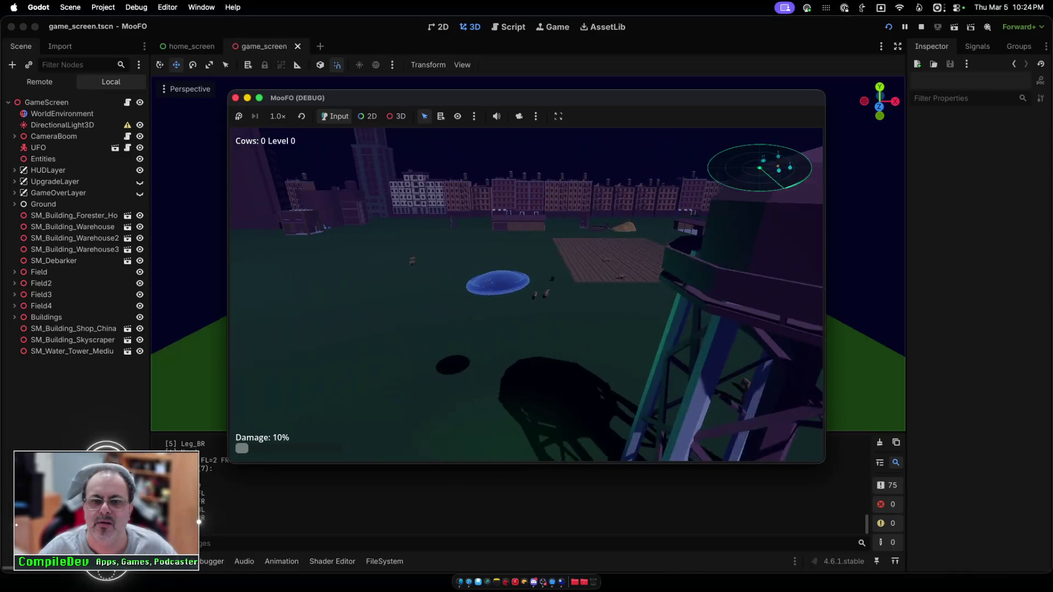
key("super+q")
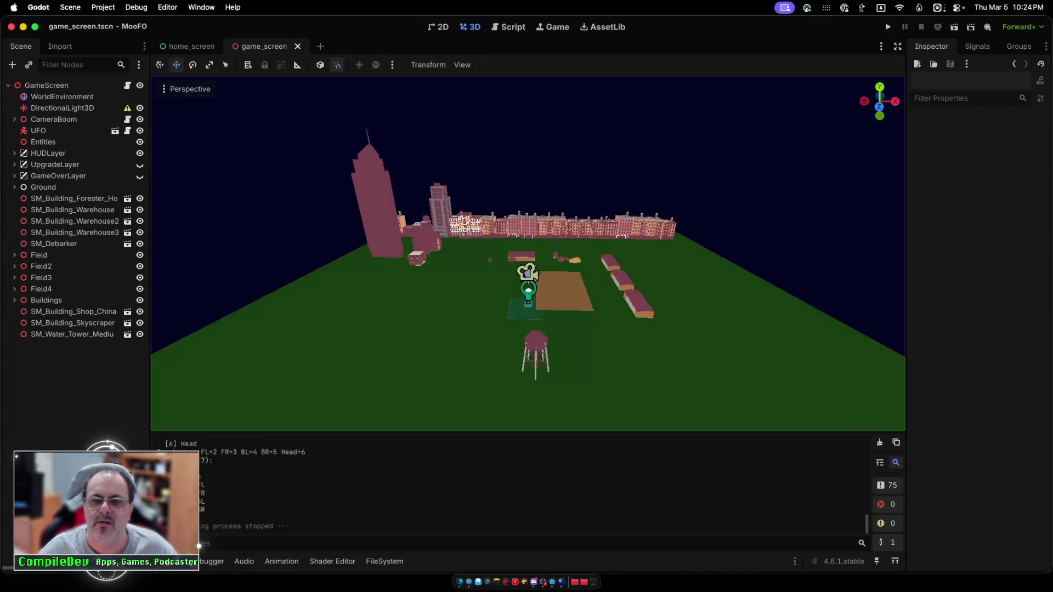
Step: Scale the water tower to 0.95, then shrink it further to 0.71
left_click(536, 351)
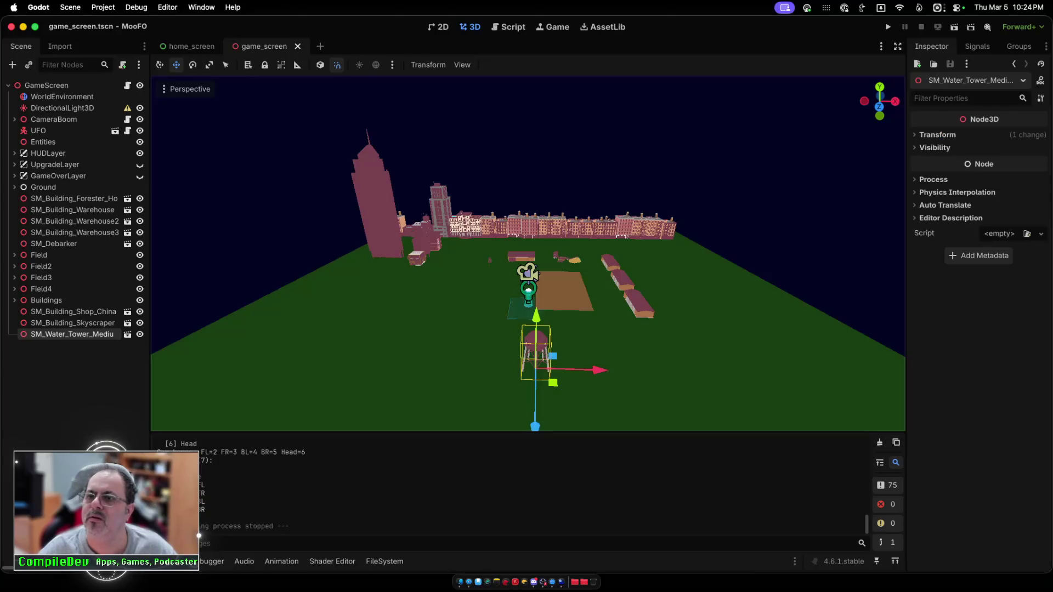
left_click(937, 134)
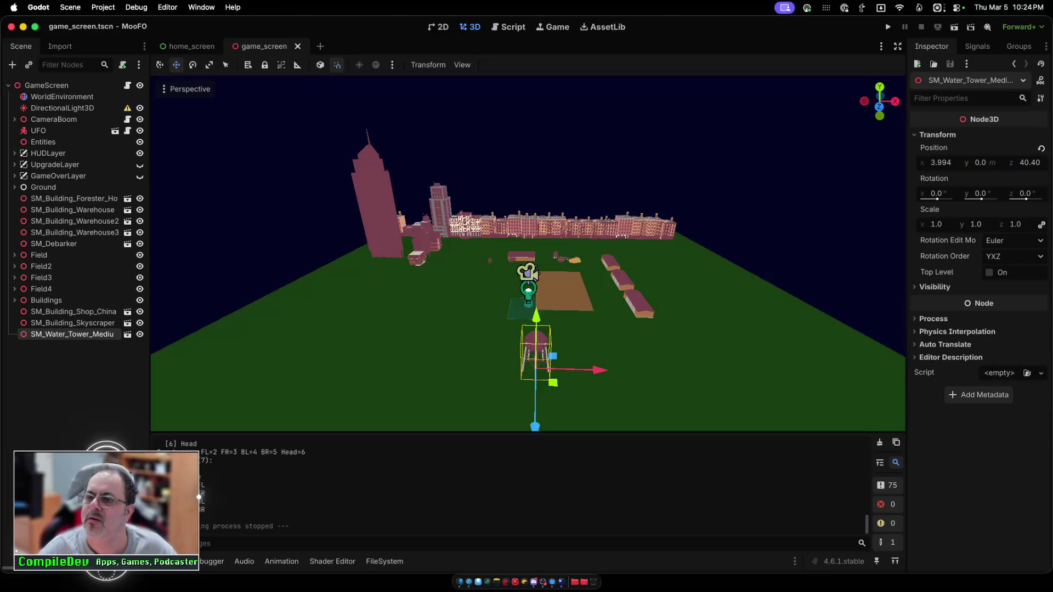
type("0.95")
key("Return")
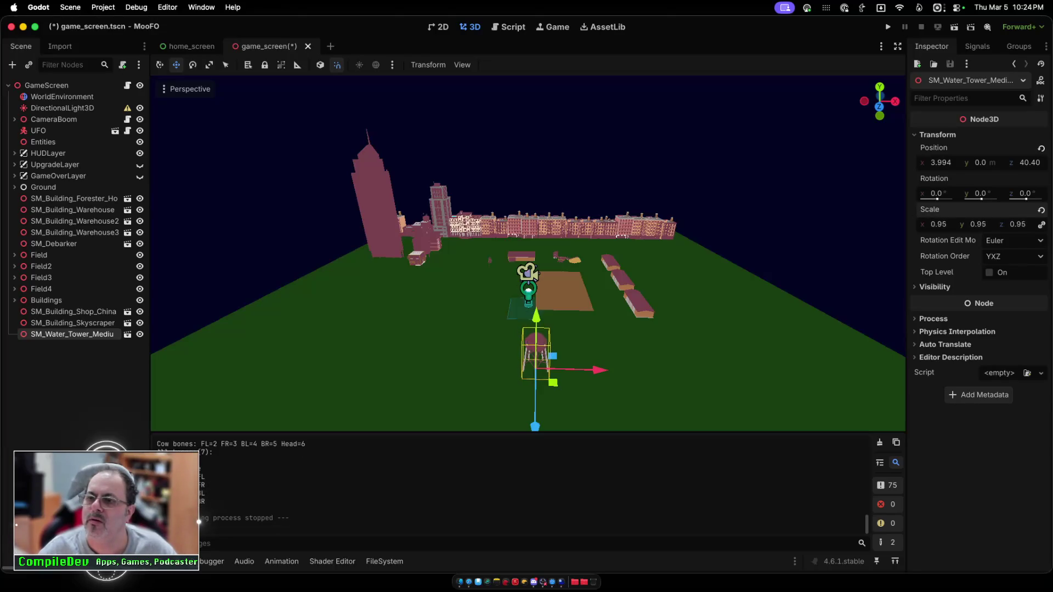
left_click_drag(938, 224, 916, 224)
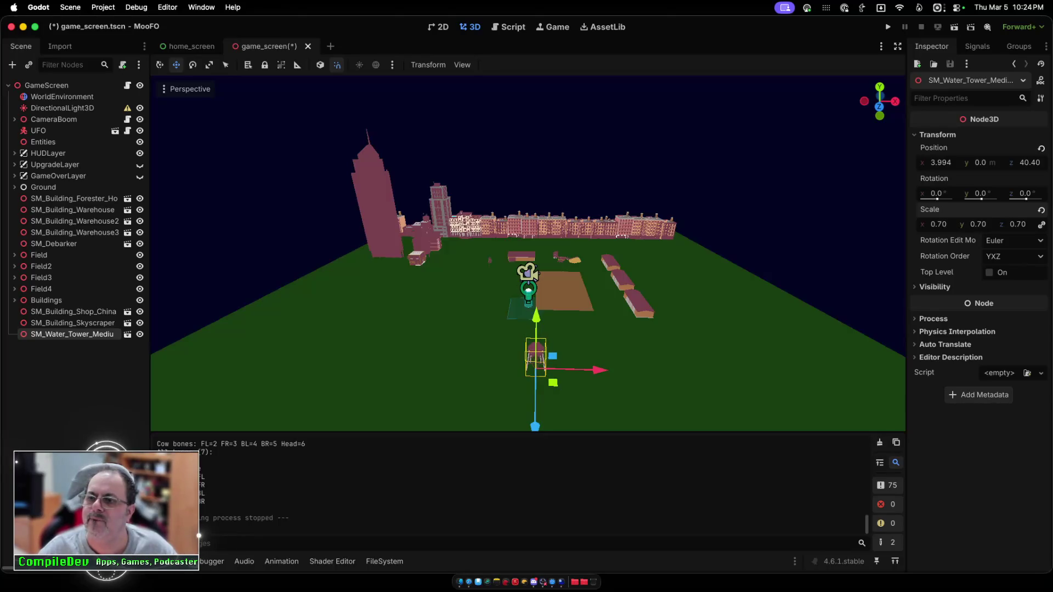
Step: Move the water tower to Z 31.67, then save and start the game
left_click_drag(536, 426, 535, 411)
key("super+b")
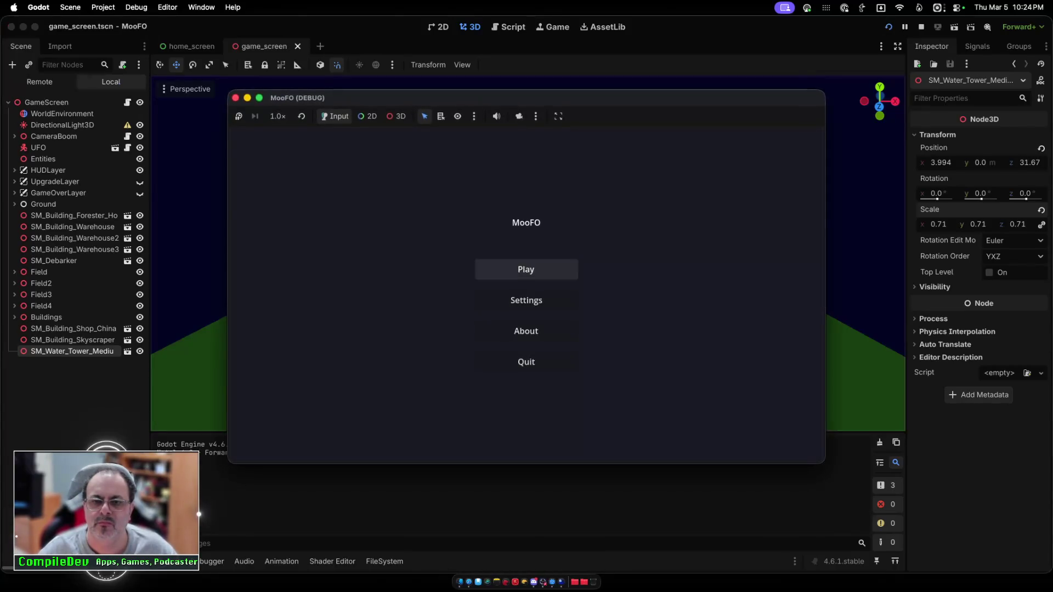
left_click(526, 269)
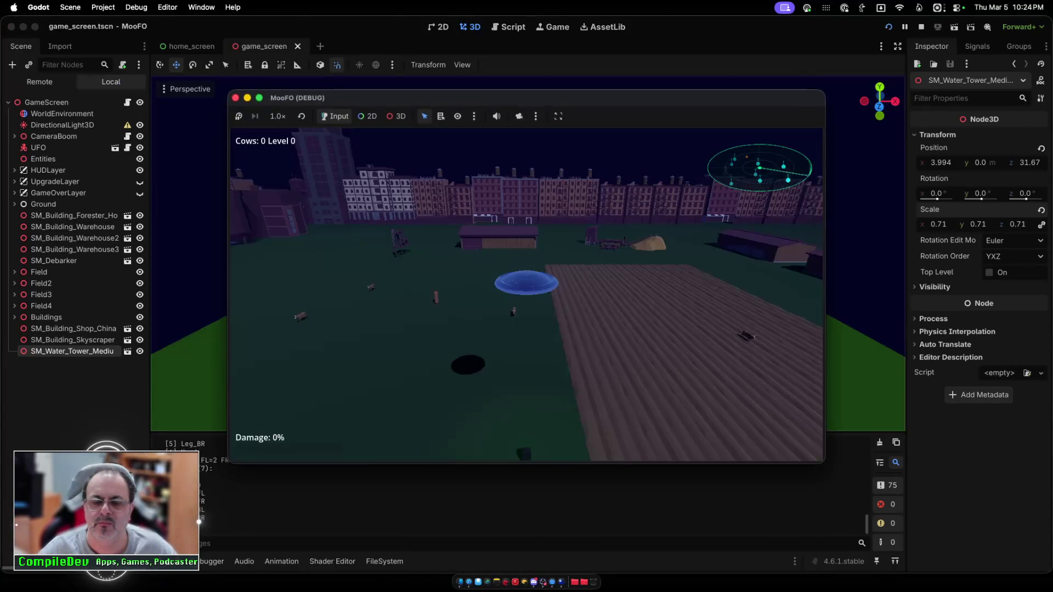
Step: After a short flight, move the water tower to Z 43.36 and save
key("w")
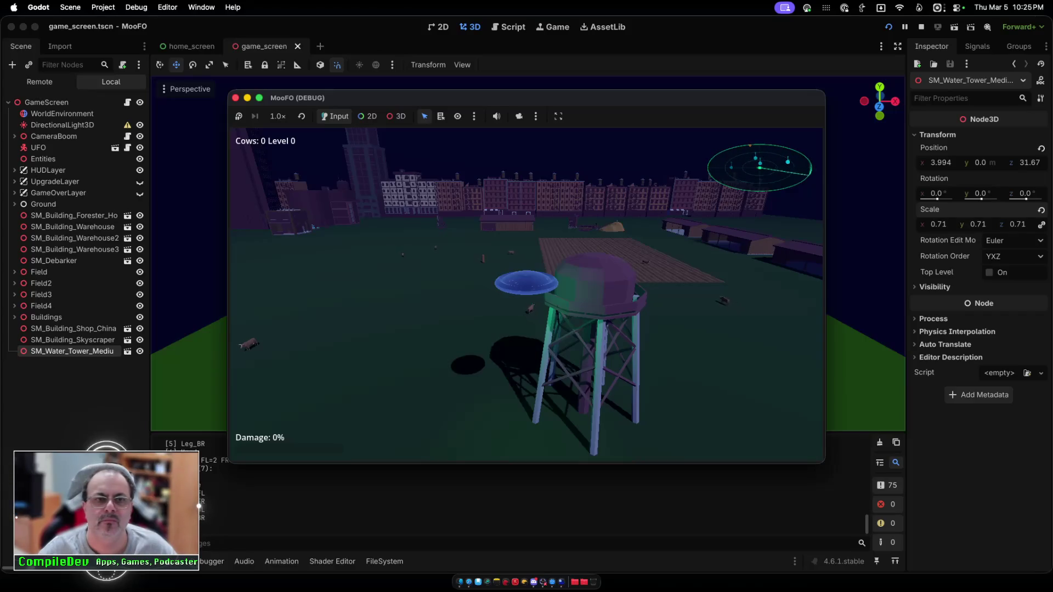
key("super+period")
left_click_drag(534, 408, 535, 430)
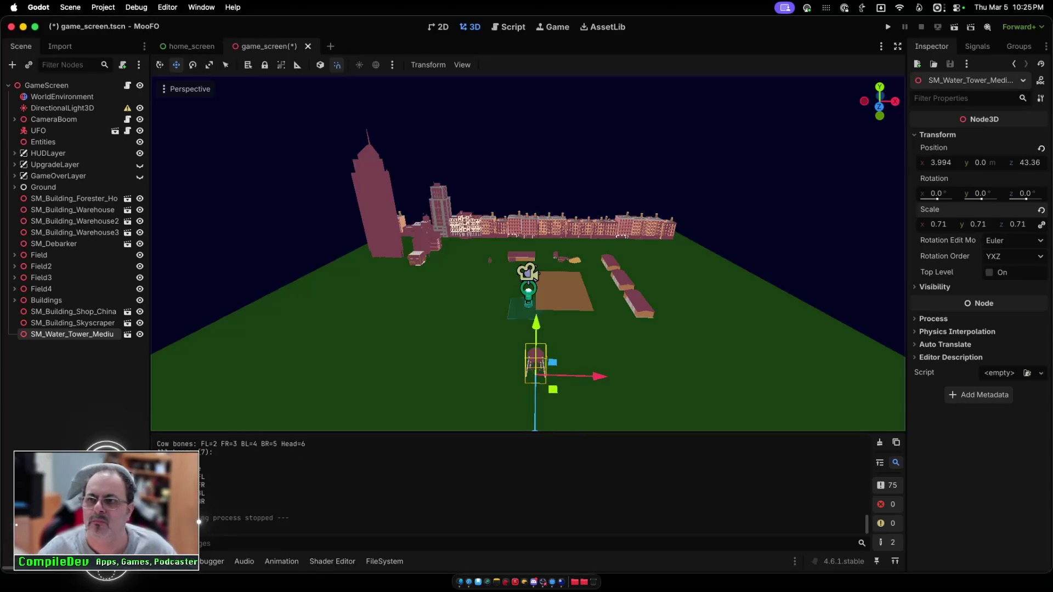
key("super+b")
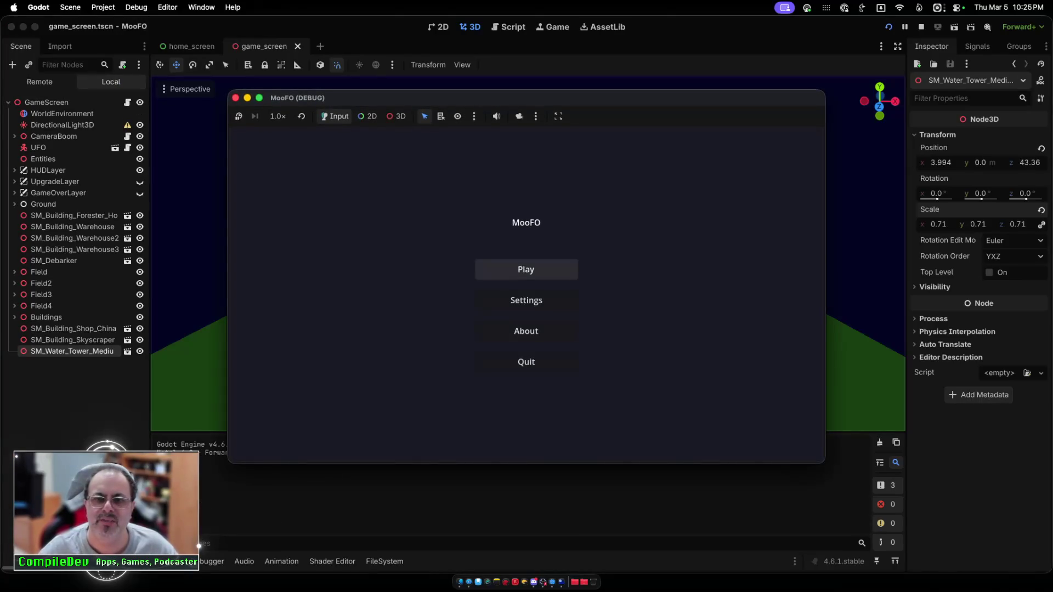
Step: Play-test by steering the UFO around the farm, then stop the game
left_click(526, 269)
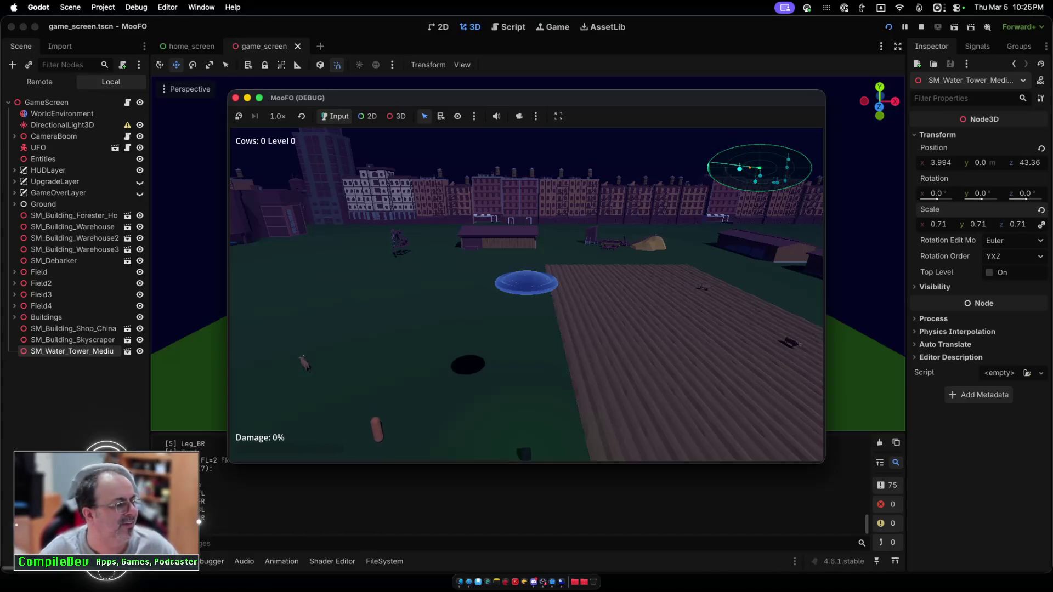
key("s")
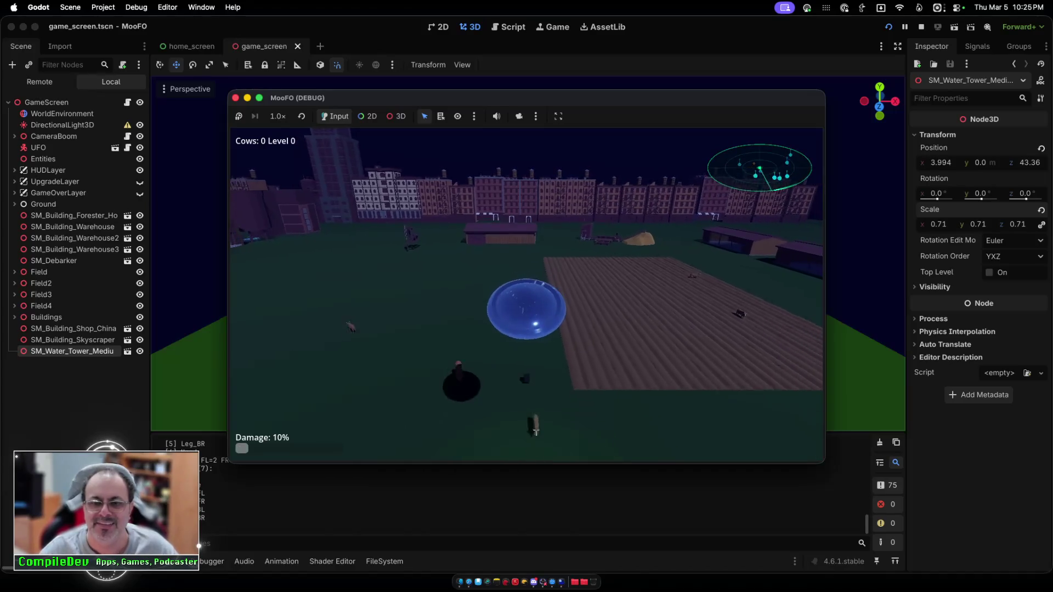
key("w")
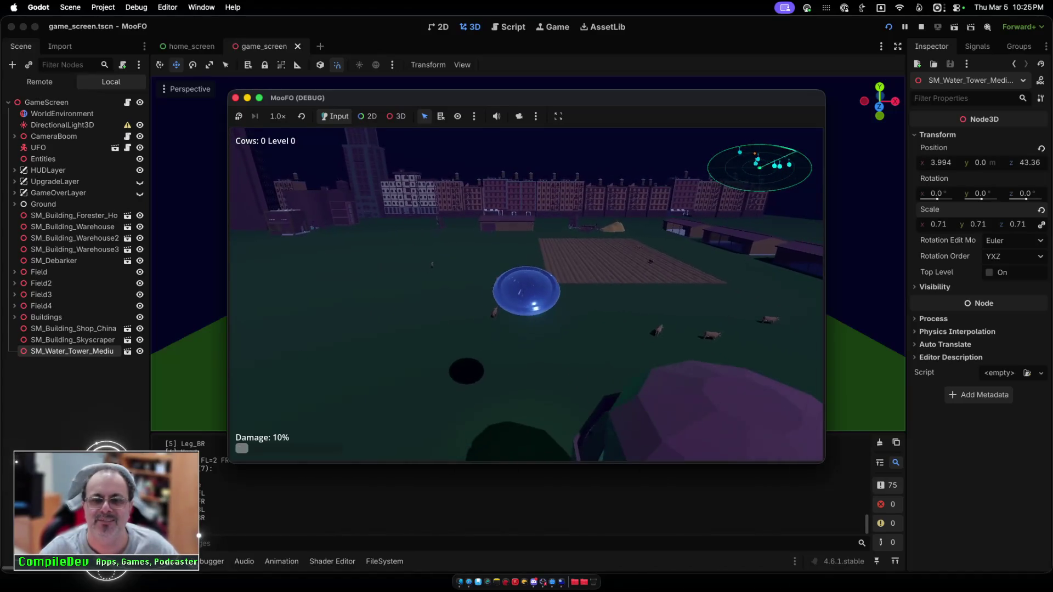
key("d")
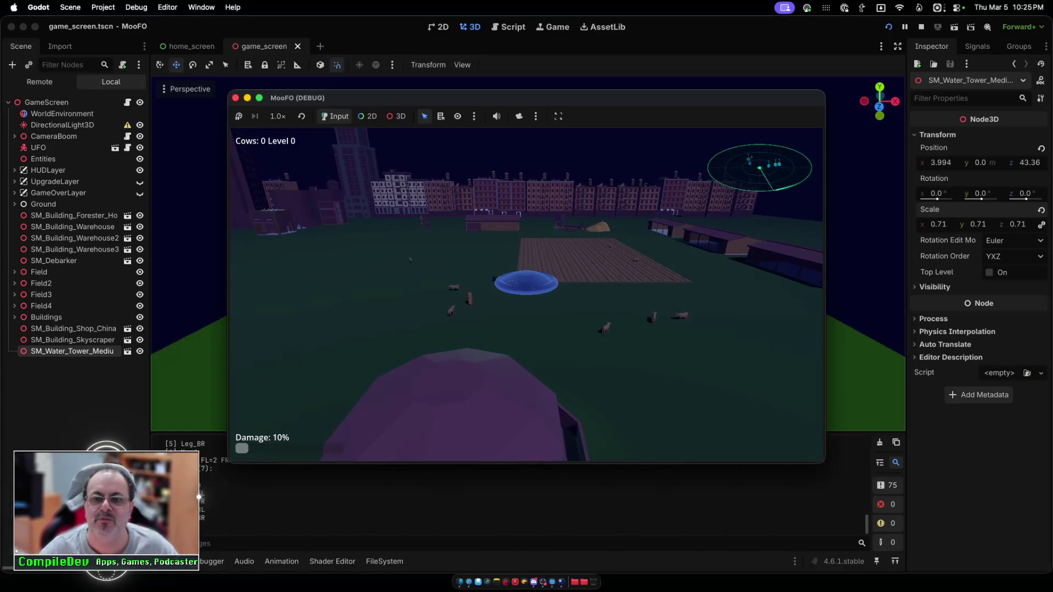
key("a")
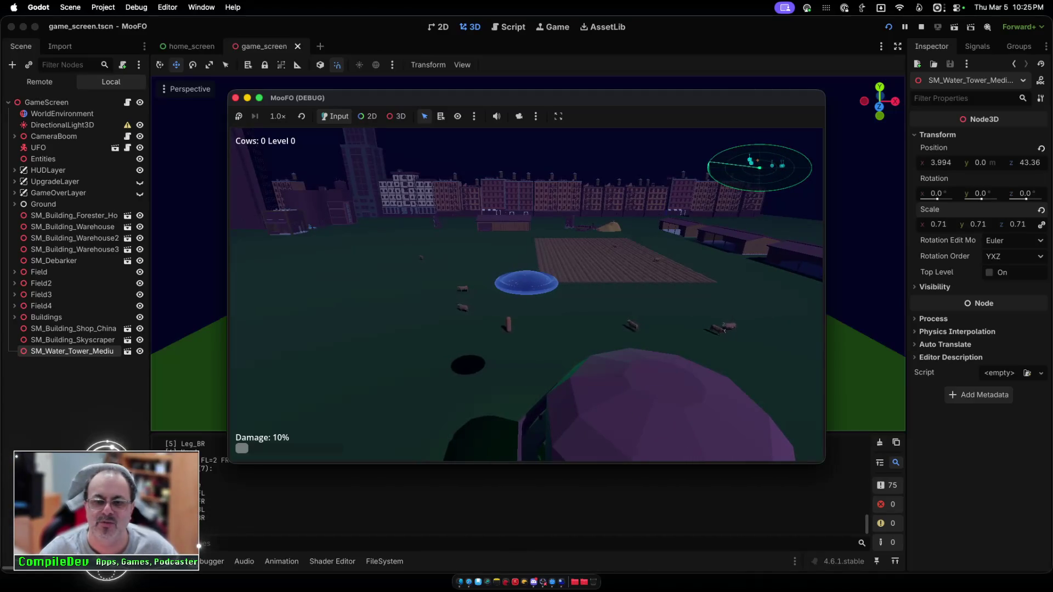
key("d")
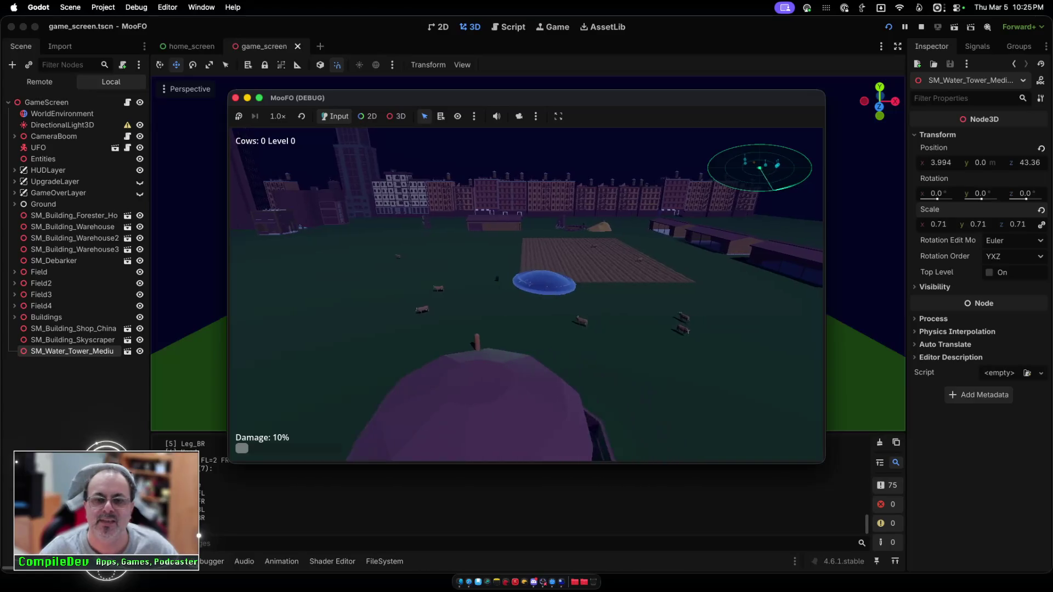
key("a")
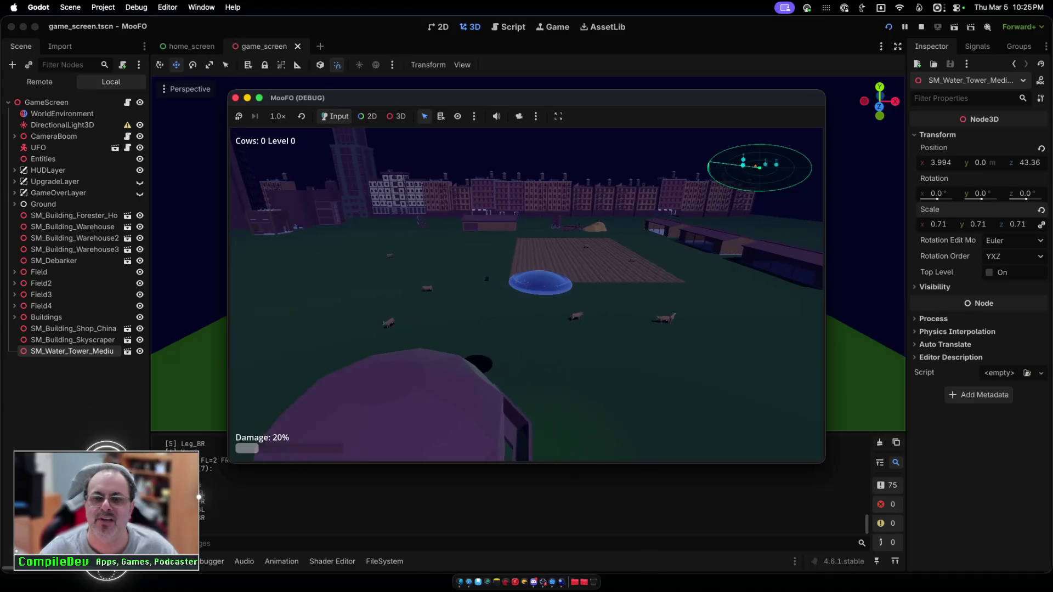
key("a")
key("a")
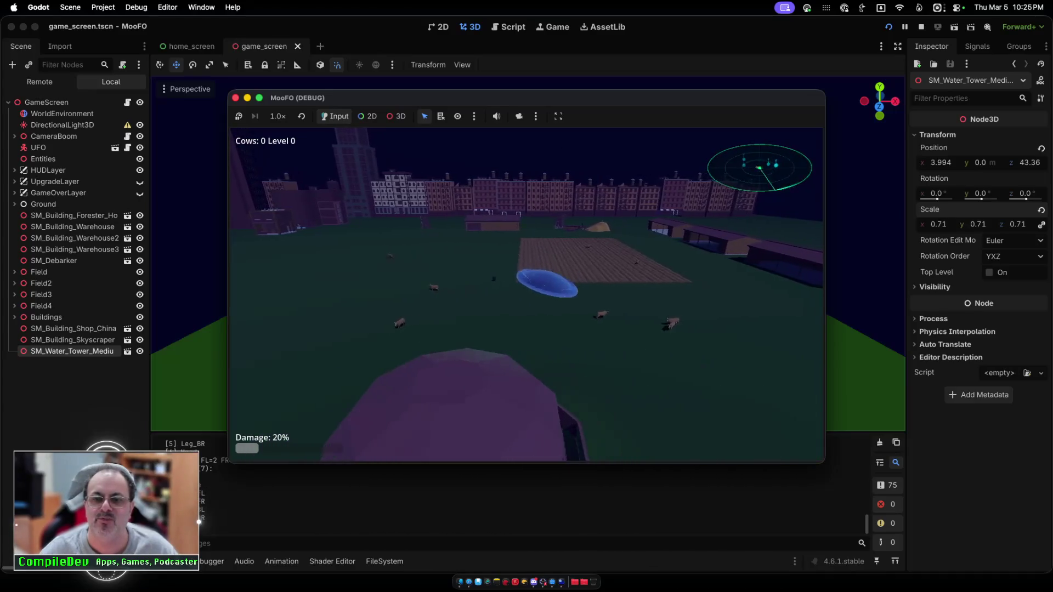
key("d")
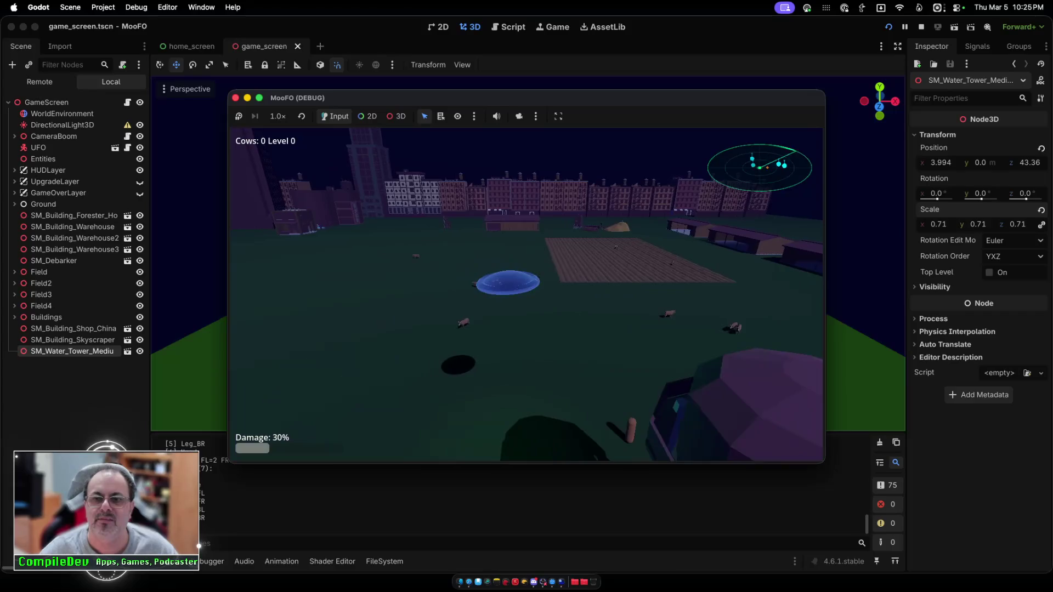
key("a")
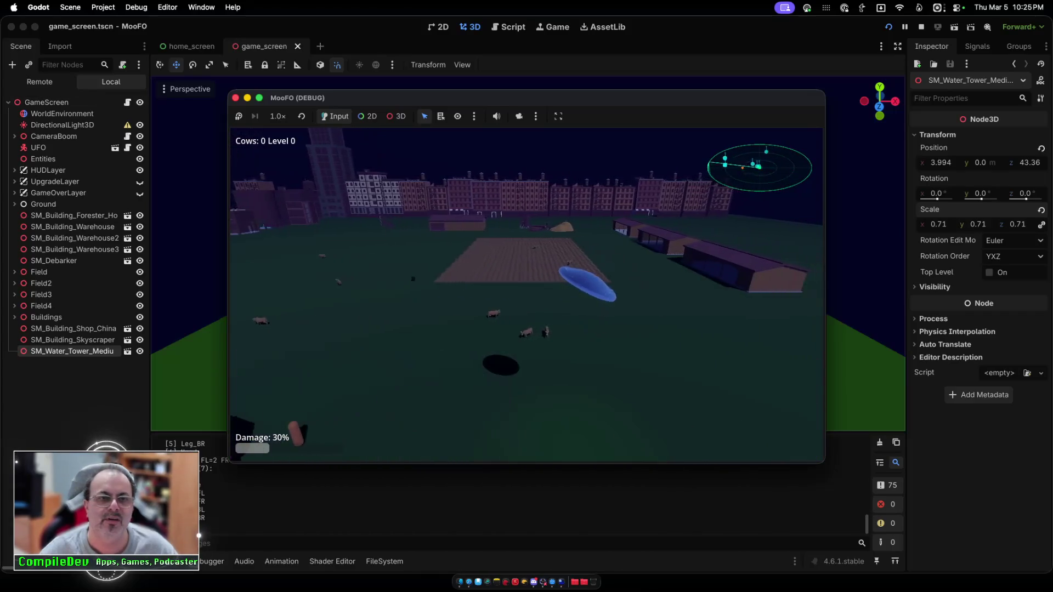
key("super+period")
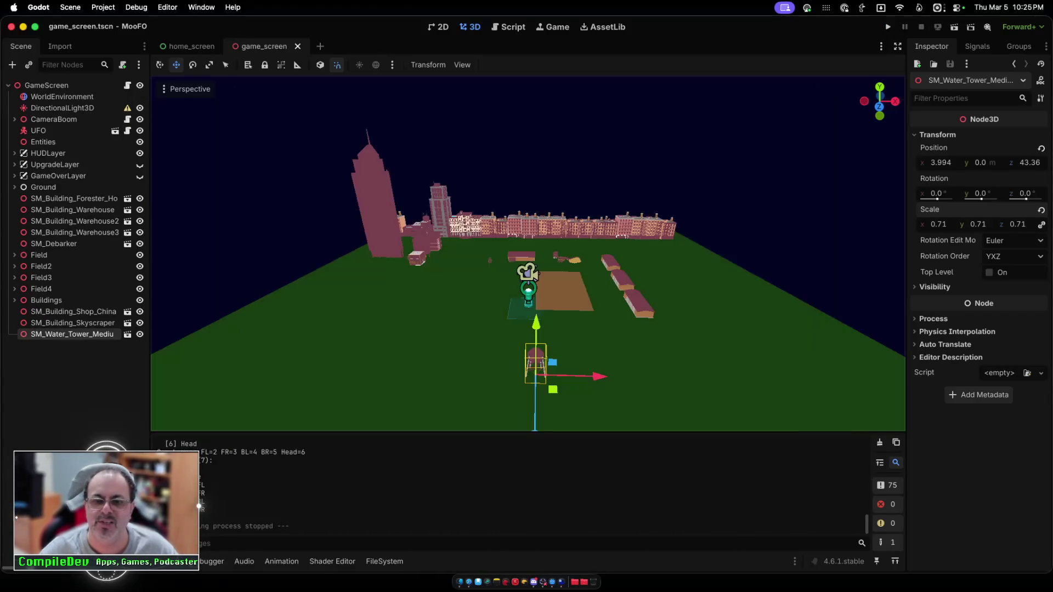
Step: Push the water tower along X, then duplicate it and move the copy left
left_click_drag(600, 376, 707, 378)
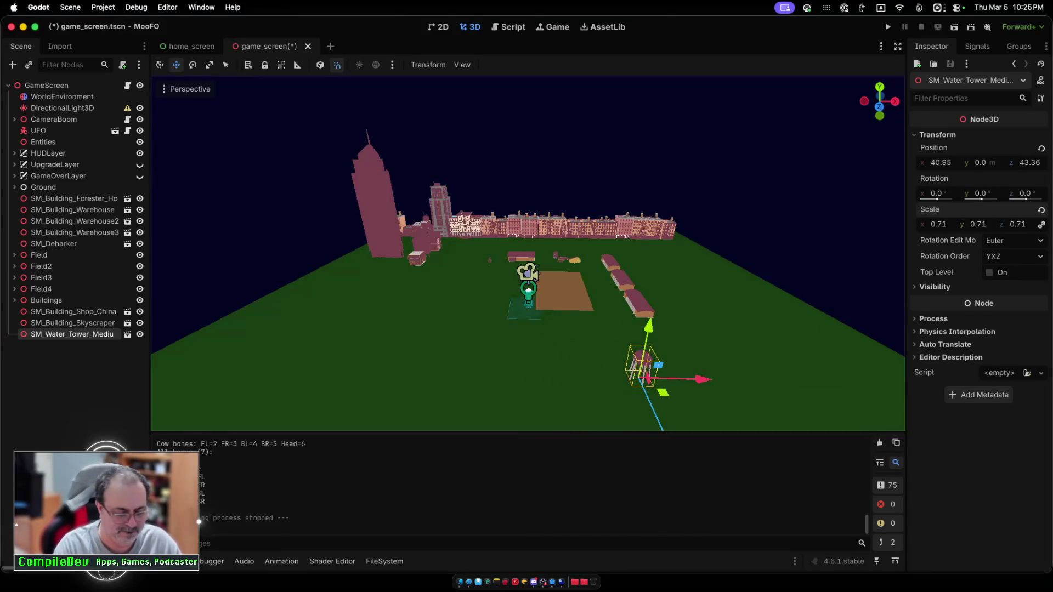
key("super+d")
mouse_move(702, 379)
left_mouse_down()
mouse_move(394, 371)
mouse_move(472, 373)
left_mouse_up()
Step: Add SM_Airport_Hangar from the FileSystem to the field, then save and run
left_click(385, 561)
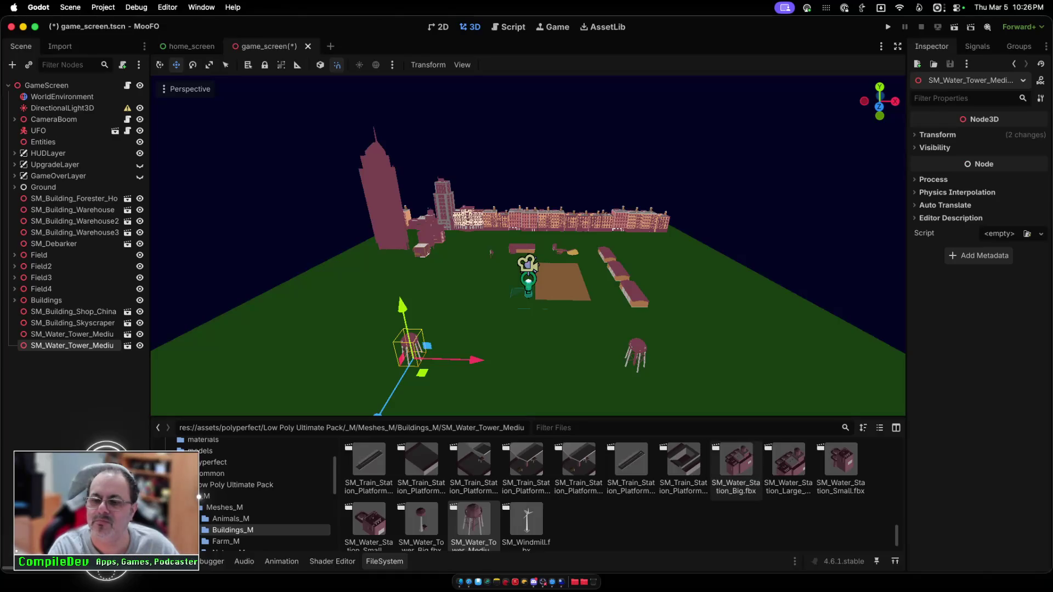
scroll(735, 472, "up", 10)
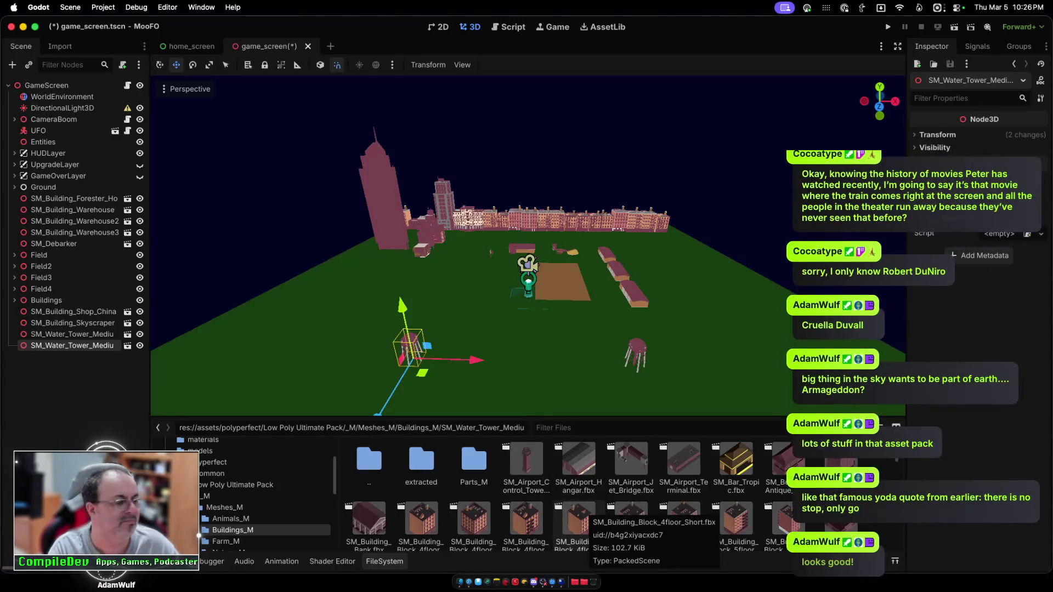
mouse_move(579, 464)
left_mouse_down()
mouse_move(707, 298)
mouse_move(713, 269)
left_mouse_up()
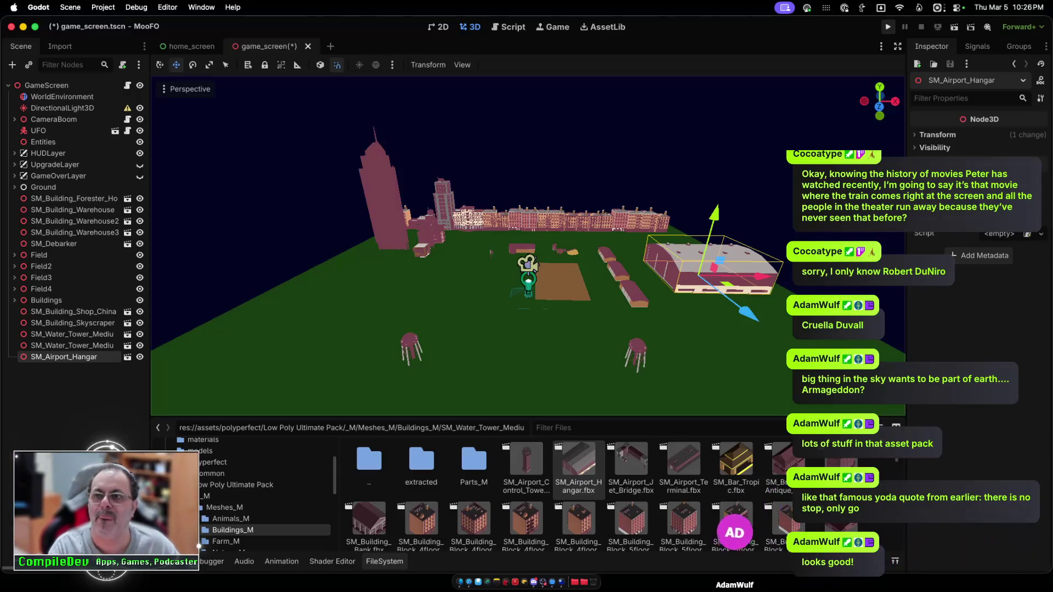
key("g")
key("z")
key("Escape")
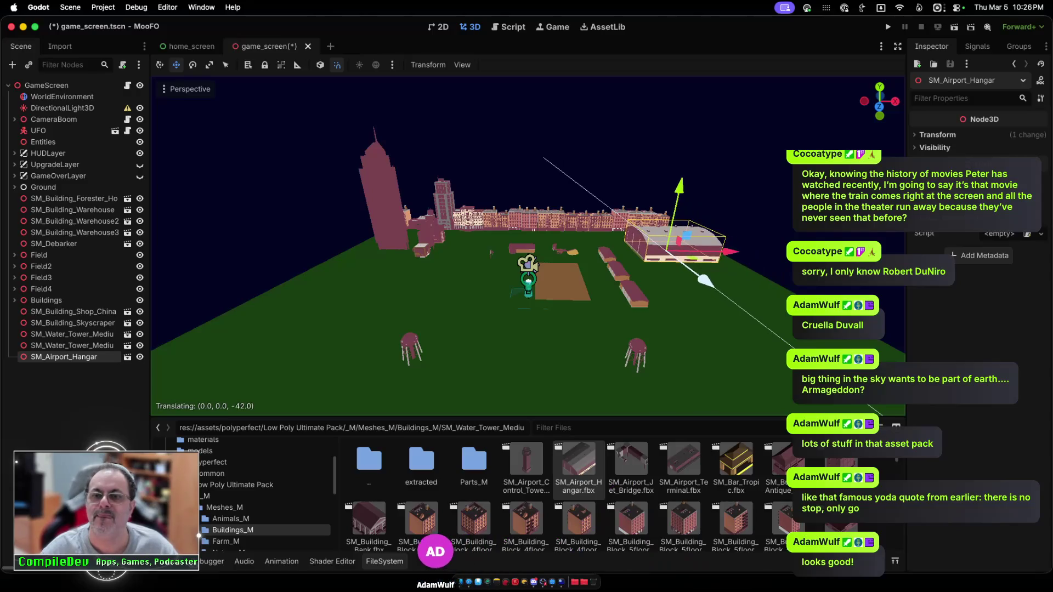
key("super+b")
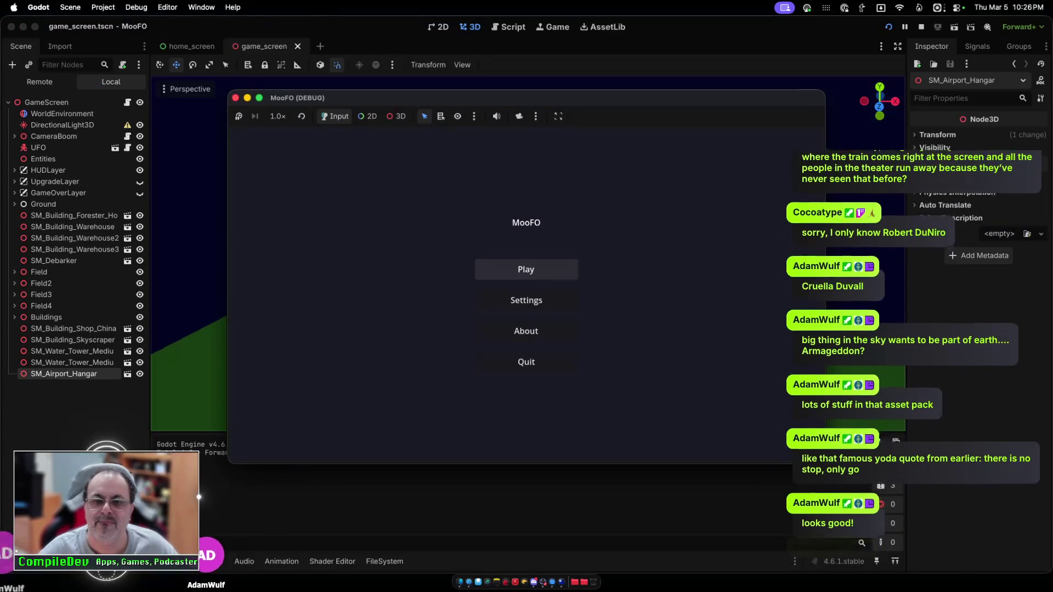
Step: Play-test the game, flying the UFO right to view the hangars, then stop it
left_click(526, 269)
key("d")
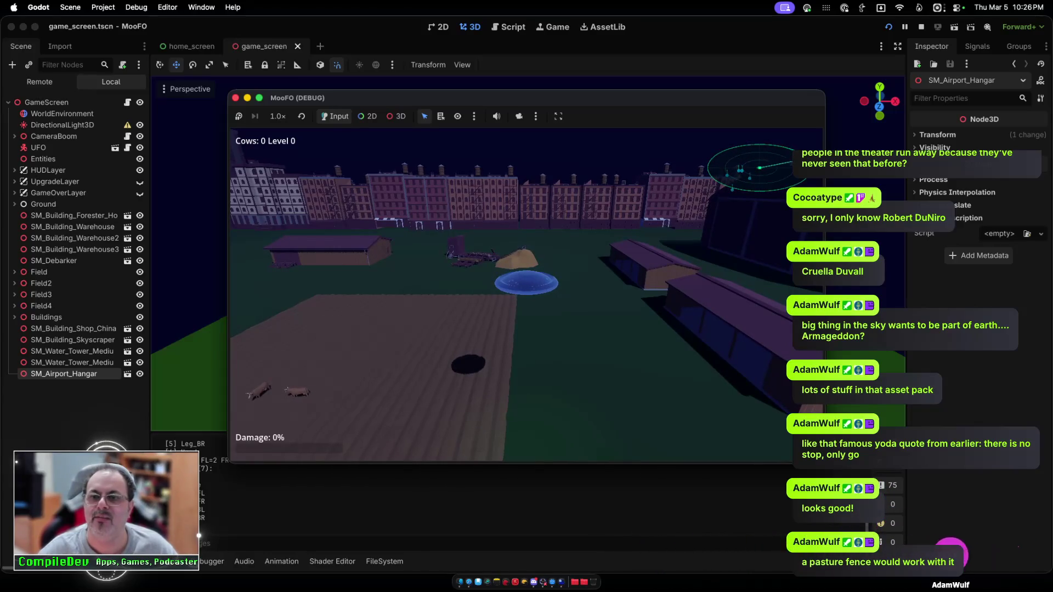
key("Escape")
Step: Shift the airport hangar further right along X, then run and fly past it to check placement
left_click_drag(743, 264, 789, 272)
left_click(887, 26)
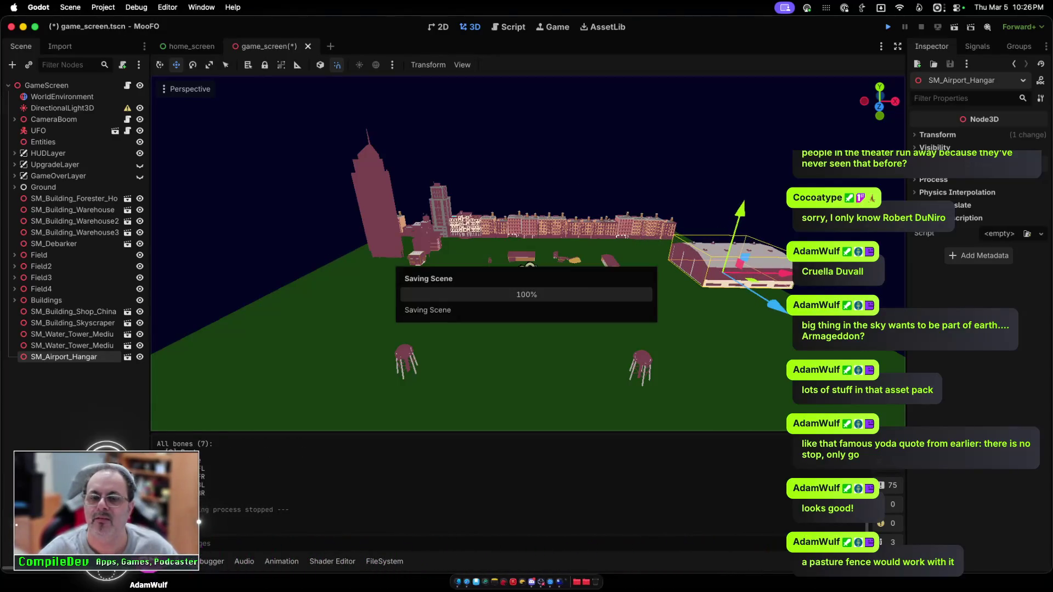
left_click(521, 268)
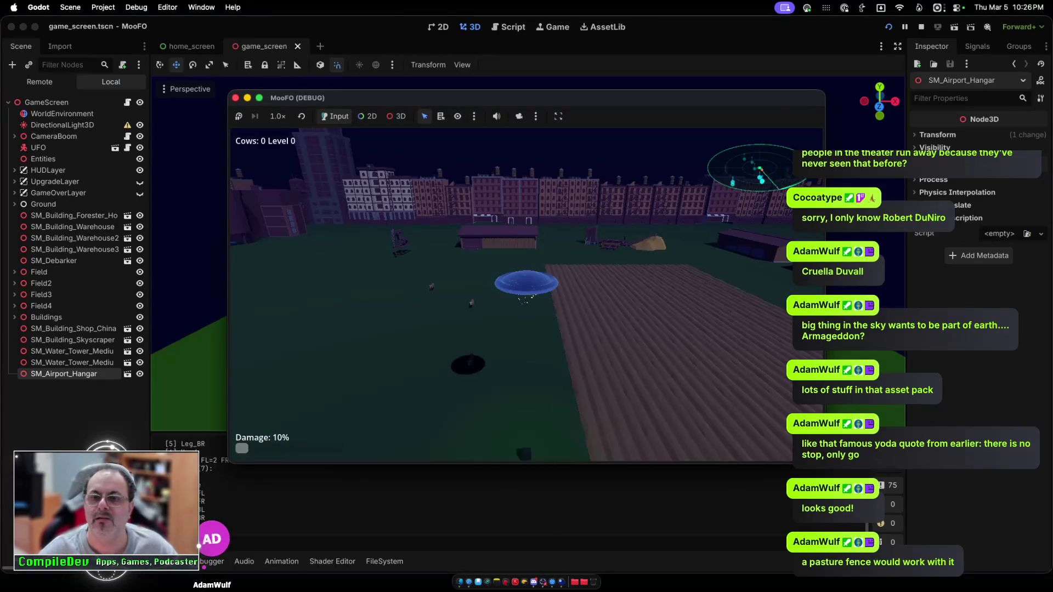
key("a")
key("a")
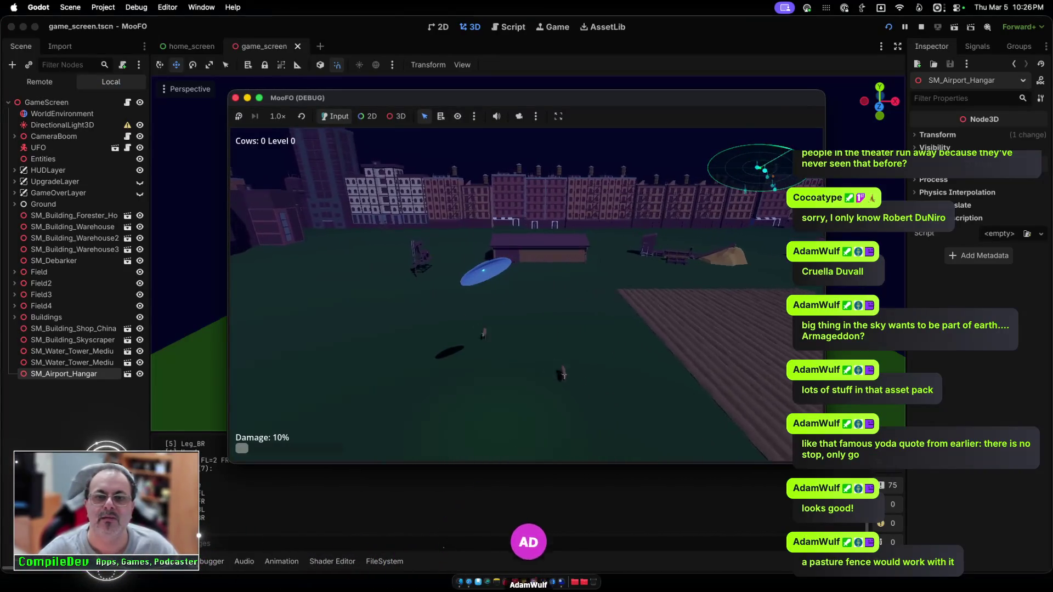
key("d")
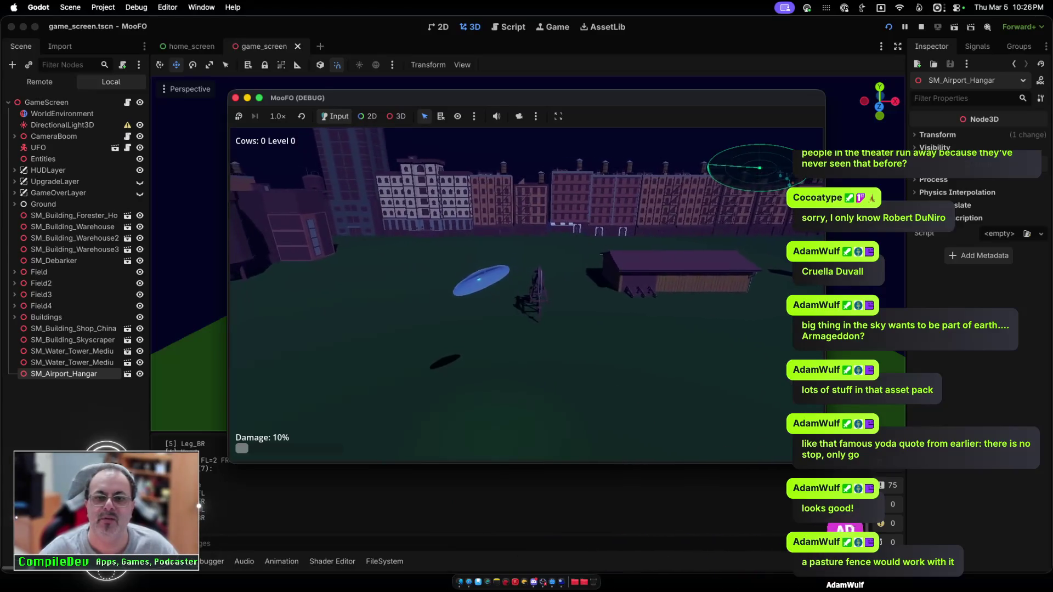
key("d")
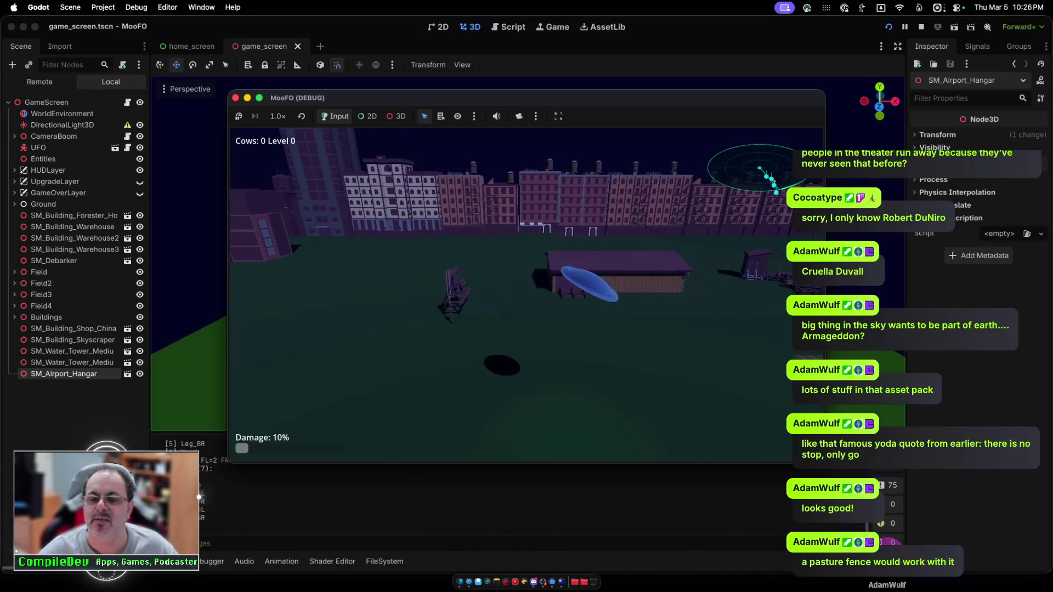
key("d")
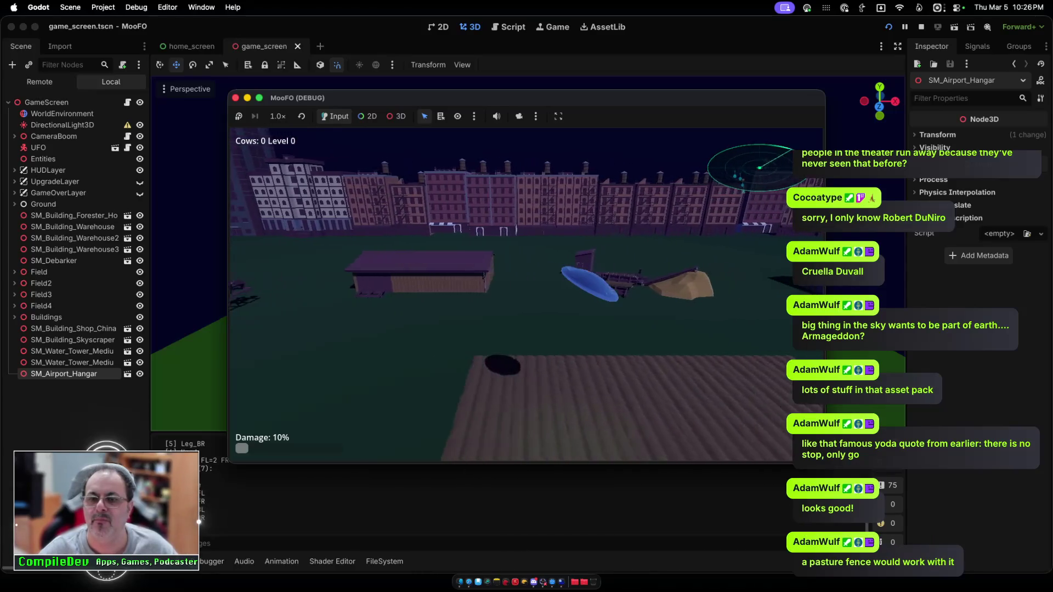
key("d")
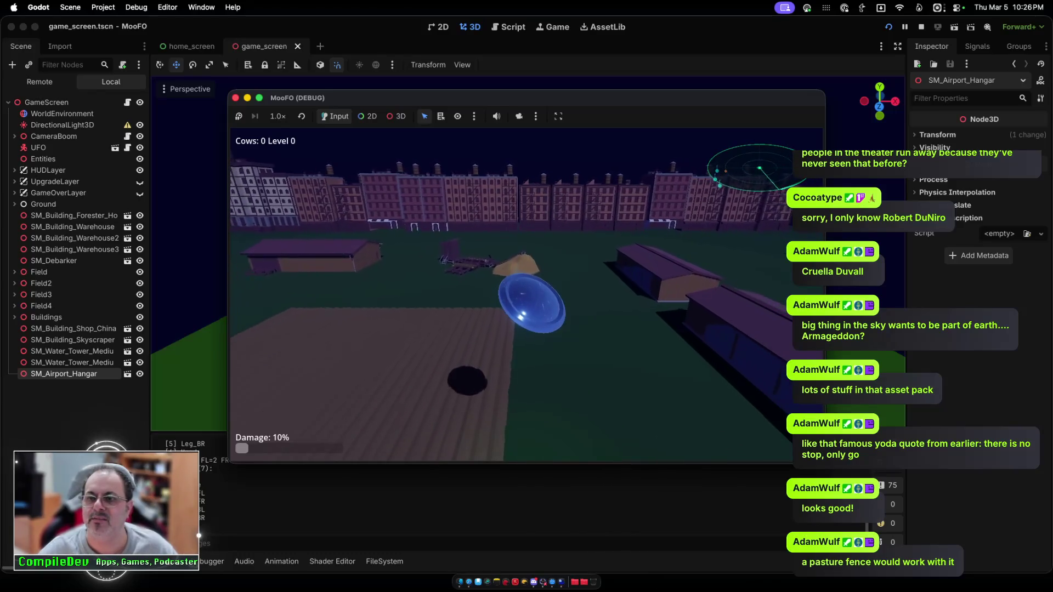
key("super+period")
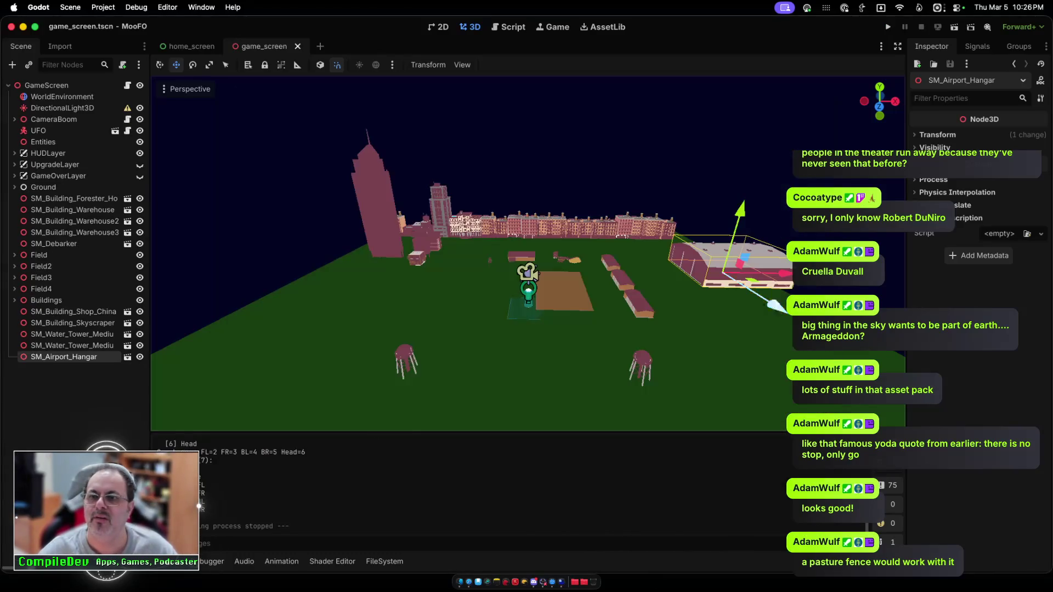
Step: Move SM_Airport_Hangar forward along Z, save, and relaunch MooFO straight into play
key("g")
key("z")
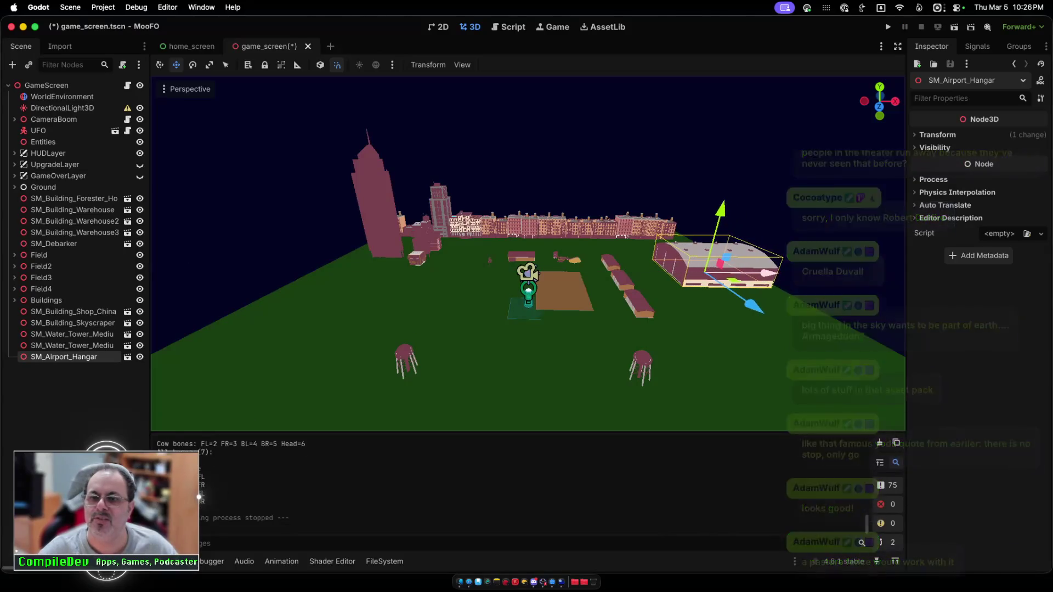
key("Return")
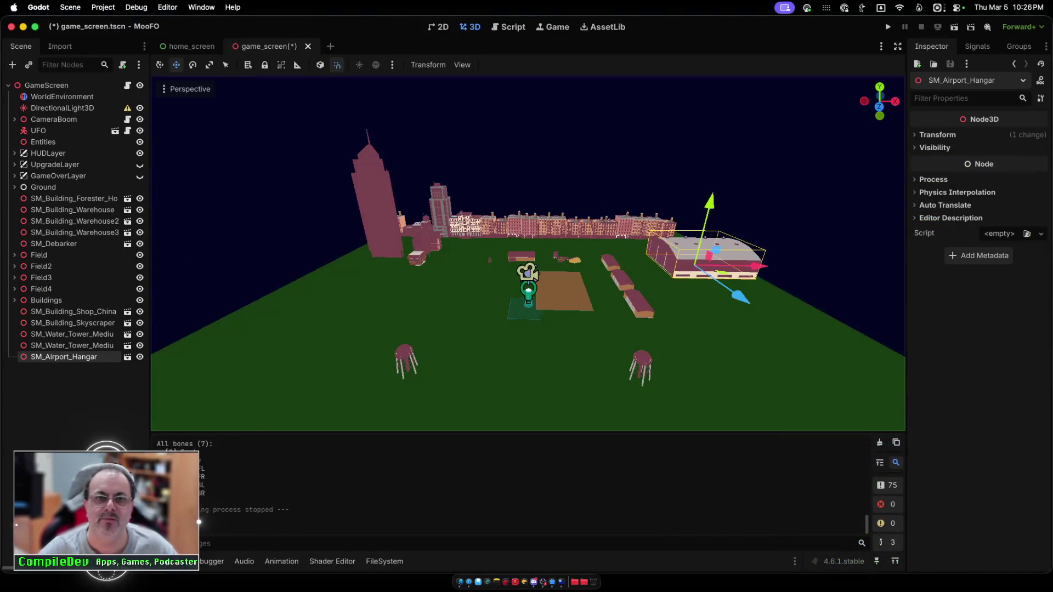
key("super+b")
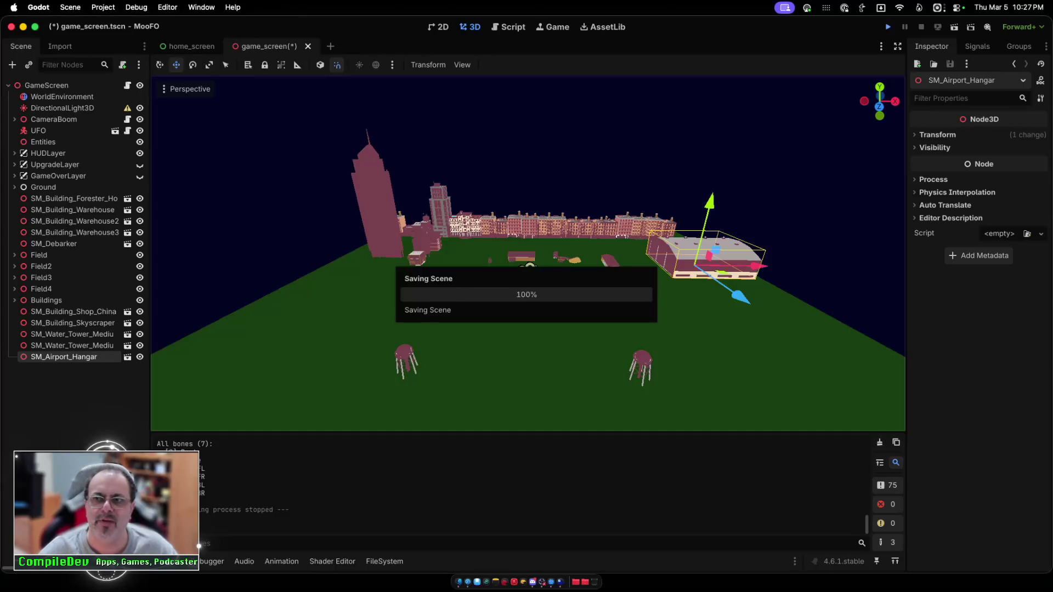
key("Return")
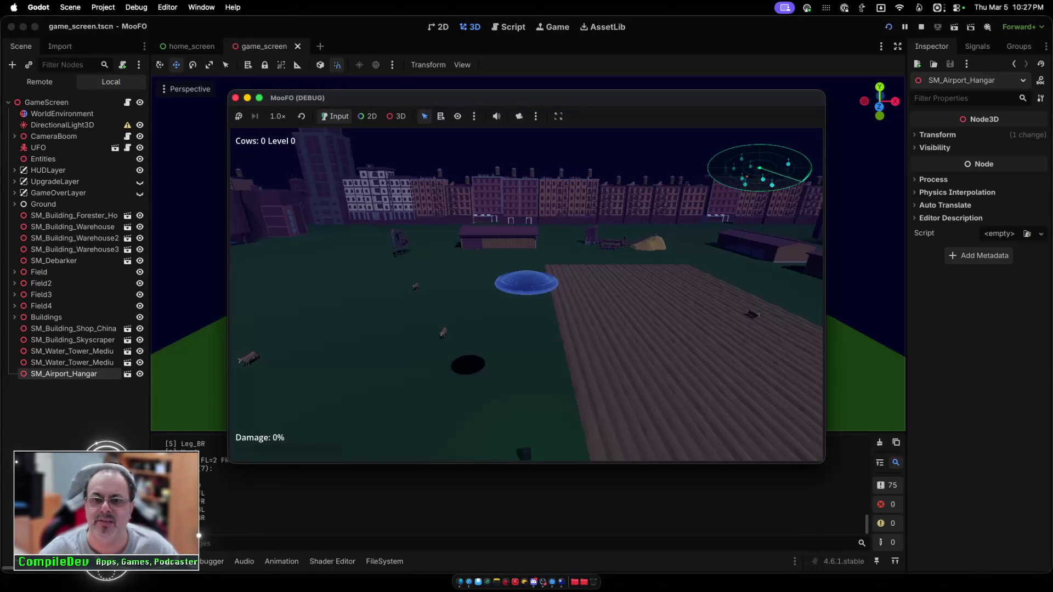
Step: Fly the UFO forward and left over the plowed field past the hangar, then stop the run
key("w")
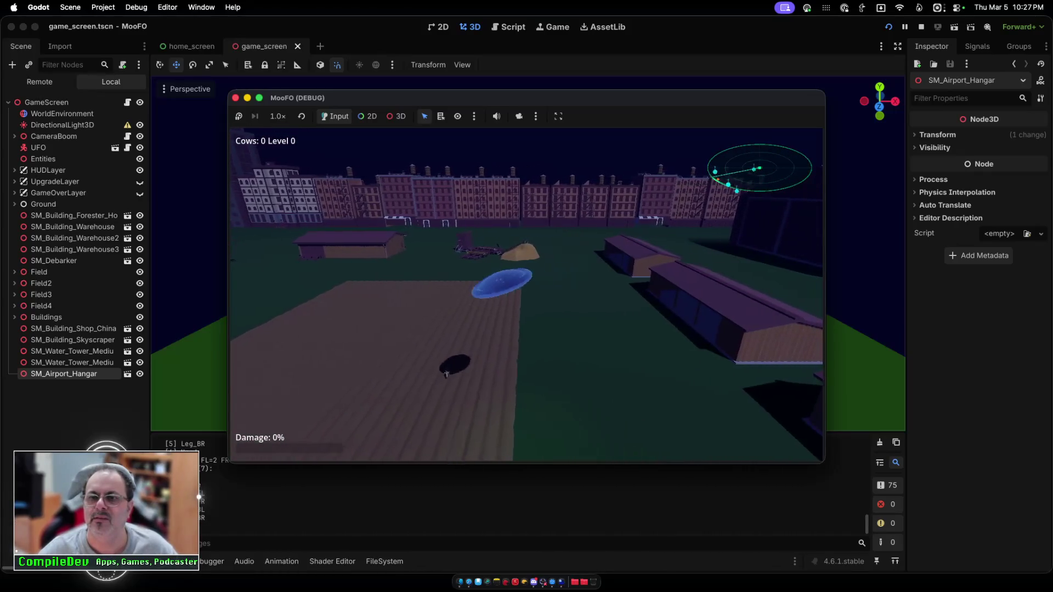
key("a")
key("a")
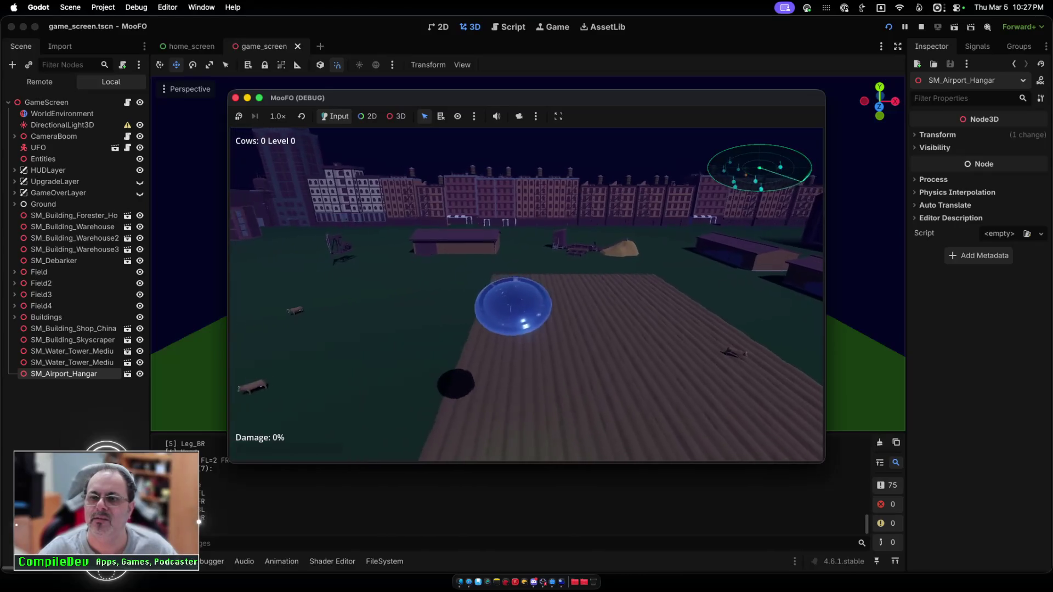
key("w")
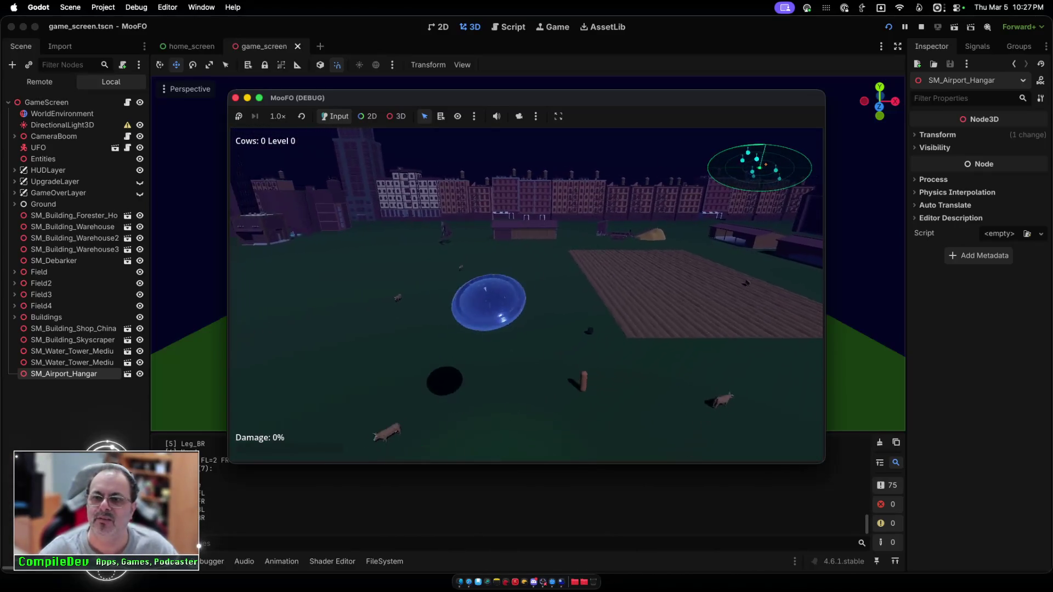
key("w")
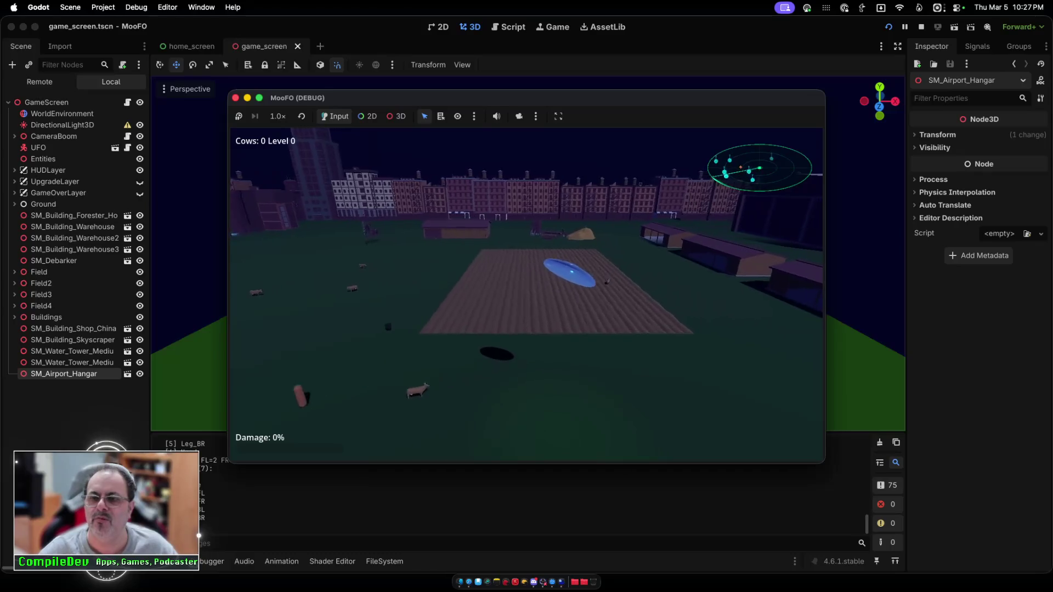
key("w")
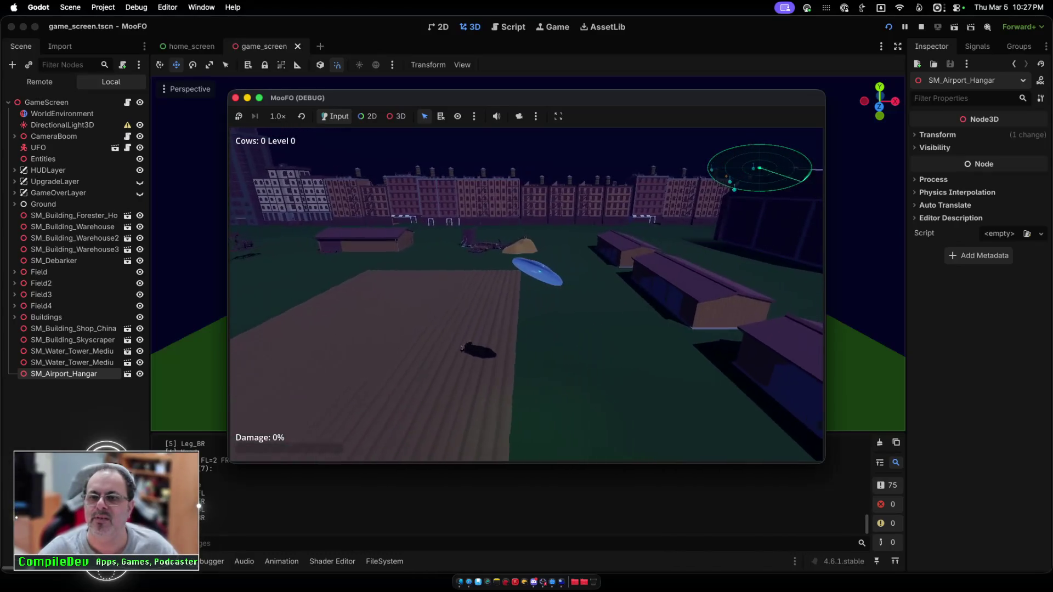
key("w")
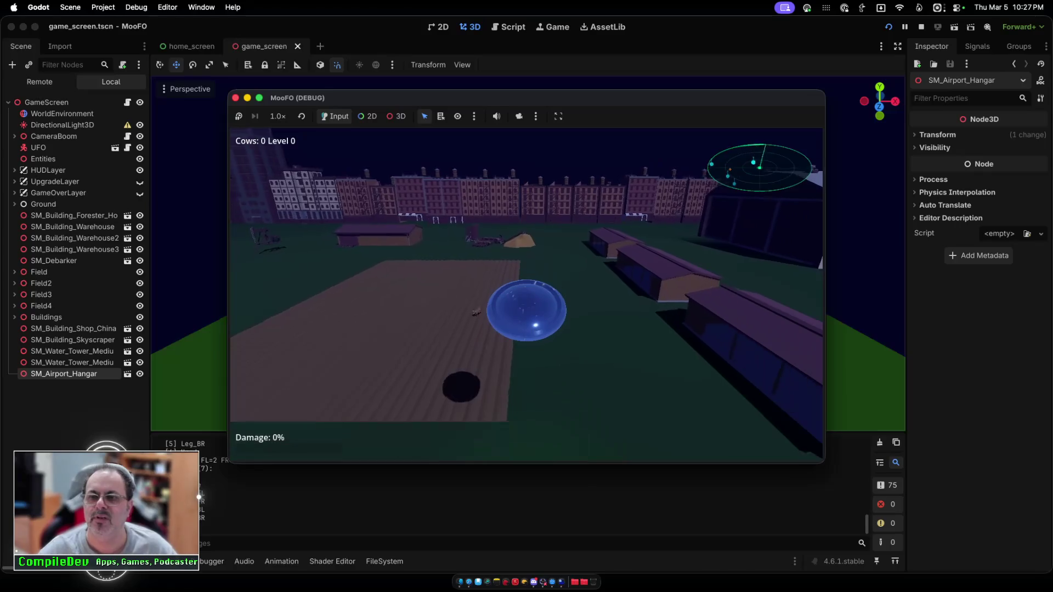
key("w")
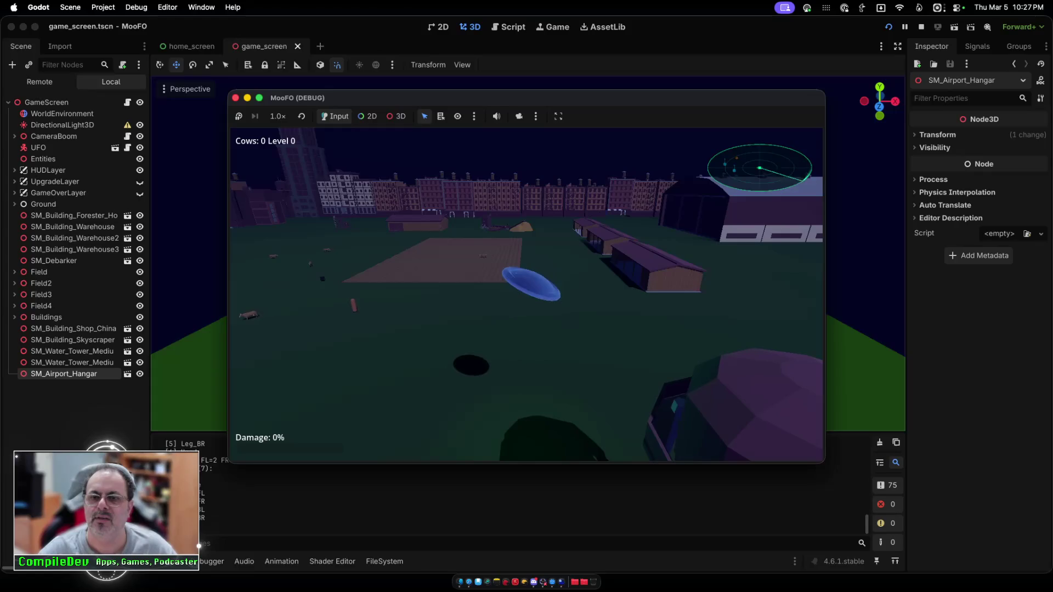
key("a")
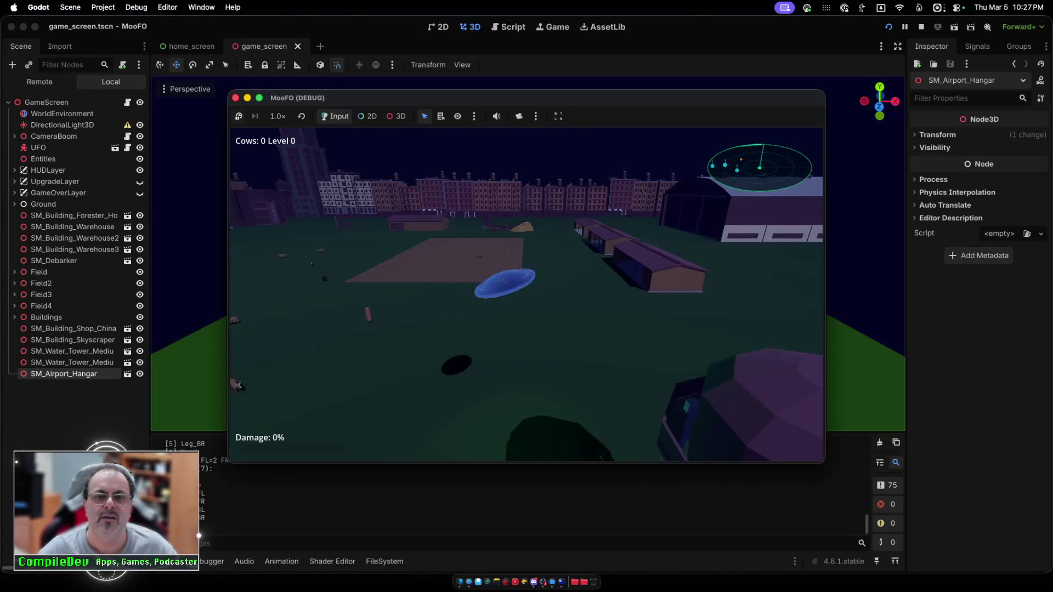
key("a")
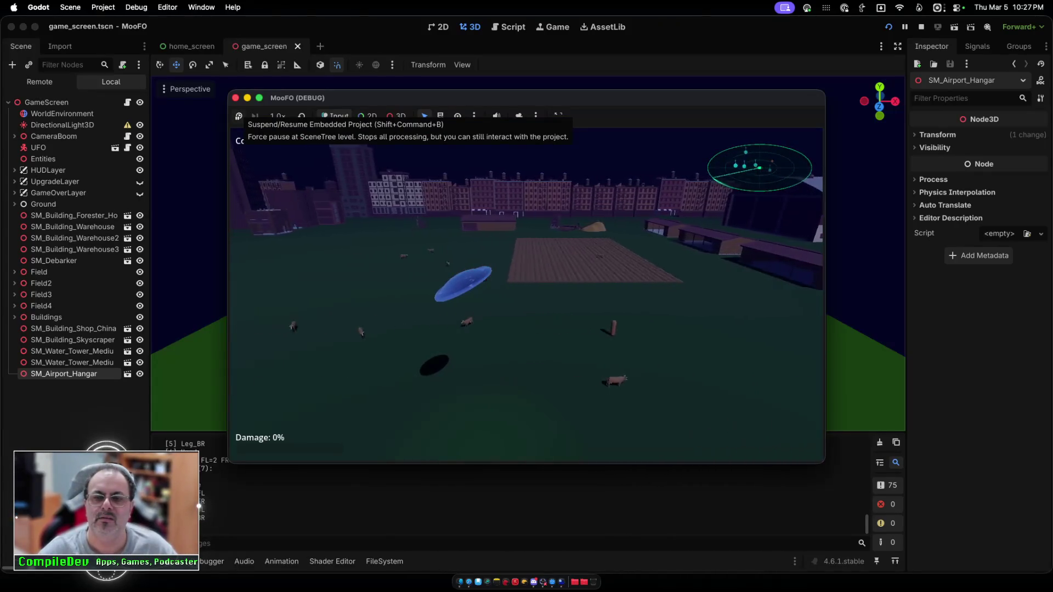
key("a")
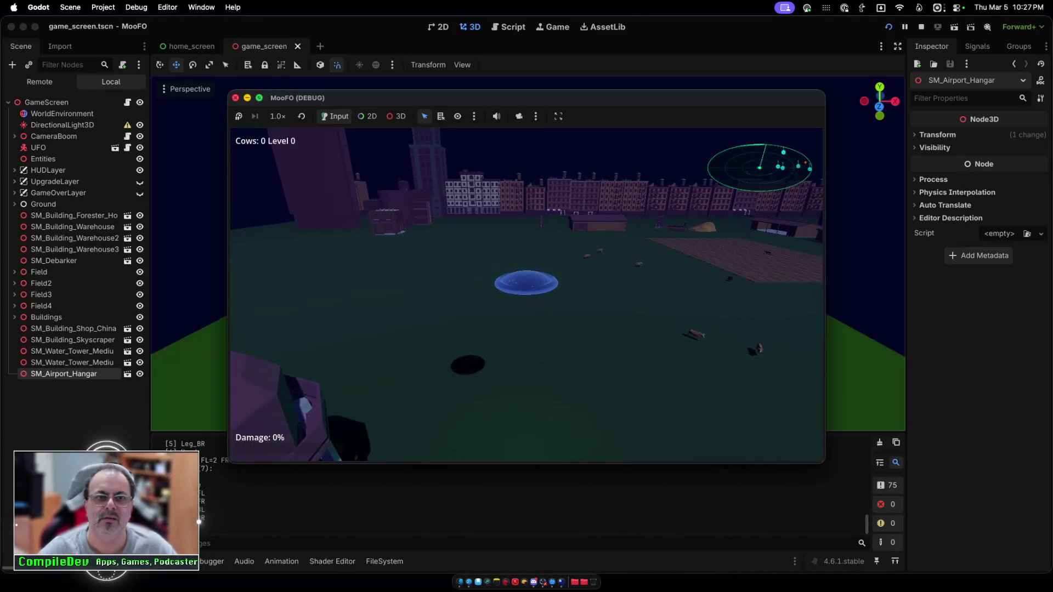
left_click(235, 98)
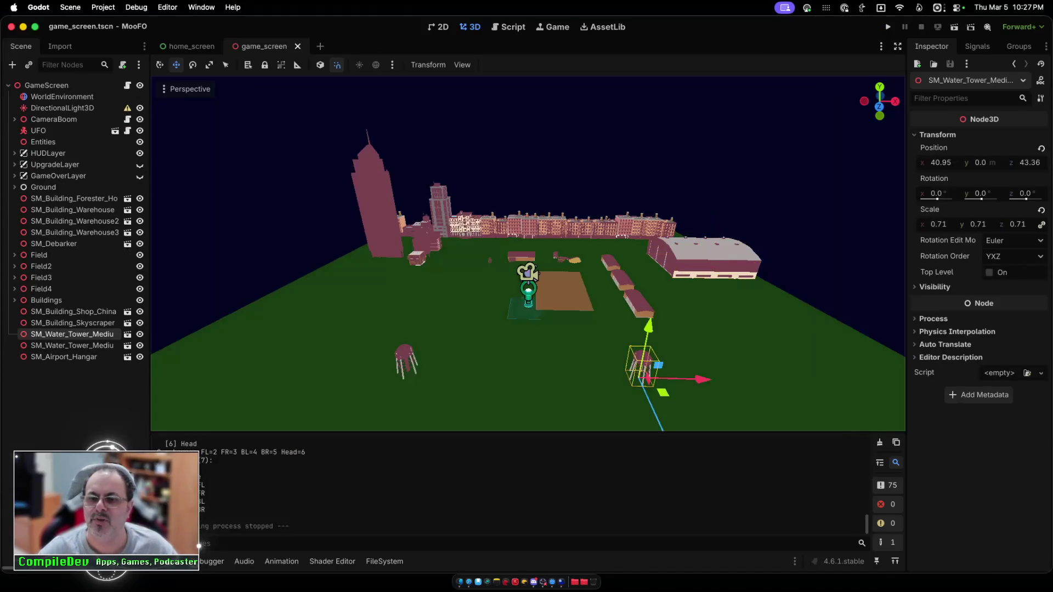
Step: Move the water tower to x 36.95, duplicate the hangar in front along Z, then save and run
left_click_drag(701, 379, 690, 379)
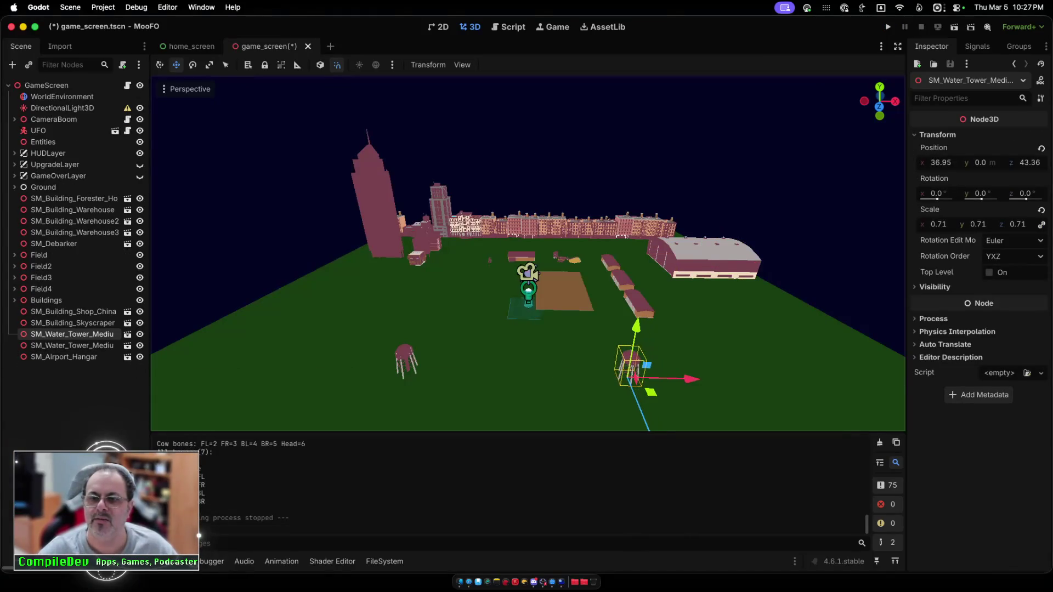
left_click(713, 255)
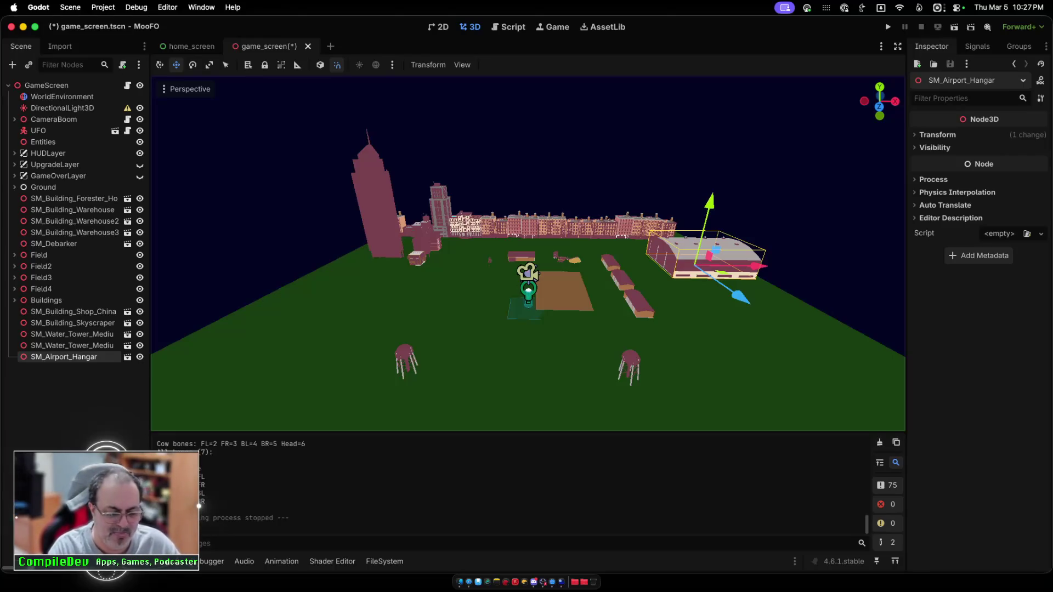
key("super+d")
mouse_move(741, 296)
left_mouse_down()
mouse_move(831, 361)
mouse_move(817, 351)
left_mouse_up()
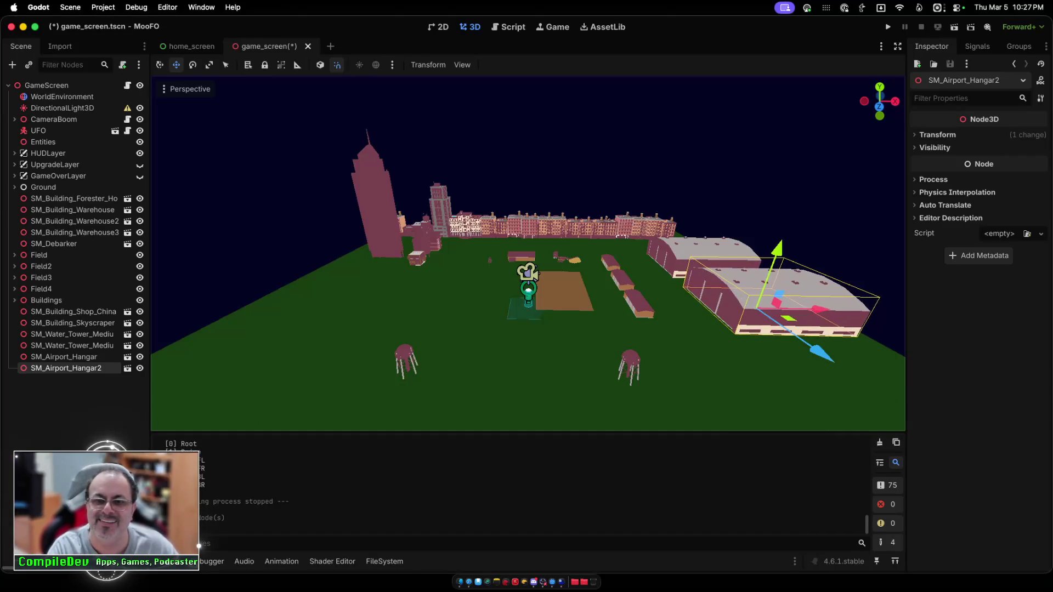
left_click(888, 26)
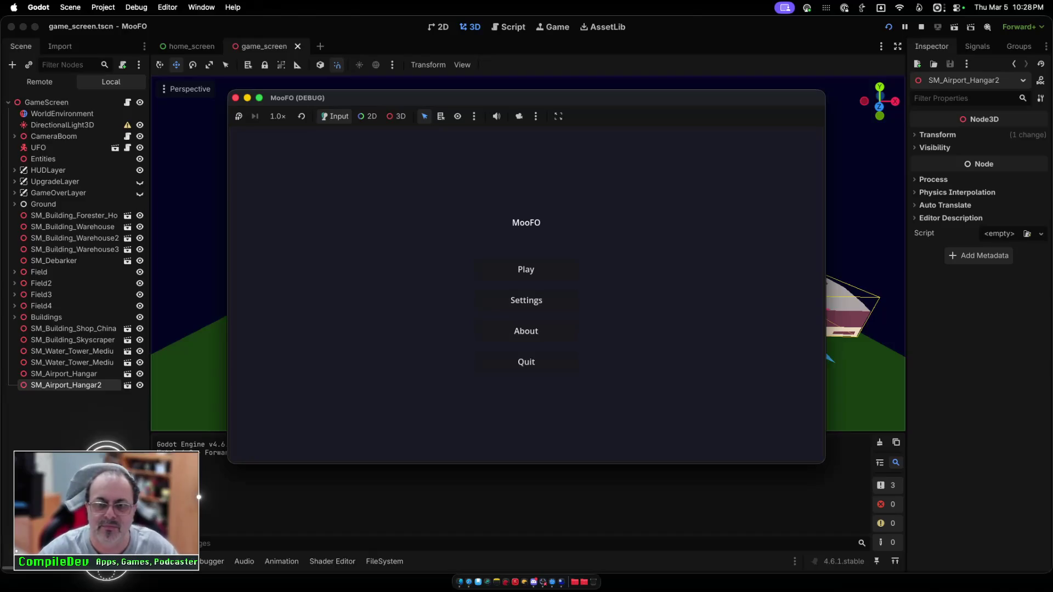
Step: Start a round, fly the UFO right and backward past the hangars, then stop the game
left_click(525, 269)
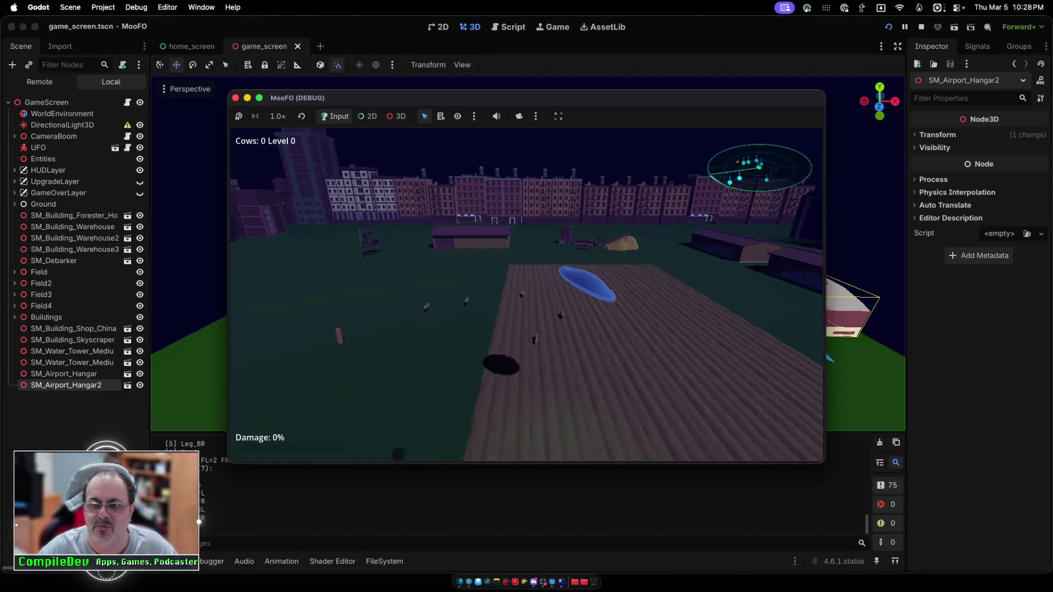
key("d")
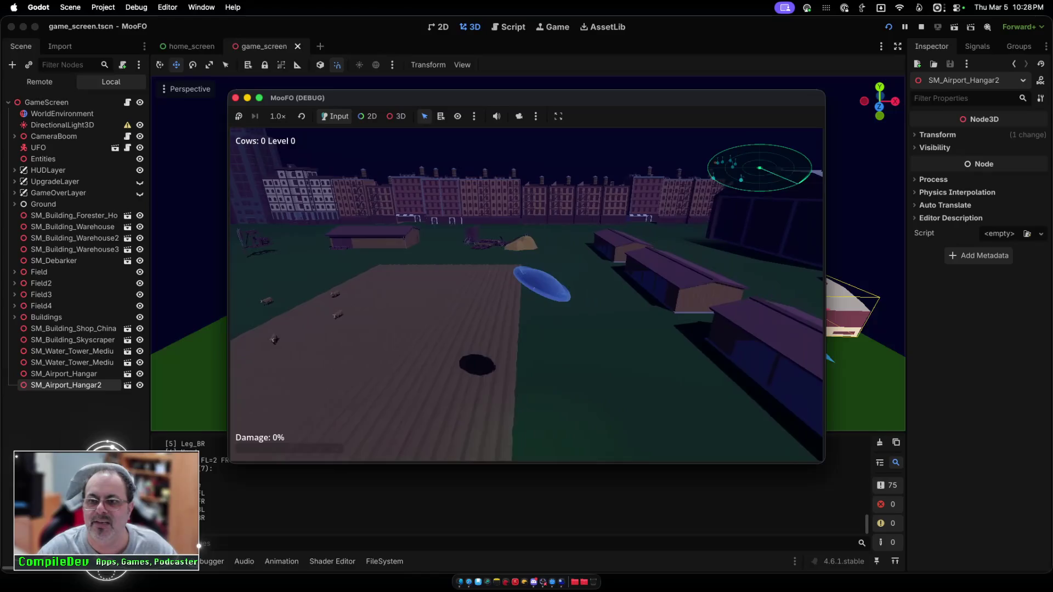
key("s")
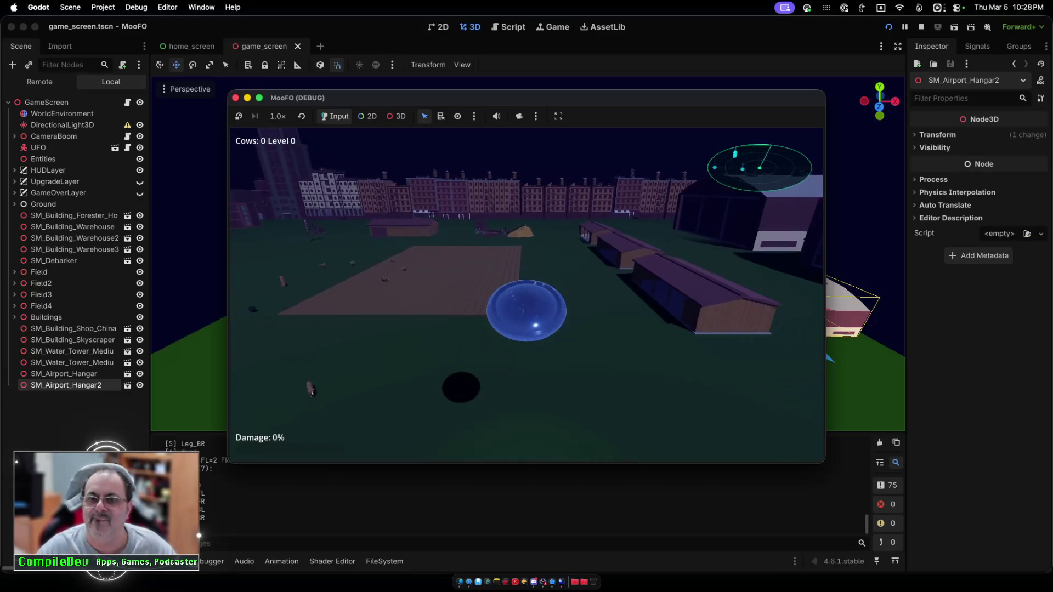
key("s")
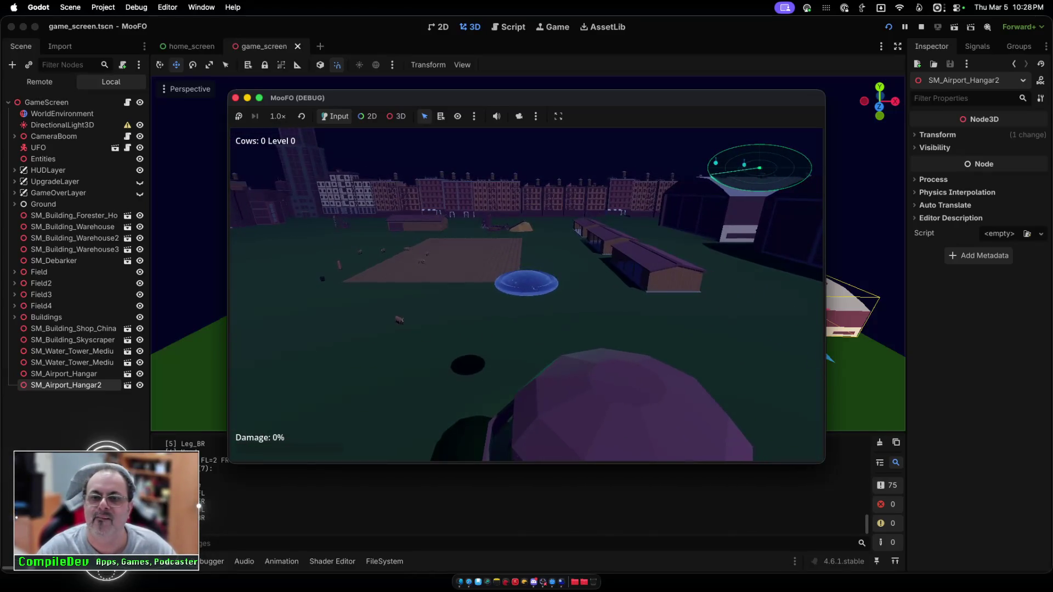
key("super+q")
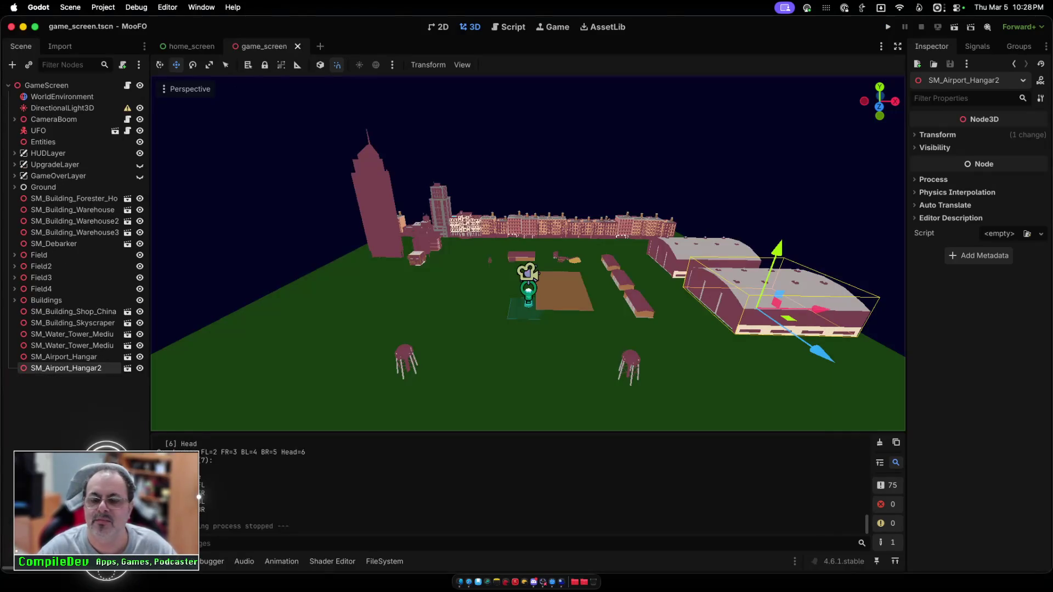
scroll(528, 254, "up", 10)
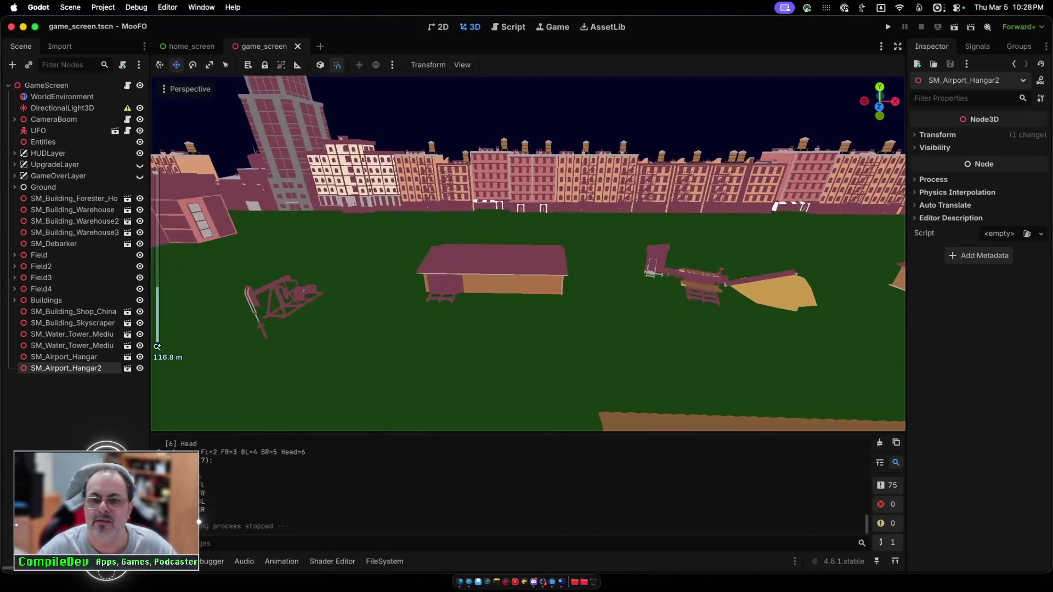
scroll(528, 254, "down", 3)
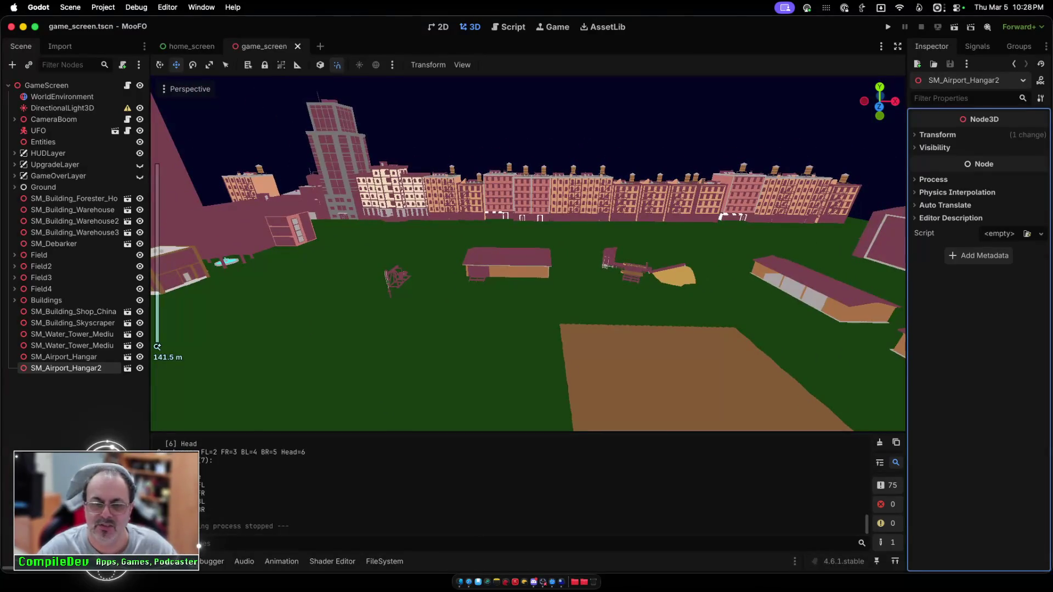
scroll(527, 254, "down", 5)
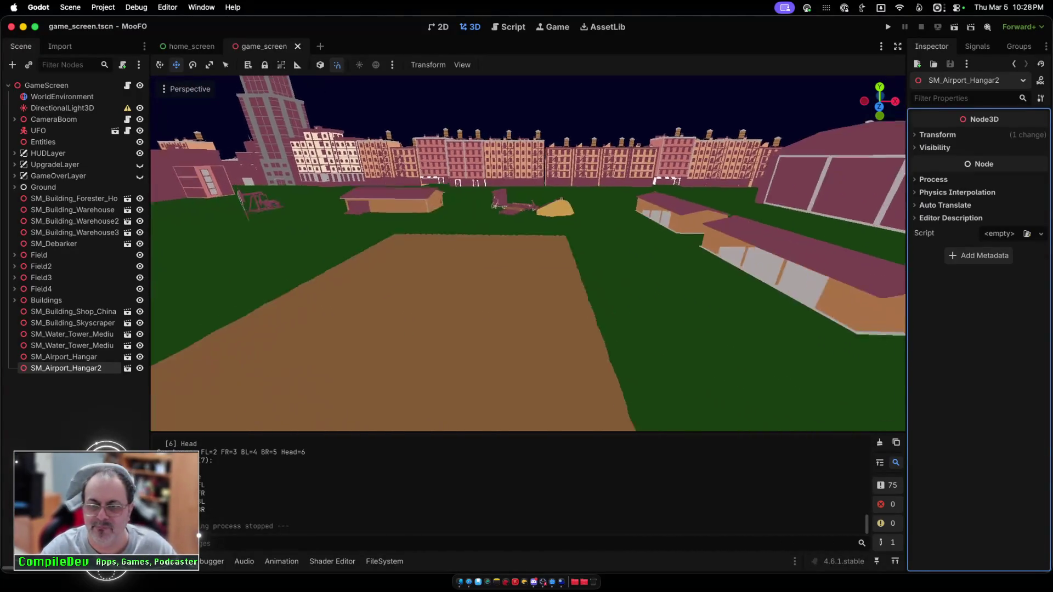
scroll(528, 253, "up", 3)
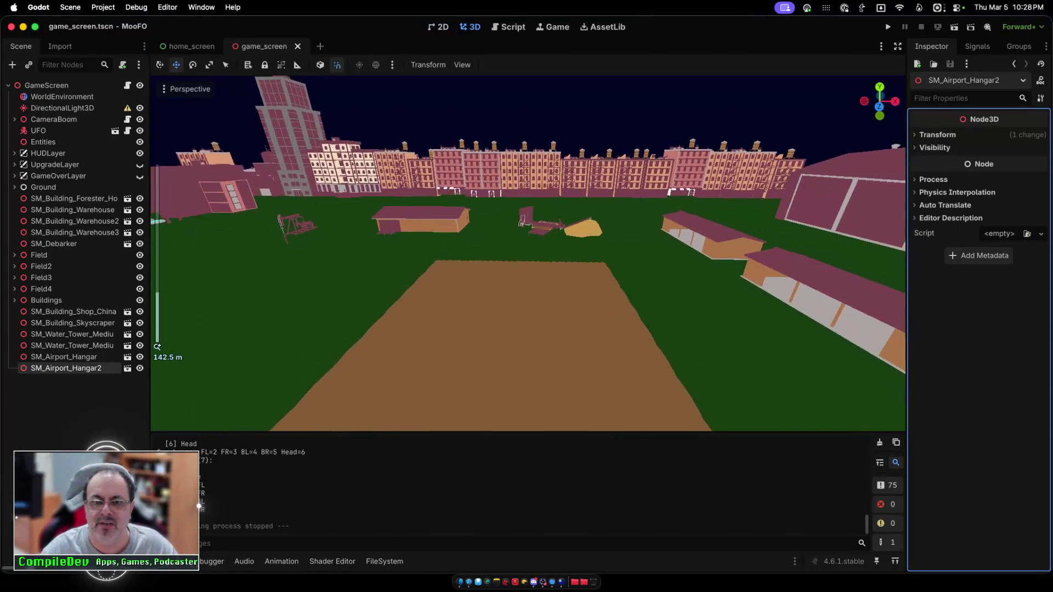
scroll(528, 253, "down", 5)
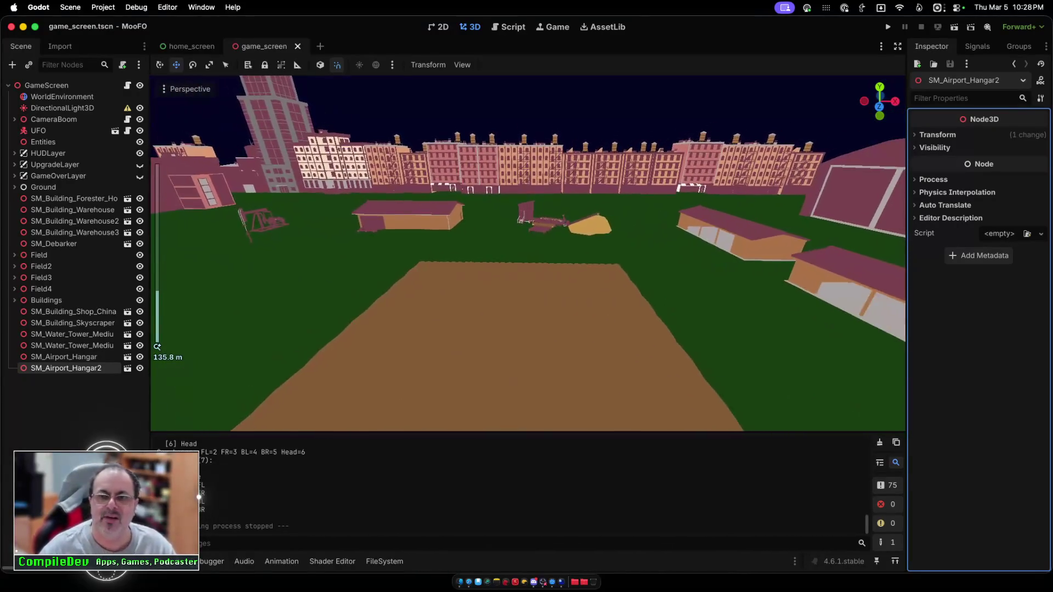
scroll(527, 254, "down", 1)
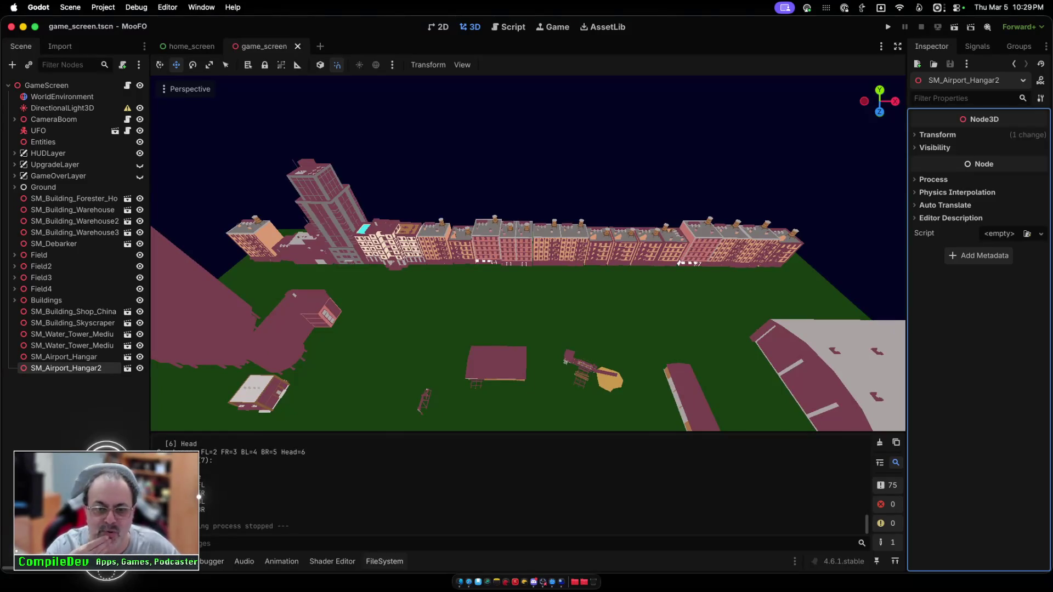
key("alt+f")
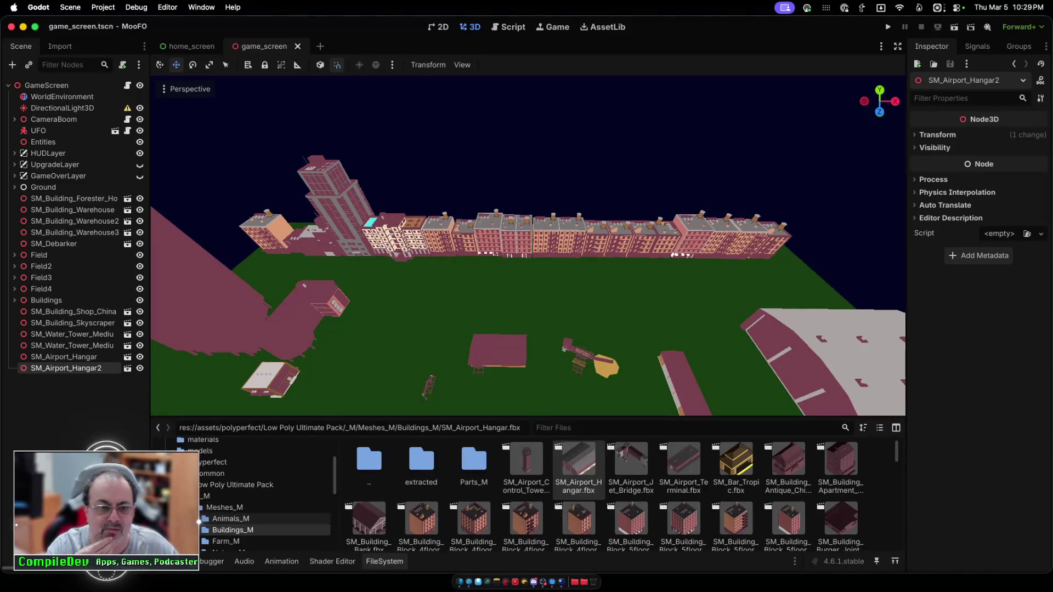
Step: Browse the Farm_M meshes, then the Nature_M folder and its Others_M subfolder
left_click(226, 540)
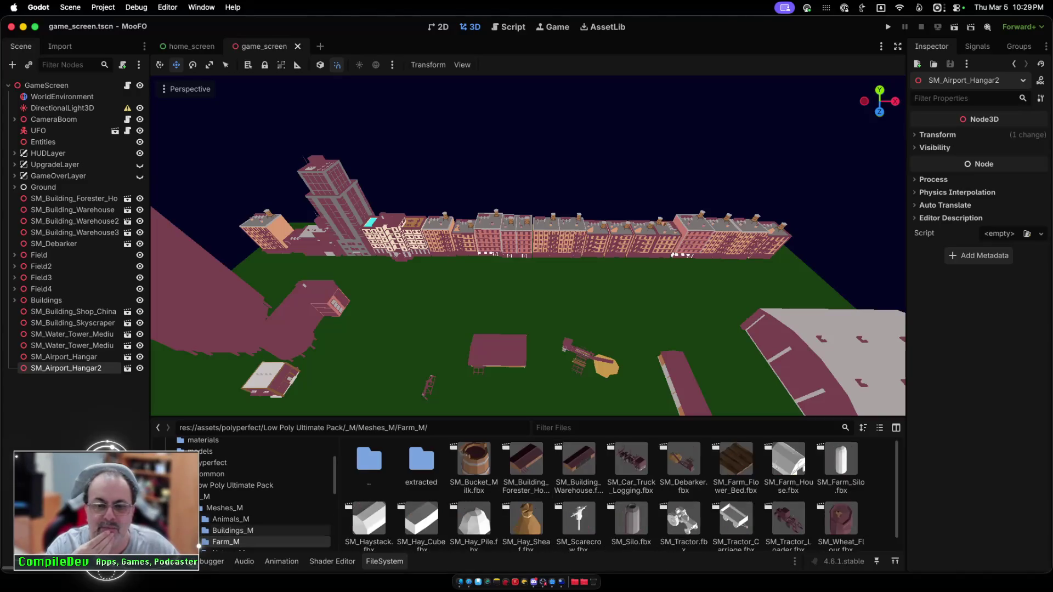
scroll(474, 466, "down", 1)
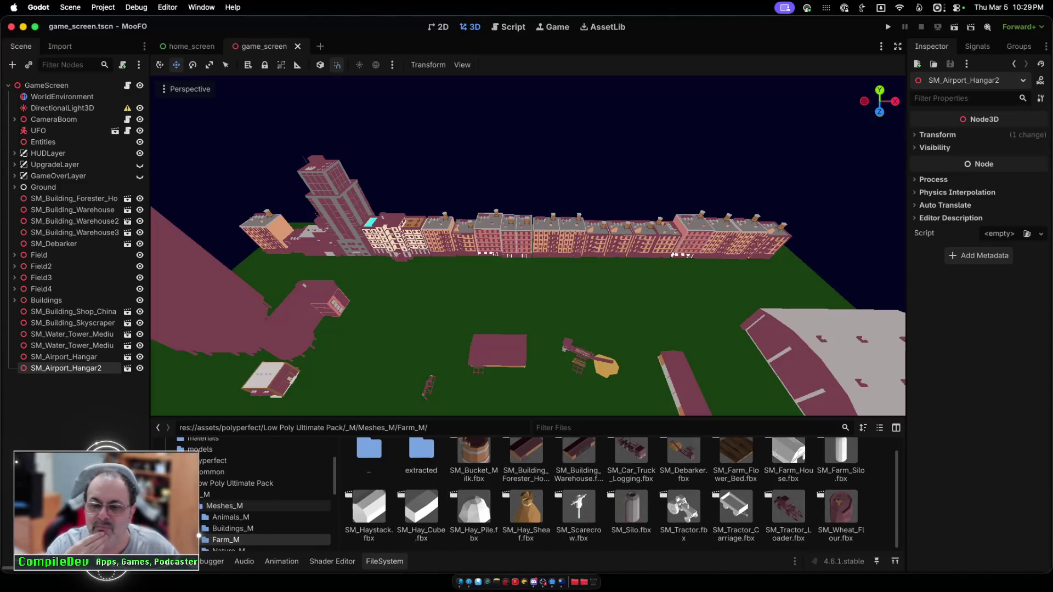
scroll(263, 505, "down", 1)
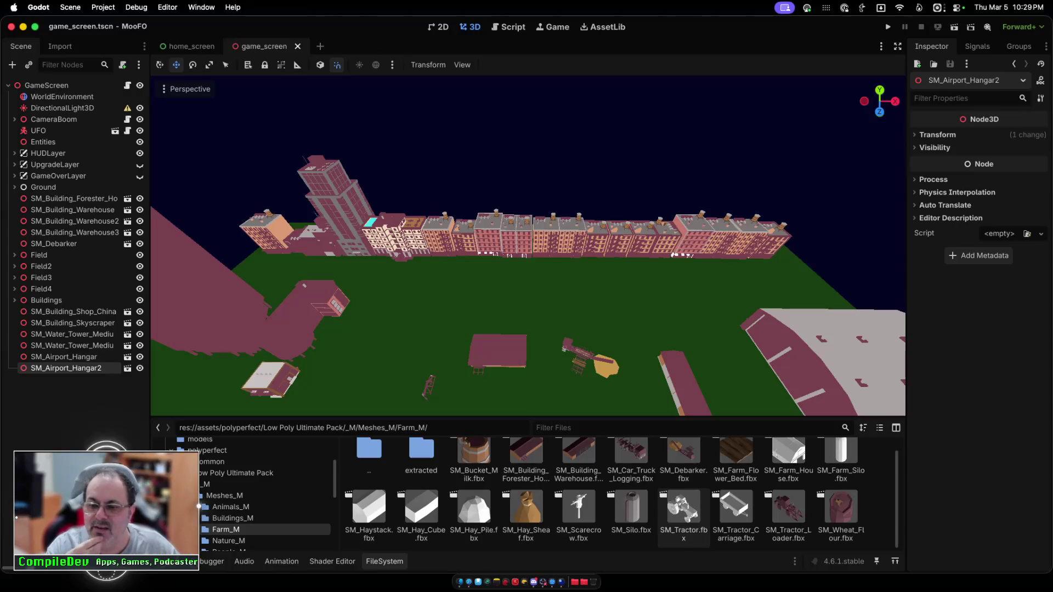
scroll(263, 487, "down", 1)
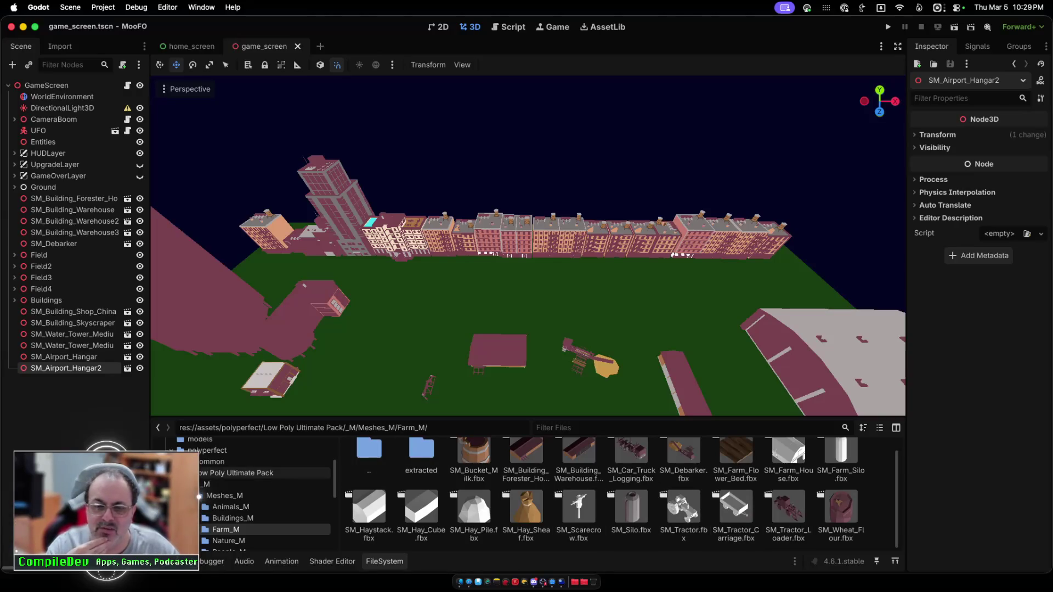
scroll(263, 487, "down", 2)
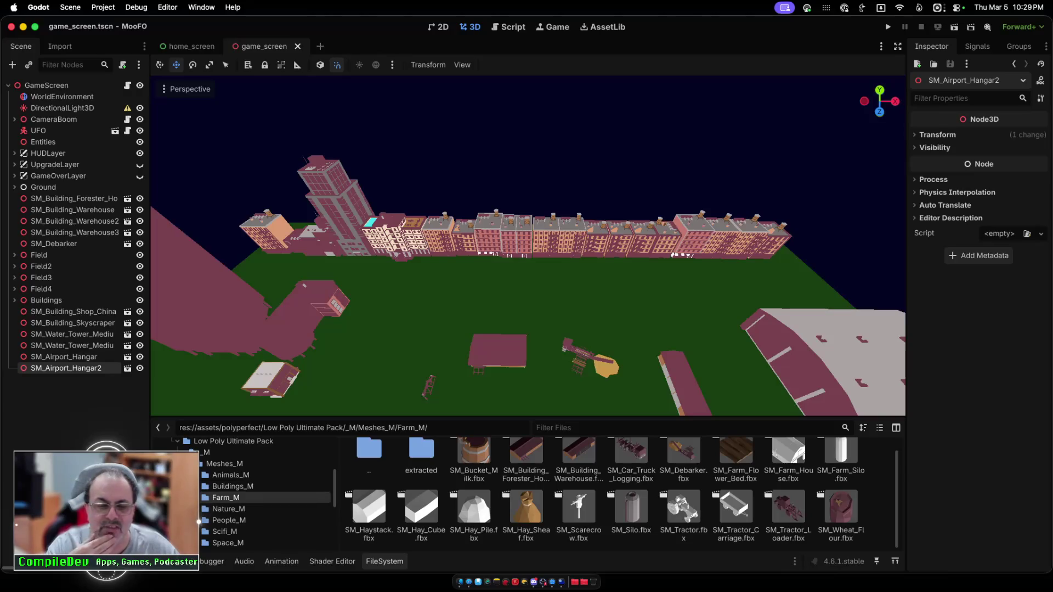
left_click(236, 509)
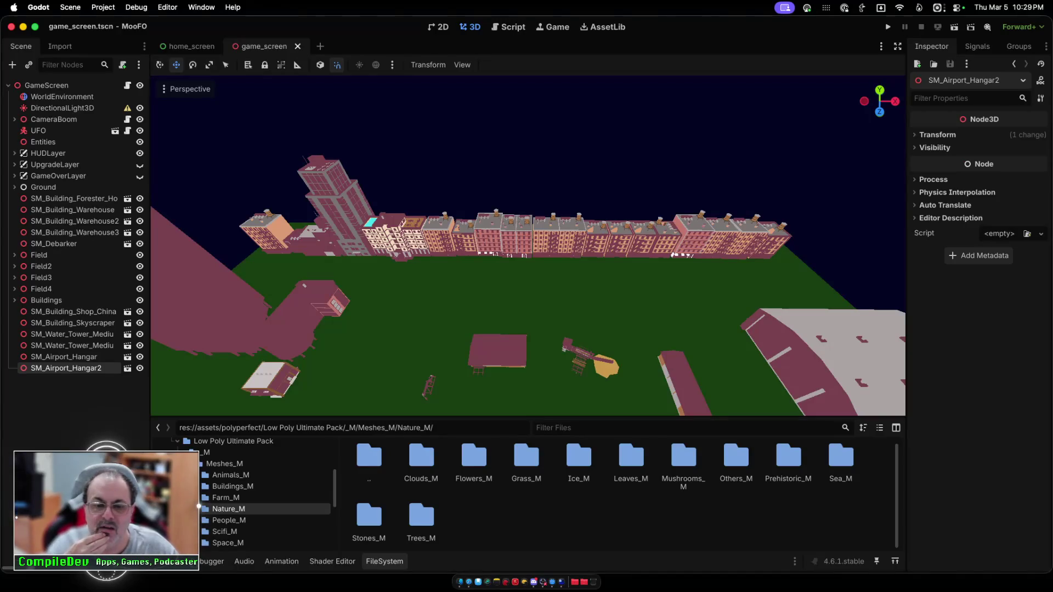
double_click(736, 460)
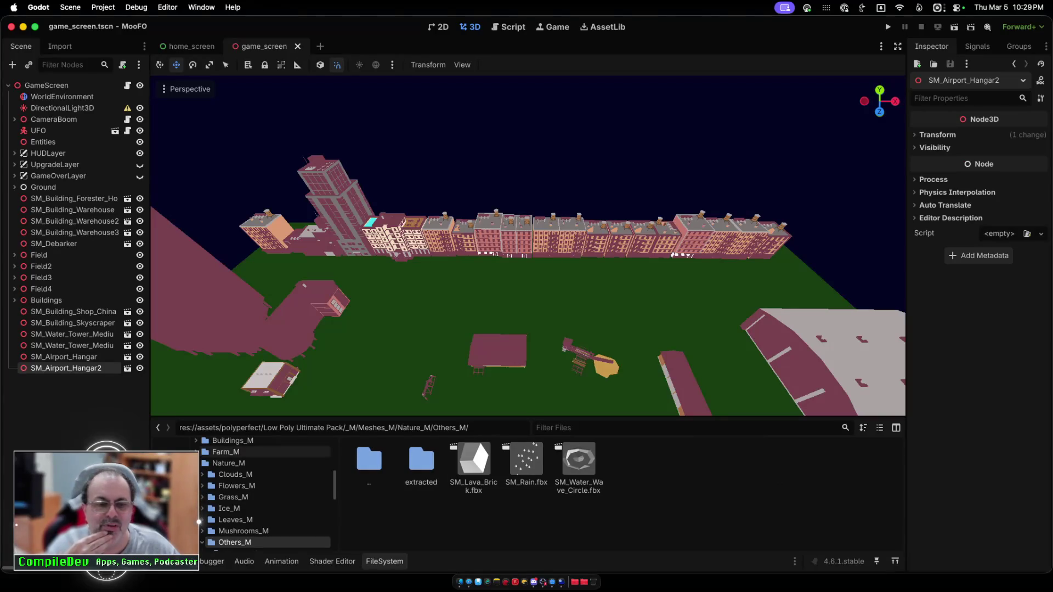
left_click(228, 464)
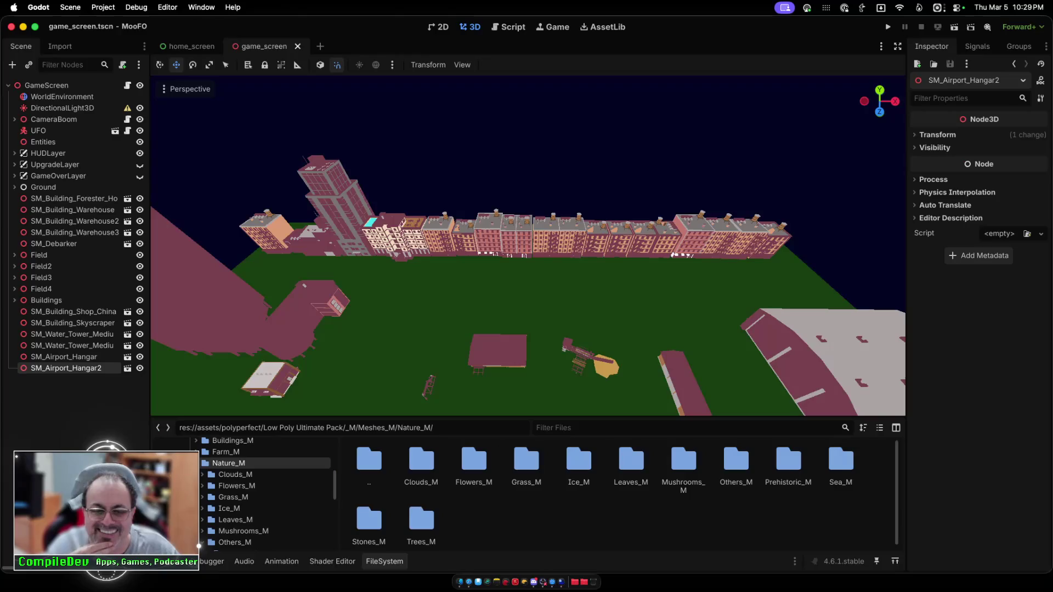
Step: Open Trees_M and scroll through its palm, shrub, stump and tree meshes
double_click(421, 520)
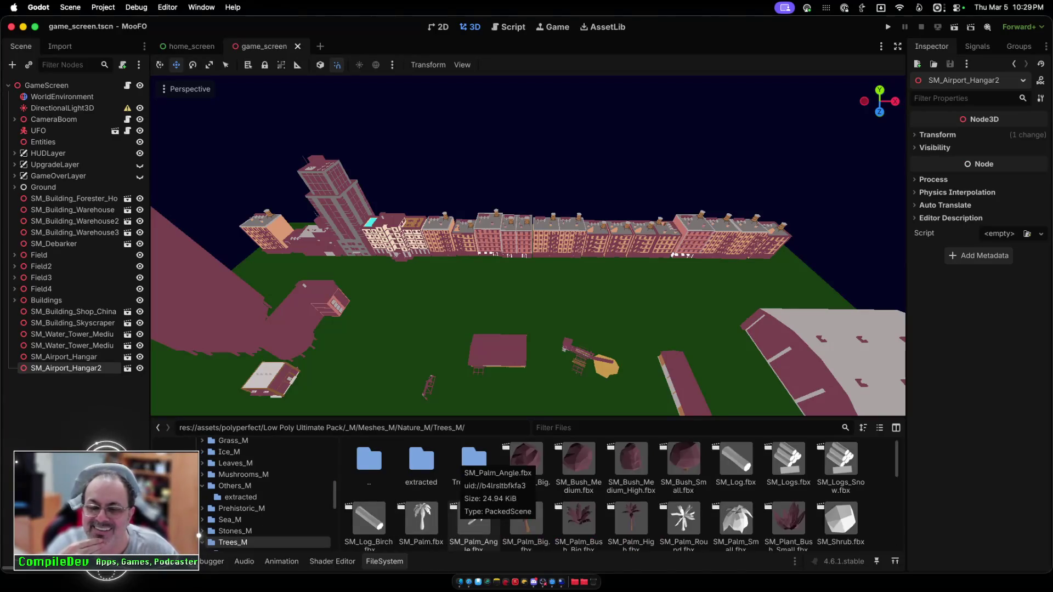
scroll(474, 516, "down", 5)
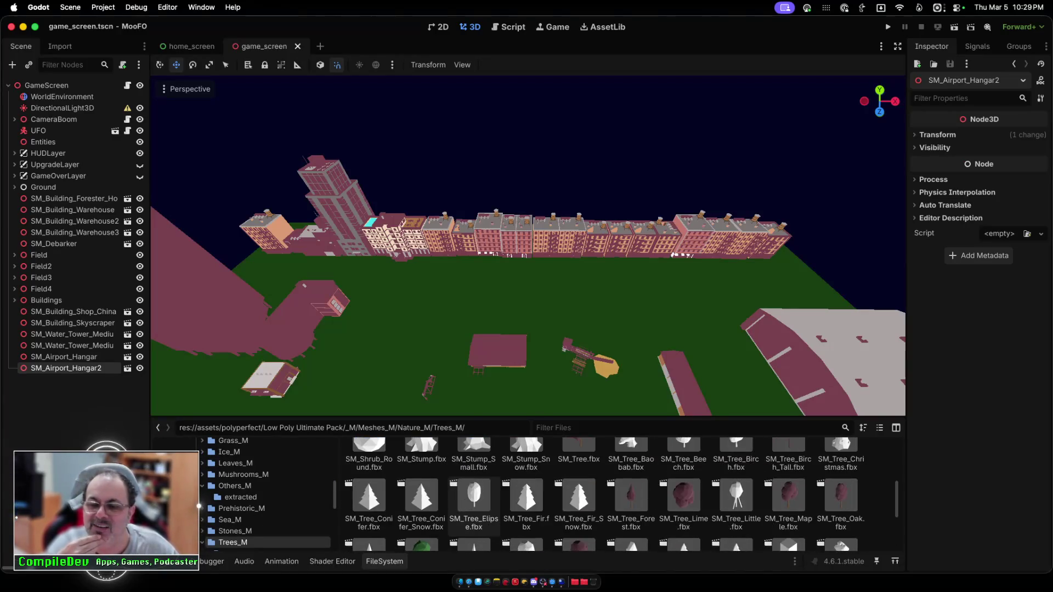
scroll(526, 494, "down", 3)
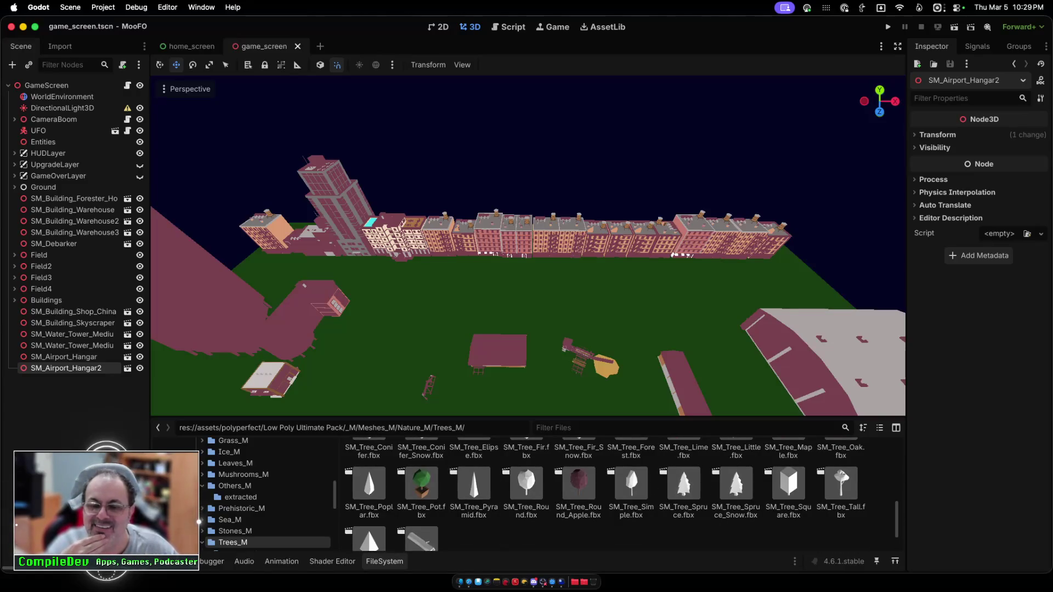
scroll(603, 494, "up", 3)
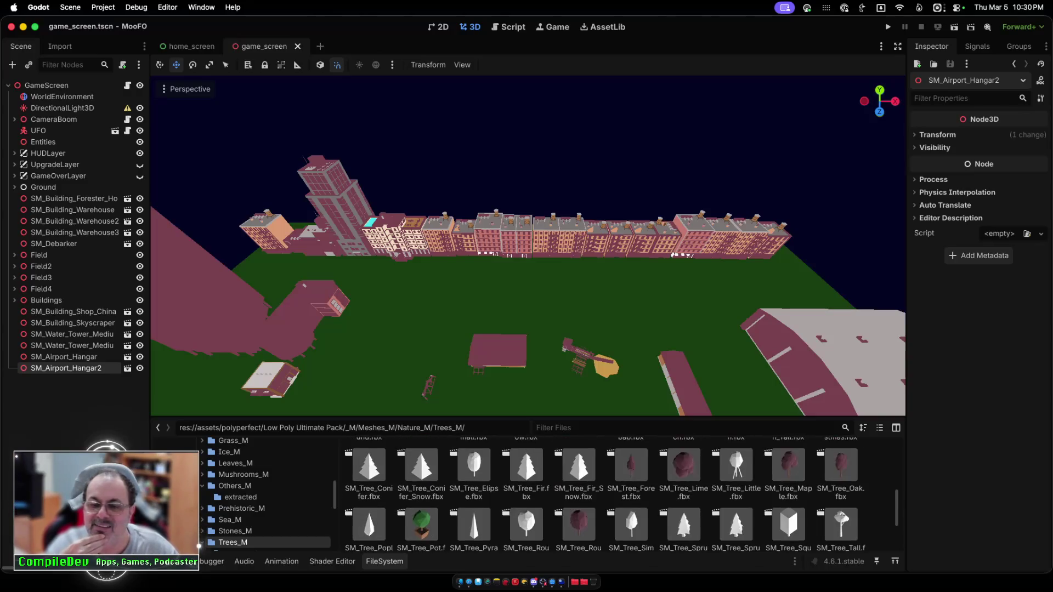
scroll(604, 494, "up", 3)
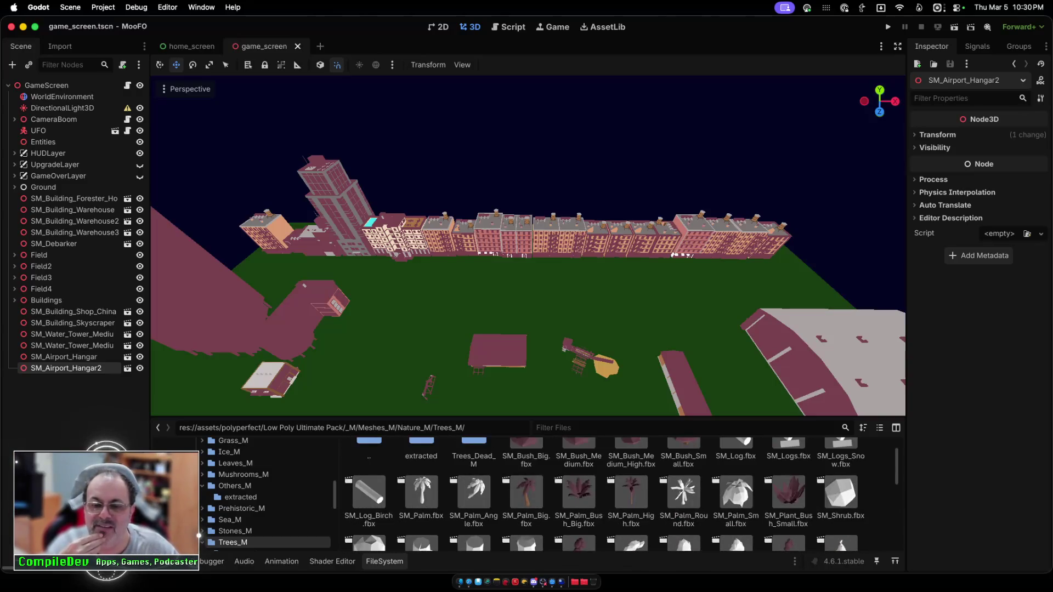
scroll(620, 493, "up", 1)
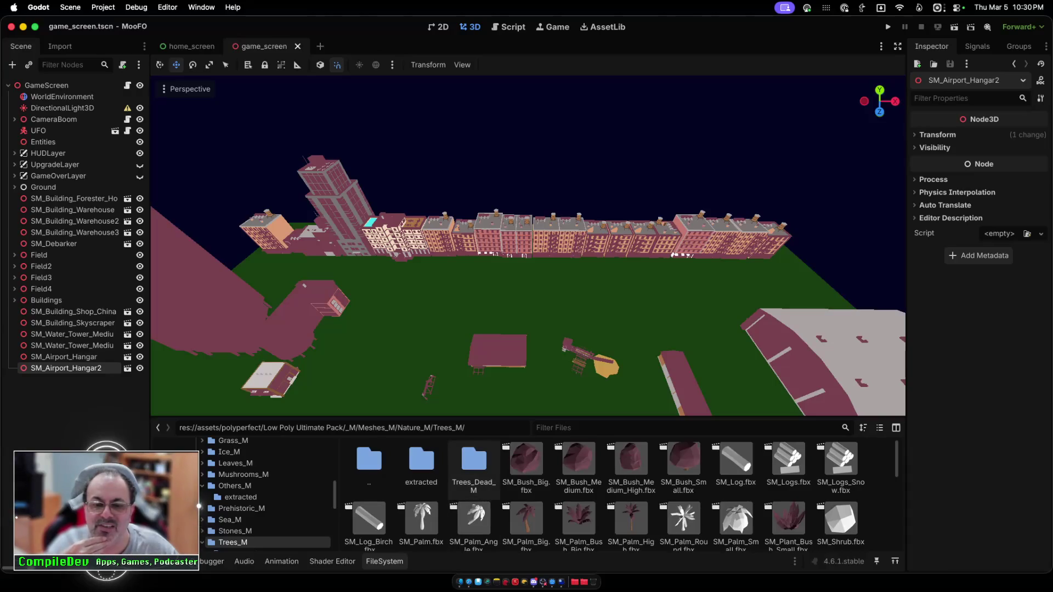
scroll(499, 483, "down", 3)
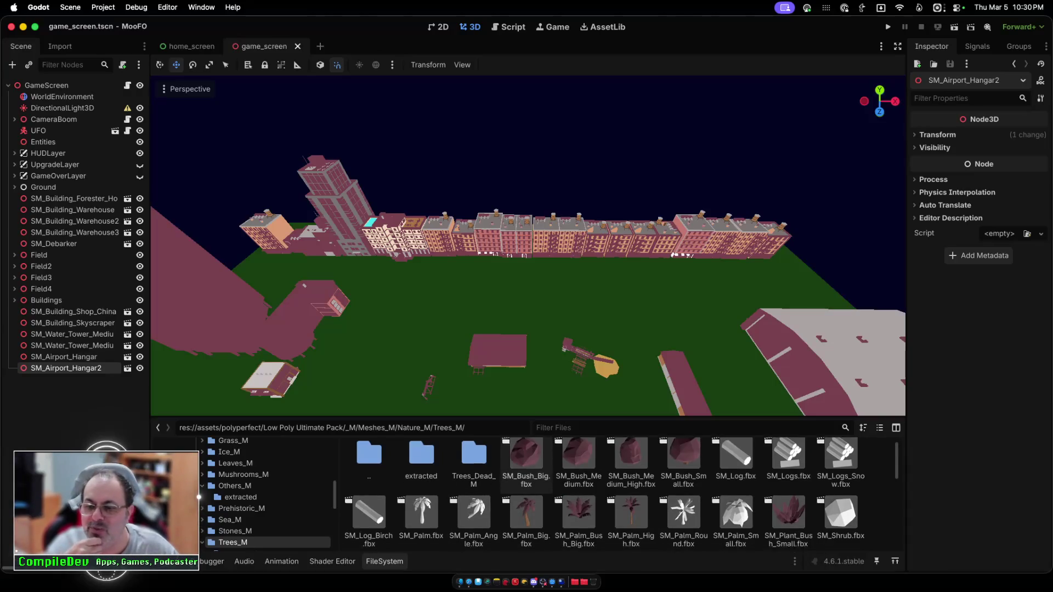
scroll(526, 493, "down", 1)
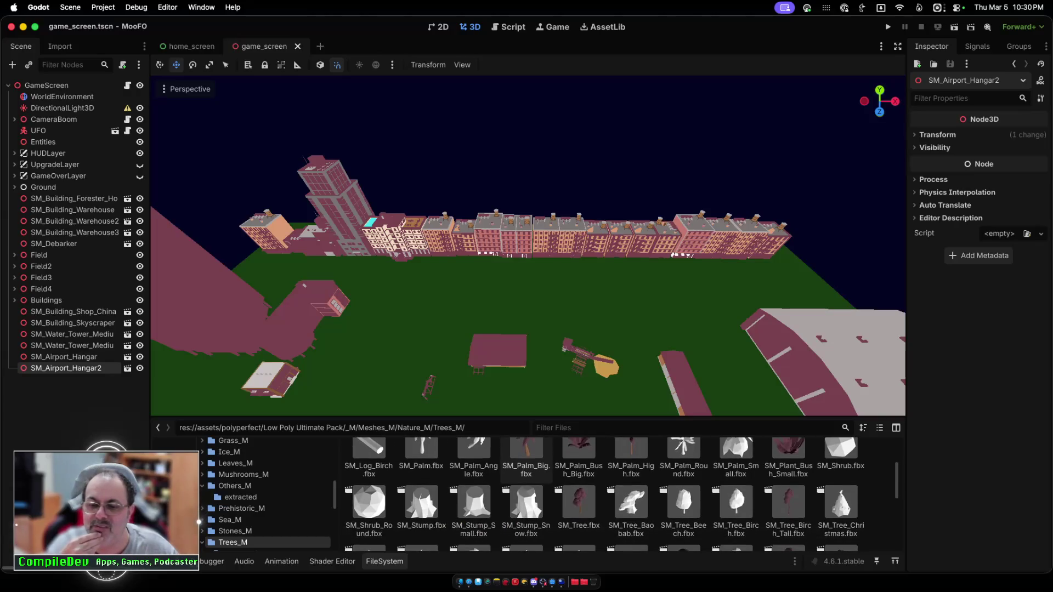
Step: Drop SM_Tree.fbx on the field's right side, then play-test by flying the UFO forward
mouse_move(579, 501)
left_mouse_down()
mouse_move(565, 379)
mouse_move(658, 310)
mouse_move(669, 318)
left_mouse_up()
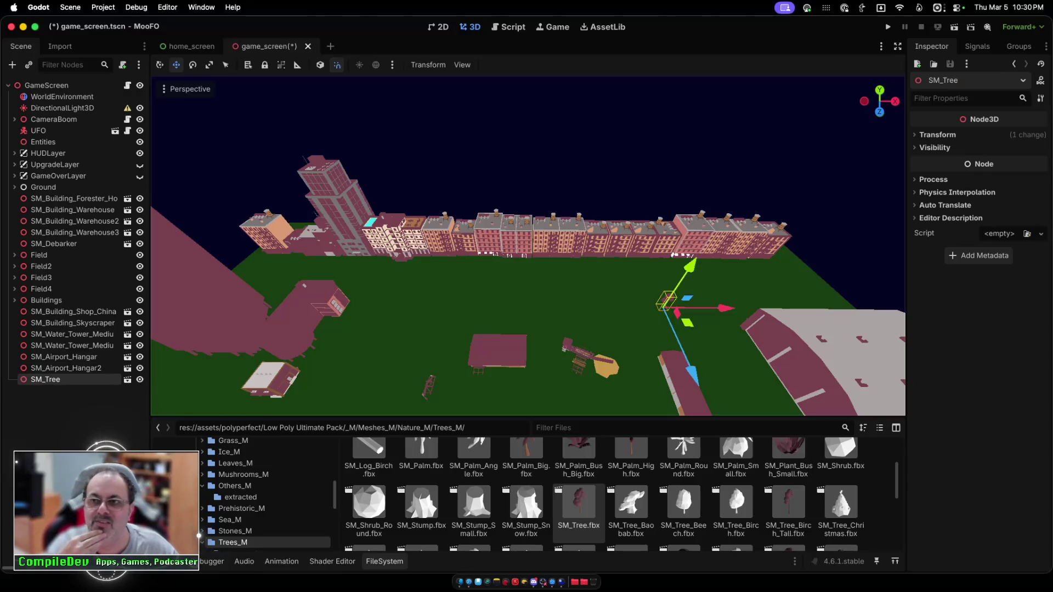
left_click(888, 27)
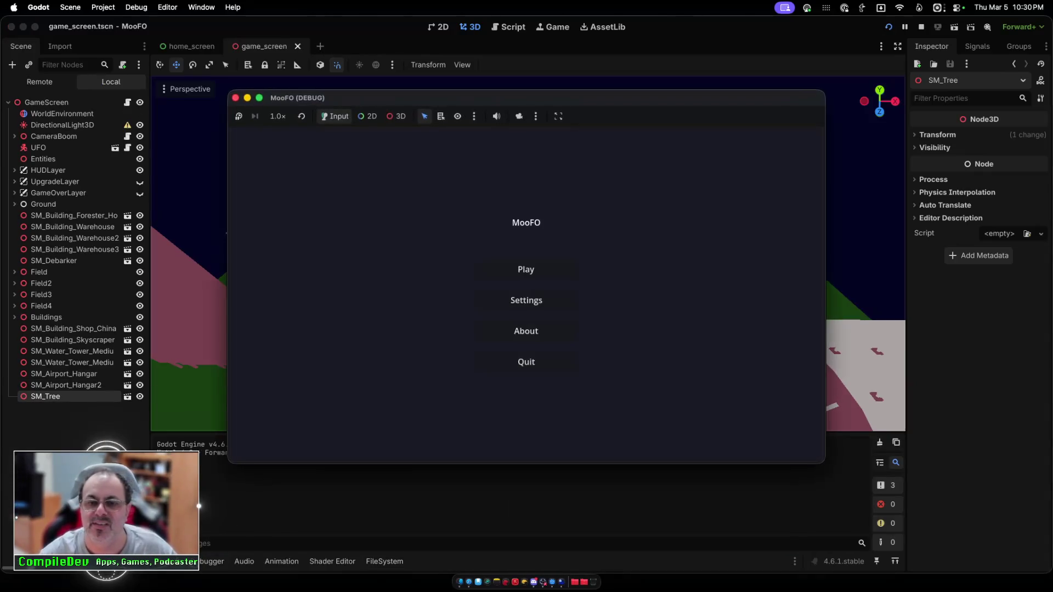
left_click(526, 269)
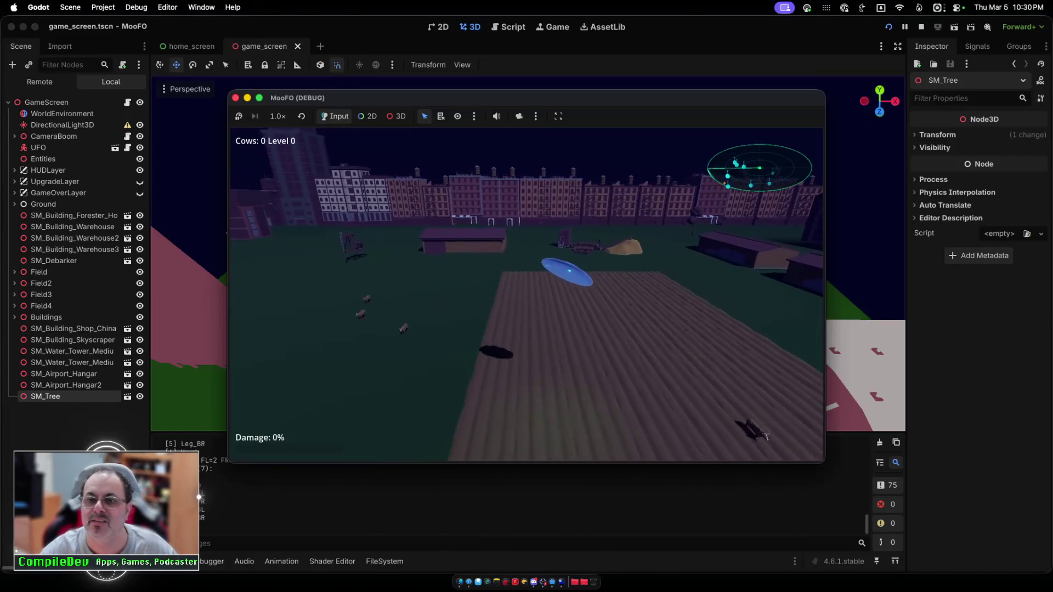
key("w")
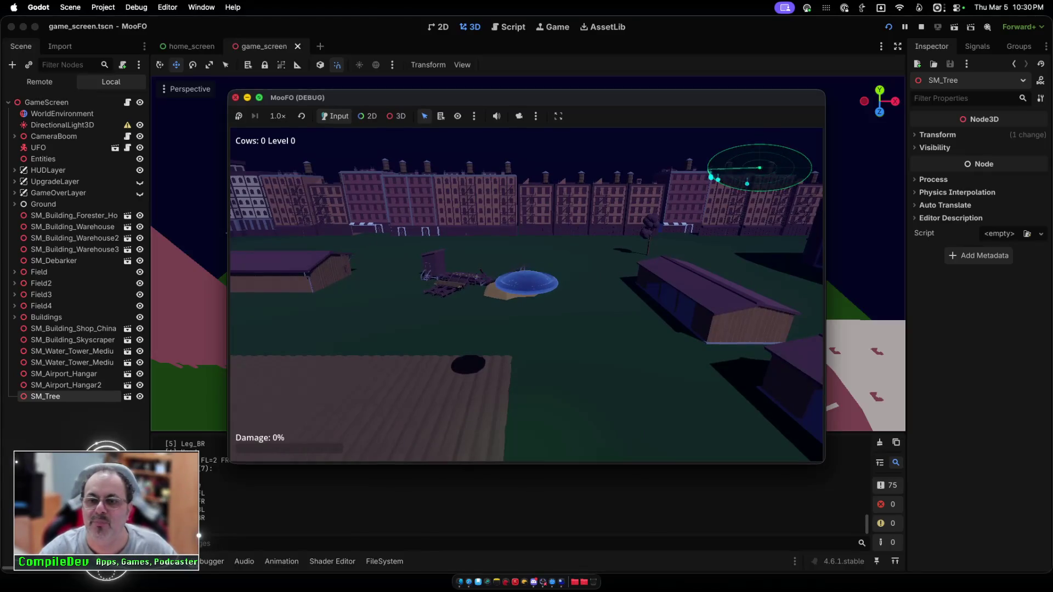
key("super+q")
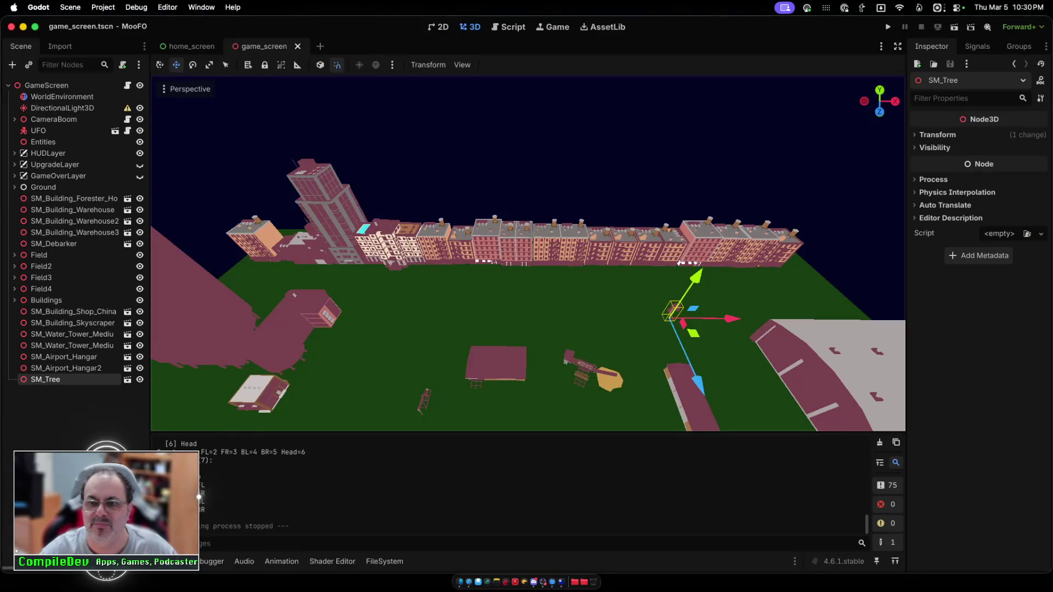
Step: Delete the SM_Tree node from the game_screen scene
left_click_drag(697, 384, 703, 392)
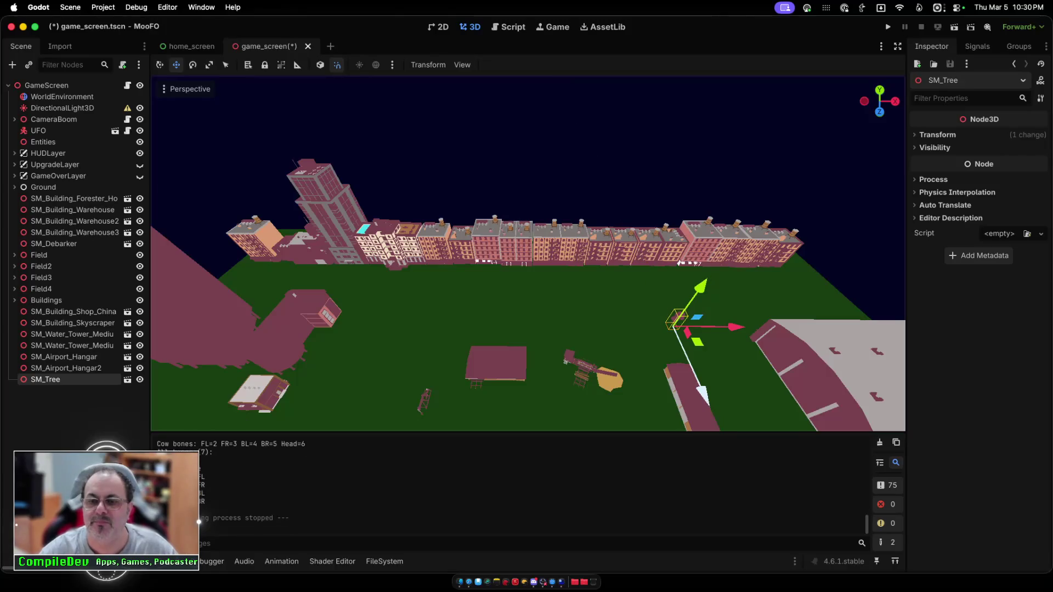
key("Delete")
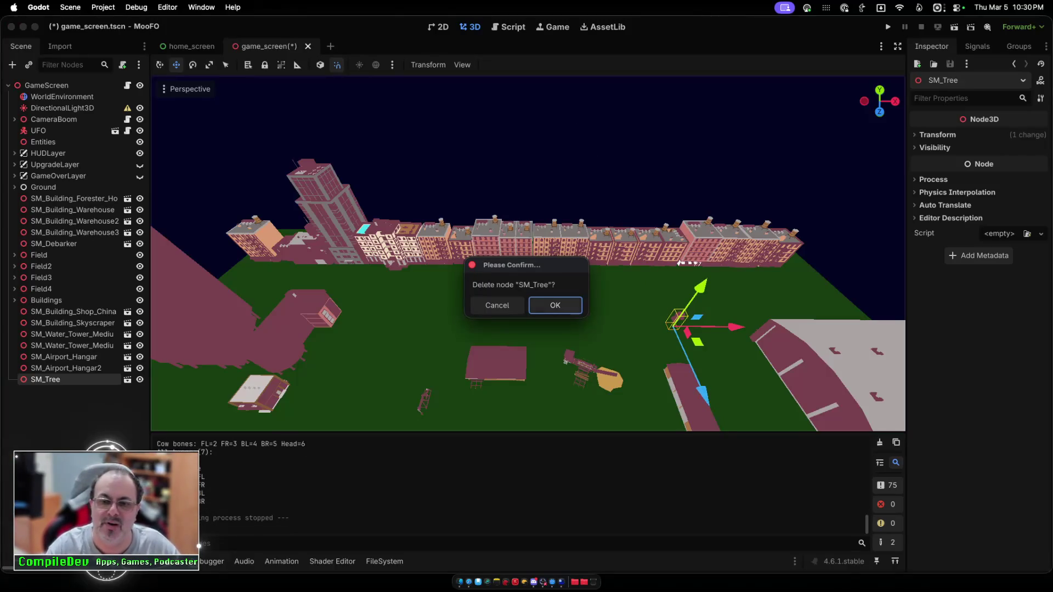
key("Return")
Step: Browse the Stones_M and Scifi_M mesh folders down to Tiles_NB_M
left_click(384, 561)
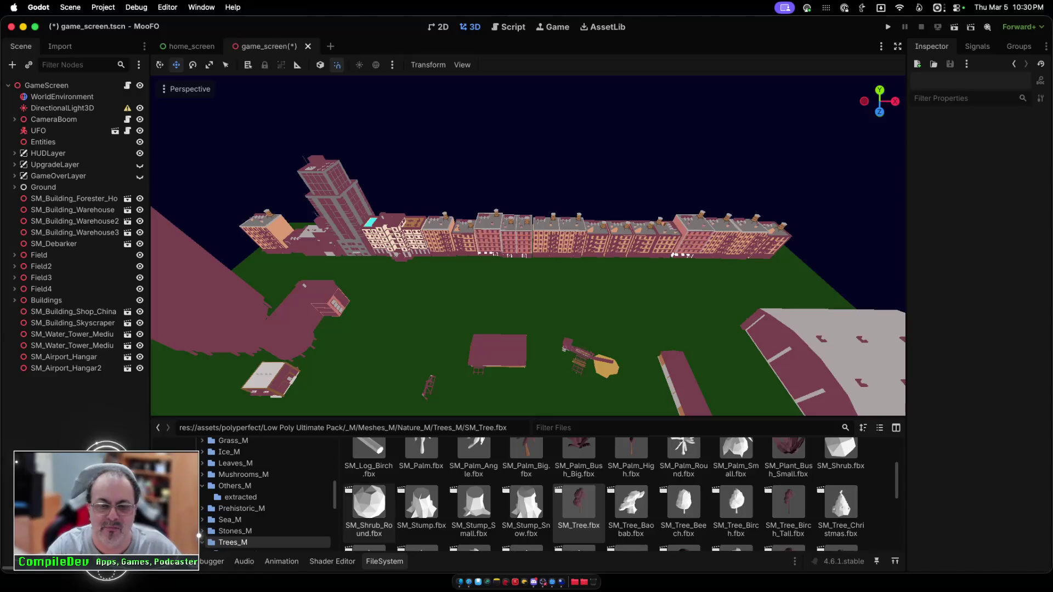
scroll(269, 494, "down", 1)
left_click(235, 514)
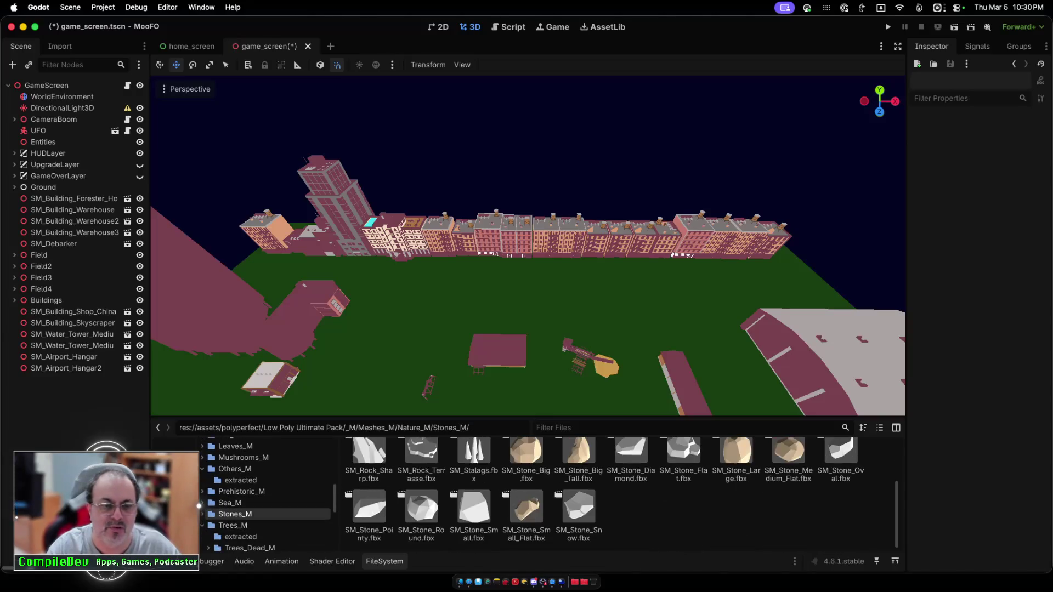
scroll(266, 494, "down", 5)
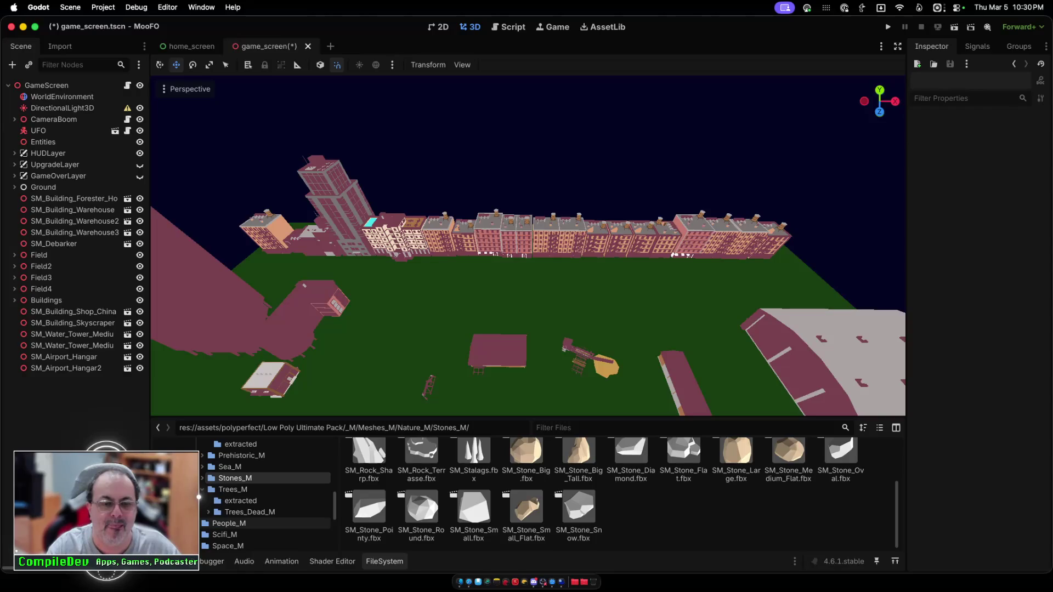
scroll(269, 493, "down", 1)
left_click(225, 510)
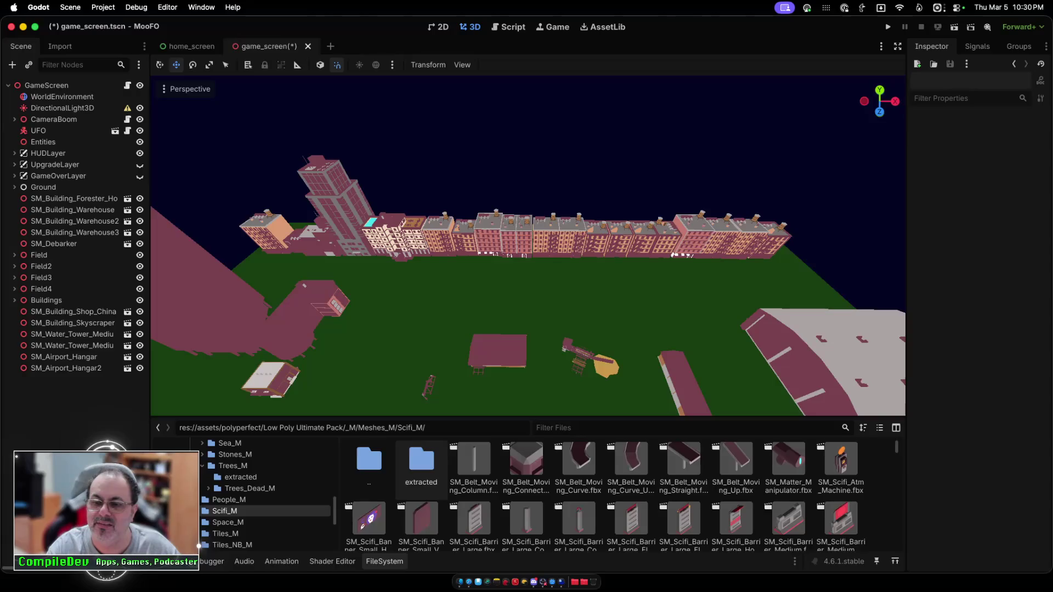
scroll(422, 477, "down", 8)
scroll(603, 493, "down", 3)
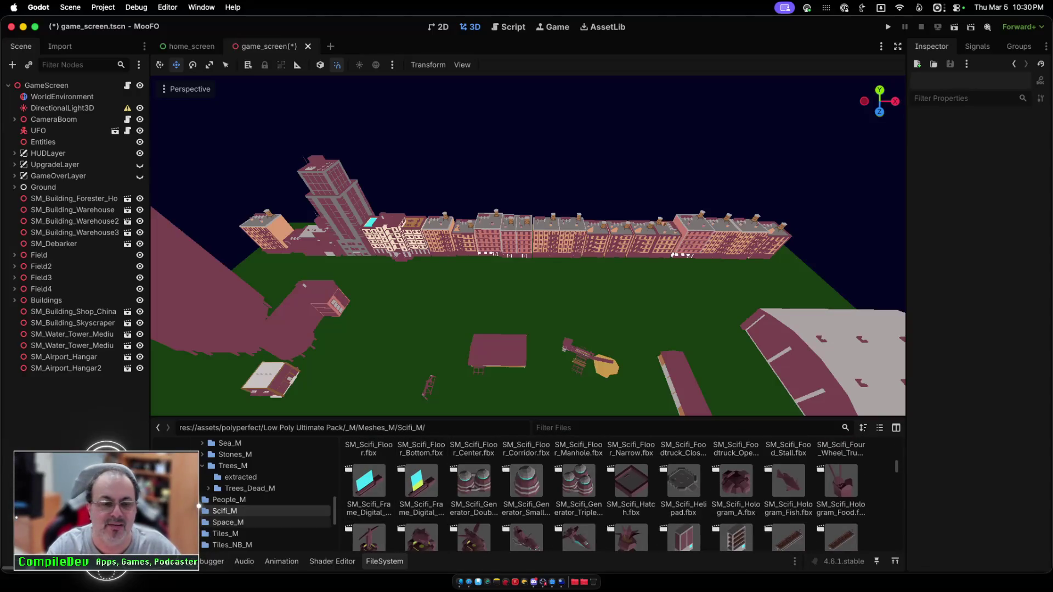
key("Down")
key("Down")
key("Down")
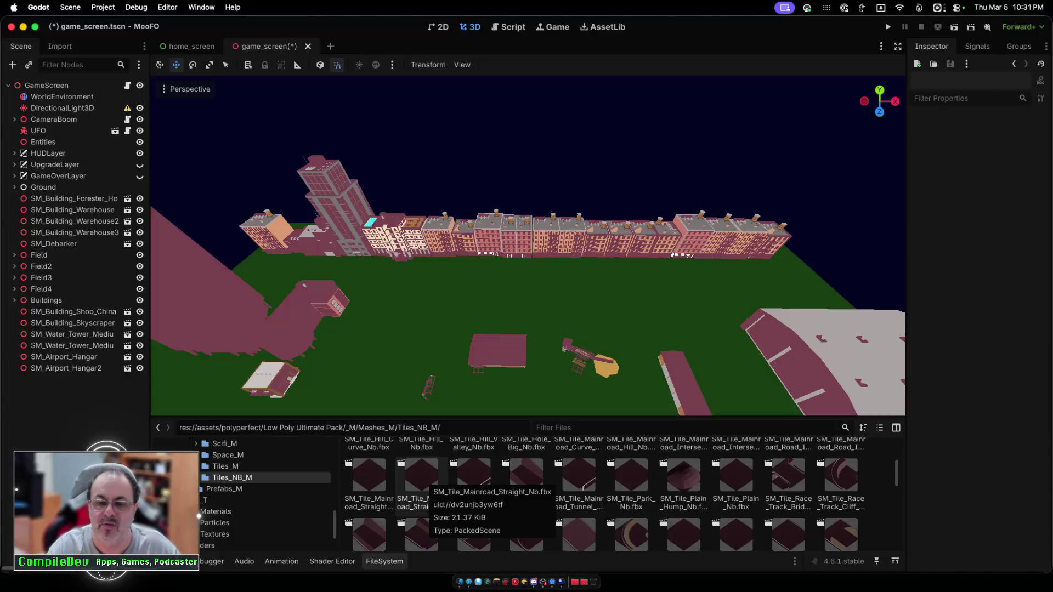
Step: Add a straight main-road tile, rotate it 90° on Y, and place it at x -49.7, z -104
left_click_drag(421, 476, 414, 299)
left_click(933, 179)
left_click(933, 179)
left_click(937, 134)
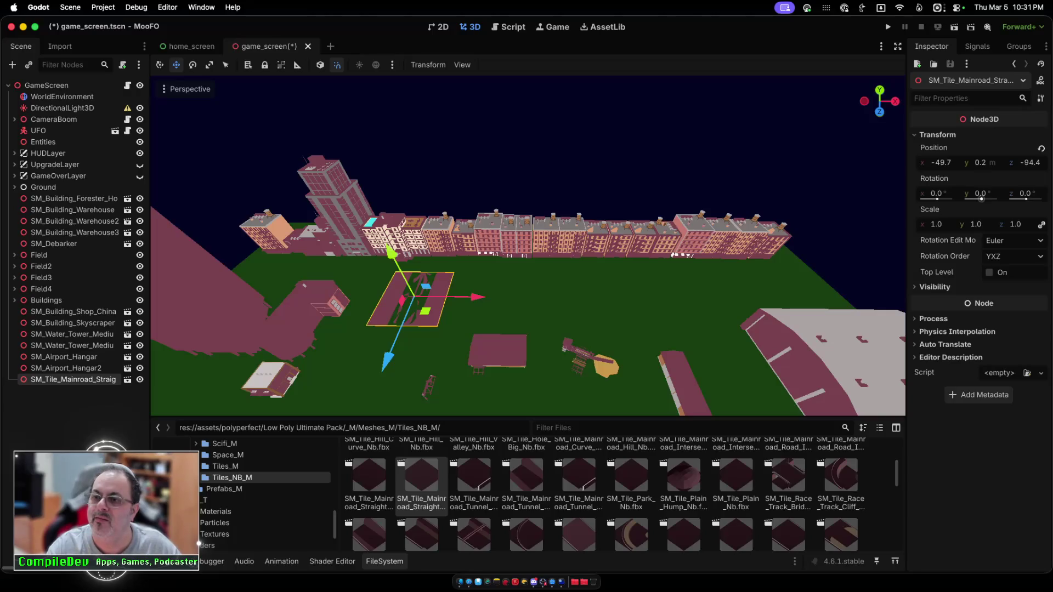
left_click(980, 193)
type("90")
key("Return")
left_click_drag(386, 359, 396, 340)
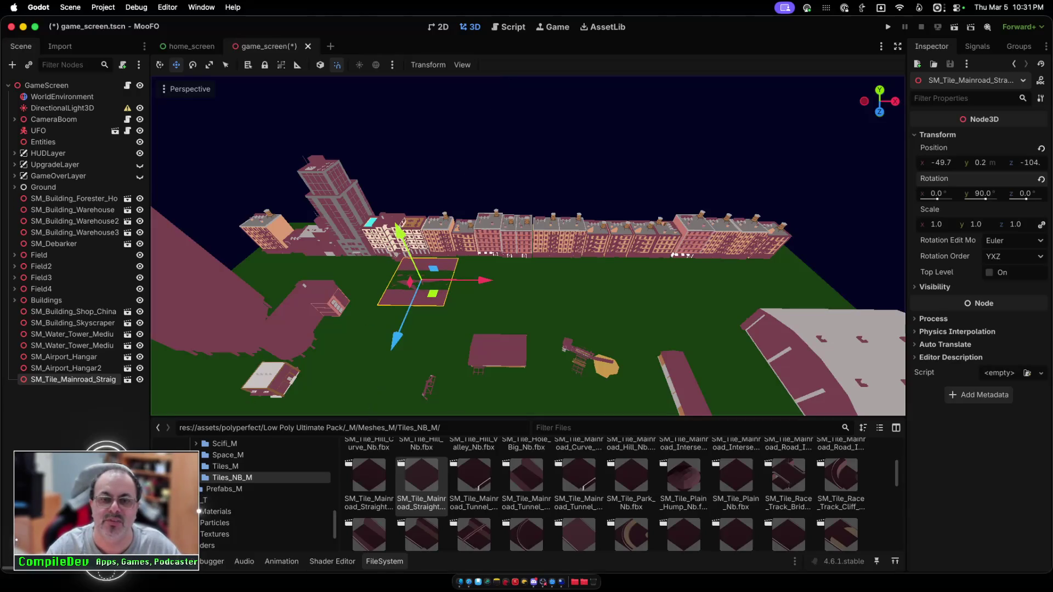
Step: Save, run the game, start a round briefly, then stop it
key("super+b")
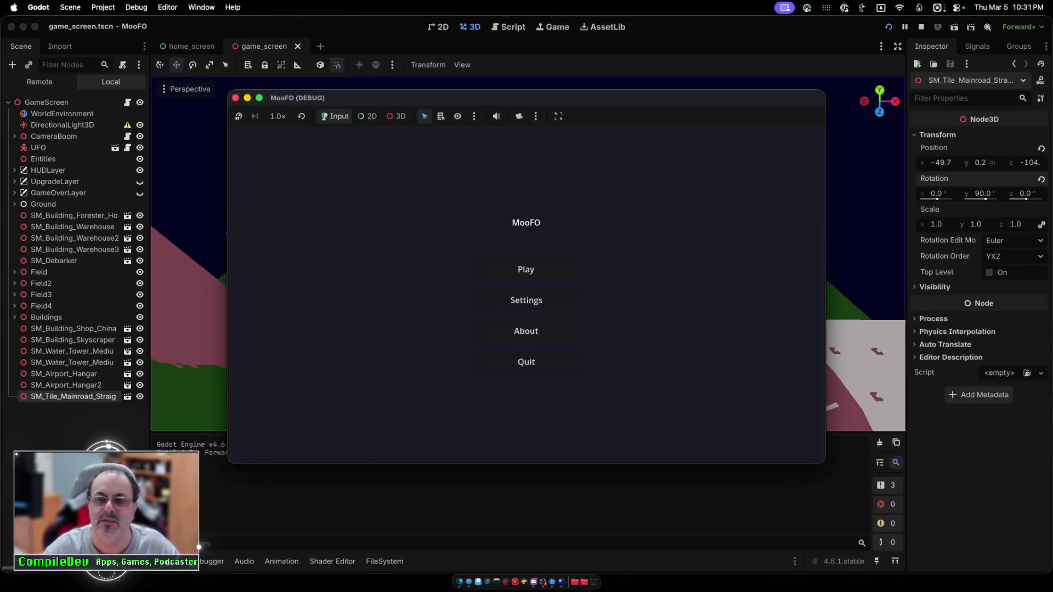
left_click(526, 269)
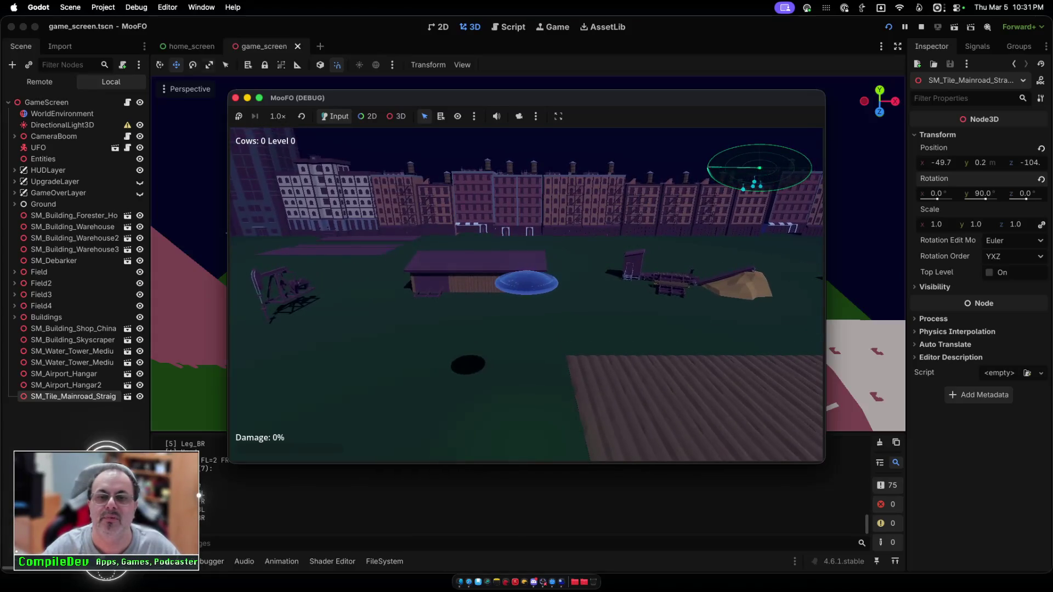
left_click(235, 98)
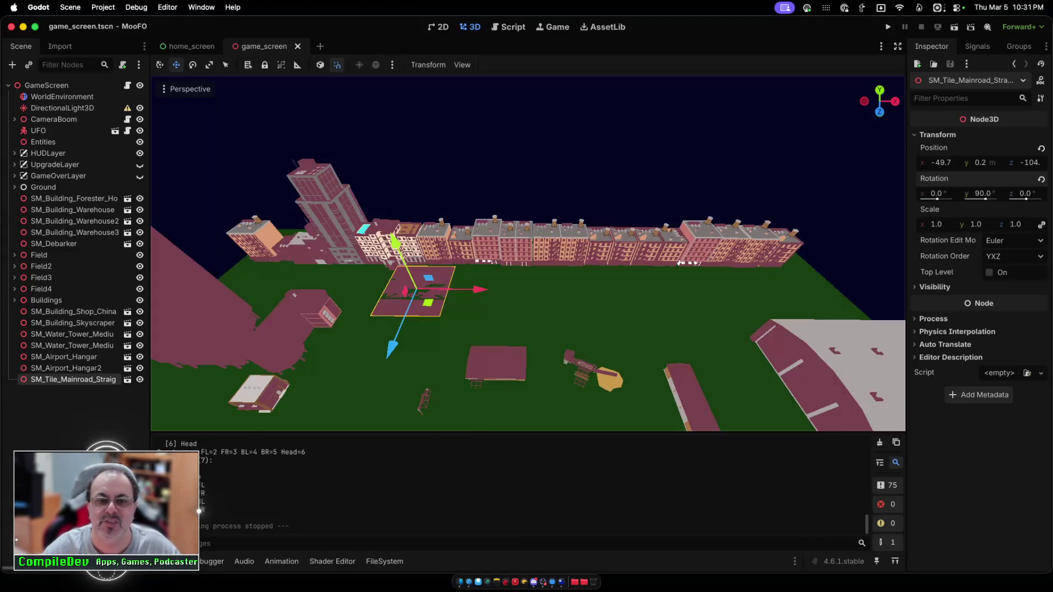
Step: Raise the road tile one unit and slide it left, undoing accidental scale changes
left_click_drag(394, 241, 395, 237)
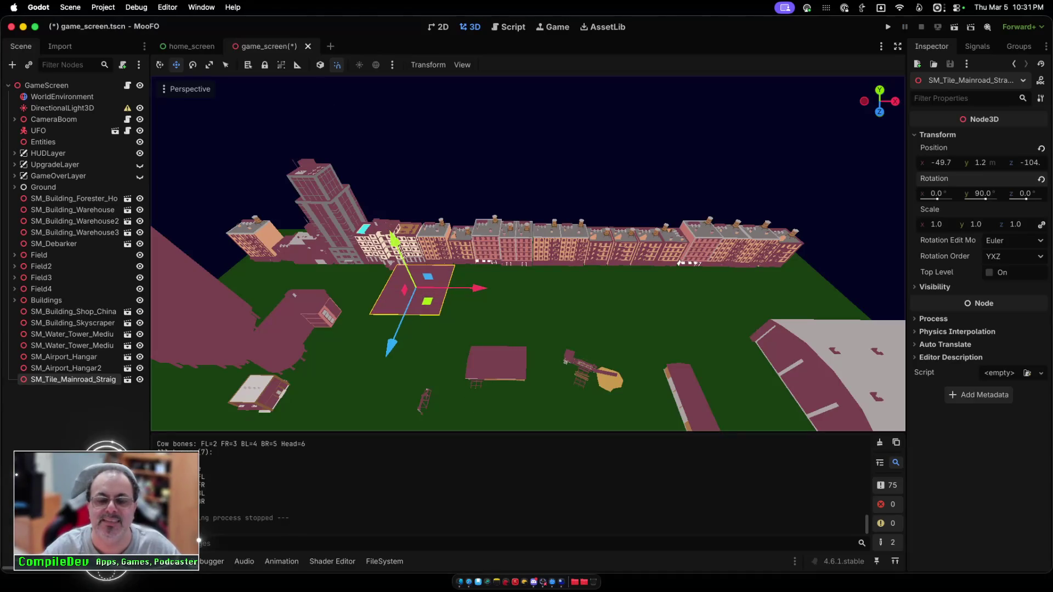
left_click_drag(477, 287, 302, 286)
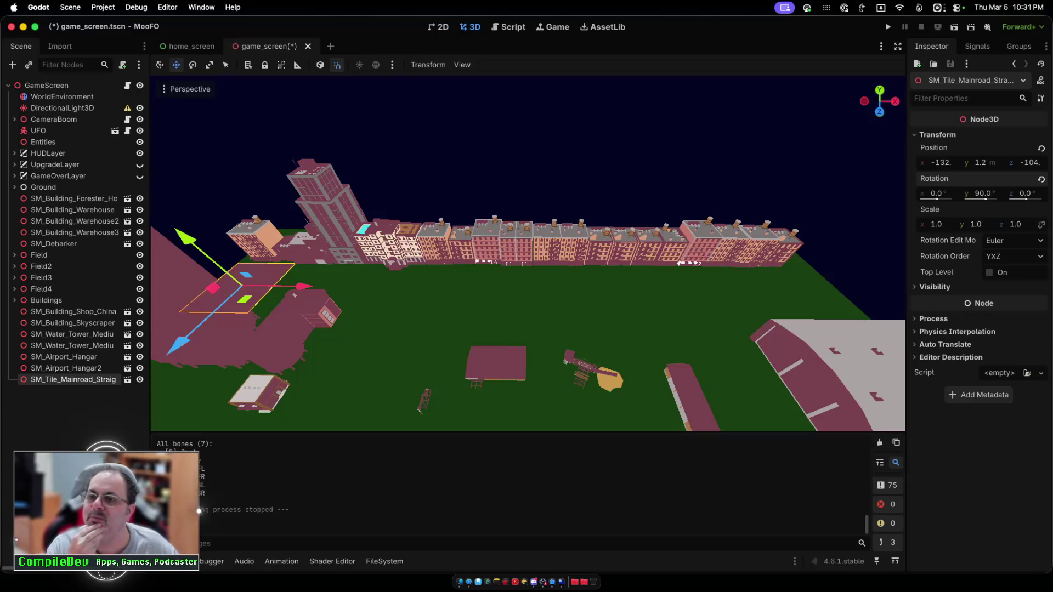
left_click_drag(937, 224, 972, 224)
key("super+z")
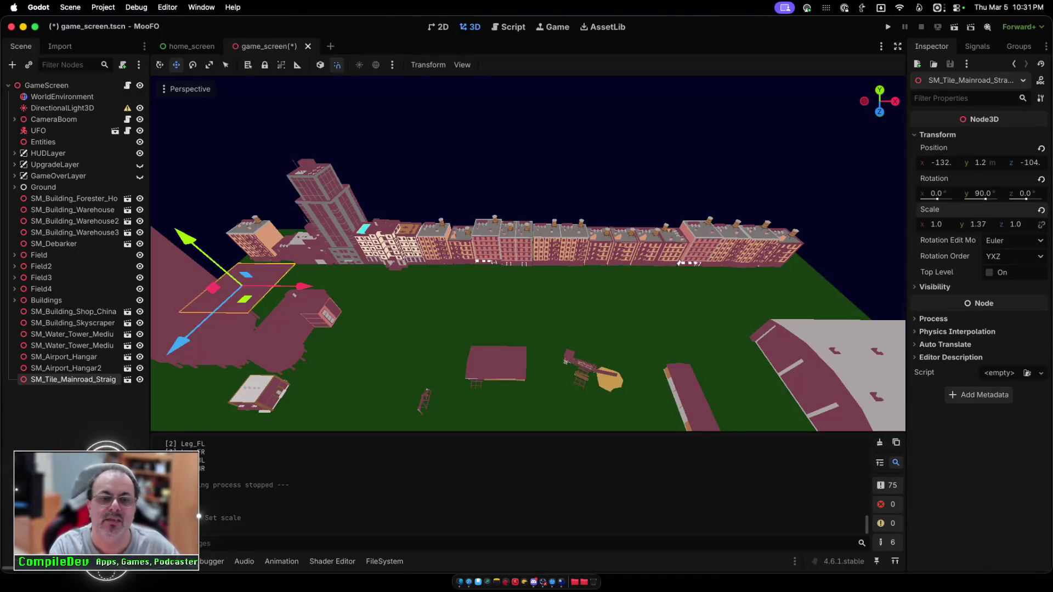
key("super+z")
Step: Stretch the road to scale z 10.1 across the field at x -2.73, then save and launch
left_click_drag(1015, 224, 1037, 225)
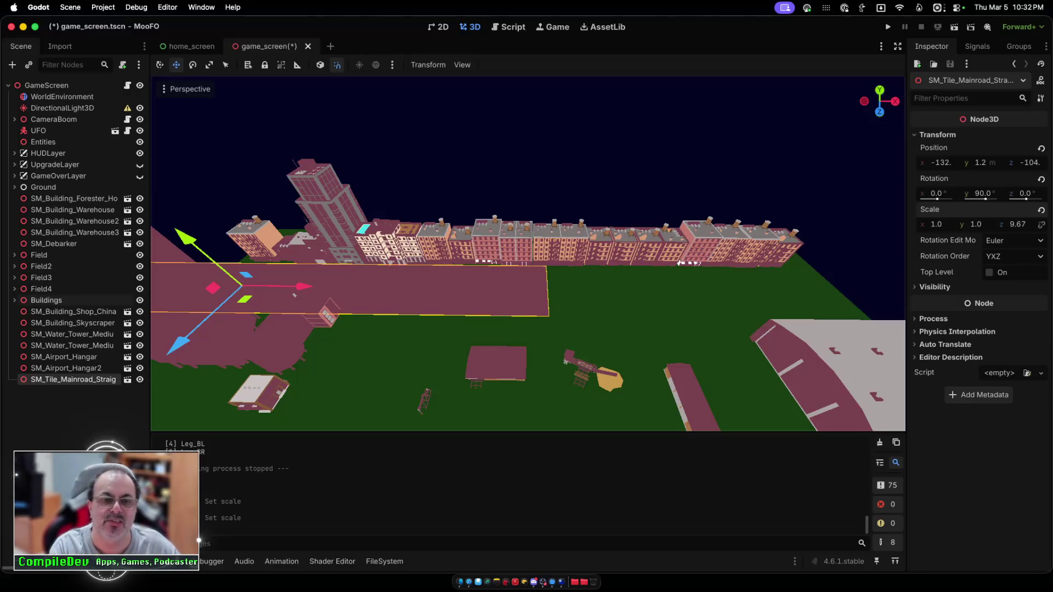
mouse_move(301, 286)
left_mouse_down()
mouse_move(599, 289)
mouse_move(574, 289)
left_mouse_up()
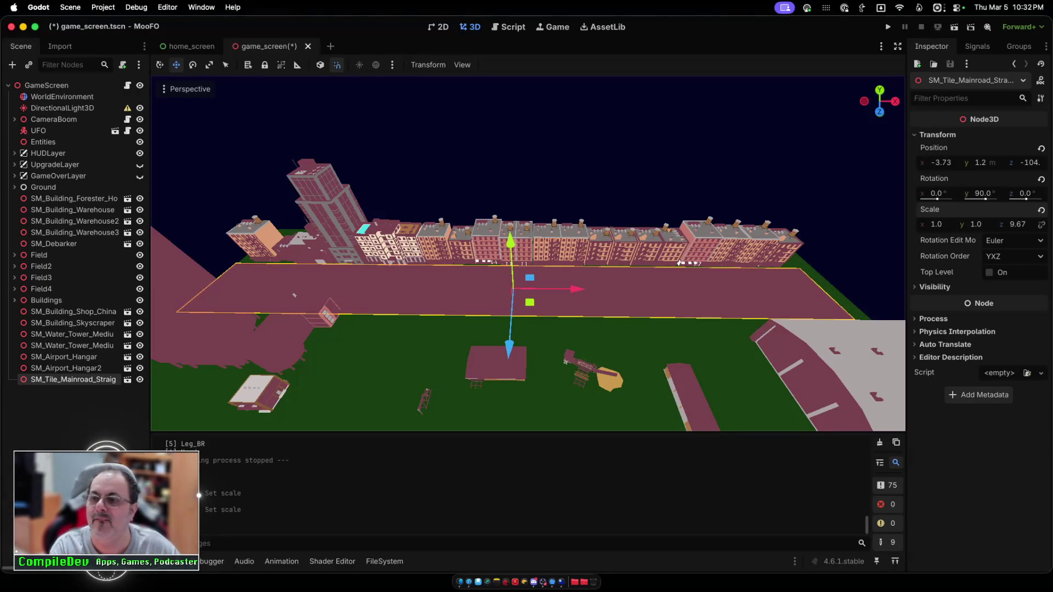
left_click_drag(1017, 225, 1028, 224)
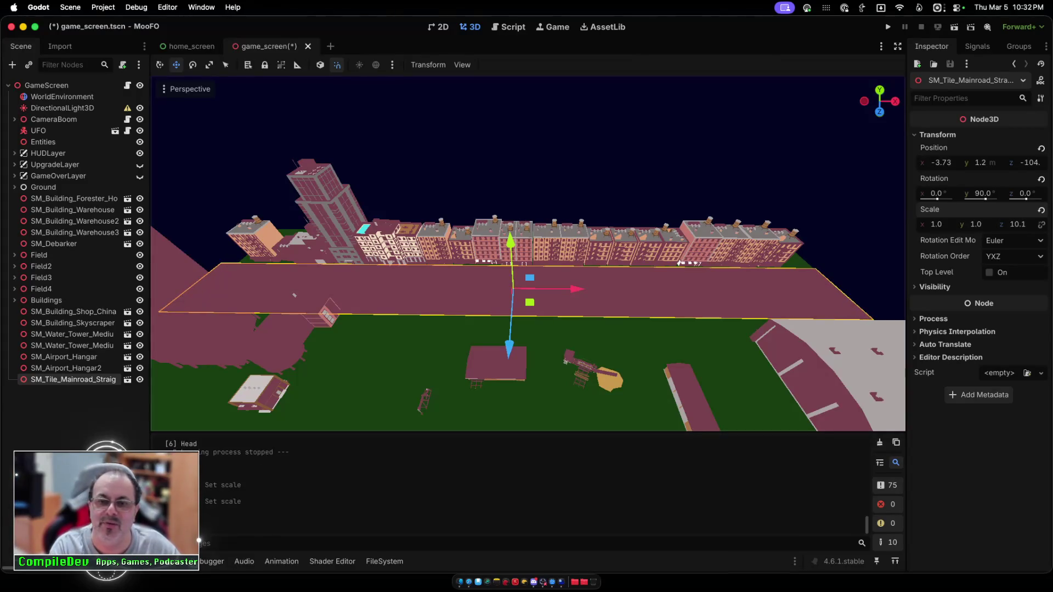
left_click_drag(574, 289, 576, 289)
key("super+b")
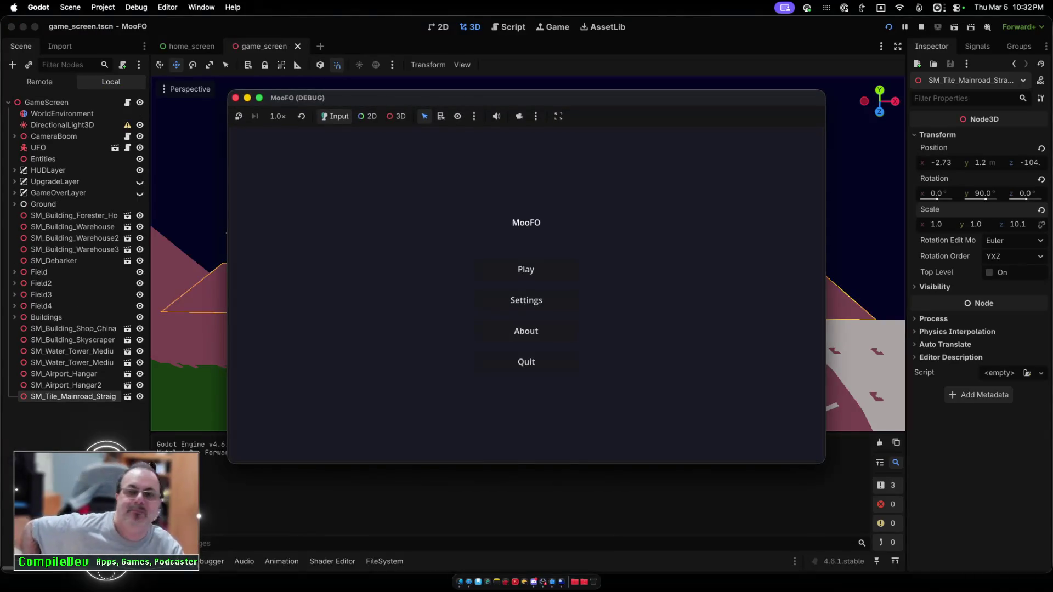
Step: Start the game and fly the MooFO forward and left over the stretched road, then quit
left_click(525, 269)
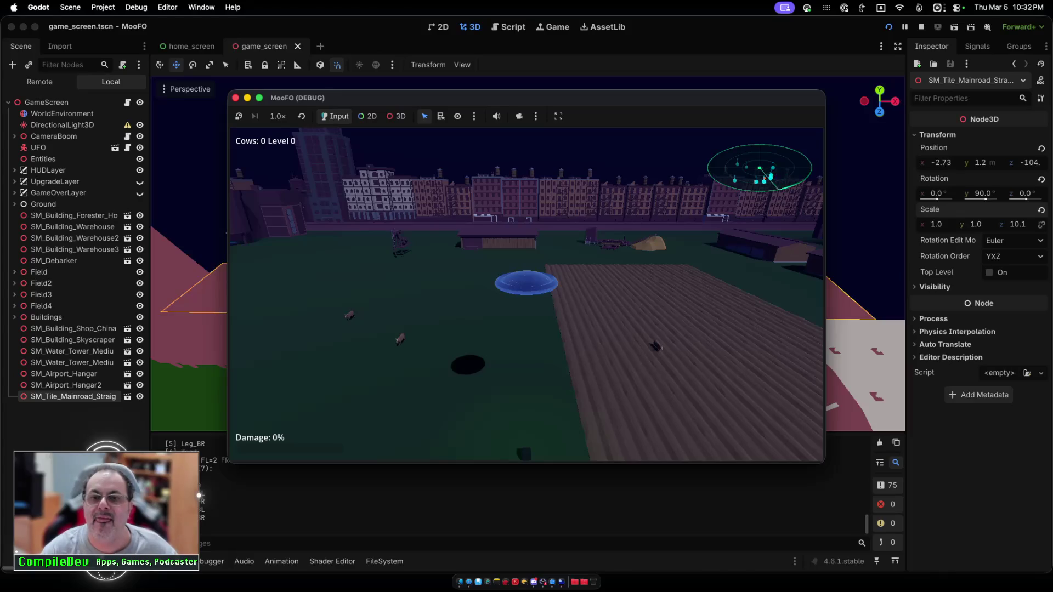
key("w")
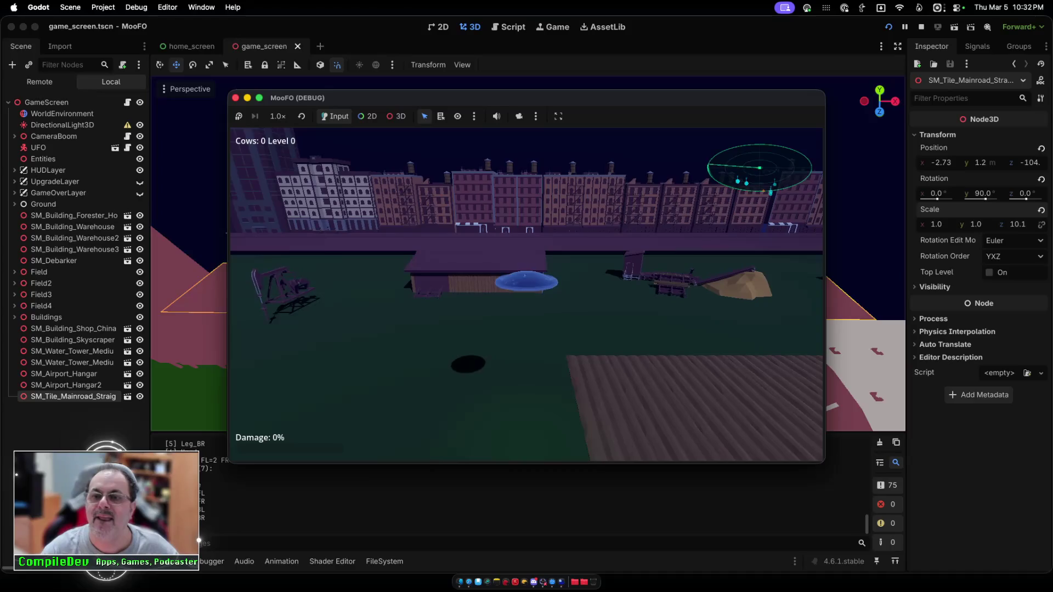
key("a")
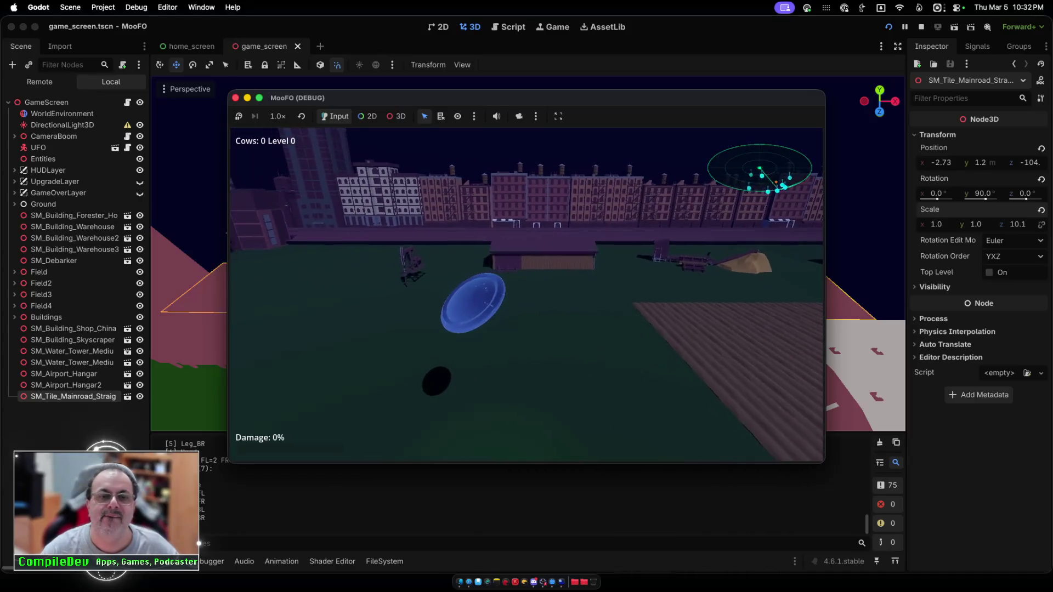
key("super+q")
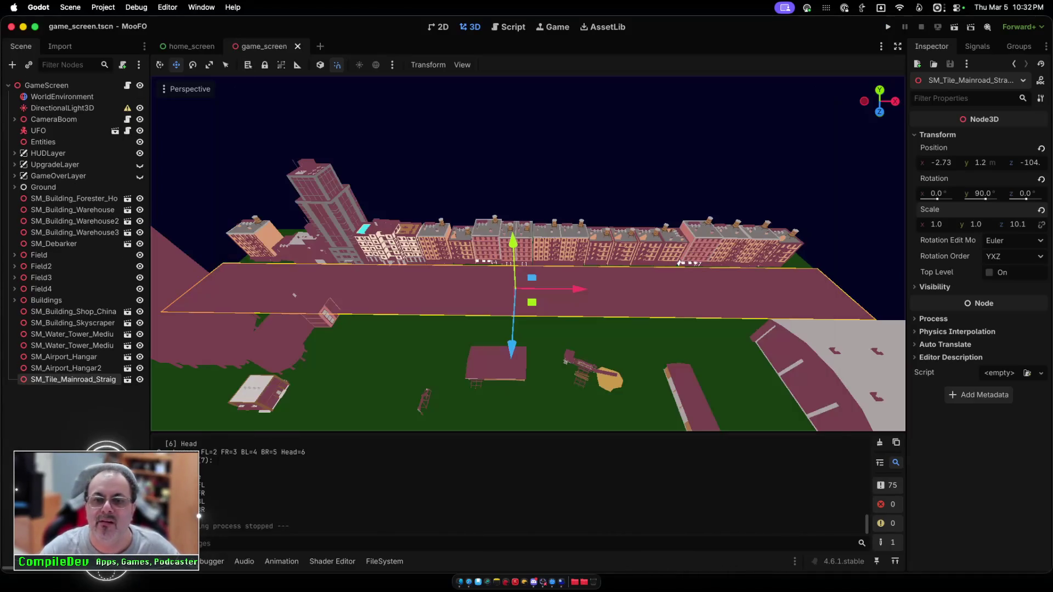
Step: Move the main road tile down along Y from height 1.2 to 0.2
scroll(527, 253, "up", 5)
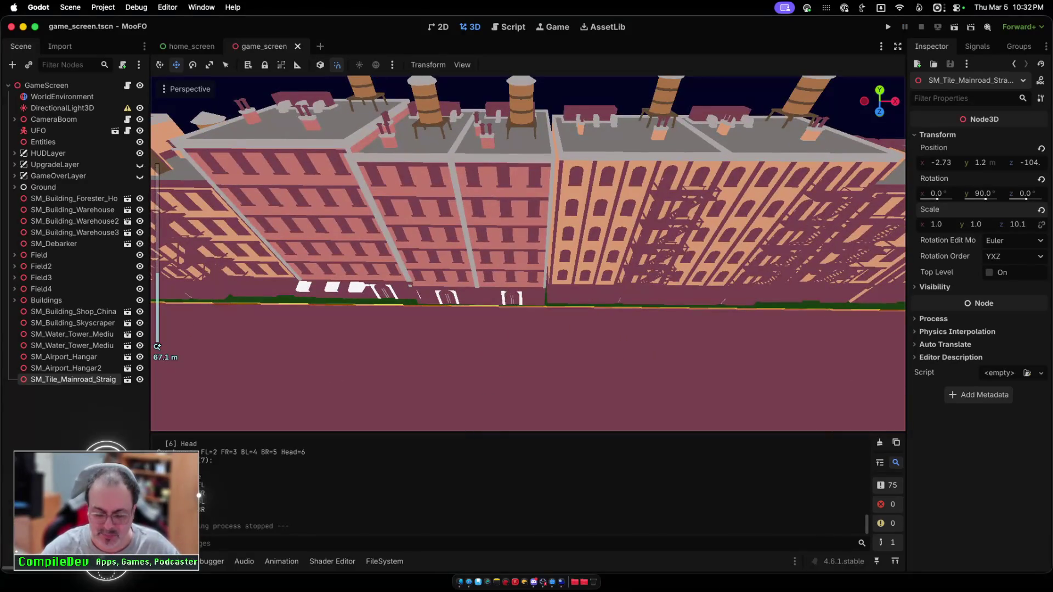
scroll(528, 254, "down", 5)
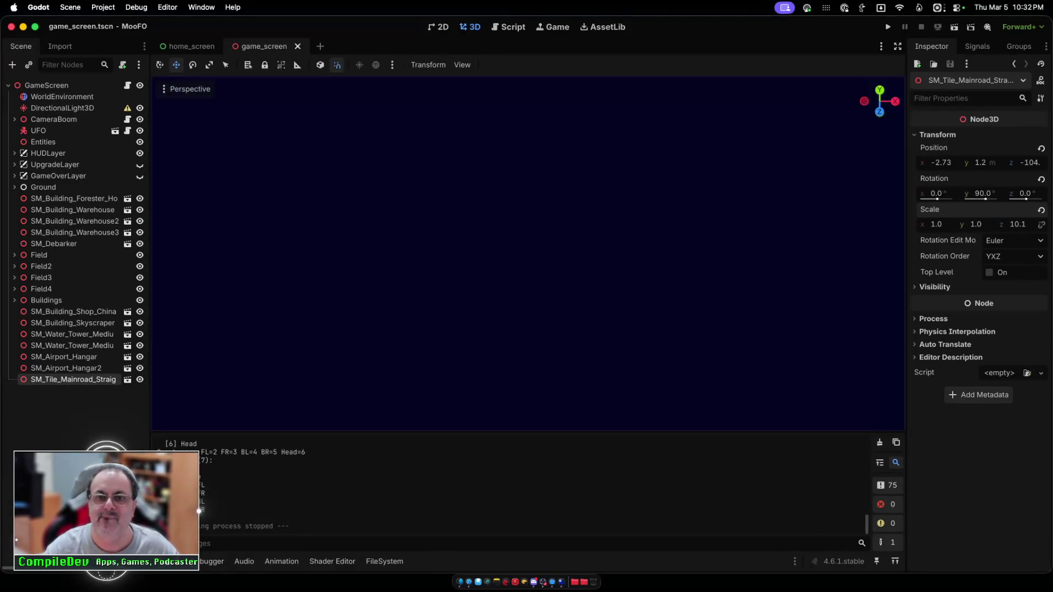
scroll(528, 253, "up", 3)
scroll(528, 253, "down", 5)
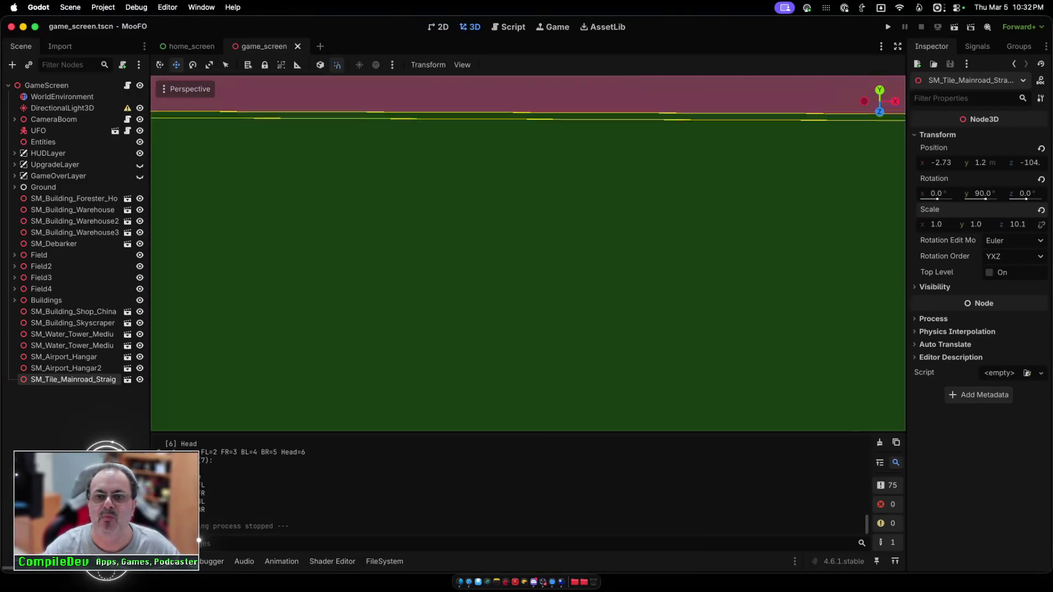
key("g")
key("y")
key("Return")
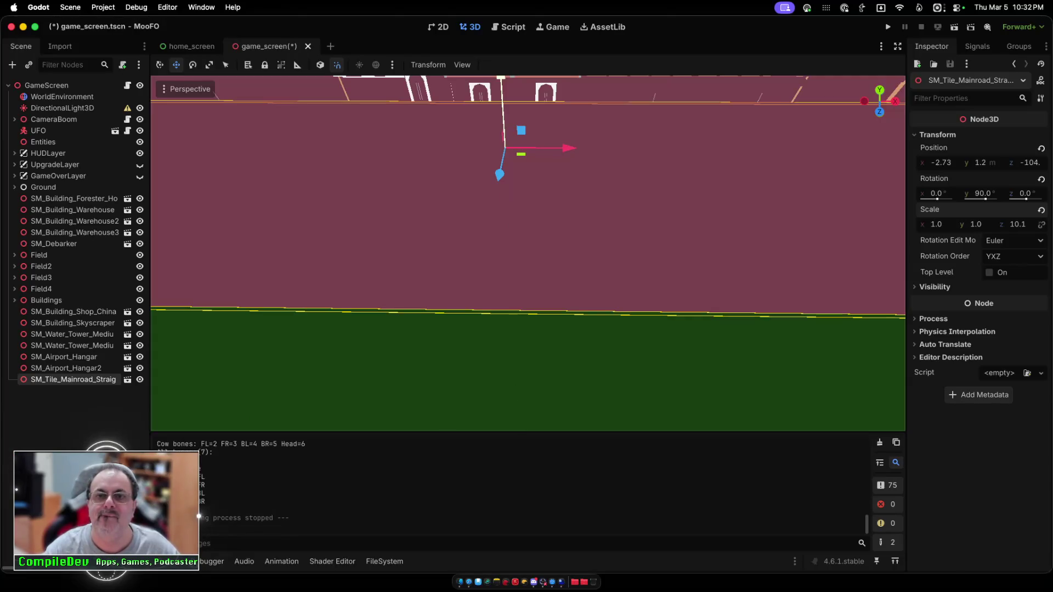
scroll(528, 253, "down", 5)
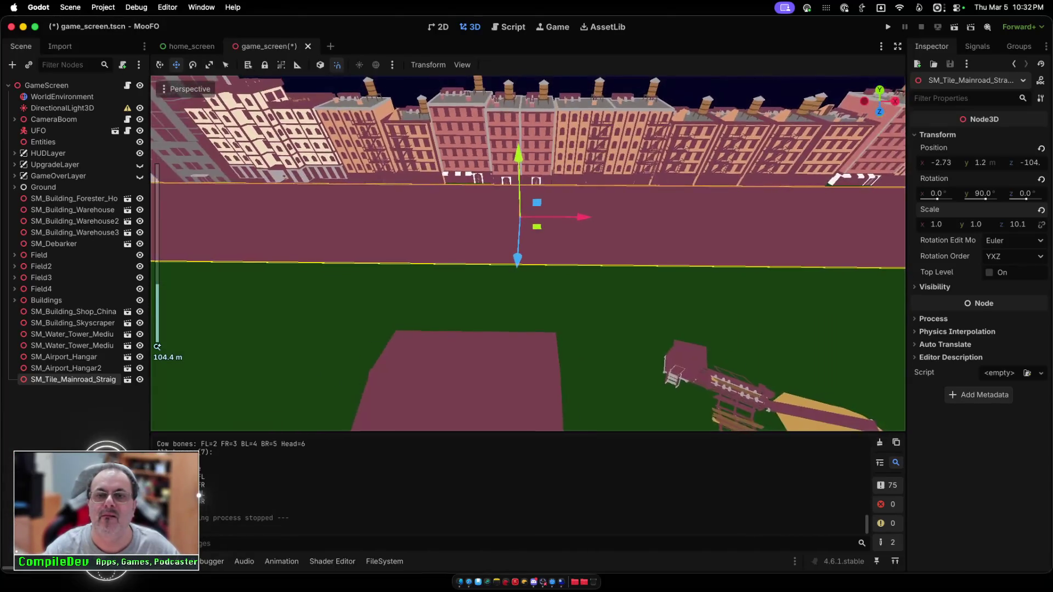
key("g")
key("y")
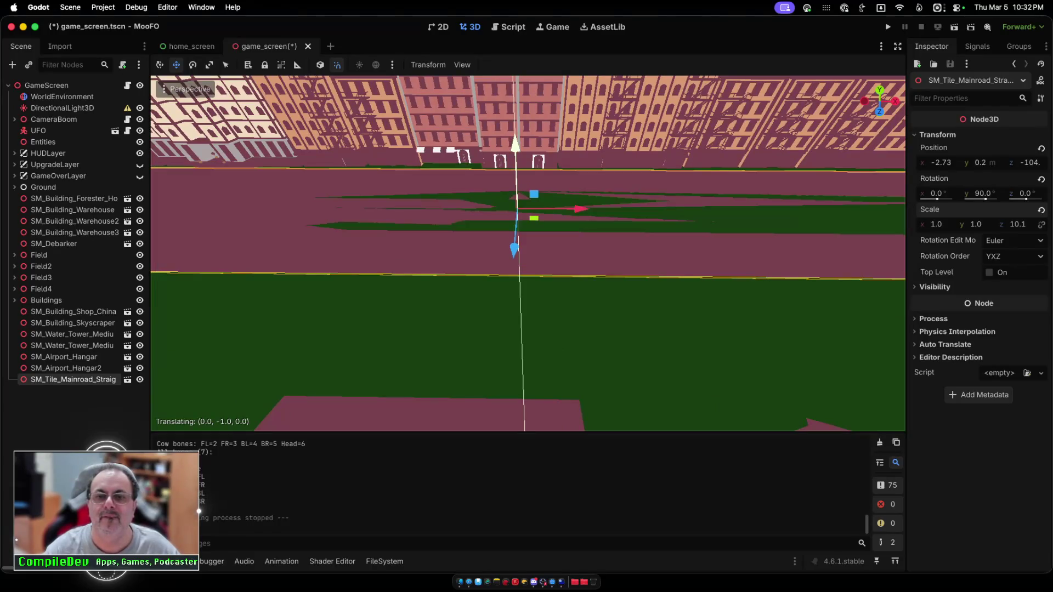
mouse_move(527, 253)
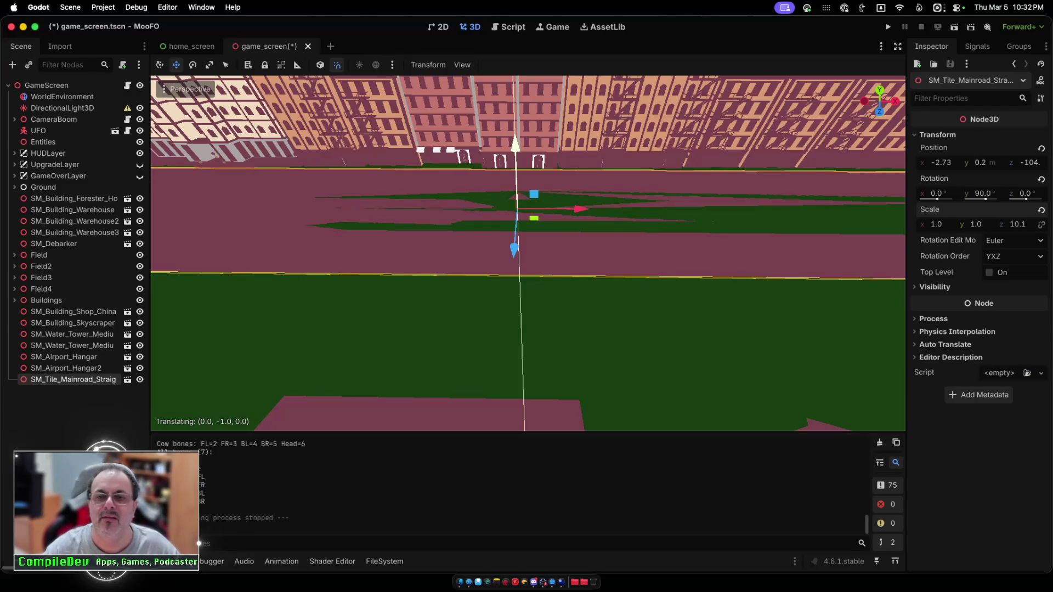
key("Return")
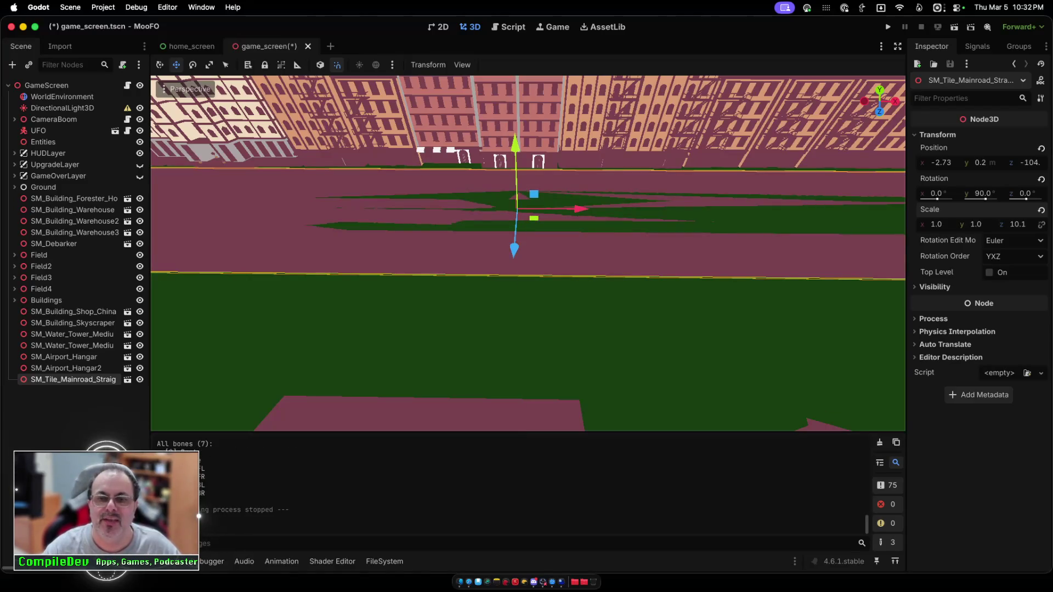
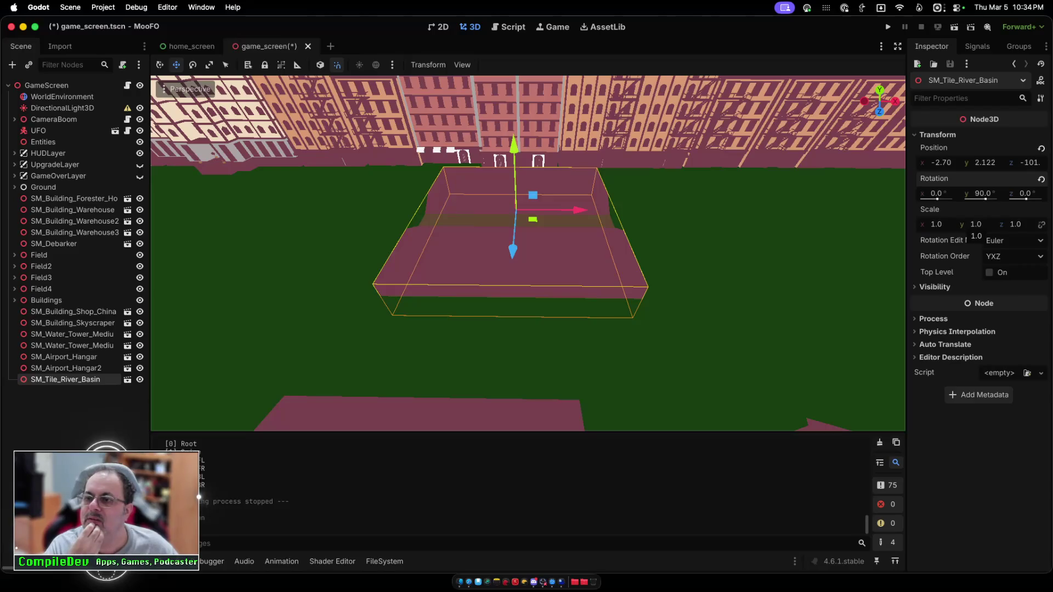
Step: Shrink the river basin tile to scale about 0.61 and stretch its Z scale to 10.4
left_click_drag(975, 225, 971, 225)
key("ctrl+z")
left_click_drag(976, 224, 954, 224)
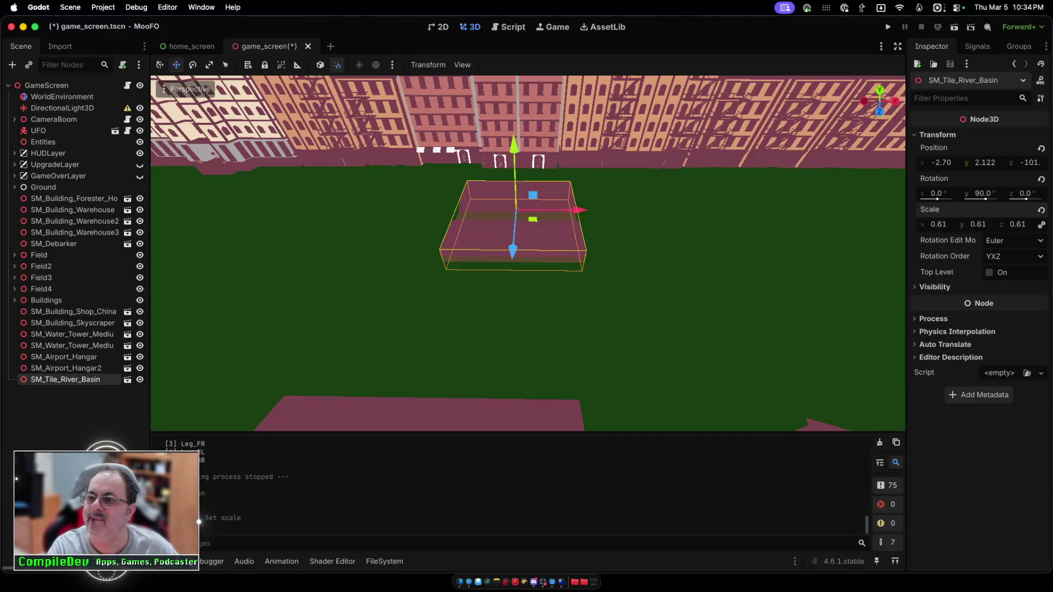
left_click_drag(1017, 225, 1039, 225)
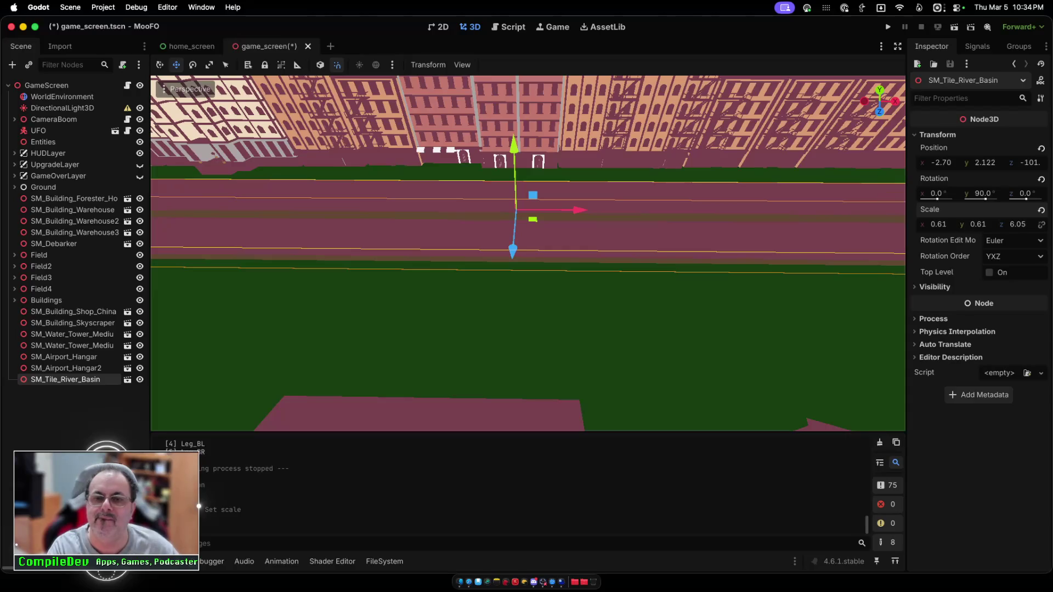
scroll(527, 253, "down", 5)
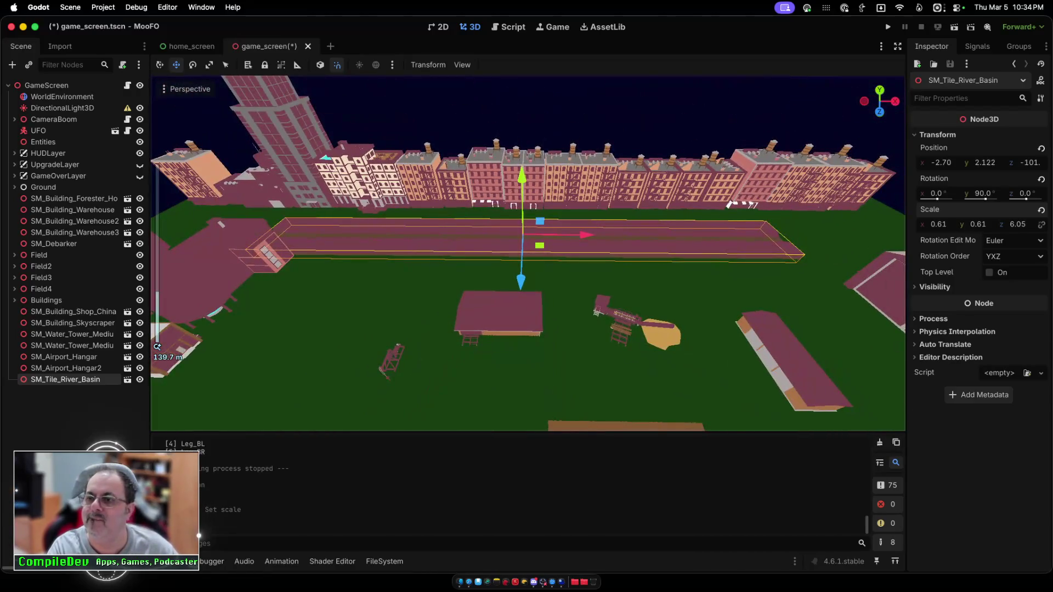
mouse_move(1018, 225)
left_mouse_down()
mouse_move(1039, 225)
mouse_move(1029, 225)
left_mouse_up()
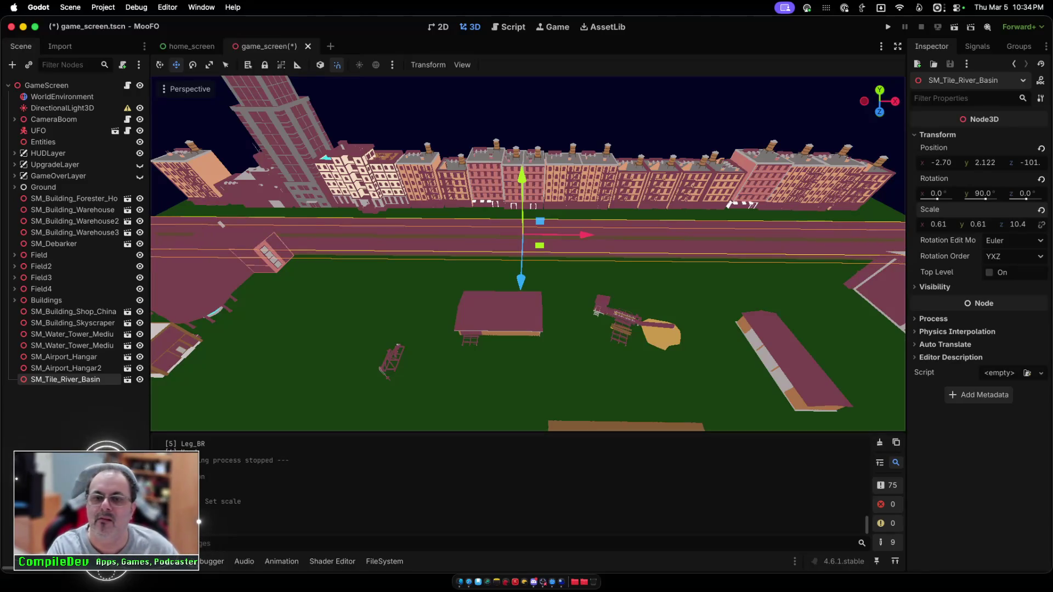
Step: Shift the strip sideways along X and back from the camera, then launch a test run
left_click_drag(582, 235, 592, 234)
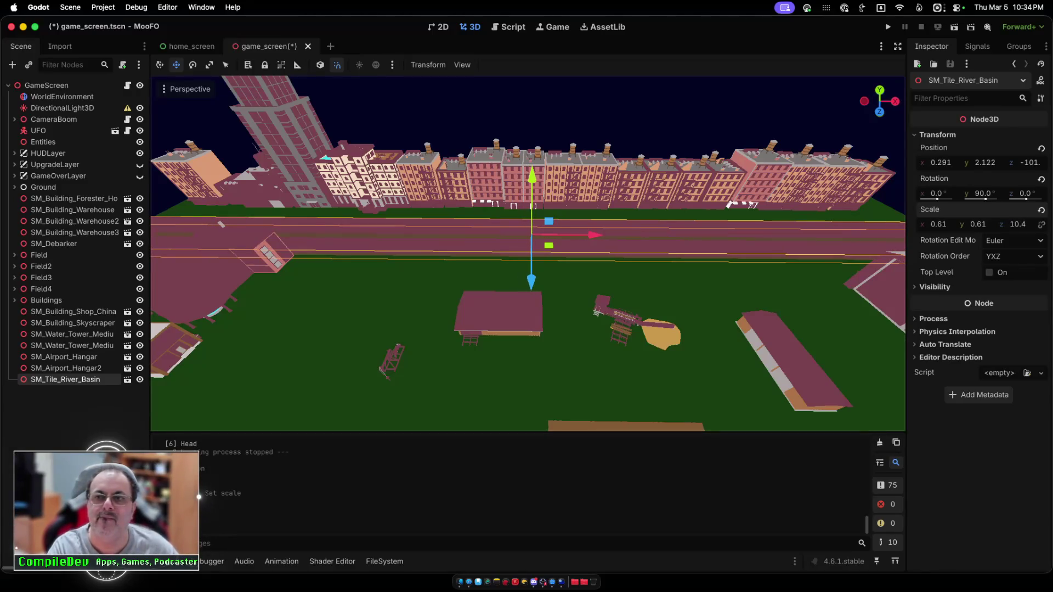
mouse_move(530, 282)
left_mouse_down()
mouse_move(531, 258)
mouse_move(531, 281)
left_mouse_up()
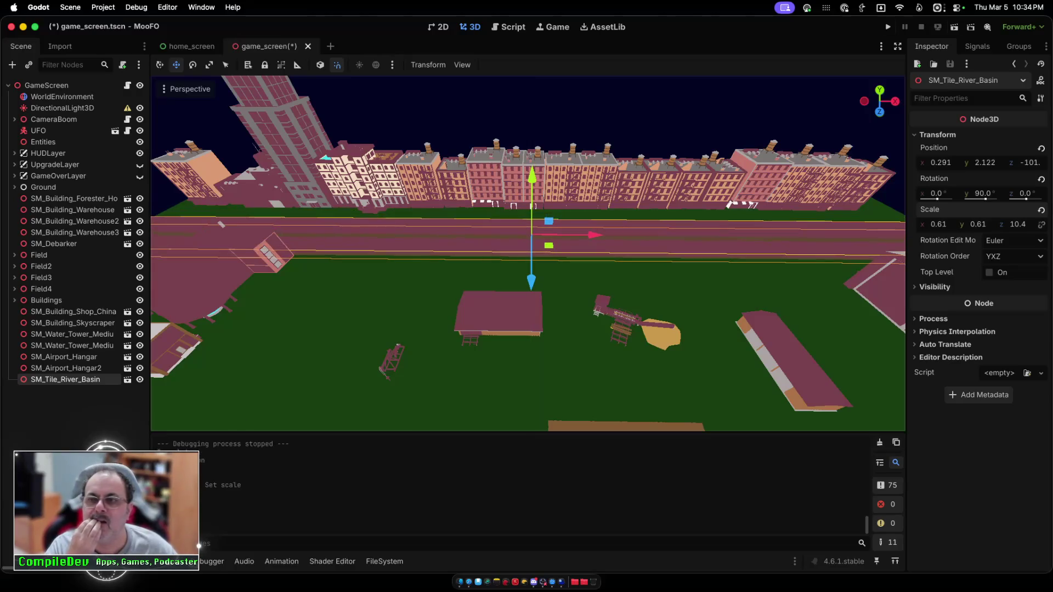
key("super+b")
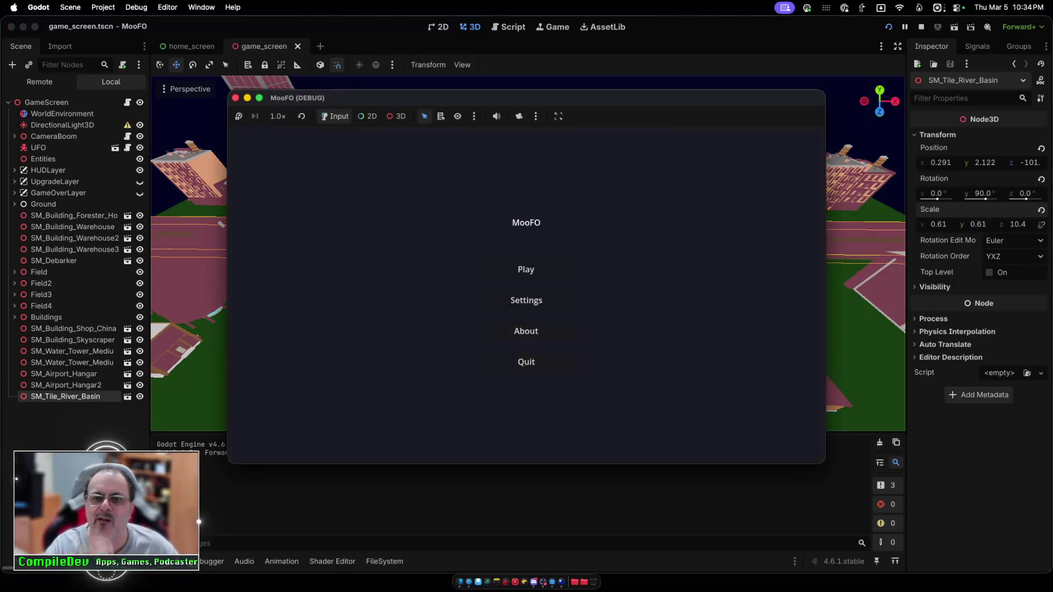
Step: Start play from the game's main menu, then stop the test run
key("Up")
key("Return")
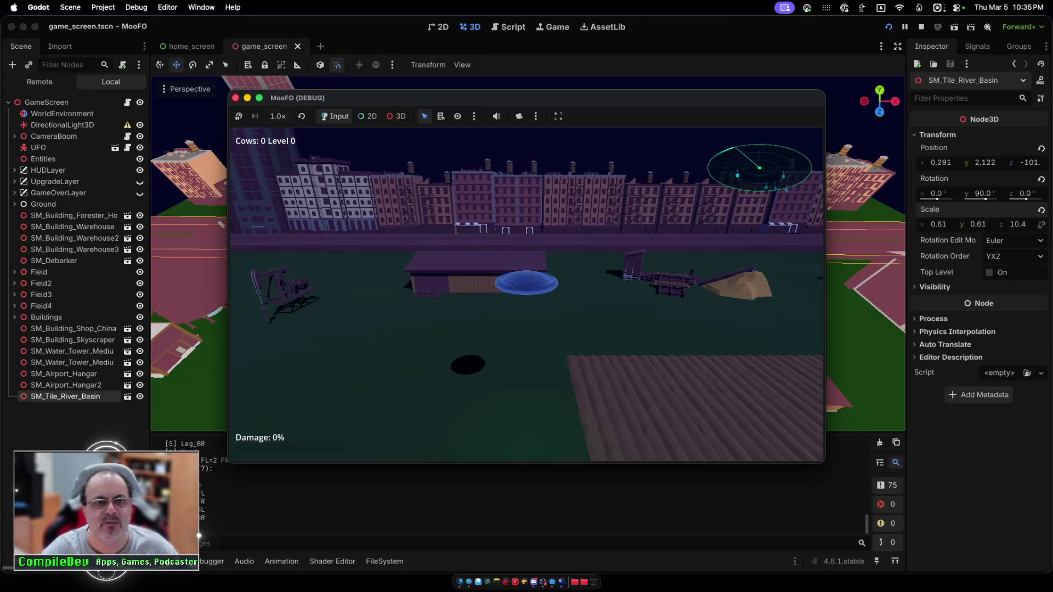
key("super+q")
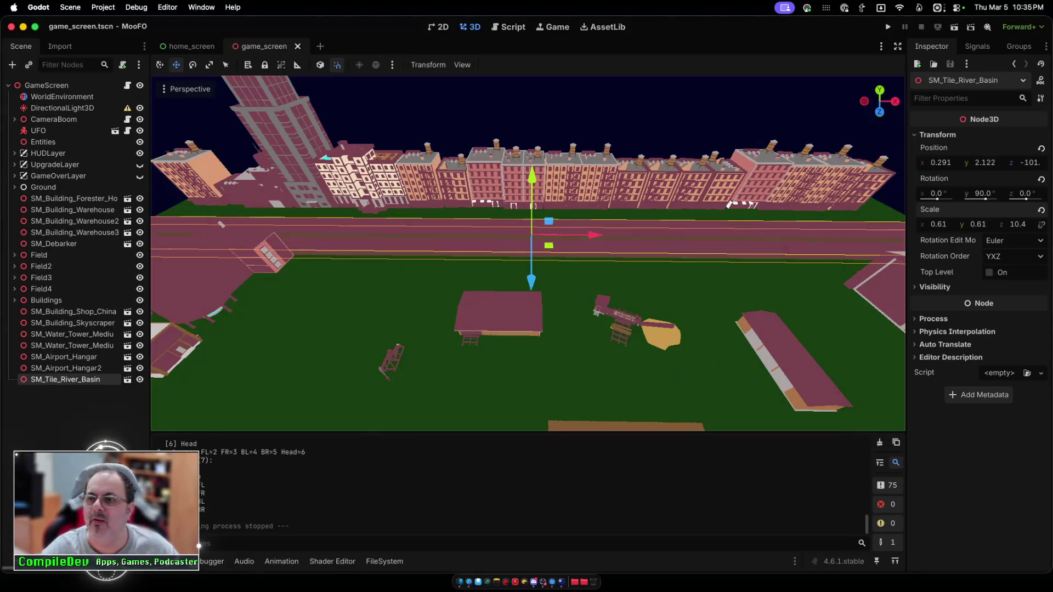
Step: Lower the river basin strip toward the ground to y 1.122
mouse_move(938, 224)
left_mouse_down()
mouse_move(921, 224)
mouse_move(971, 224)
mouse_move(946, 224)
left_mouse_up()
key("super+z")
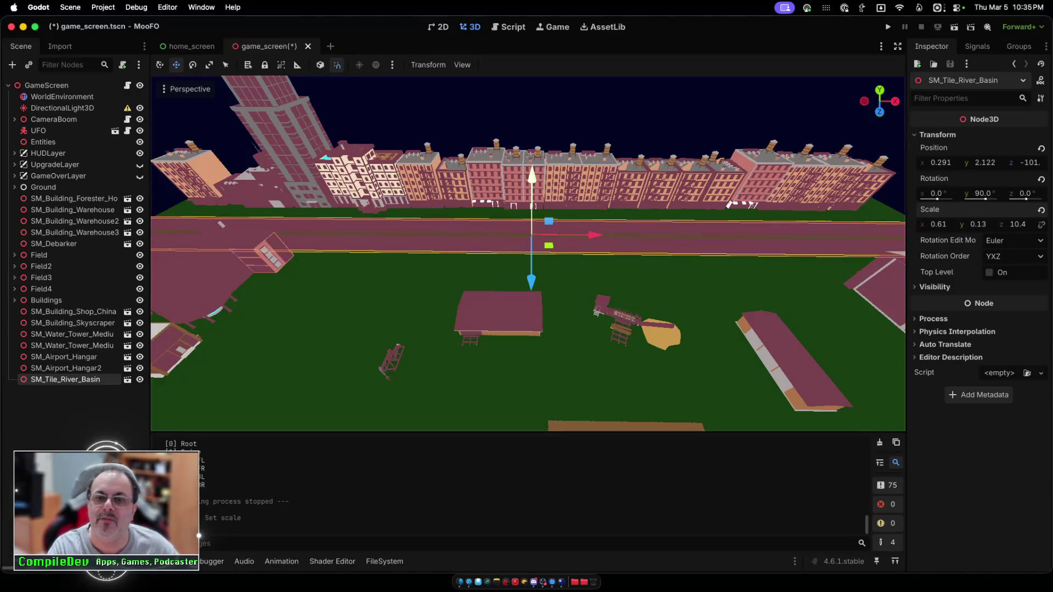
mouse_move(532, 178)
left_mouse_down()
mouse_move(532, 194)
mouse_move(532, 184)
left_mouse_up()
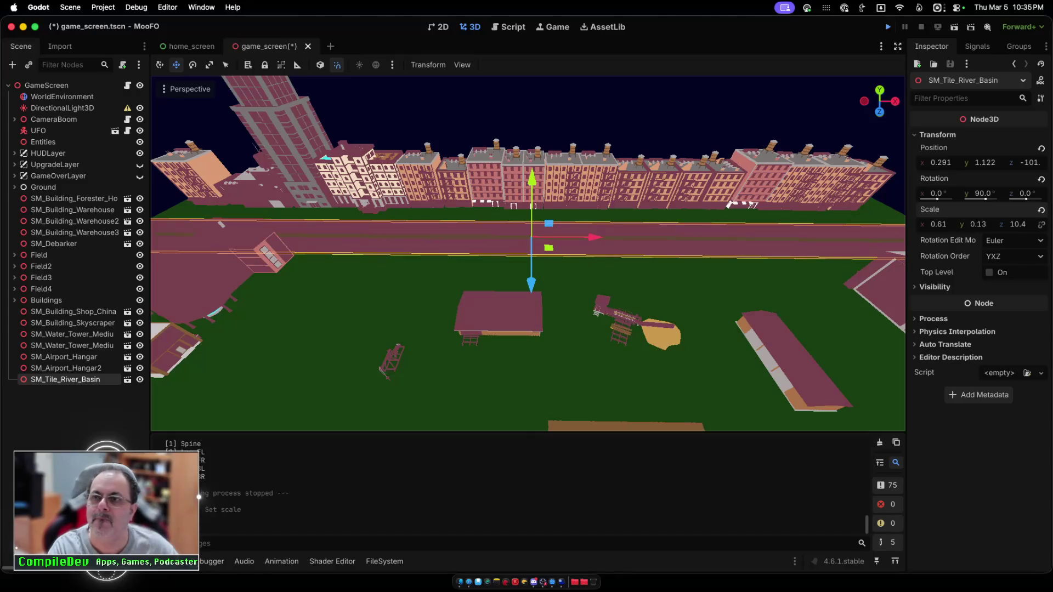
Step: Test-run again flying toward the buildings, then stop and delete SM_Tile_River_Basin
left_click(888, 26)
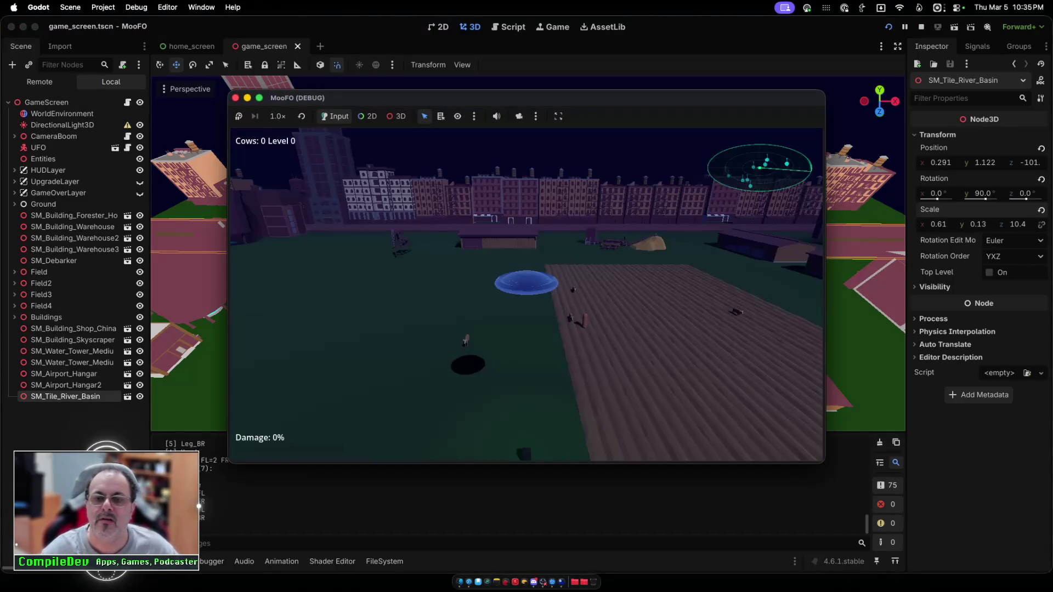
key("Up")
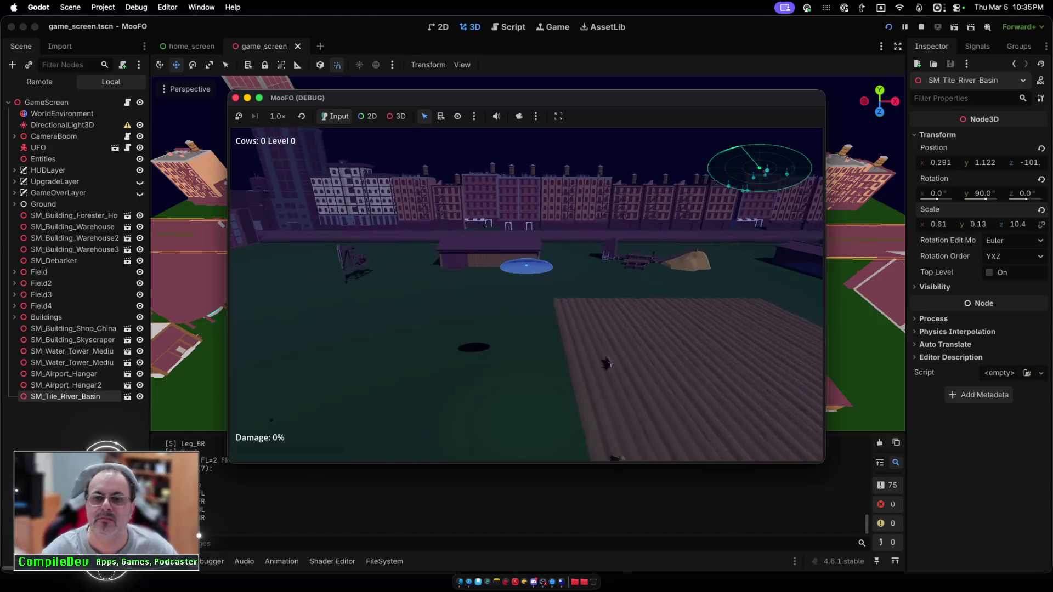
key("Up")
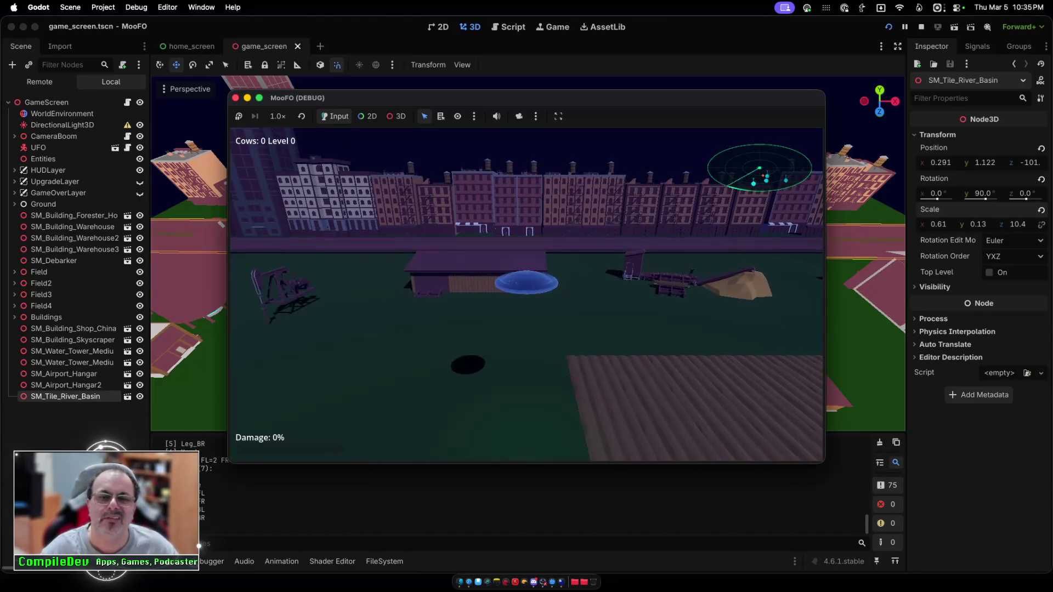
key("super+period")
key("Delete")
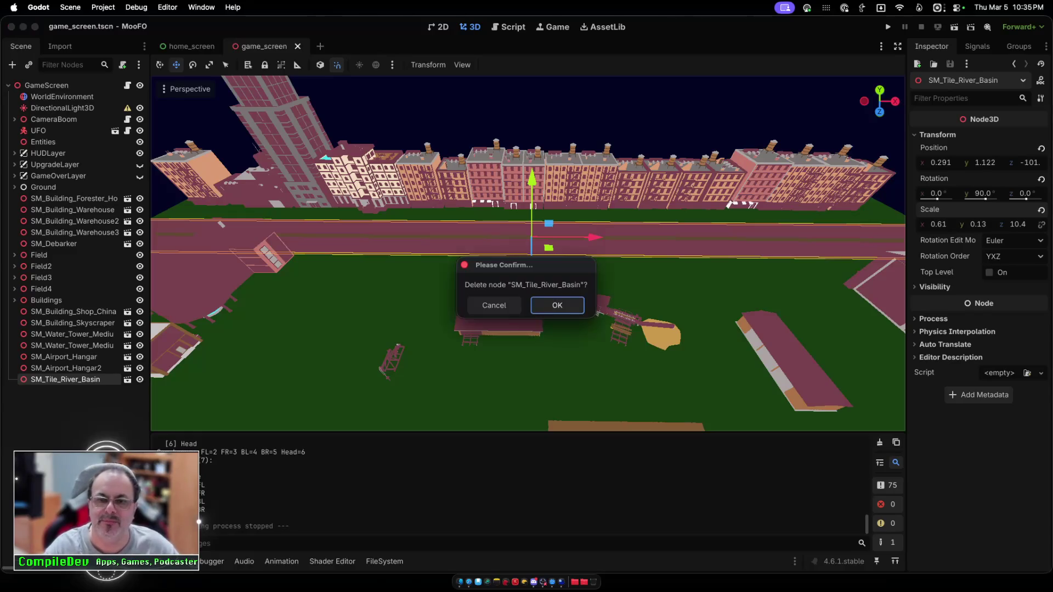
Step: Confirm the deletion and drop SM_Tile_Road_Straight from the Roads_M folder into the field
key("Return")
left_click(385, 561)
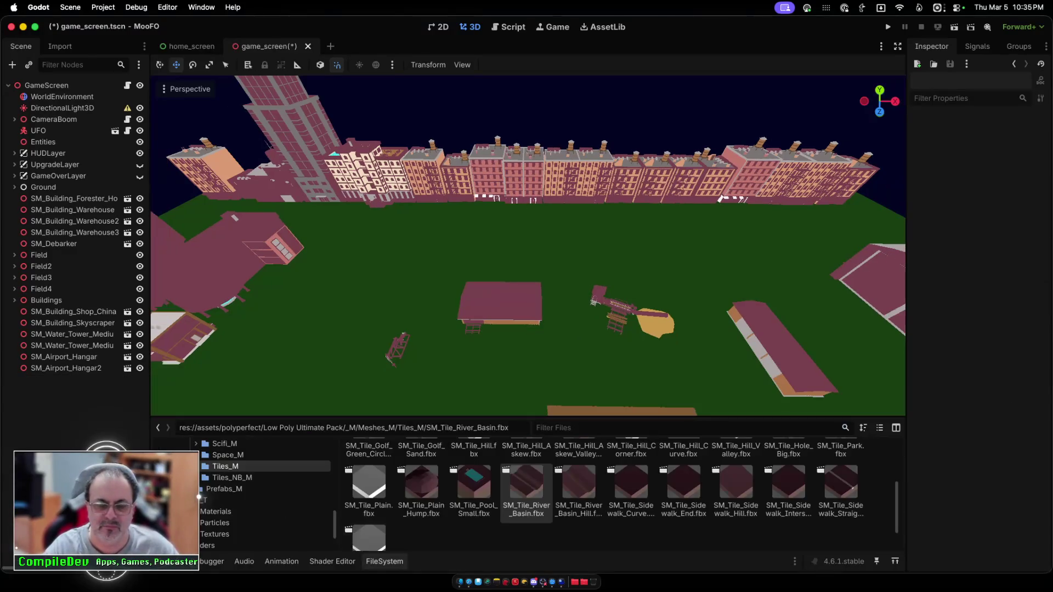
scroll(603, 491, "up", 1)
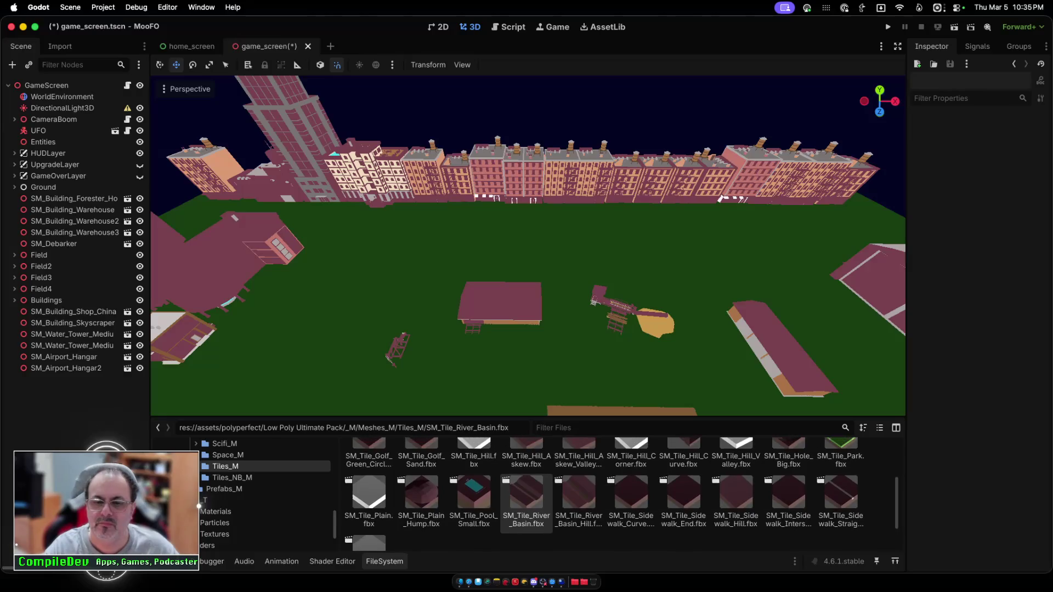
scroll(619, 494, "up", 3)
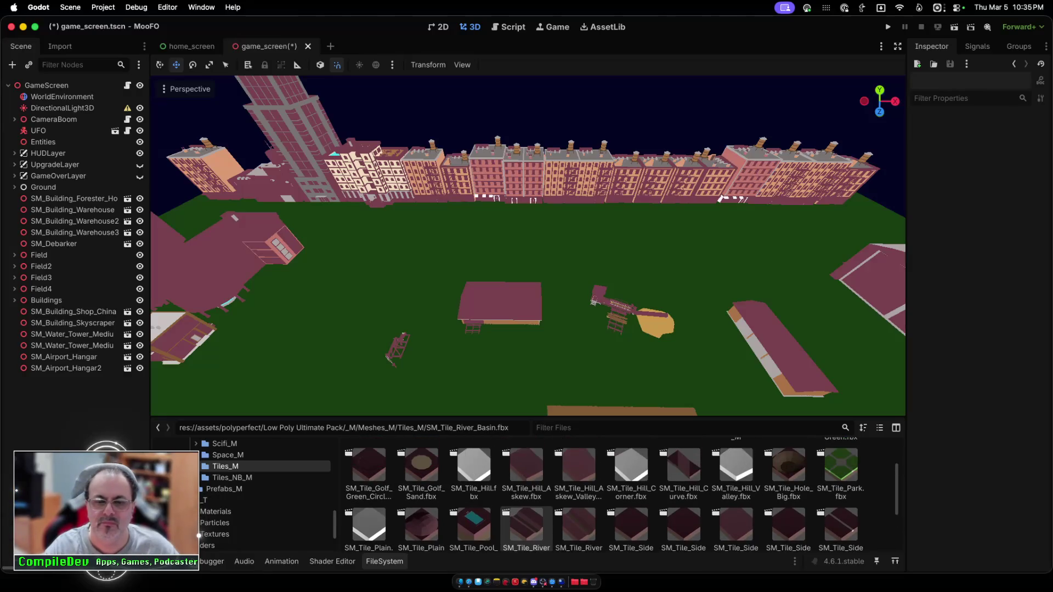
scroll(526, 521, "up", 5)
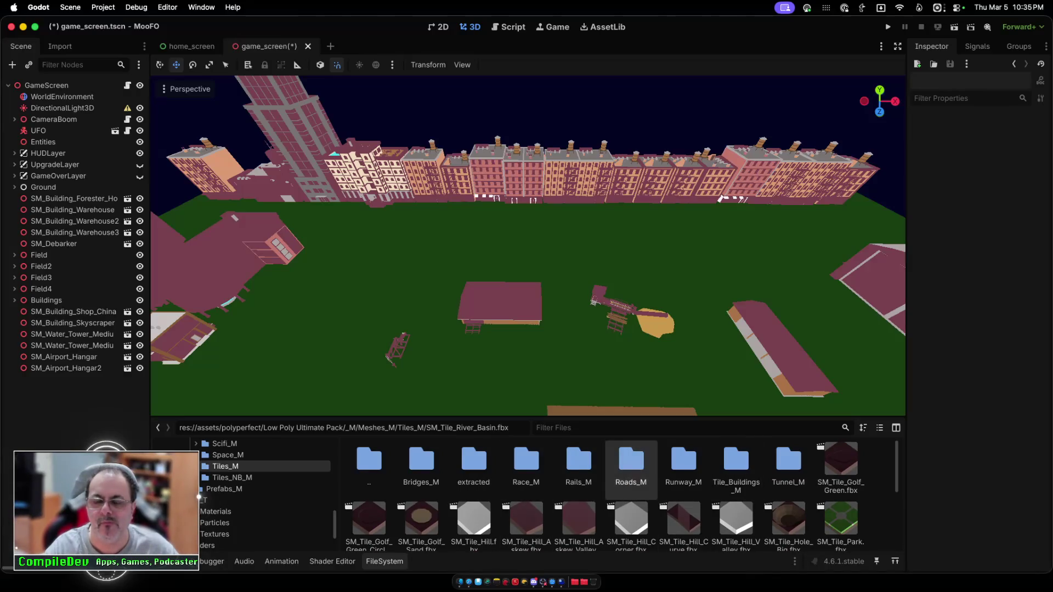
double_click(631, 464)
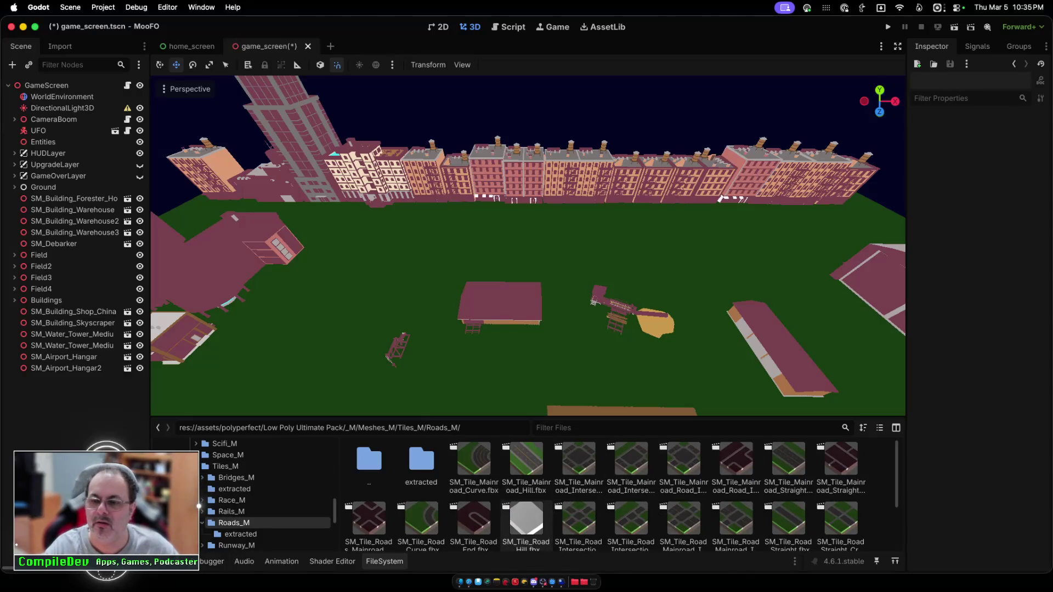
mouse_move(788, 518)
left_mouse_down()
mouse_move(582, 296)
mouse_move(483, 257)
left_mouse_up()
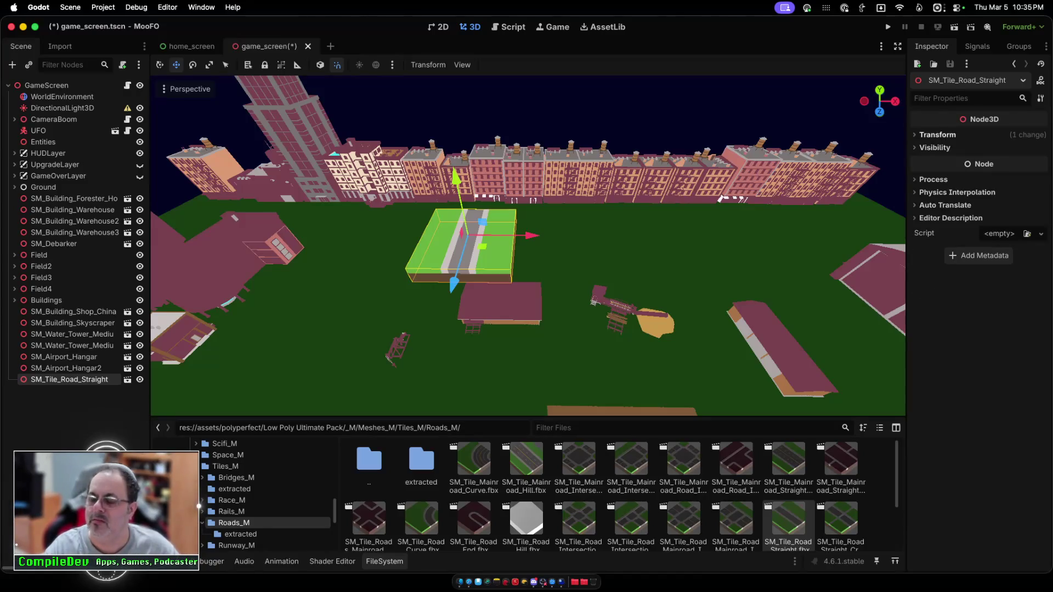
Step: Set the road tile's Y rotation to 90°
left_click(937, 135)
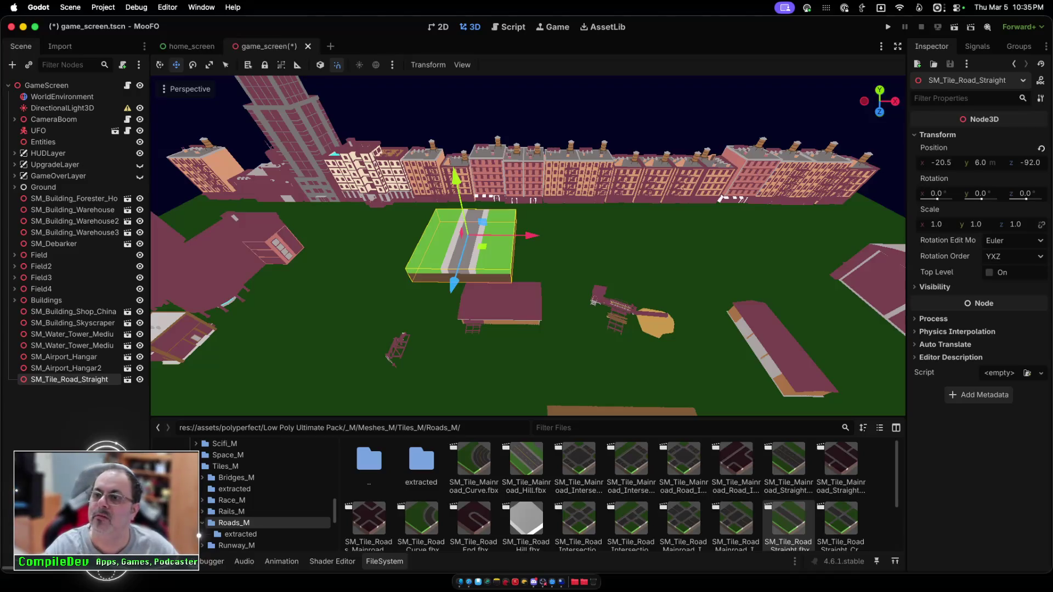
left_click(980, 193)
type("90")
key("Return")
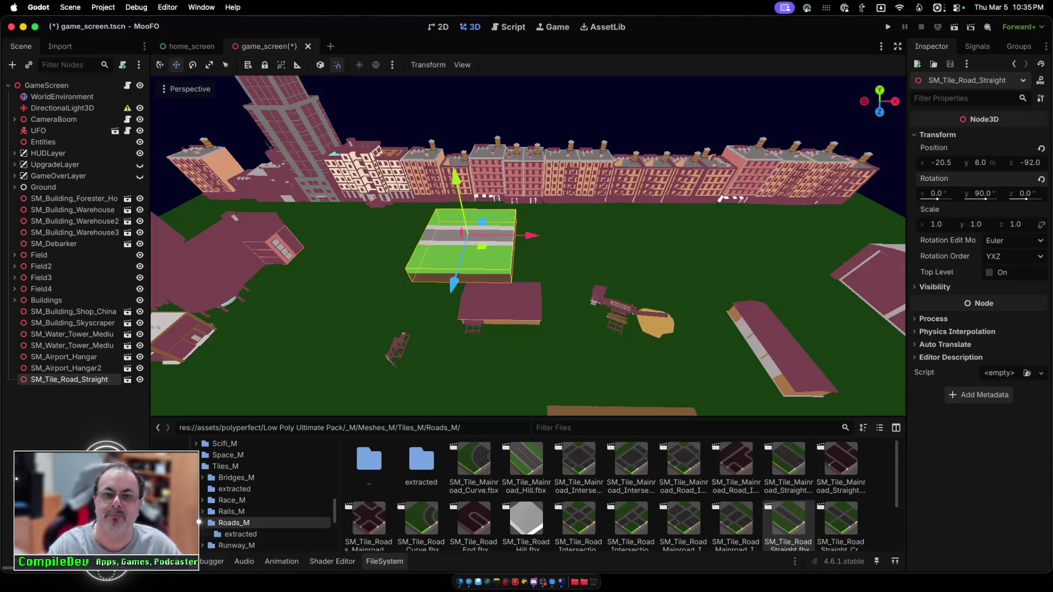
Step: Lower the road near ground level, move it behind the field, and stretch Z scale to about 10.2
left_click_drag(455, 177, 459, 190)
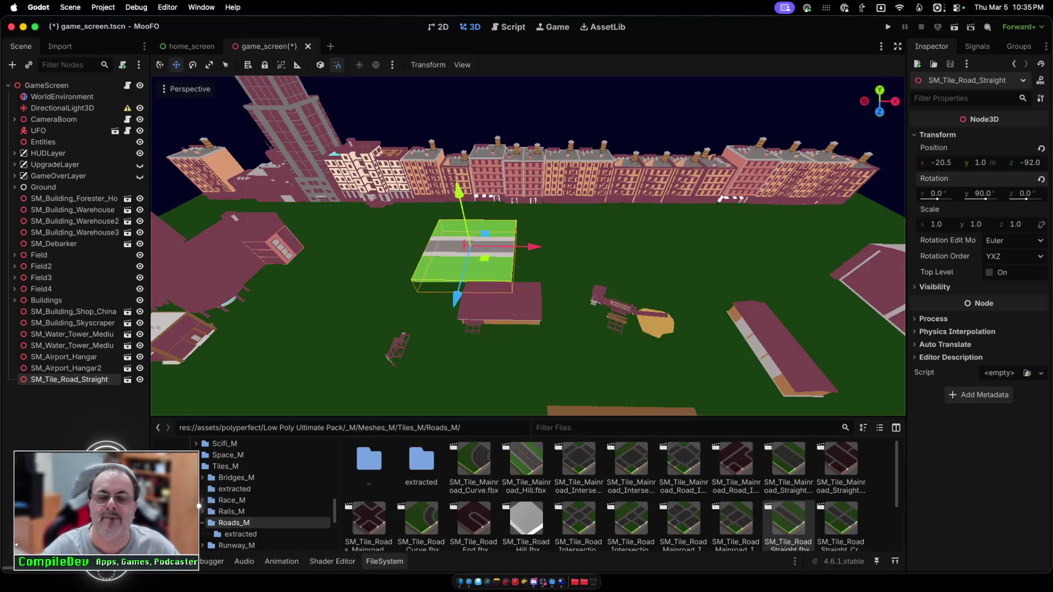
mouse_move(457, 298)
left_mouse_down()
mouse_move(468, 255)
mouse_move(466, 267)
left_mouse_up()
mouse_move(527, 223)
left_mouse_down()
mouse_move(602, 222)
mouse_move(570, 232)
left_mouse_up()
scroll(602, 225, "down", 2)
scroll(528, 246, "down", 2)
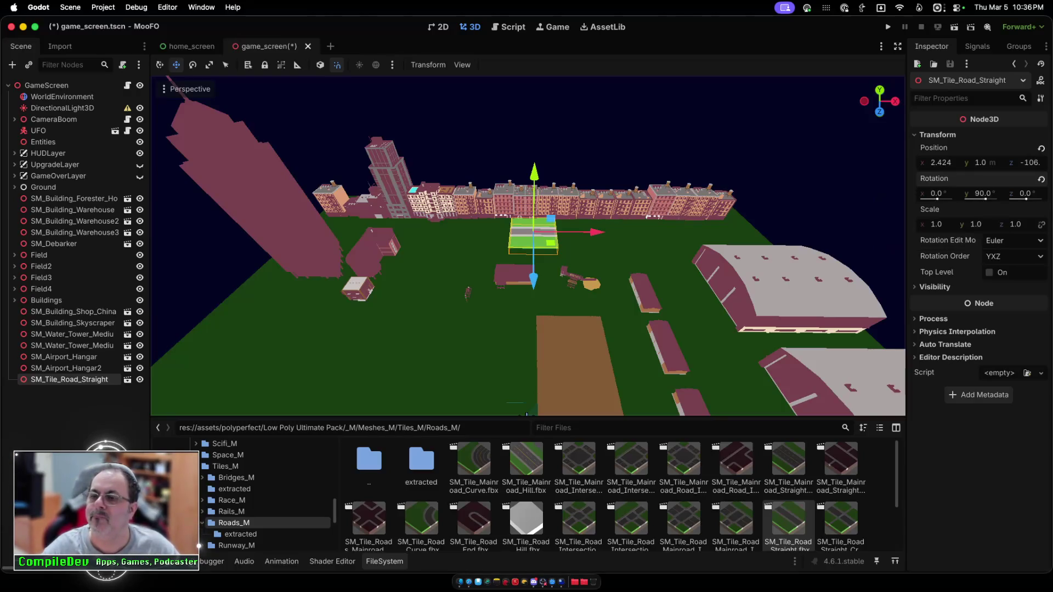
left_click_drag(1016, 224, 1041, 225)
Step: Save and test-run the game from the main menu, then stop it
left_click(888, 27)
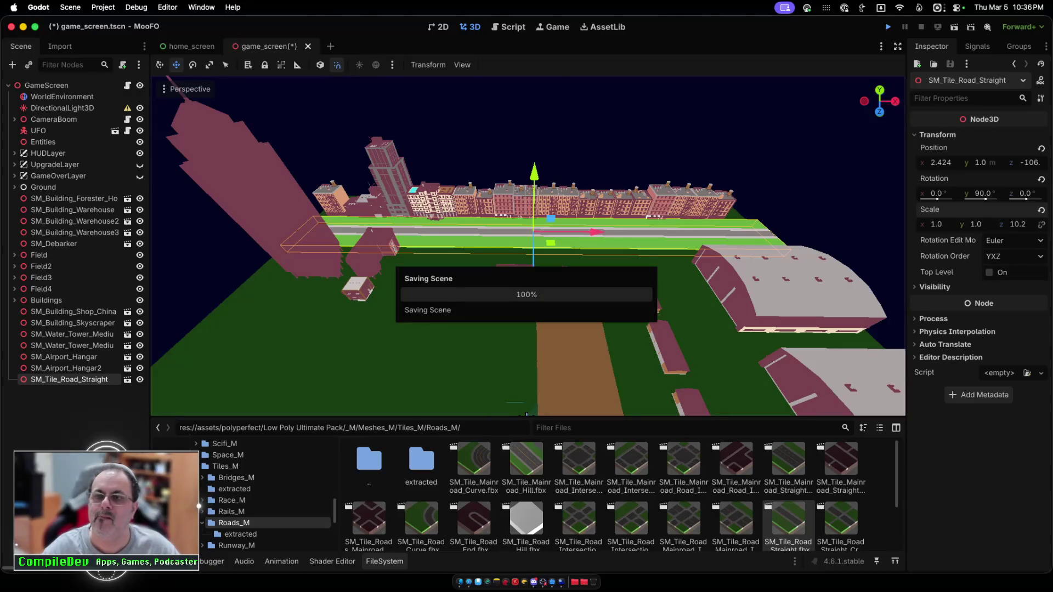
key("Return")
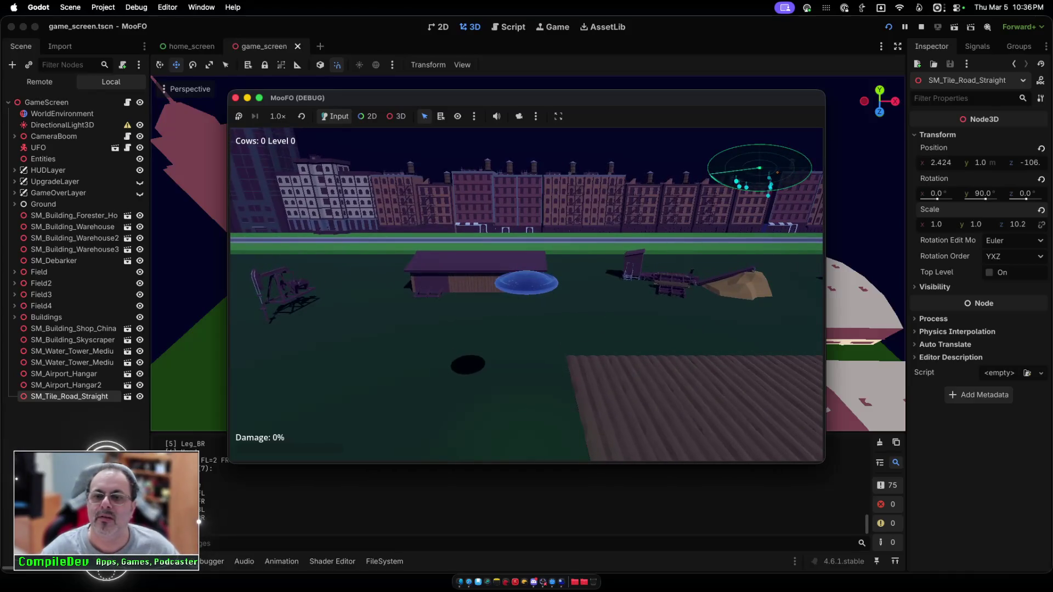
key("super+period")
scroll(526, 252, "up", 10)
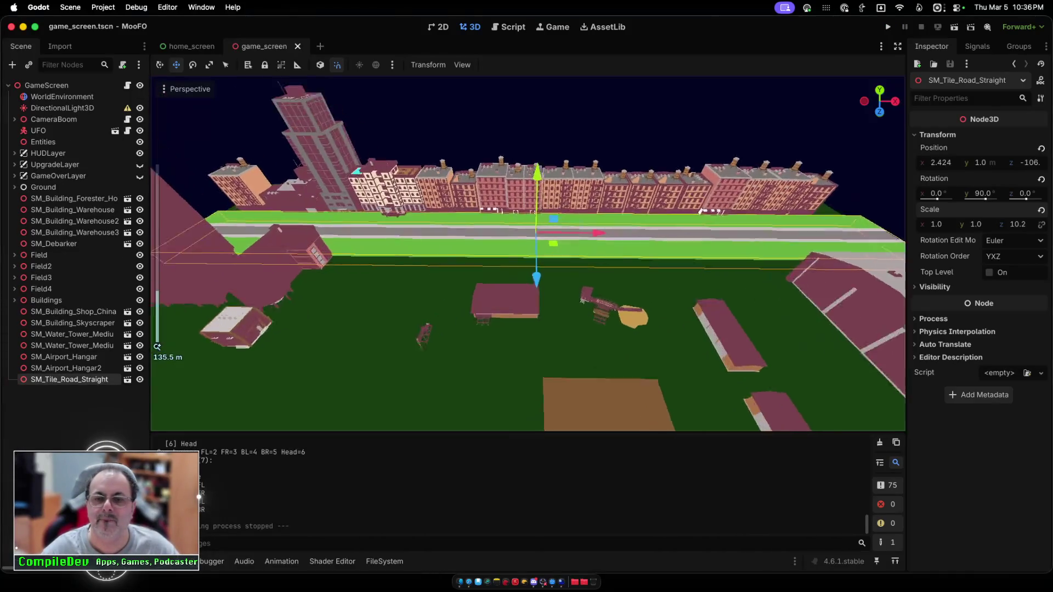
Step: Lower the straight road slightly toward the ground, to y 0.145
scroll(553, 131, "down", 4)
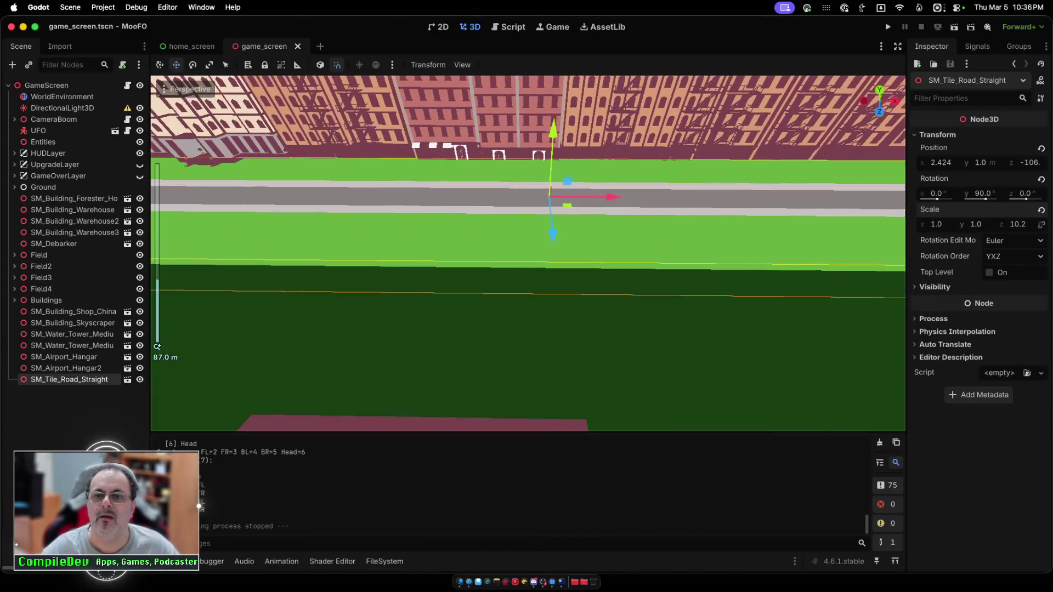
left_click_drag(553, 130, 553, 128)
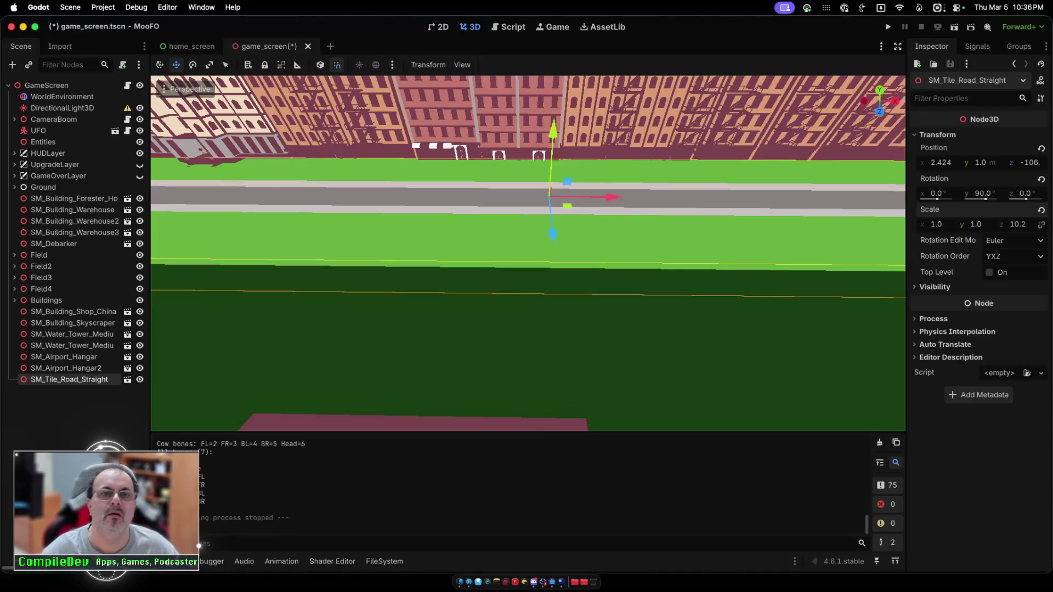
left_click_drag(553, 131, 552, 137)
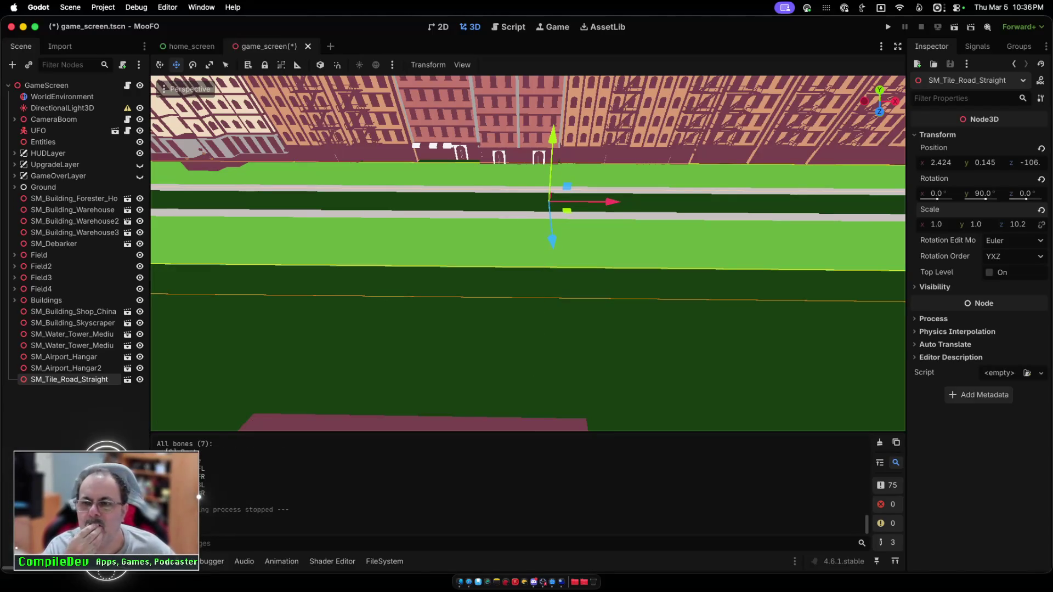
scroll(528, 252, "down", 5)
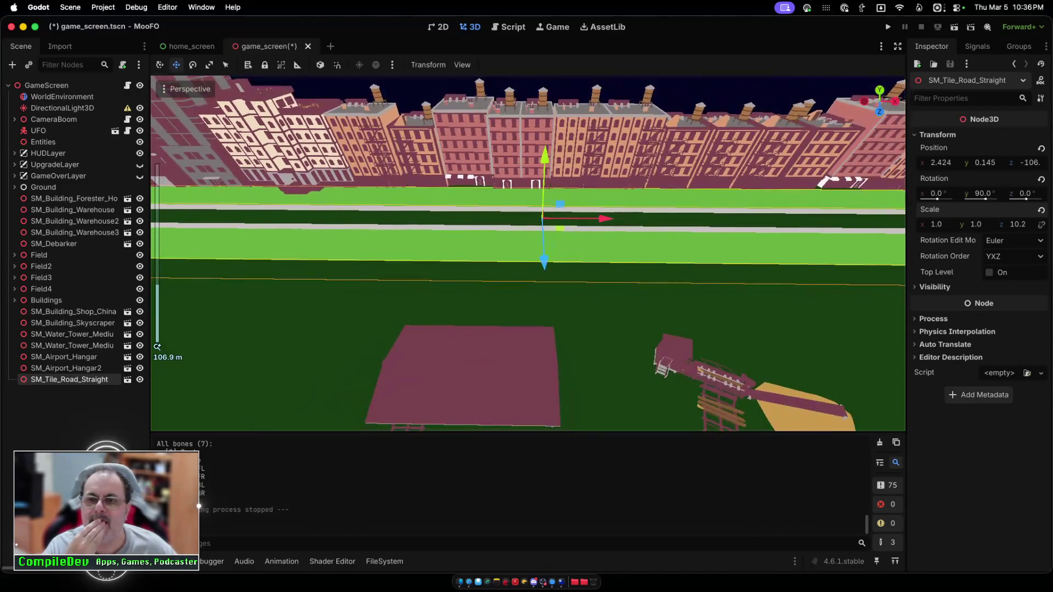
Step: Save and test-run MooFO, flying the UFO right and left across the field, then stop
key("super+b")
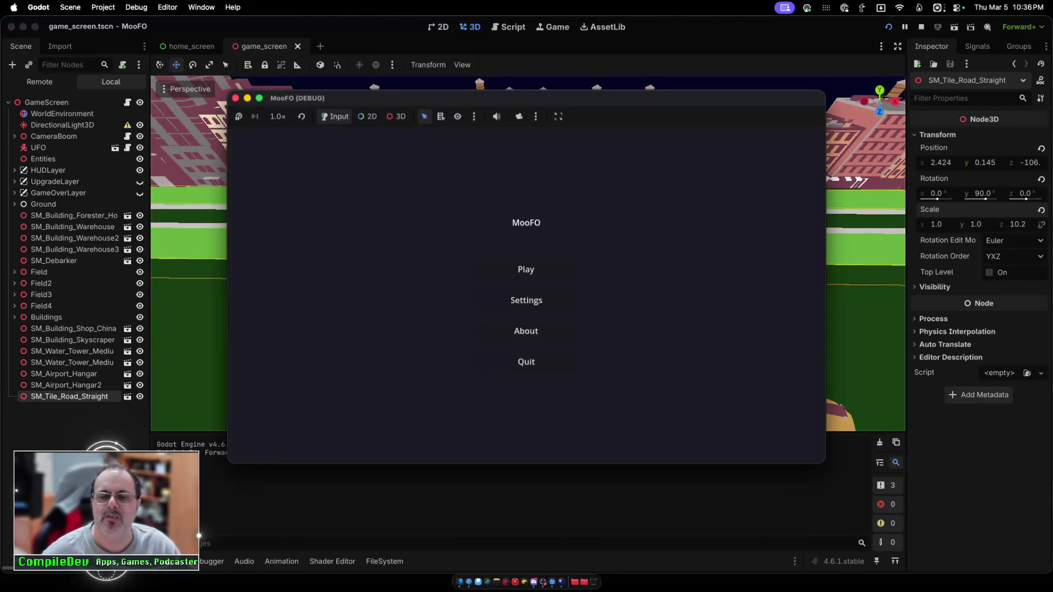
key("Return")
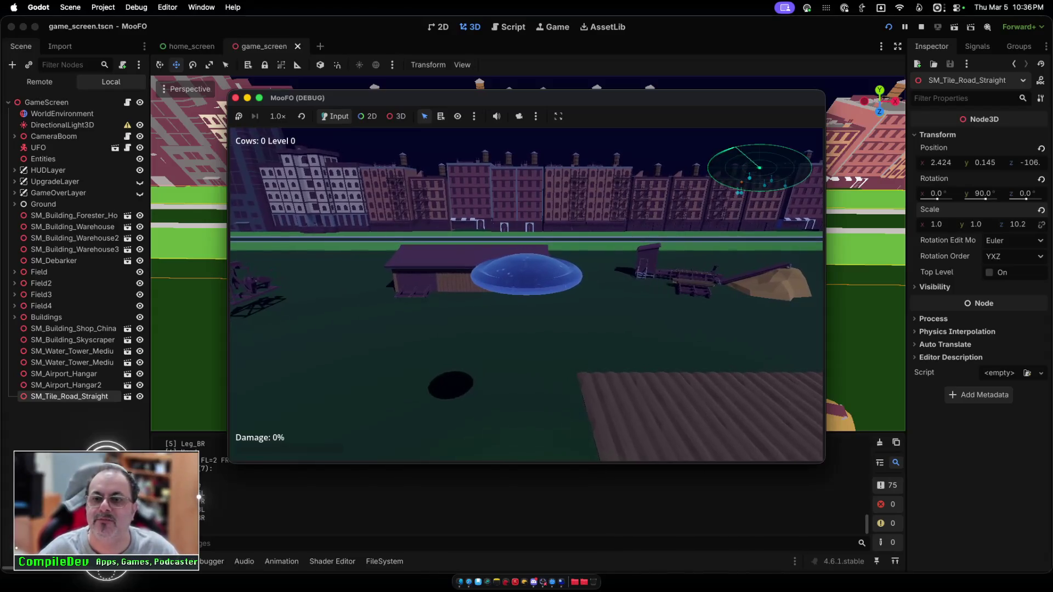
key("d")
key("d")
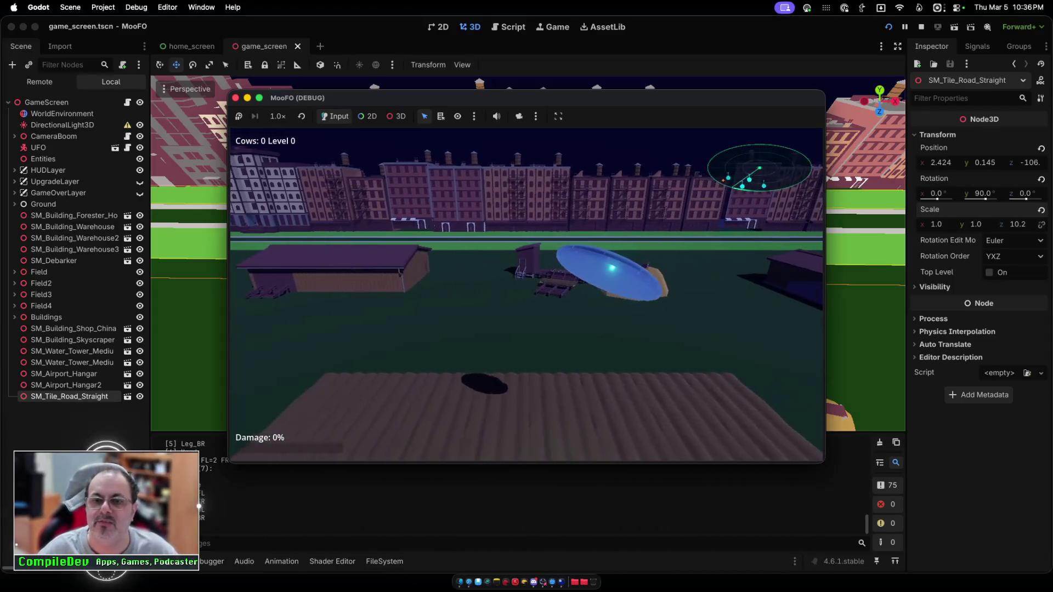
key("a")
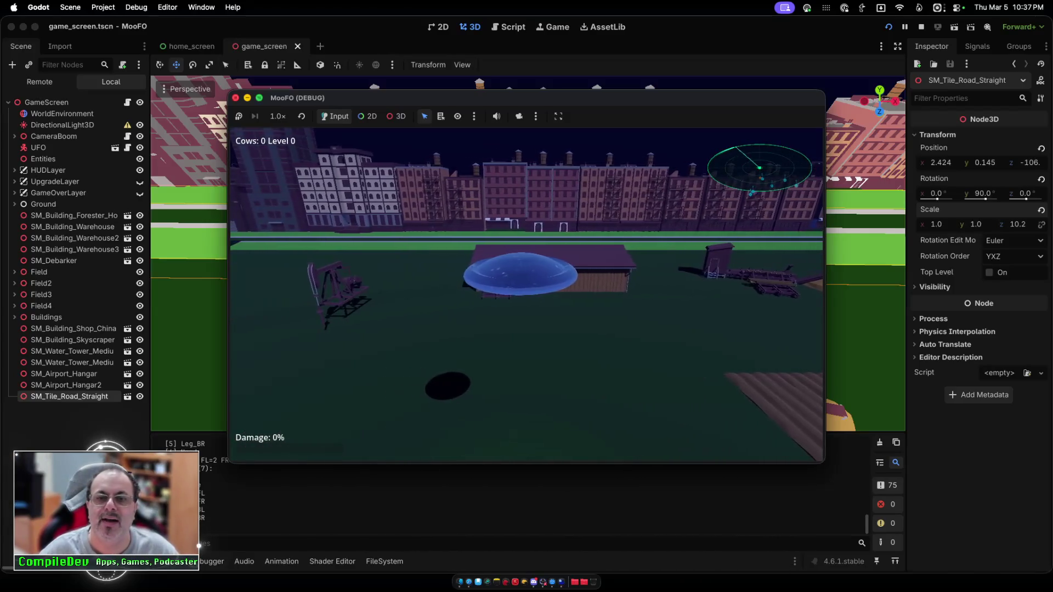
key("super+q")
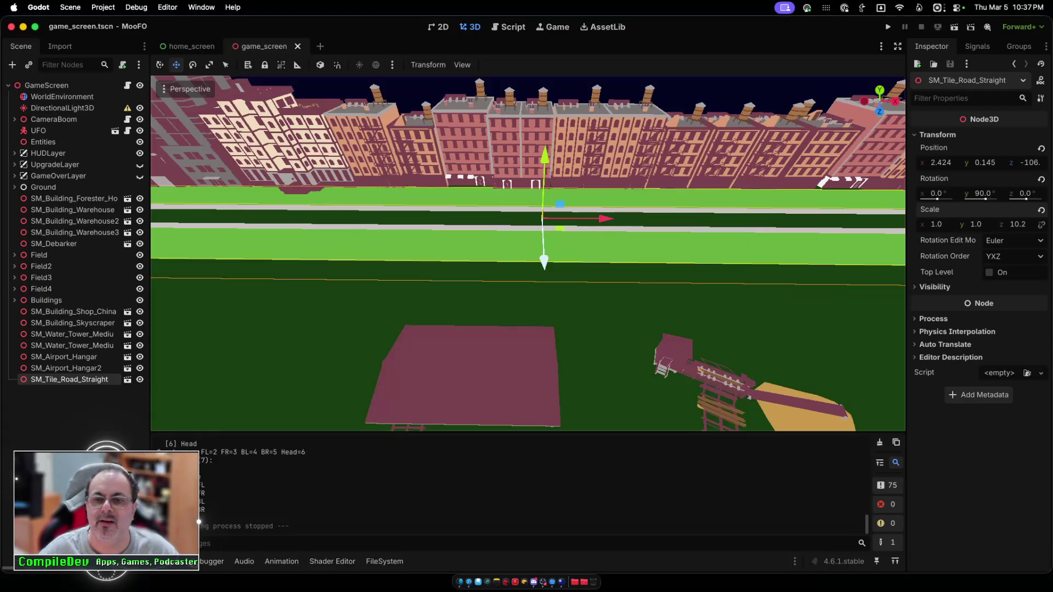
Step: Move the straight road tile further back along Z to -111
left_click_drag(544, 261, 543, 249)
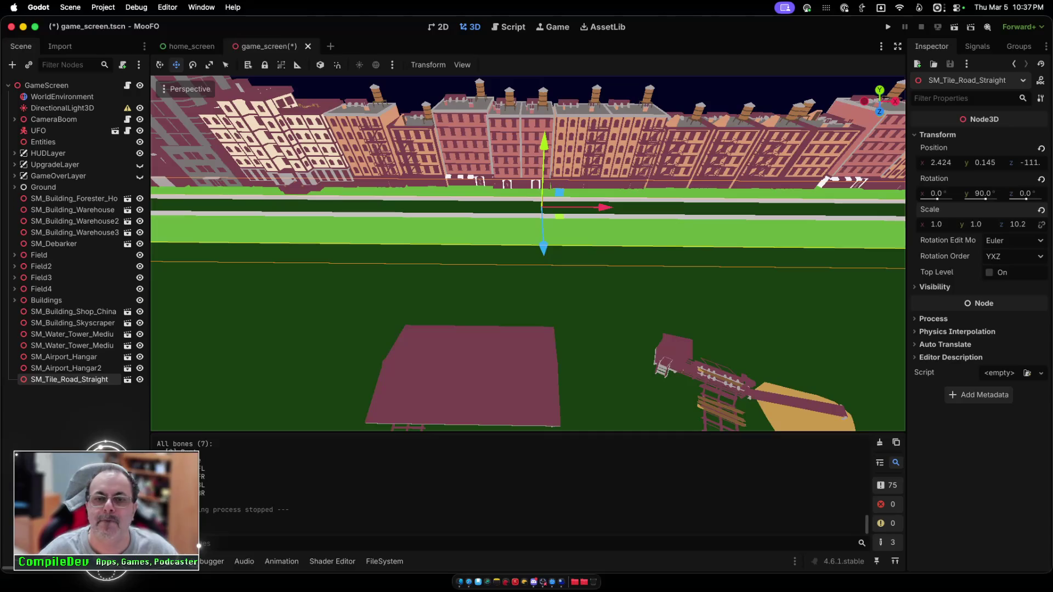
left_click(543, 253)
left_click(543, 254)
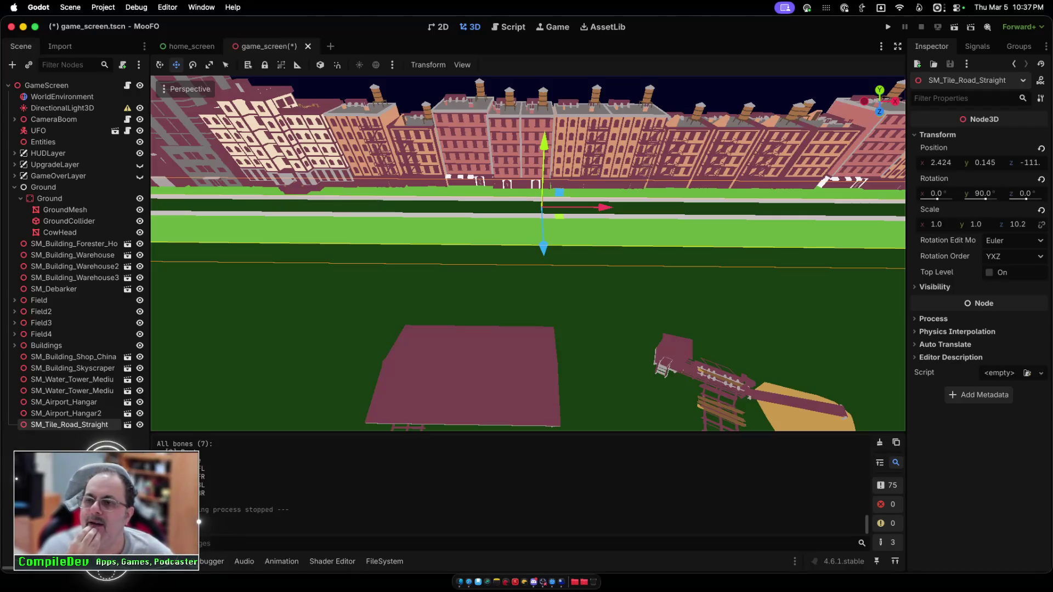
Step: Run the game again, flying the UFO toward the buildings and steering right and left, then stop
key("super+b")
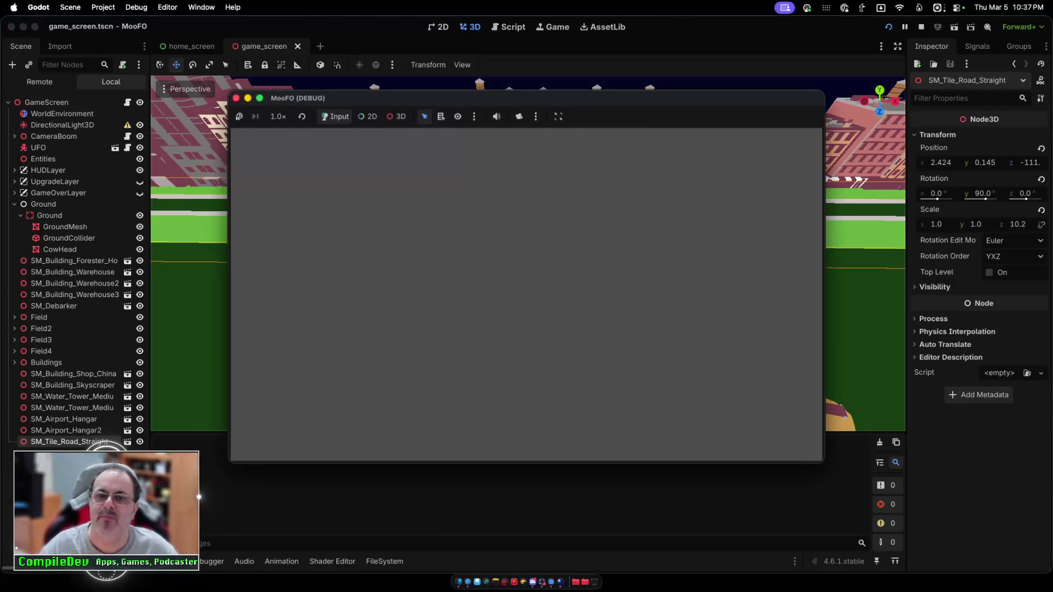
left_click(526, 268)
key("w")
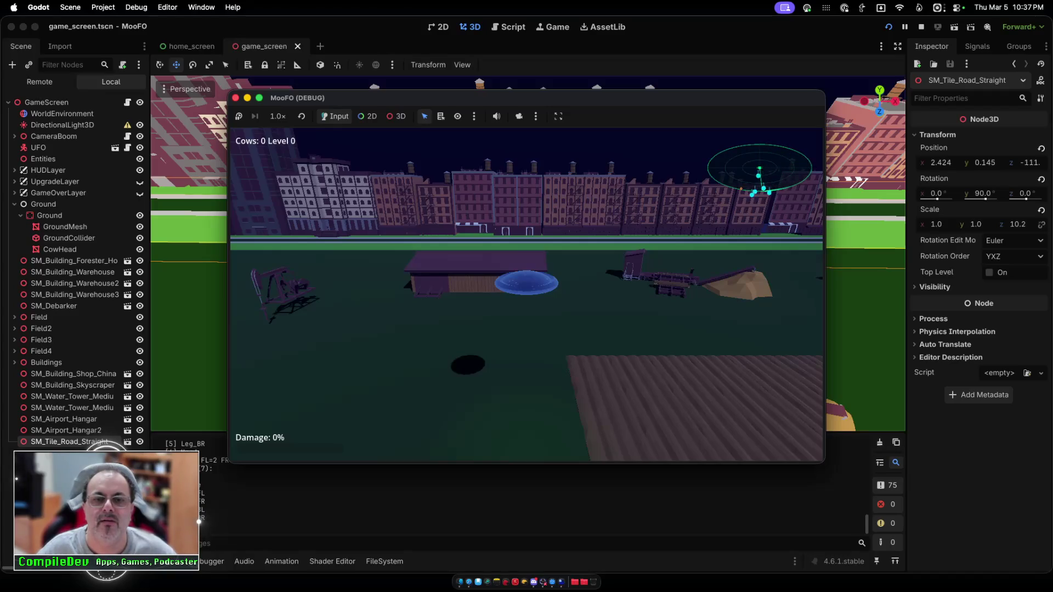
key("d")
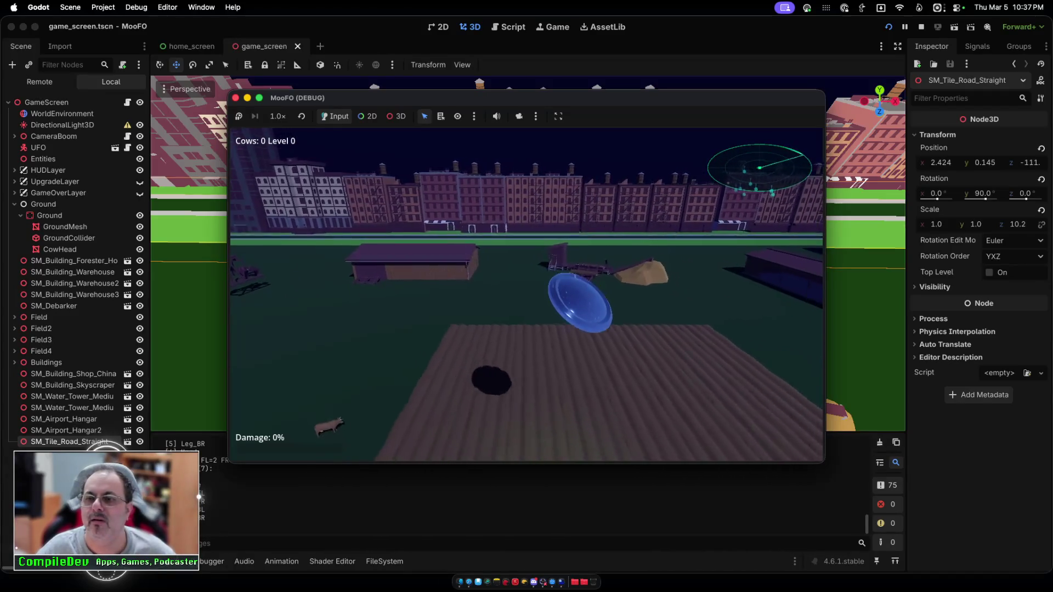
key("a")
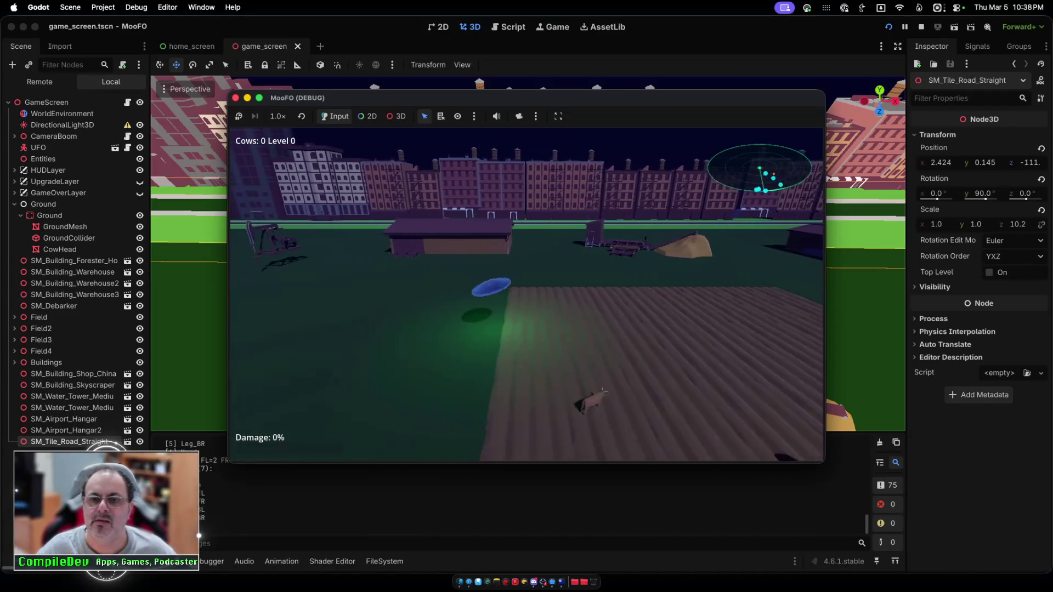
key("super+q")
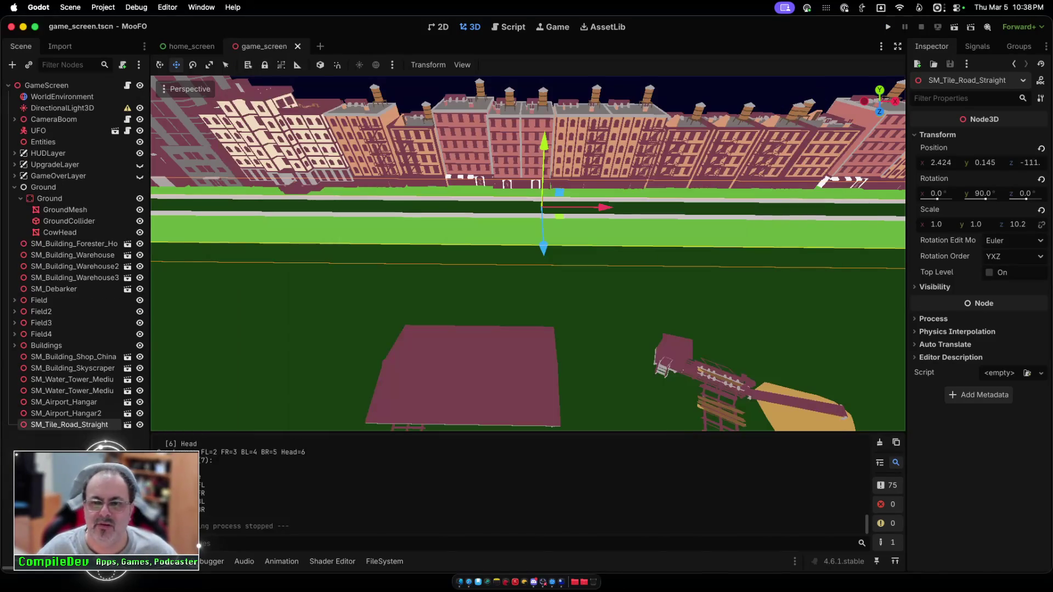
scroll(527, 253, "down", 10)
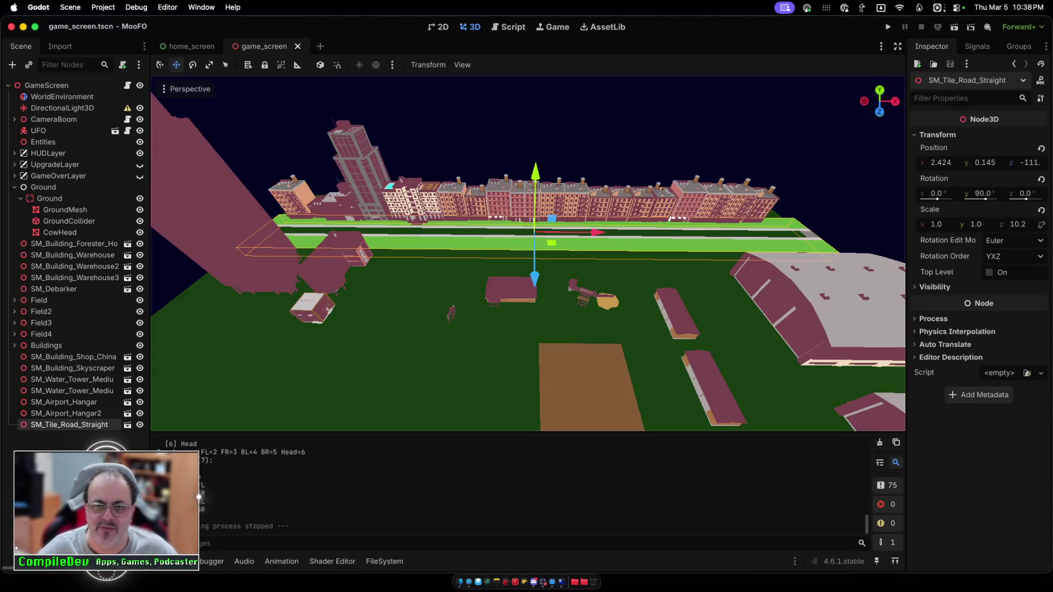
scroll(527, 254, "up", 1)
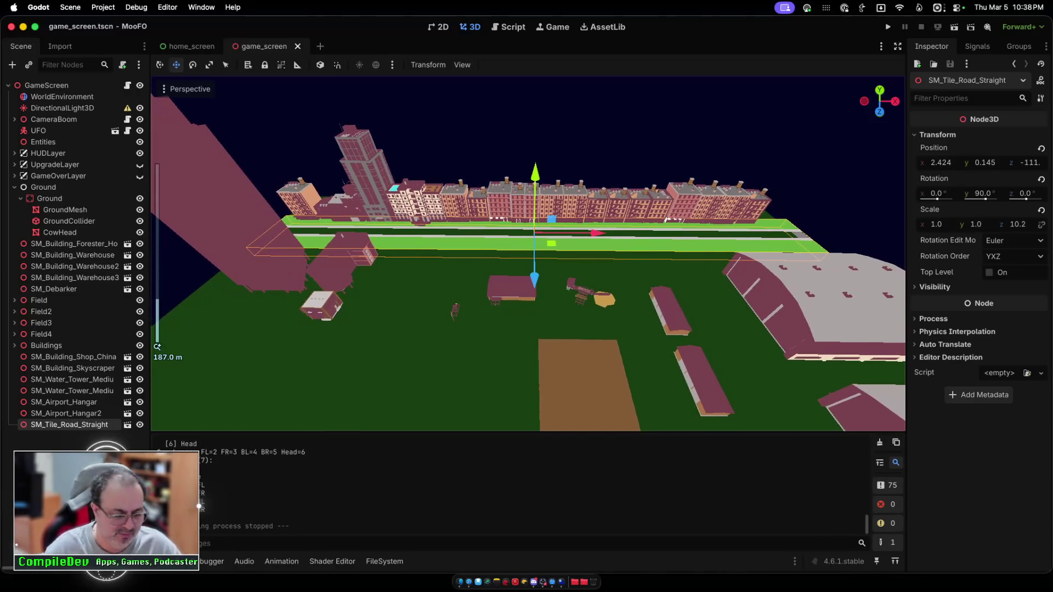
scroll(527, 254, "up", 10)
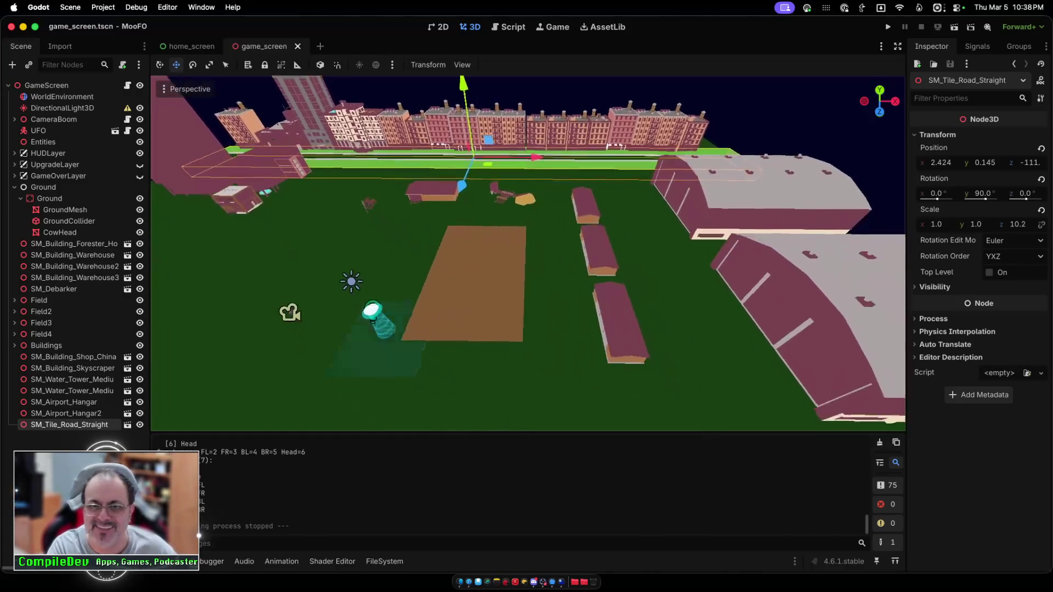
scroll(527, 254, "up", 5)
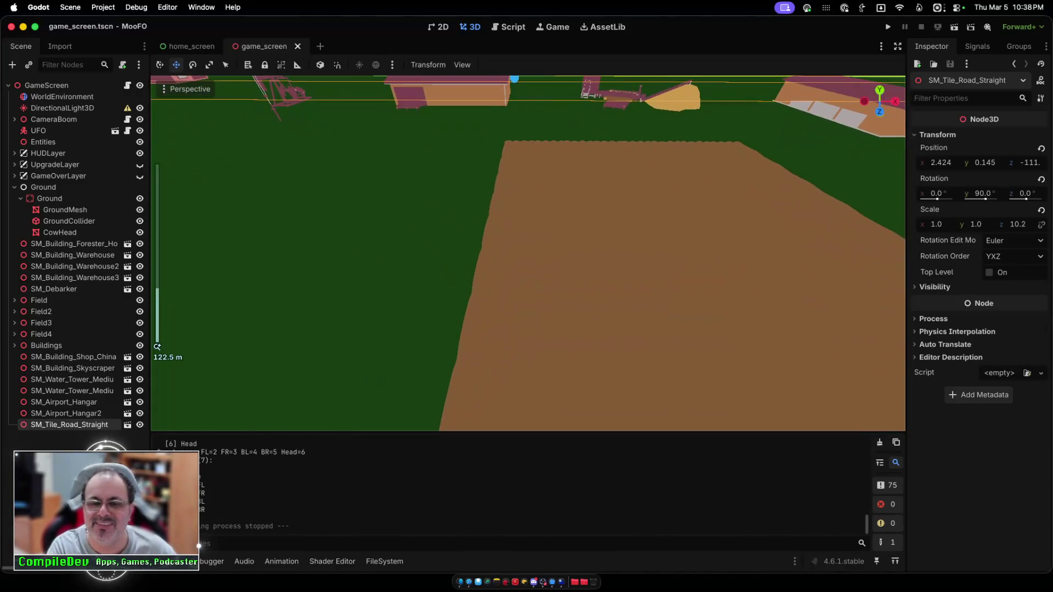
scroll(528, 253, "down", 3)
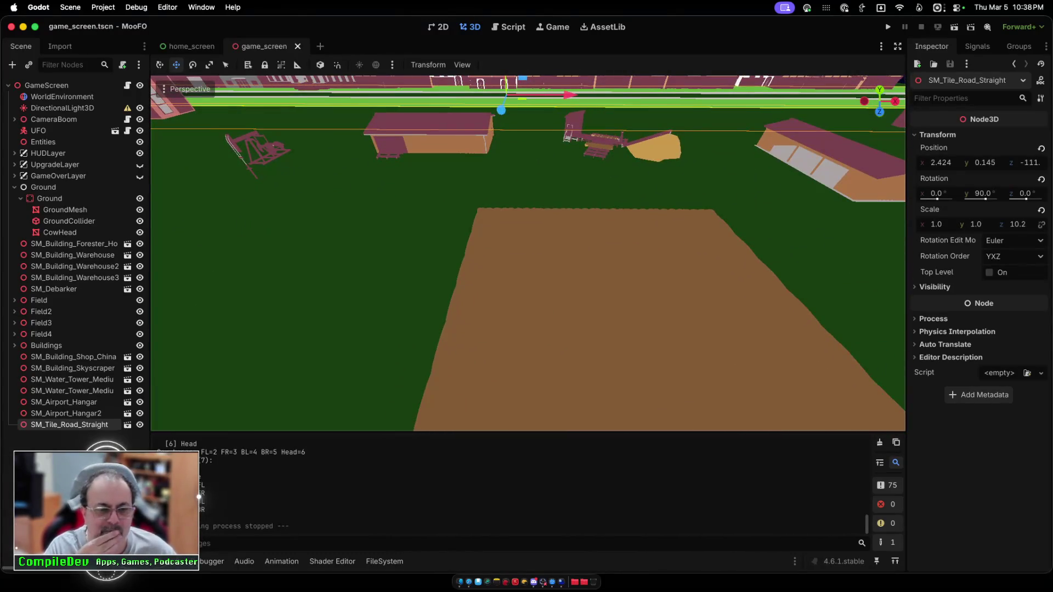
left_click(384, 561)
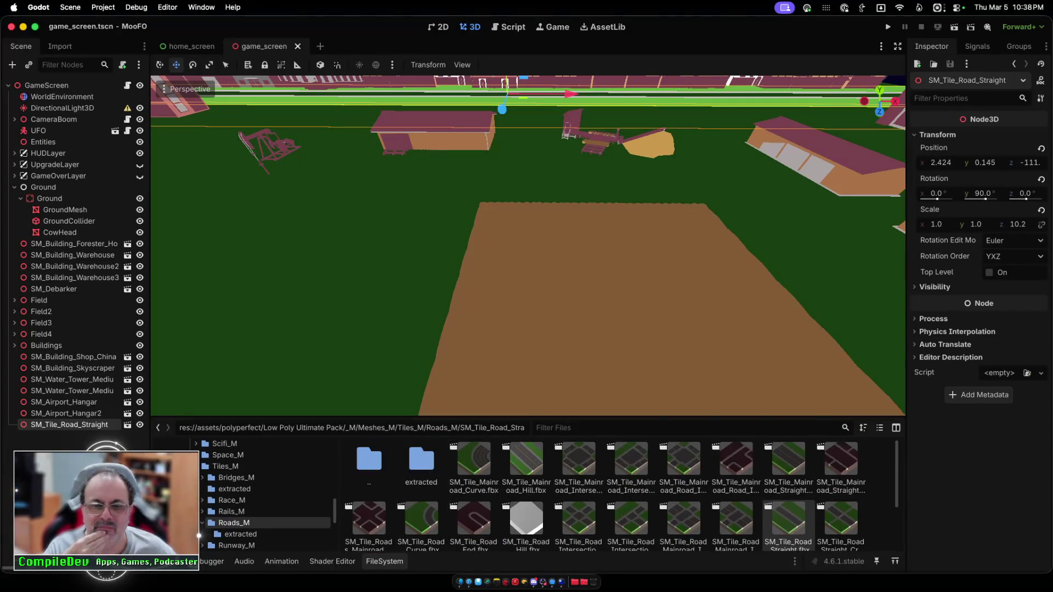
Step: Browse the Tile_Buildings_M, Bridges_M and Tiles_NB_M folders under Tiles_M
left_click(227, 466)
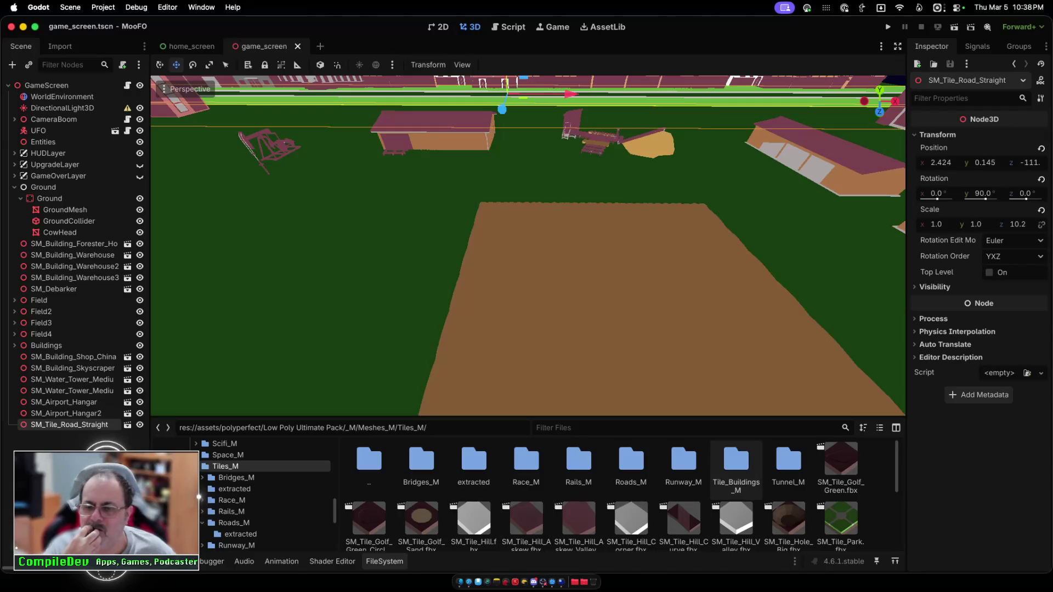
double_click(736, 463)
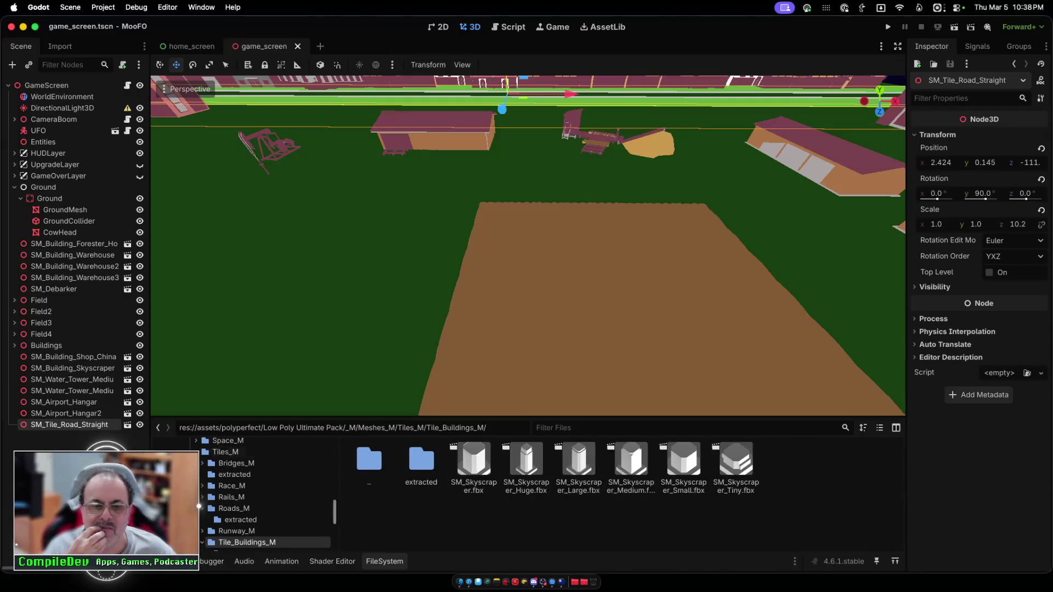
left_click(225, 451)
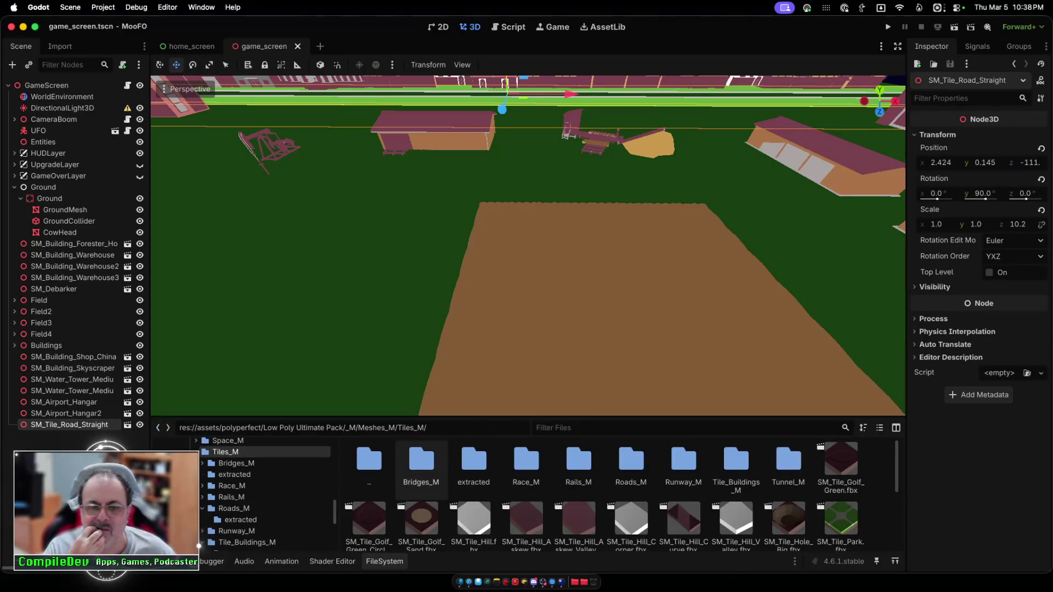
double_click(422, 464)
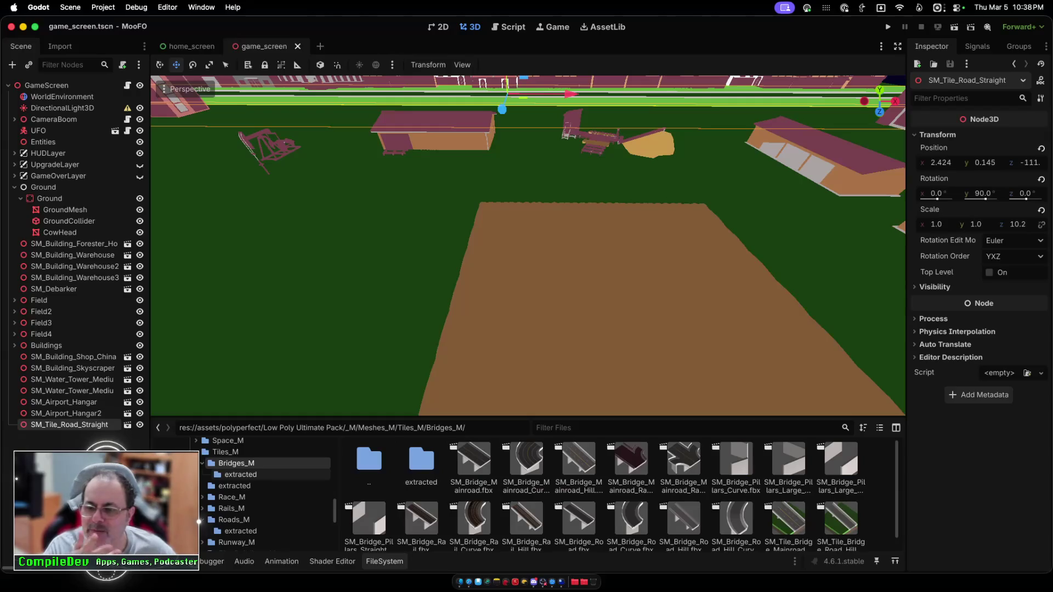
left_click(226, 451)
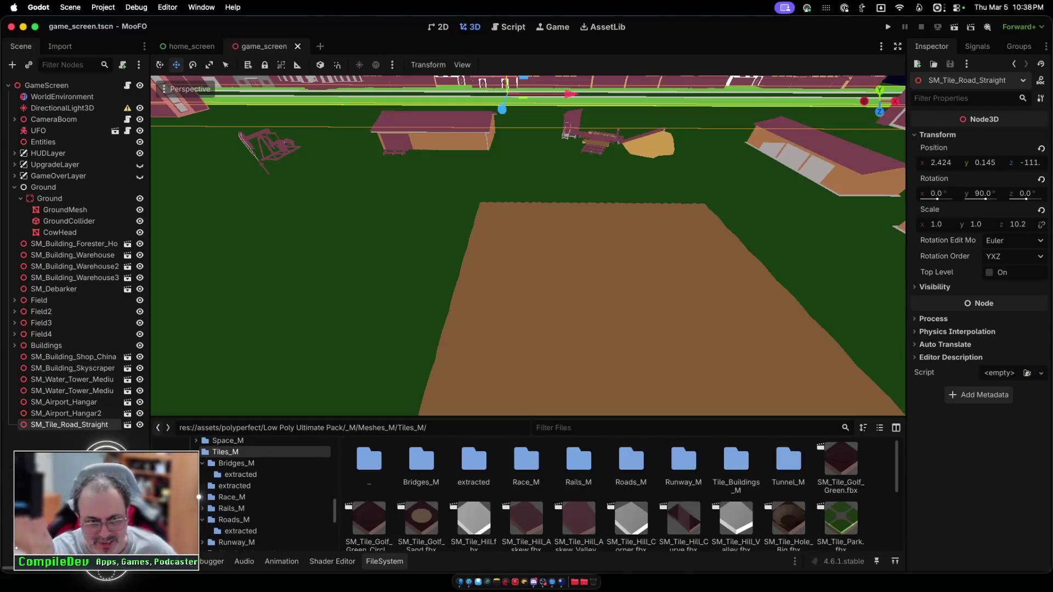
scroll(264, 493, "down", 2)
left_click(232, 542)
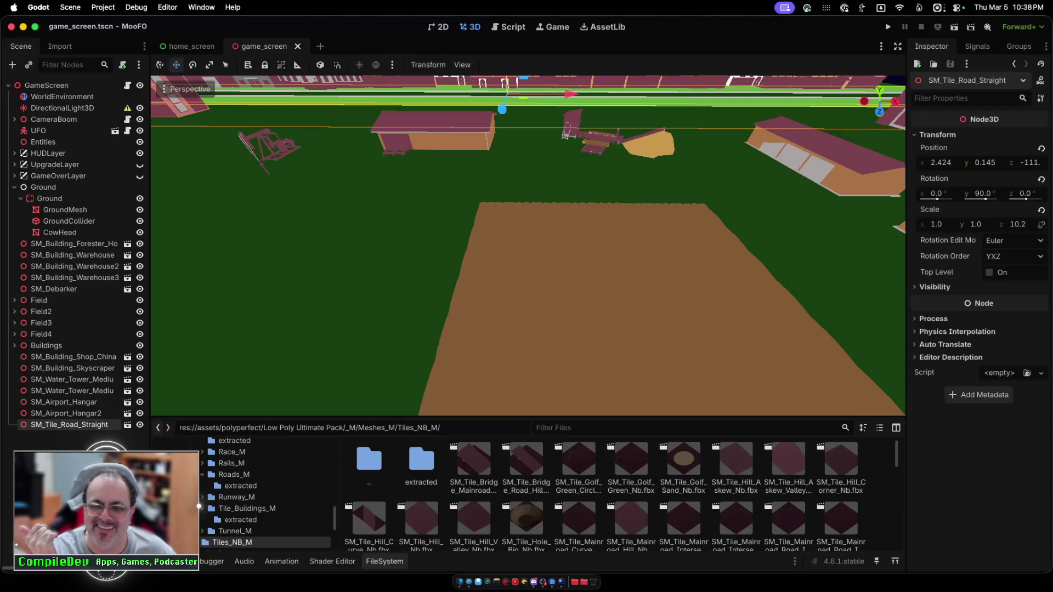
left_click(158, 428)
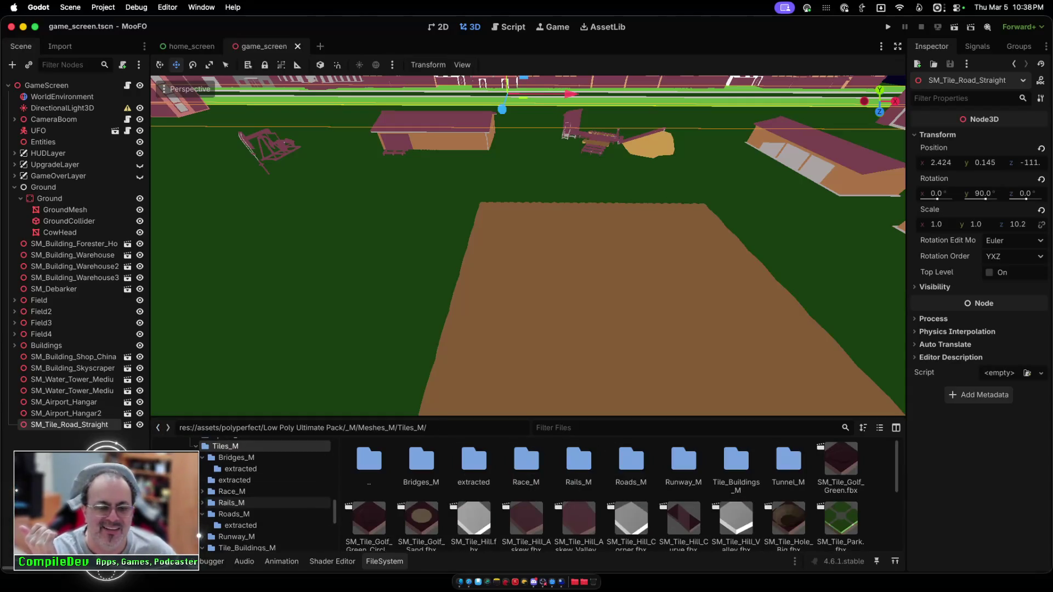
Step: Collapse the Others_M and Nature_M folders and open Farm_M under Meshes_M
scroll(264, 504, "down", 3)
scroll(263, 502, "up", 8)
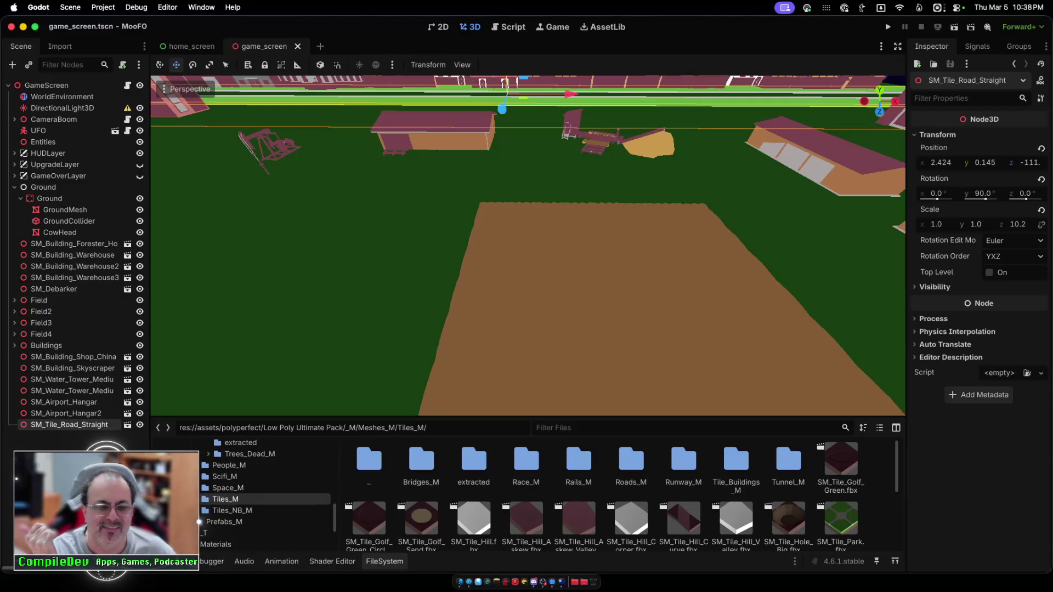
scroll(263, 502, "up", 2)
scroll(263, 493, "down", 2)
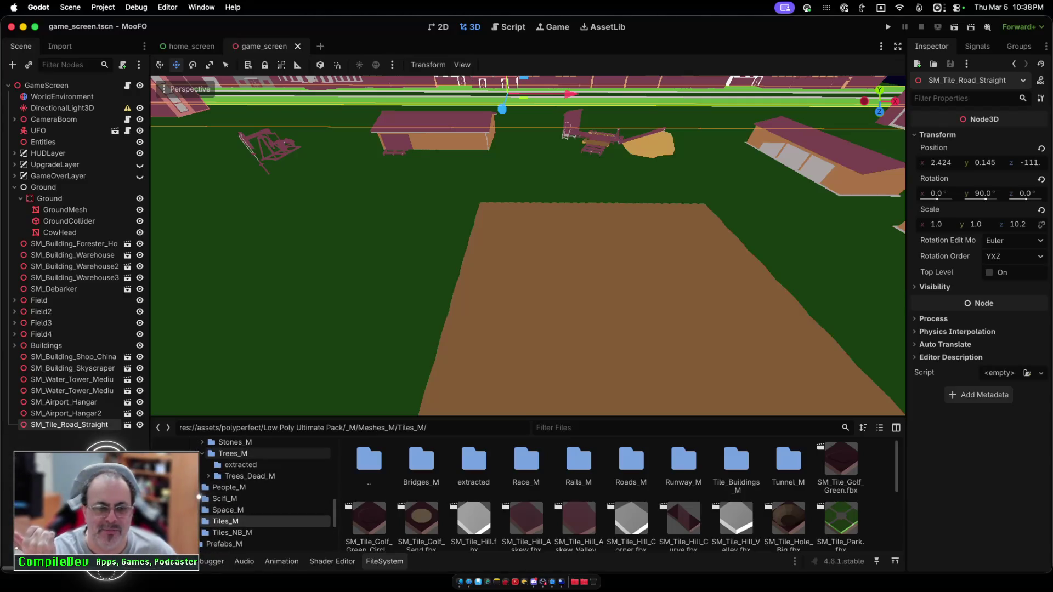
scroll(264, 494, "up", 5)
left_click(203, 455)
scroll(263, 494, "up", 3)
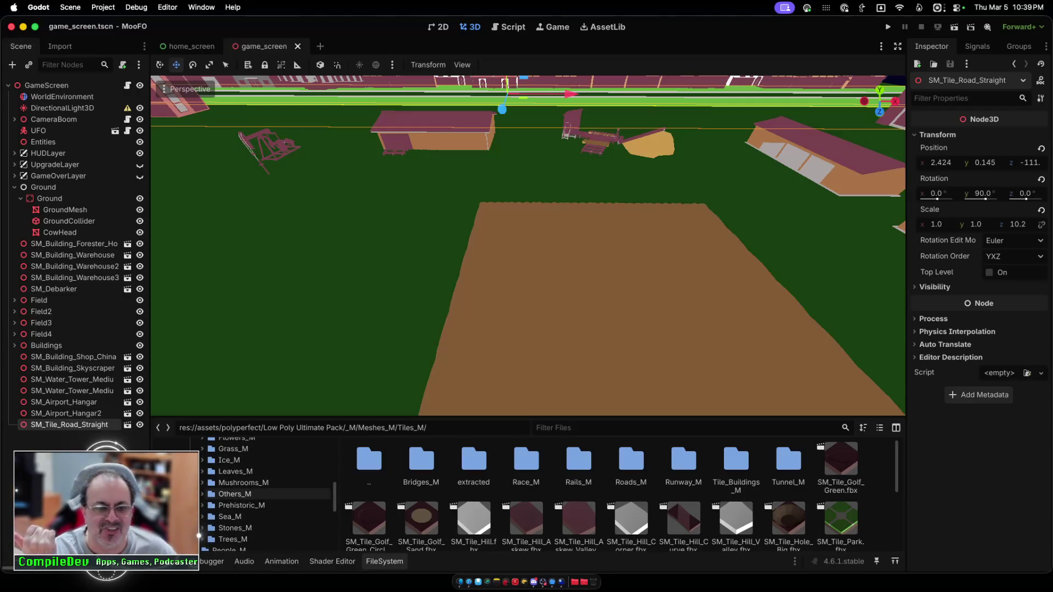
scroll(266, 493, "up", 3)
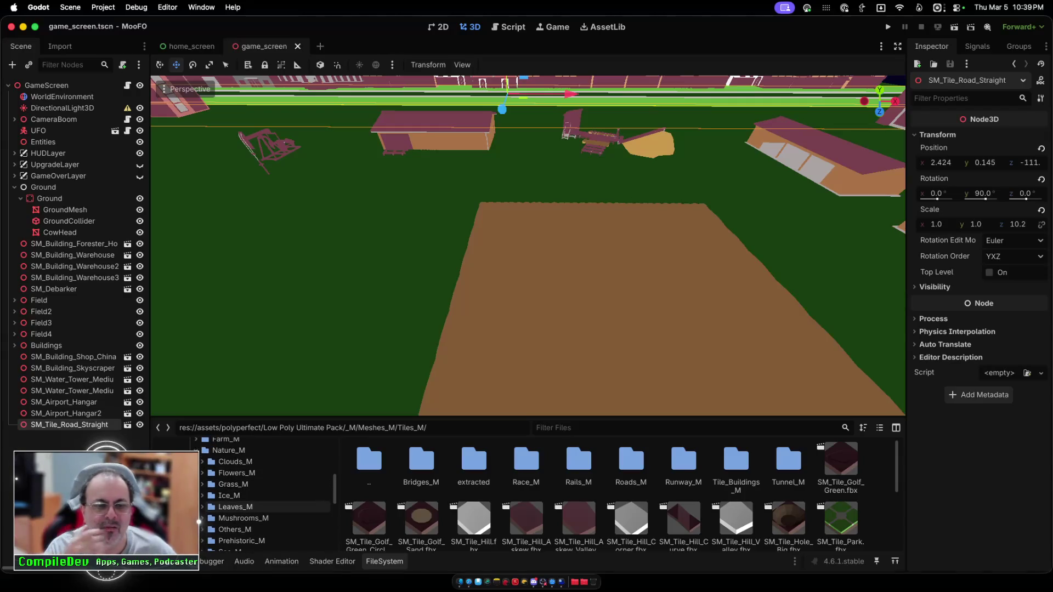
mouse_move(239, 496)
left_mouse_down()
mouse_move(231, 450)
mouse_move(220, 496)
mouse_move(199, 495)
left_mouse_up()
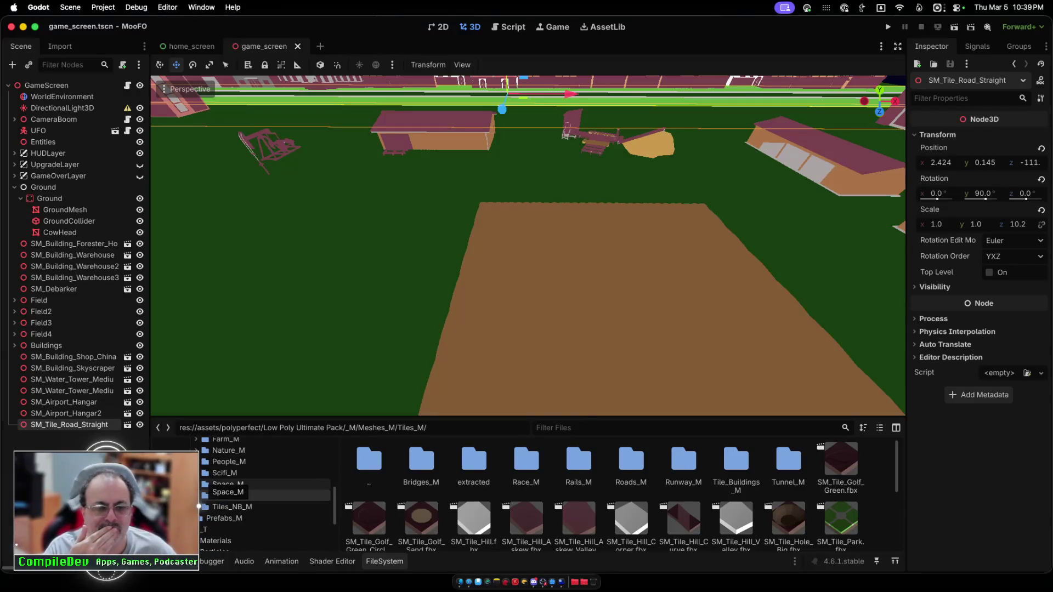
scroll(199, 507, "up", 2)
left_click(219, 463)
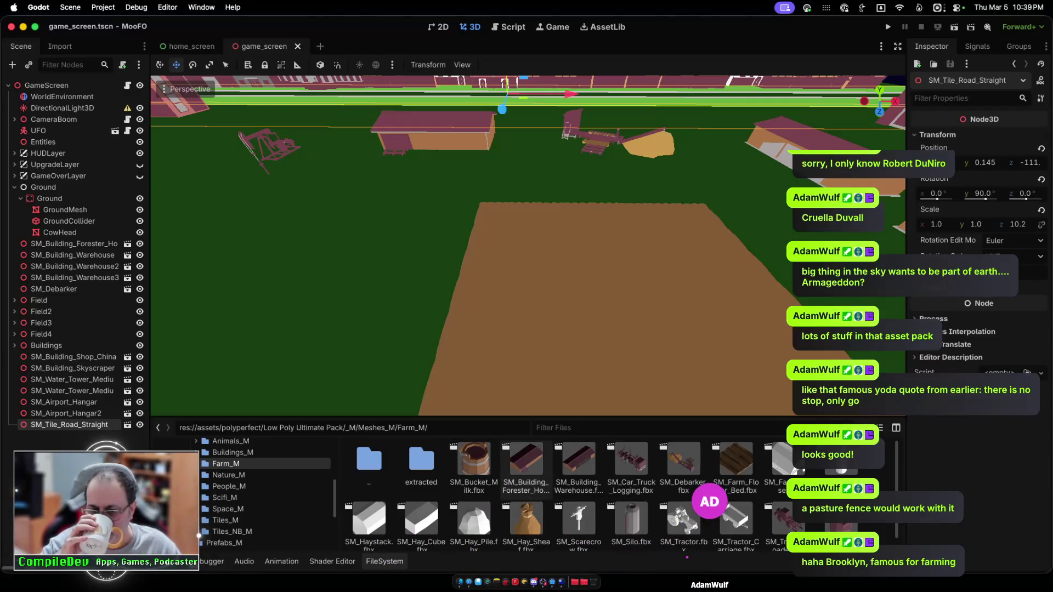
Step: Filter the FileSystem files by 'fence' to list SM_Fence, SM_Fence_Classic and SM_Fence_Picket
scroll(526, 467, "down", 1)
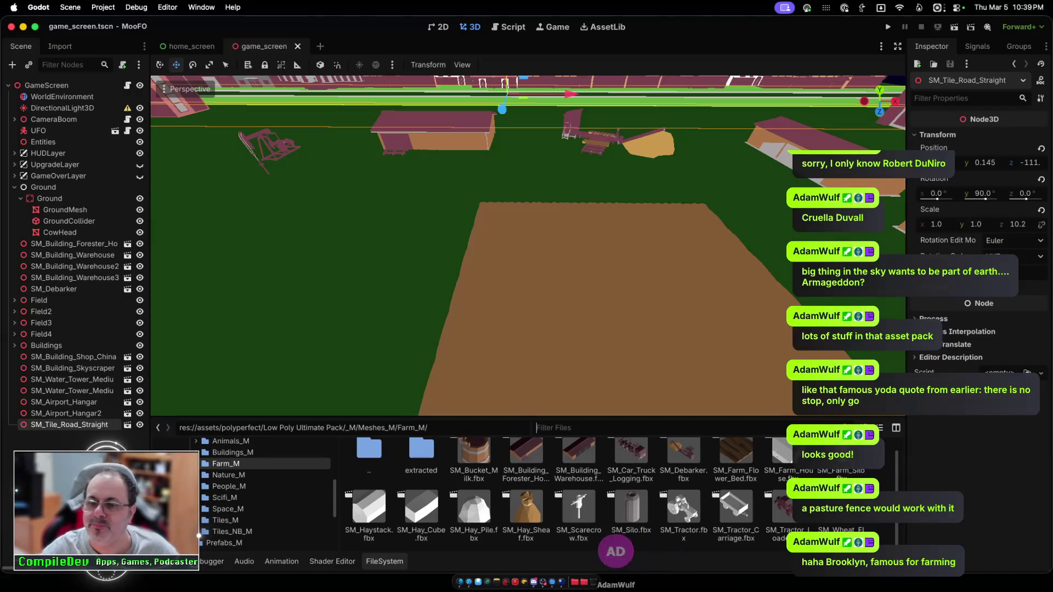
type("fence")
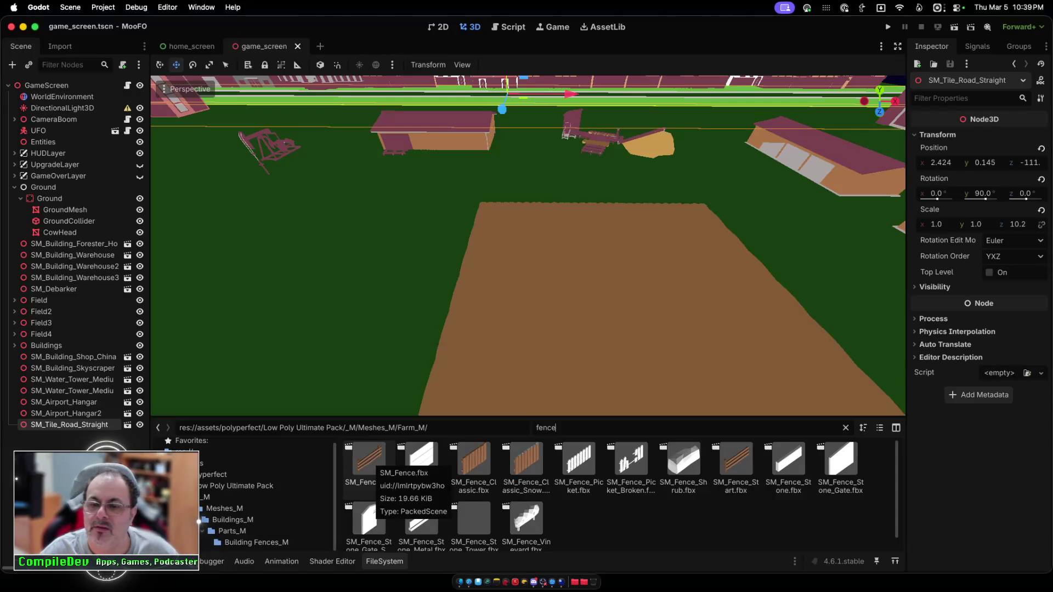
Step: Drop SM_Fence at the dirt field's far corner, zoom out to check, and run the project
mouse_move(368, 464)
left_mouse_down()
mouse_move(399, 280)
mouse_move(424, 269)
mouse_move(456, 197)
mouse_move(490, 201)
left_mouse_up()
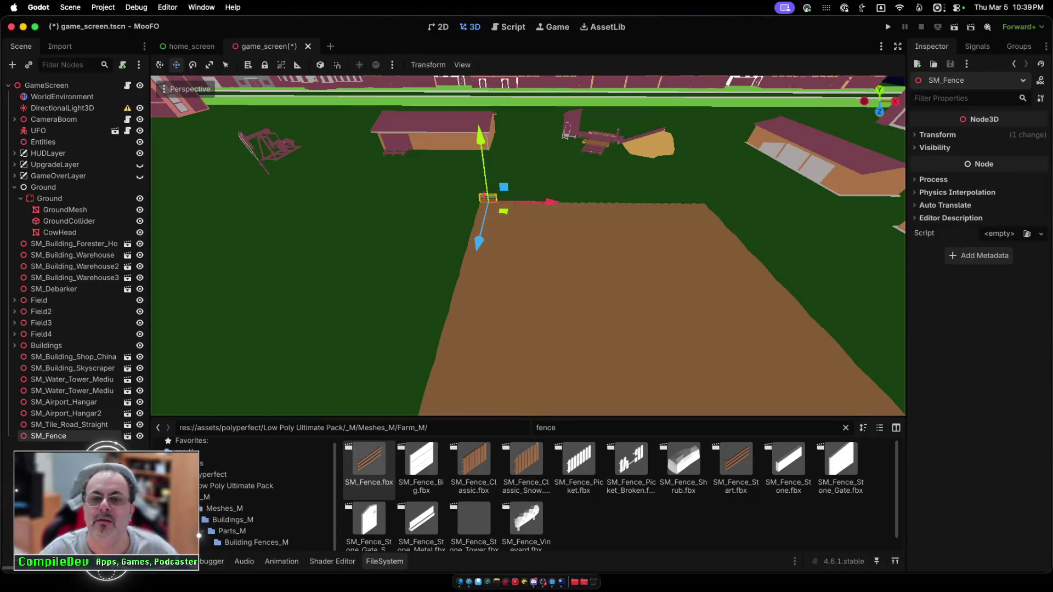
scroll(527, 246, "down", 10)
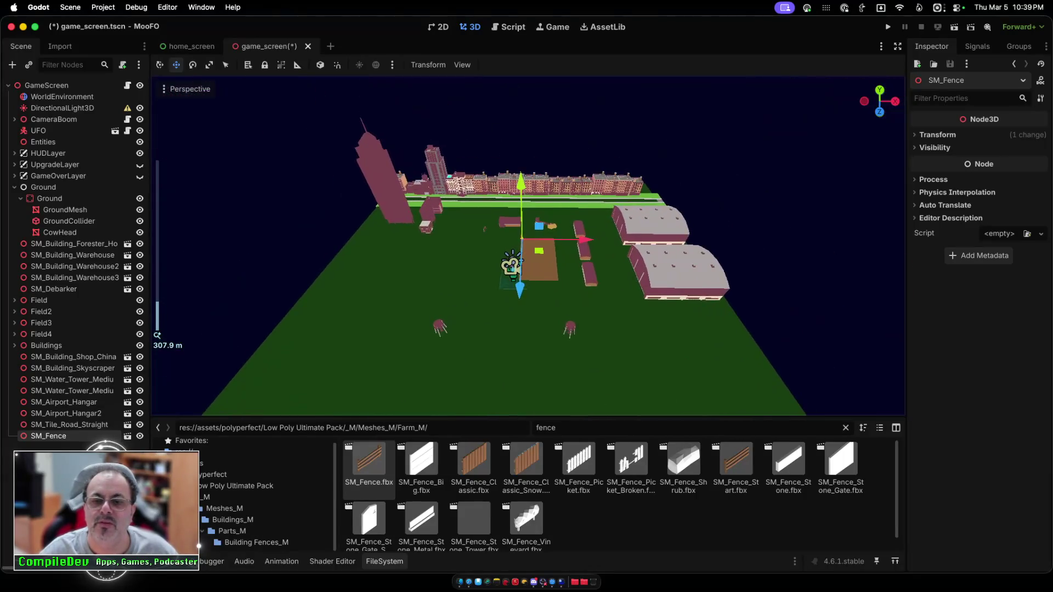
scroll(528, 245, "down", 3)
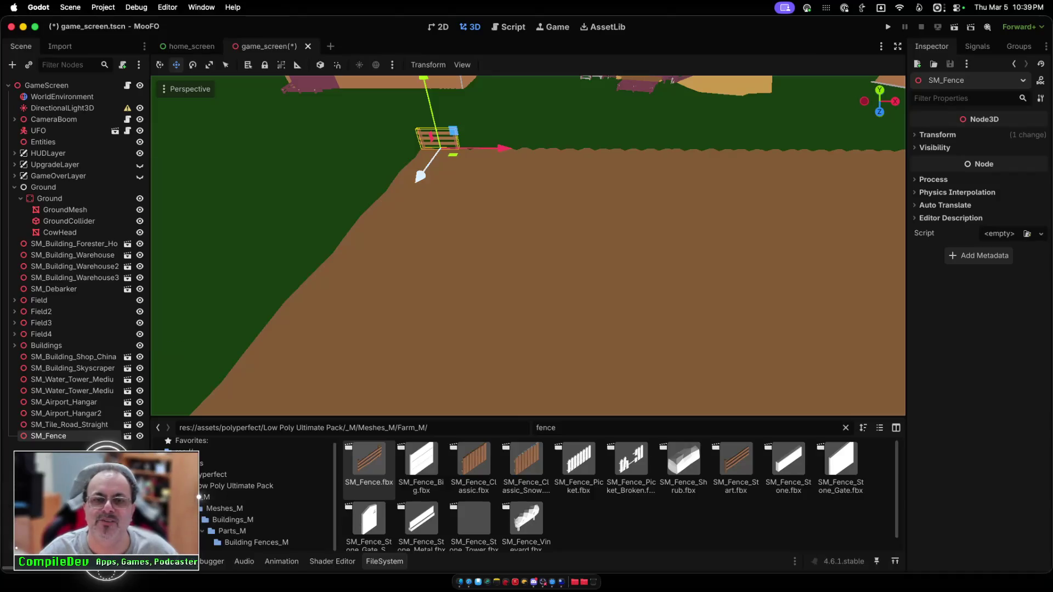
left_click(888, 27)
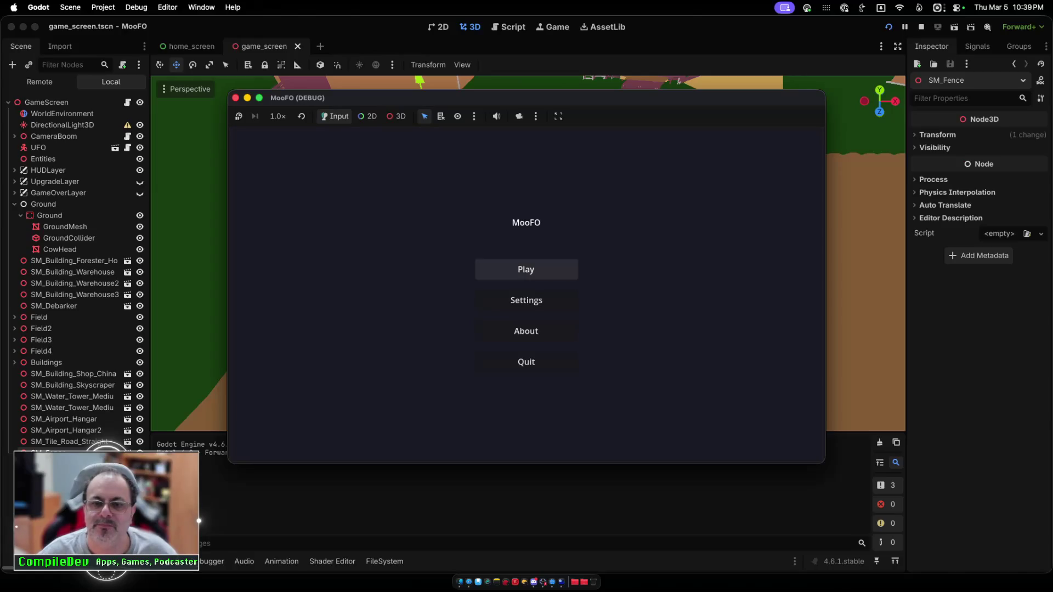
Step: Start play and fly the UFO forward, left and right over the dirt field, then stop the game
left_click(526, 269)
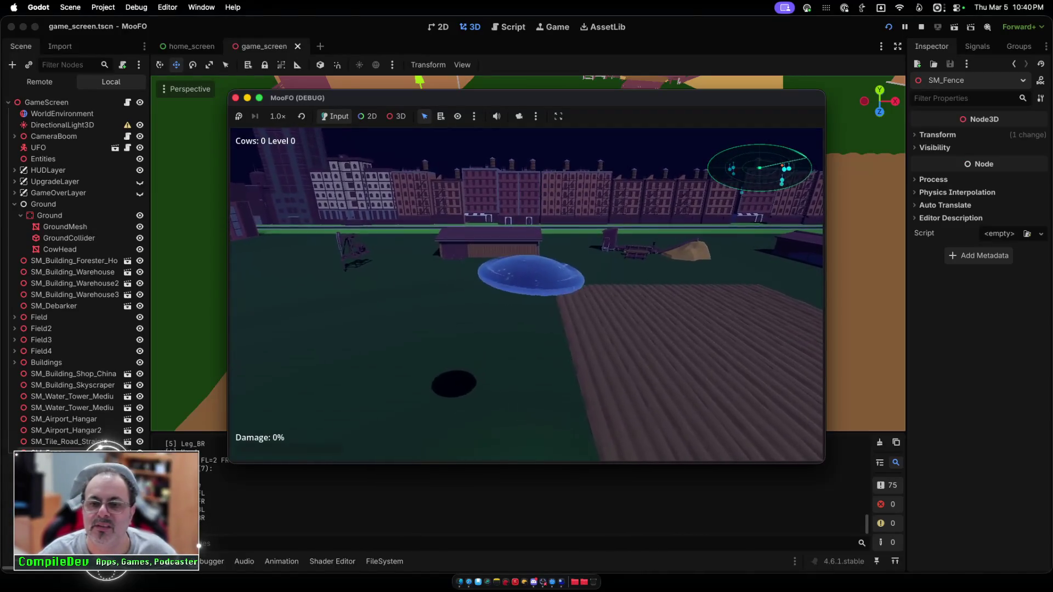
key("w")
key("w")
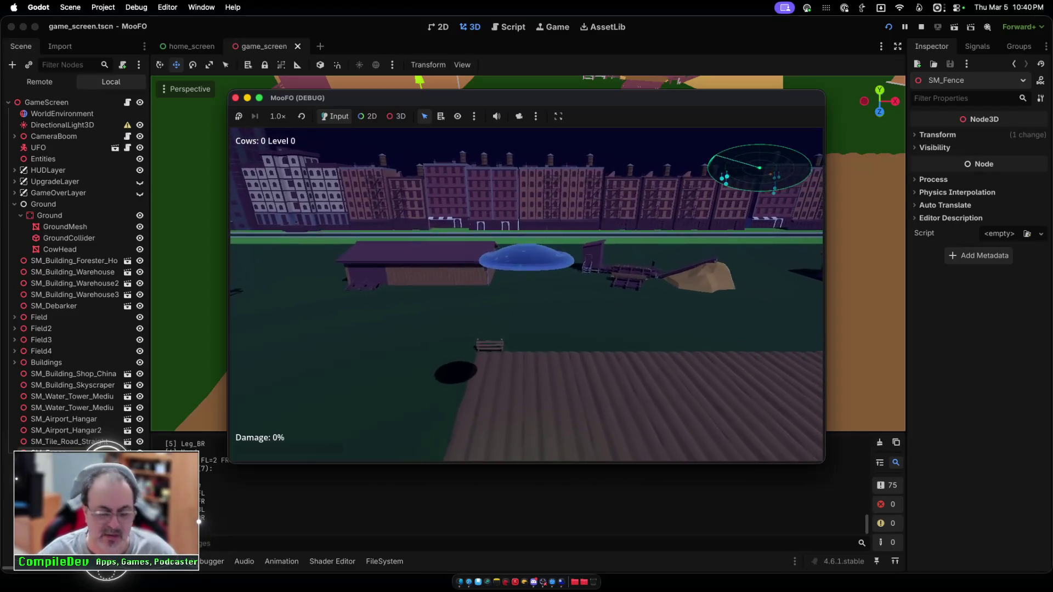
key("w")
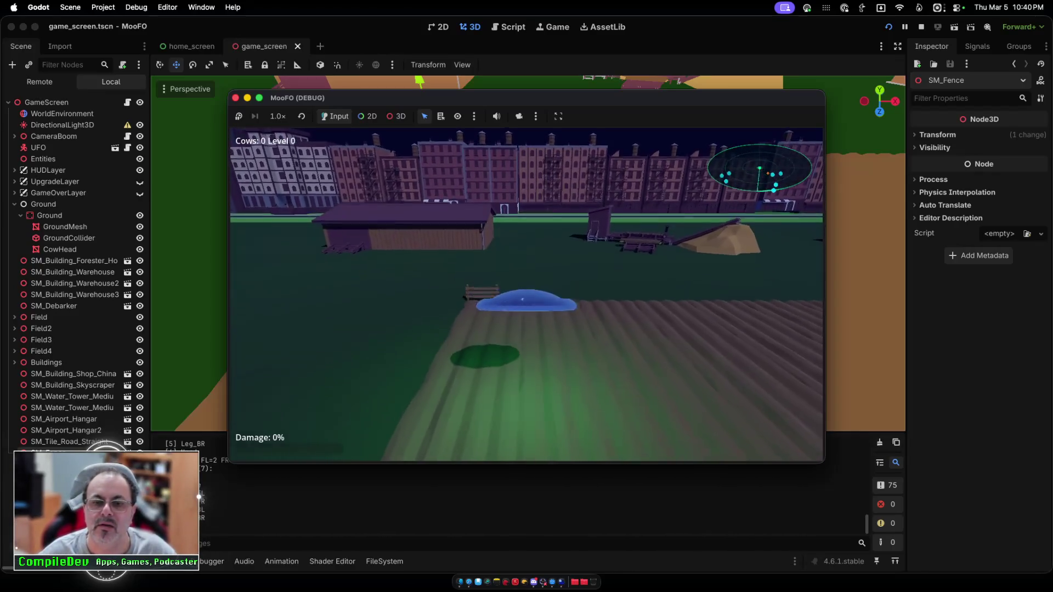
key("a")
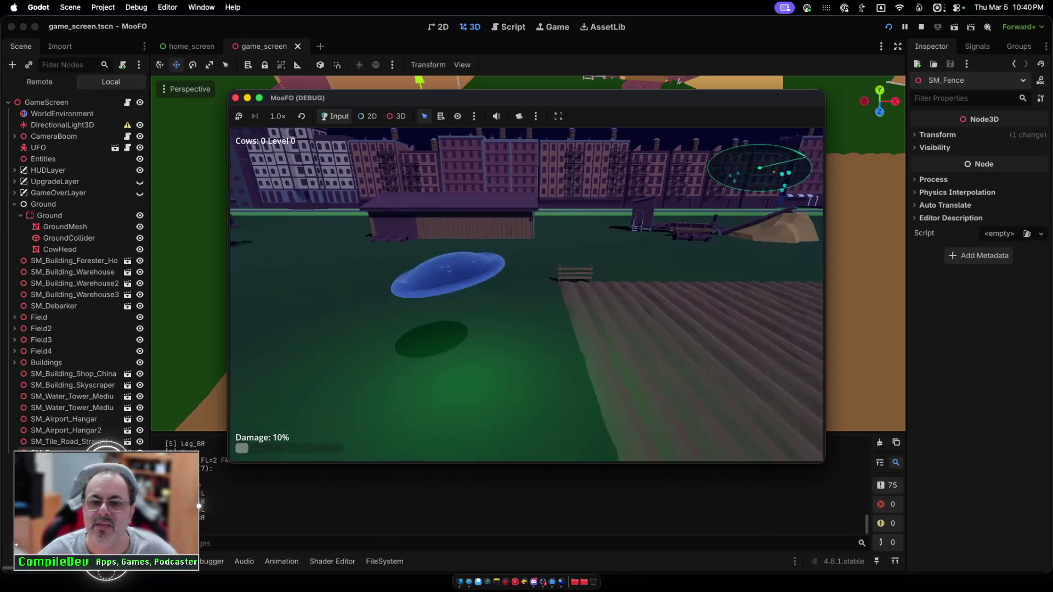
key("d")
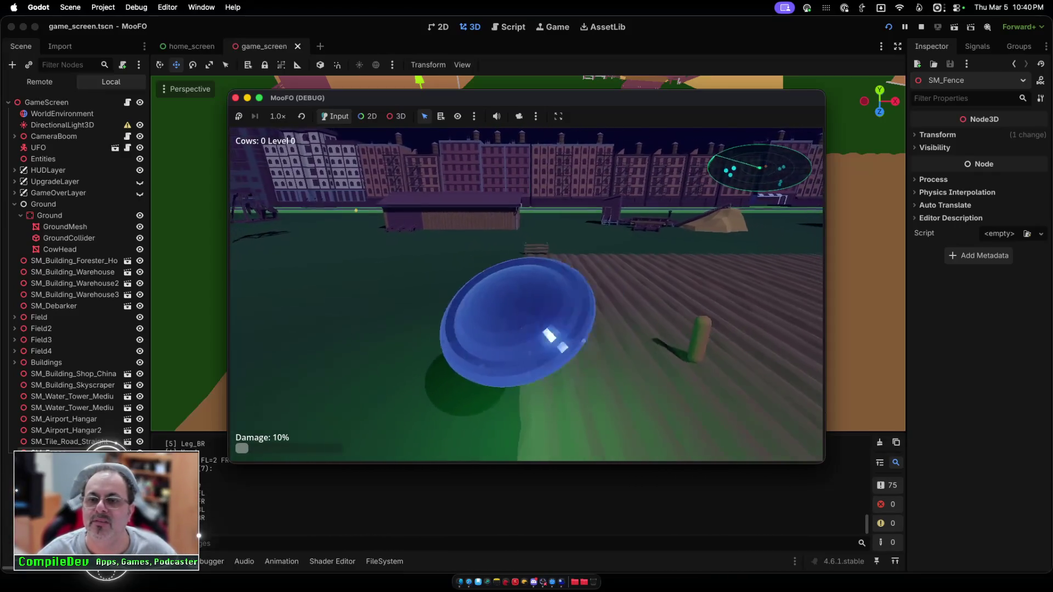
key("a")
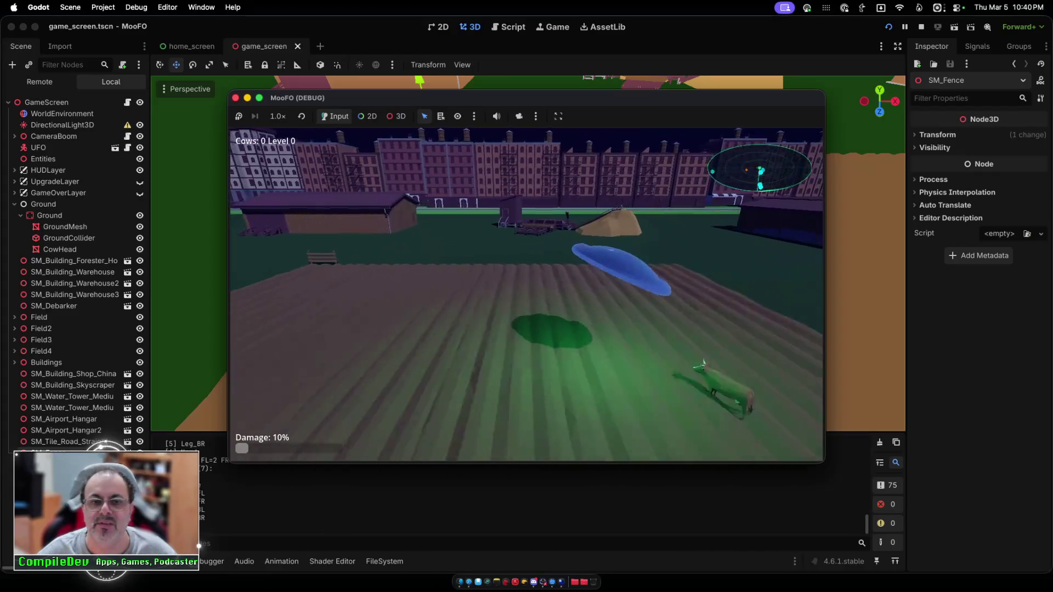
key("a")
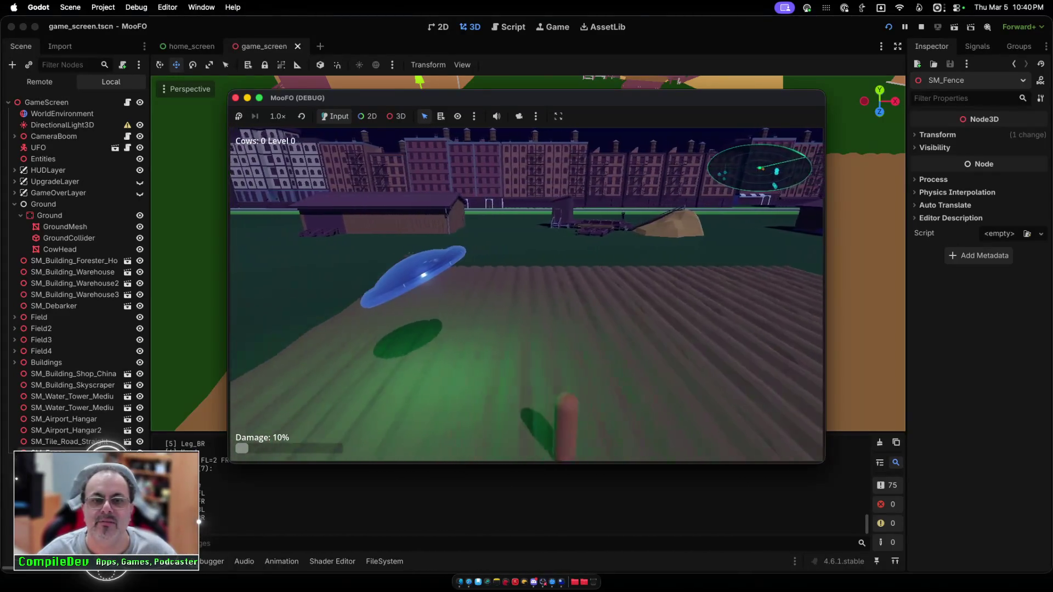
key("super+period")
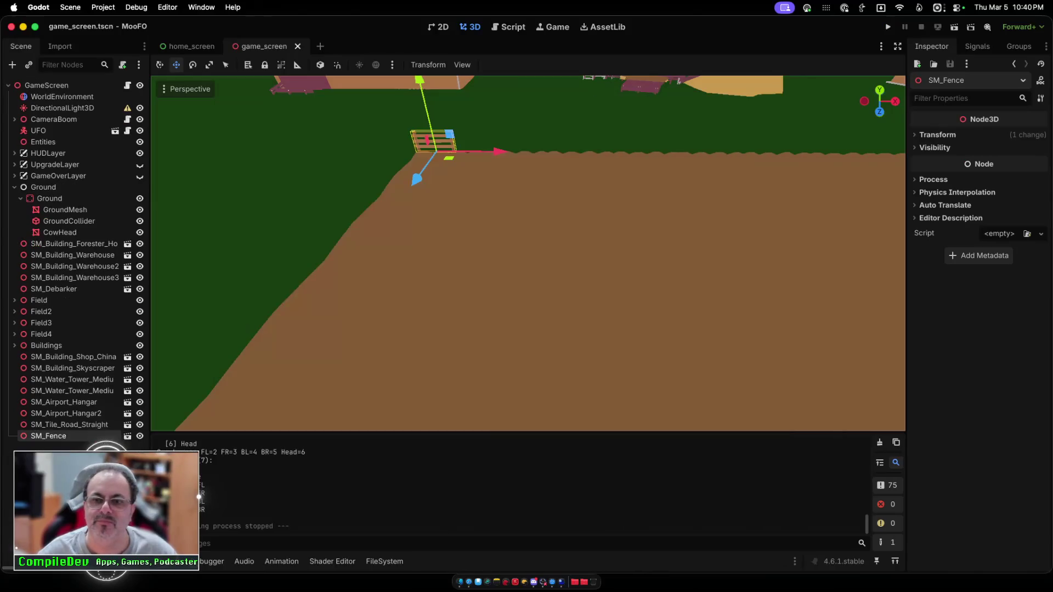
Step: Nudge SM_Fence along Z and slightly left along X onto the dirt field's far edge
scroll(528, 253, "down", 5)
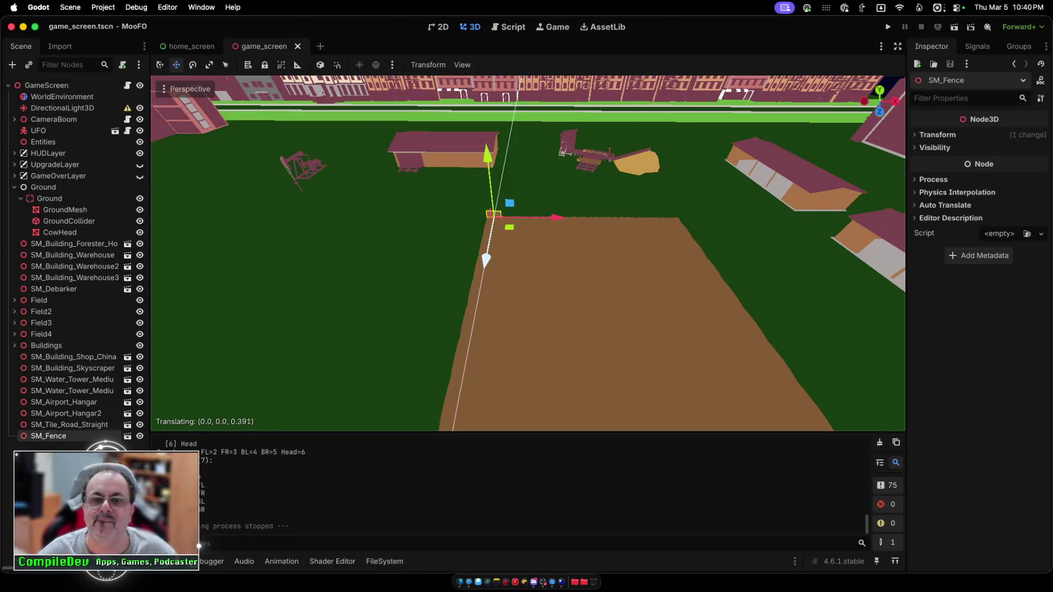
left_click_drag(486, 258, 486, 257)
scroll(486, 257, "up", 5)
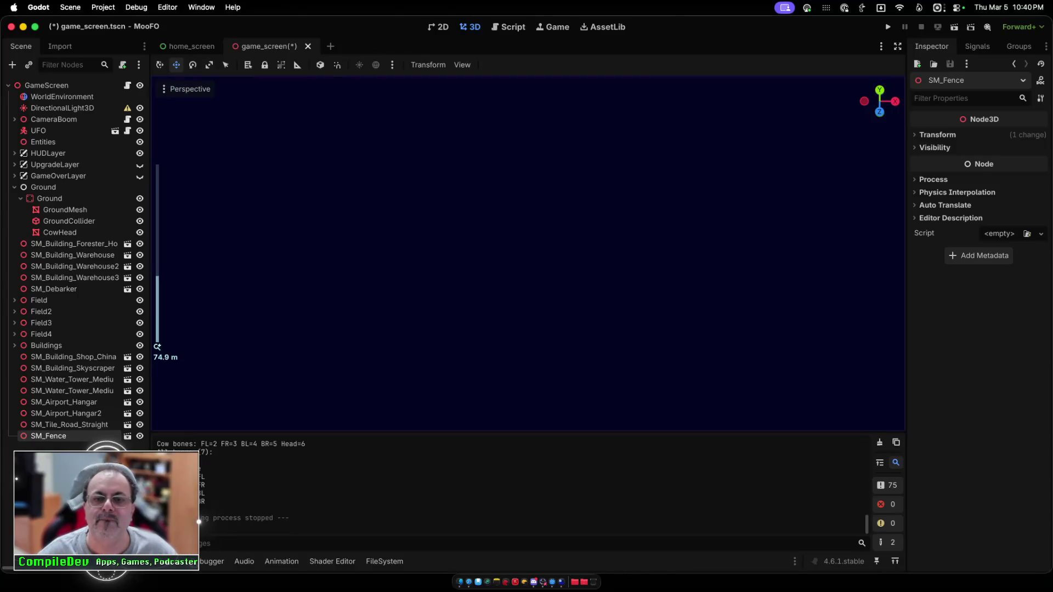
scroll(486, 257, "down", 4)
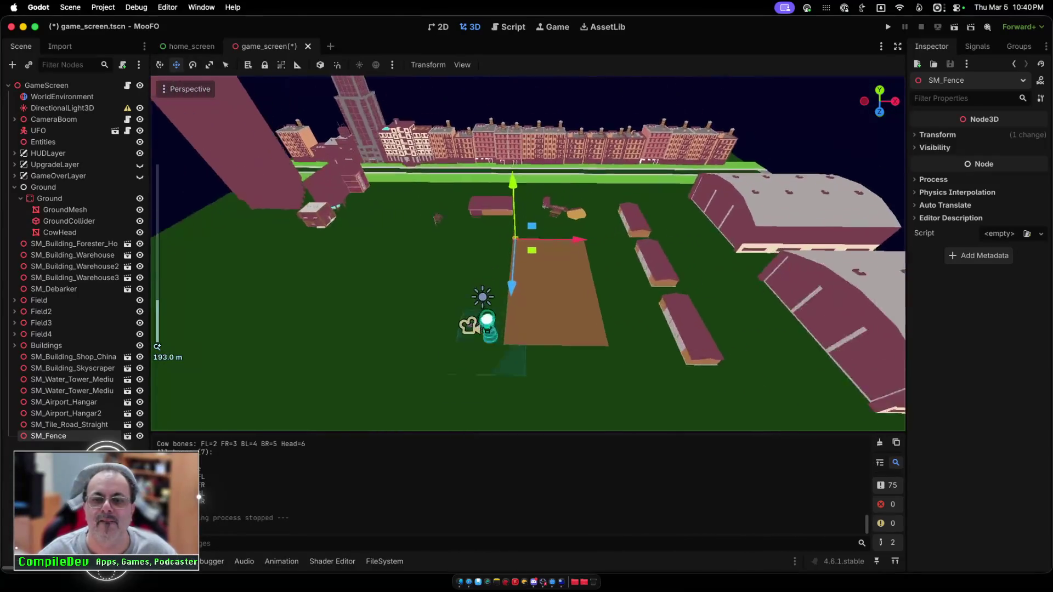
scroll(486, 257, "up", 4)
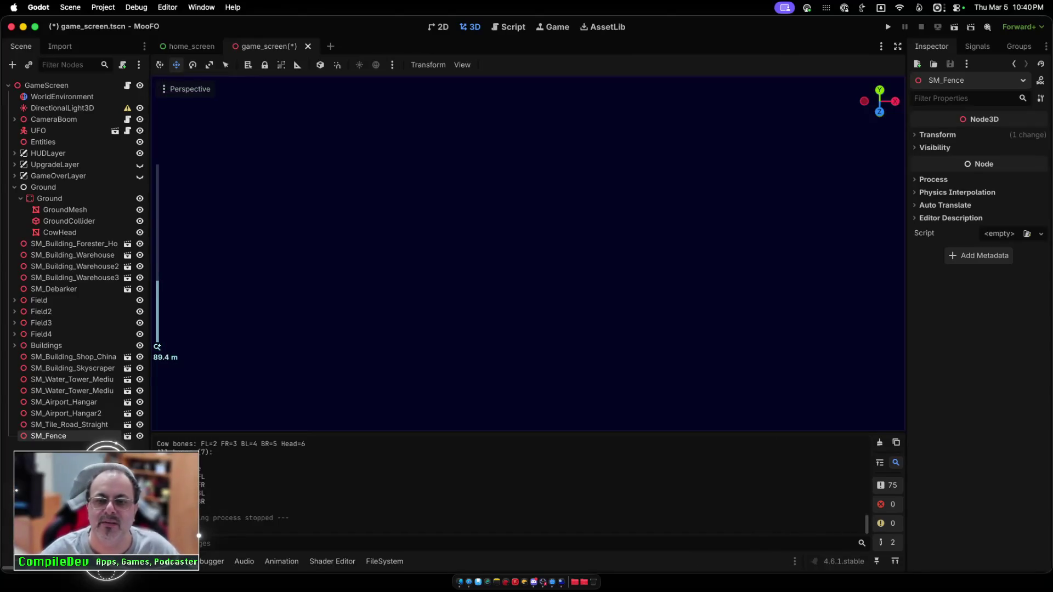
scroll(485, 257, "down", 3)
scroll(486, 257, "up", 4)
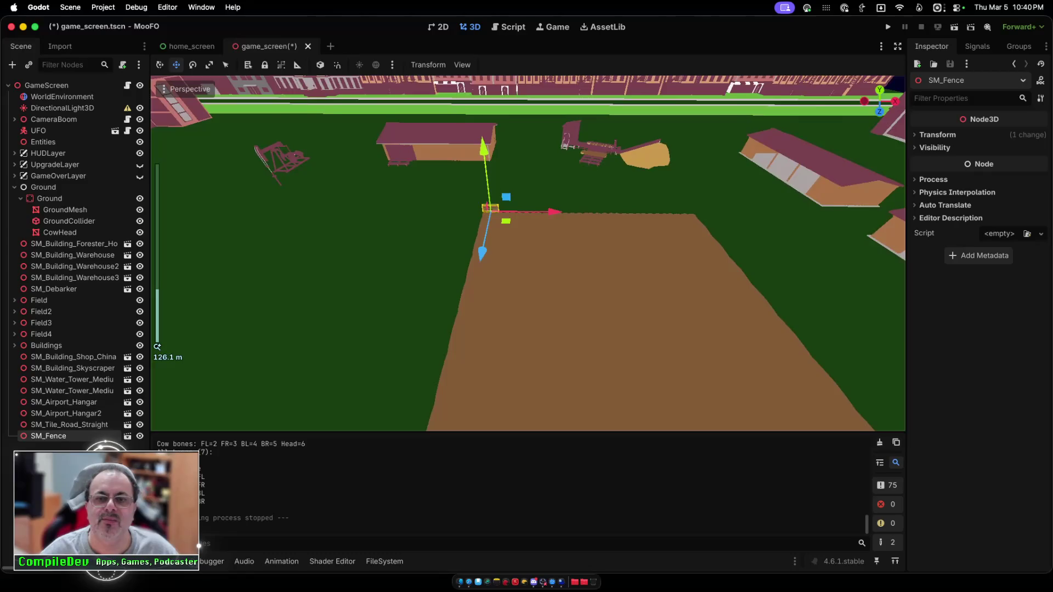
scroll(485, 257, "down", 3)
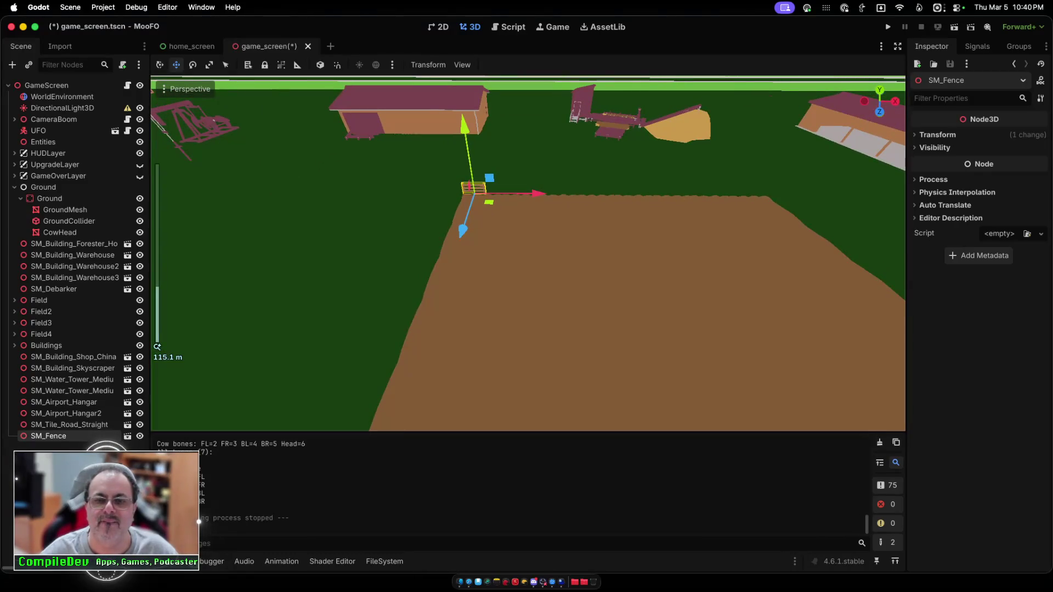
scroll(528, 253, "down", 5)
scroll(529, 253, "up", 5)
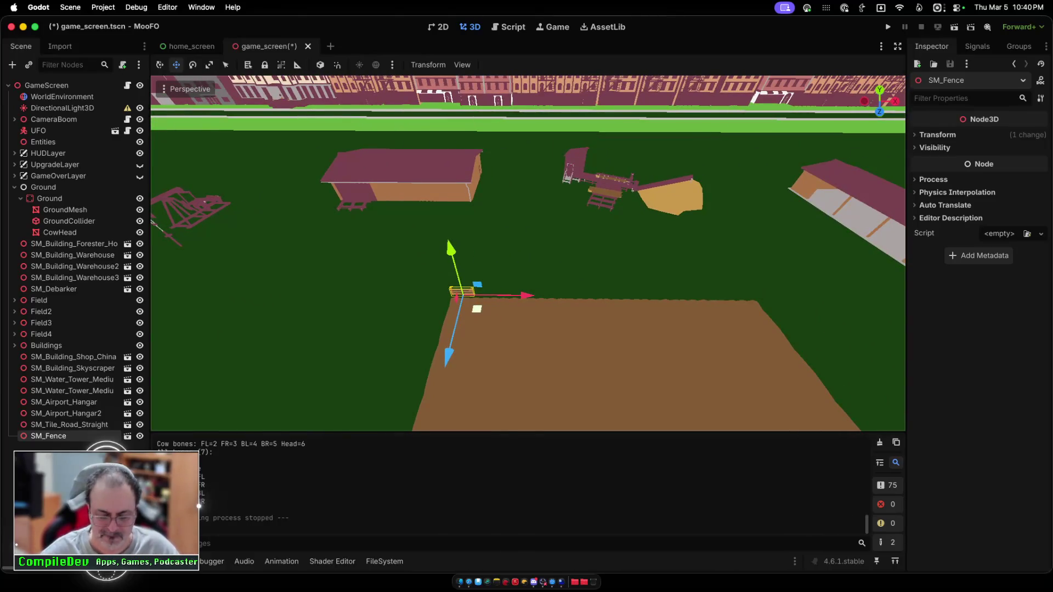
scroll(528, 254, "up", 5)
scroll(529, 253, "down", 5)
scroll(528, 254, "up", 5)
scroll(528, 253, "down", 5)
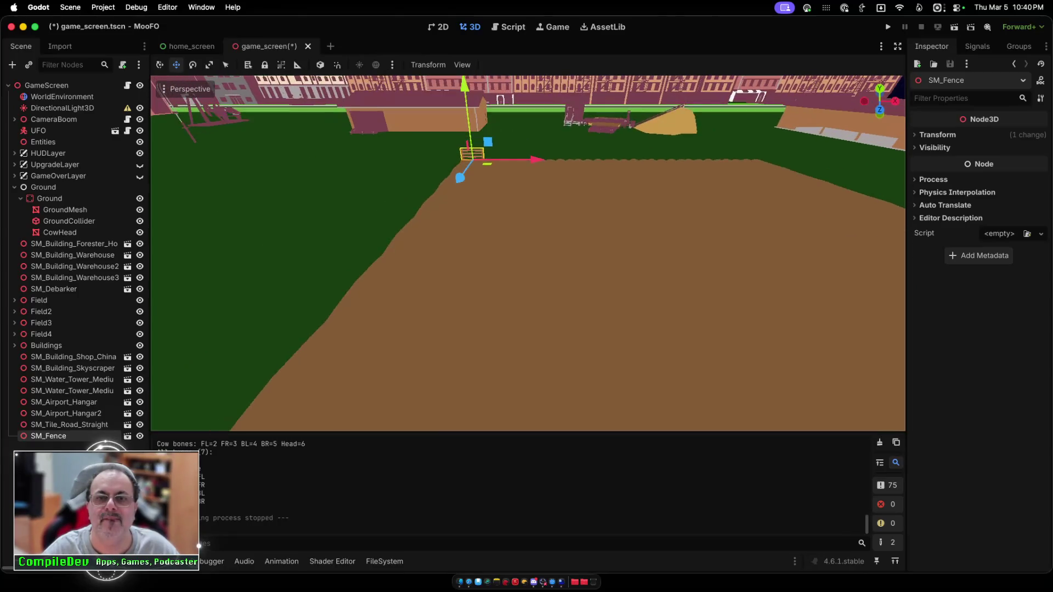
scroll(528, 253, "up", 5)
scroll(528, 253, "down", 5)
scroll(528, 253, "right", 5)
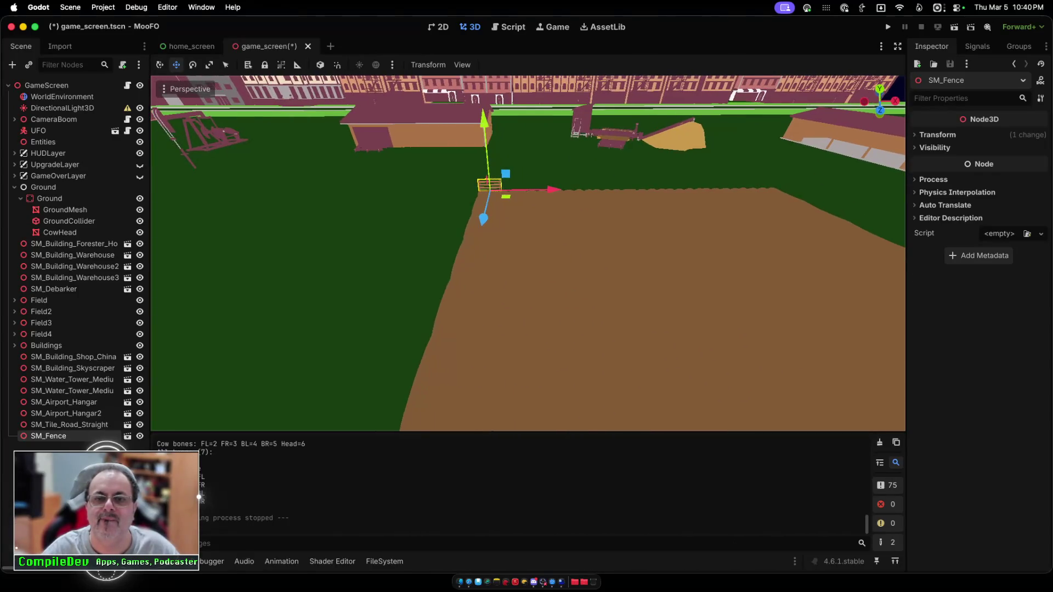
left_click_drag(487, 239, 487, 237)
left_click_drag(556, 203, 553, 203)
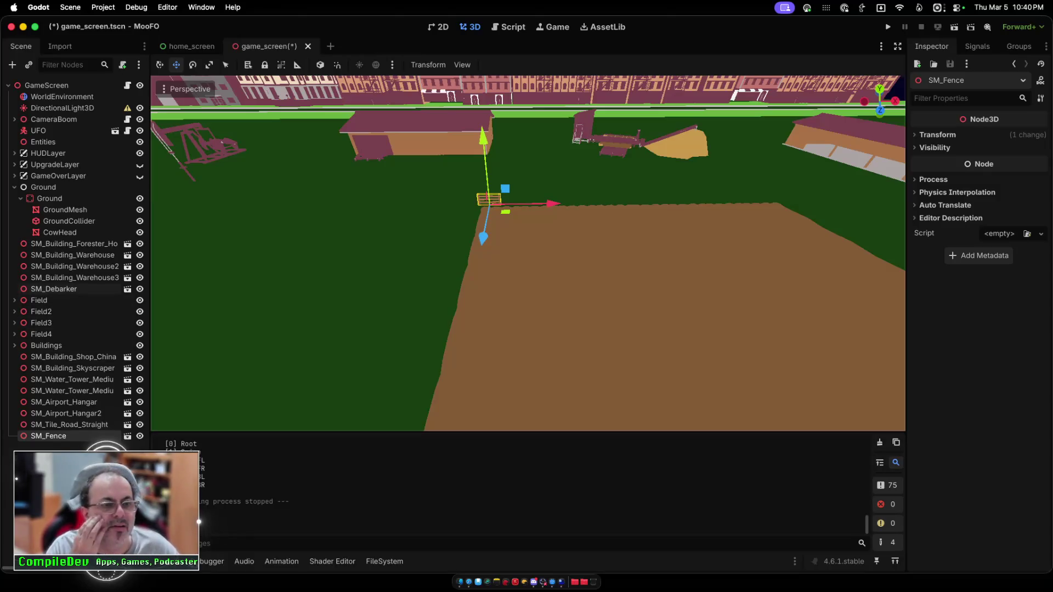
Step: Move the six nodes from SM_Building_Shop_China to SM_Airport_Hangar2 under Buildings, then collapse it
left_click(21, 198)
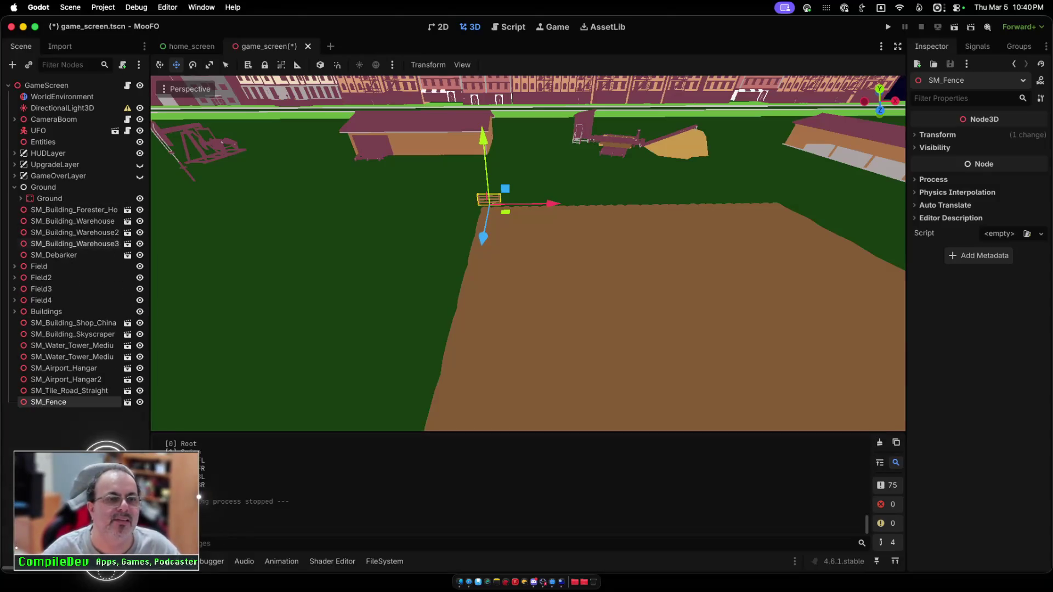
left_click(73, 324)
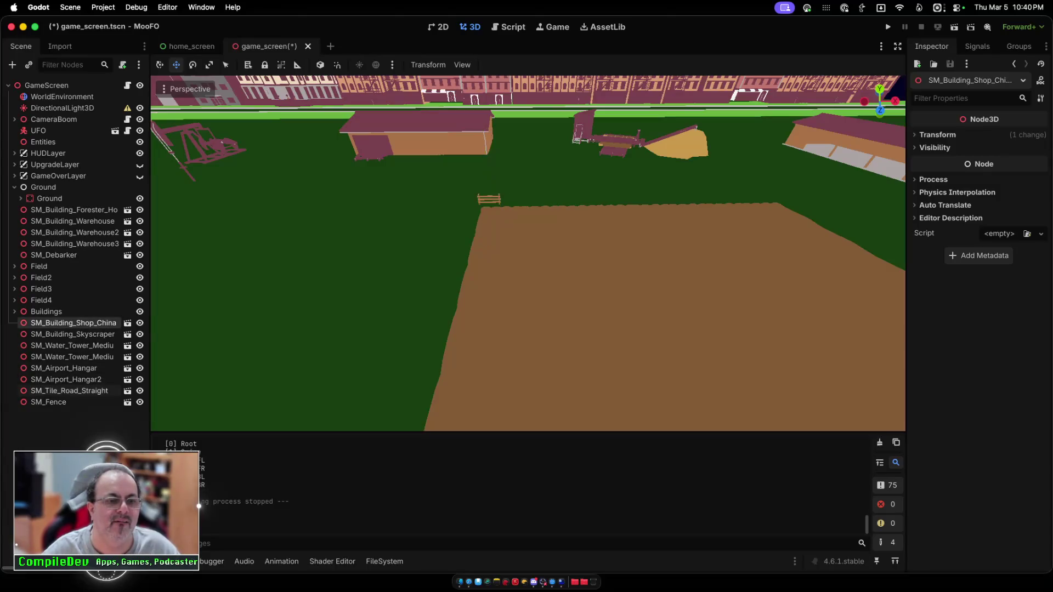
left_click(66, 379, "shift")
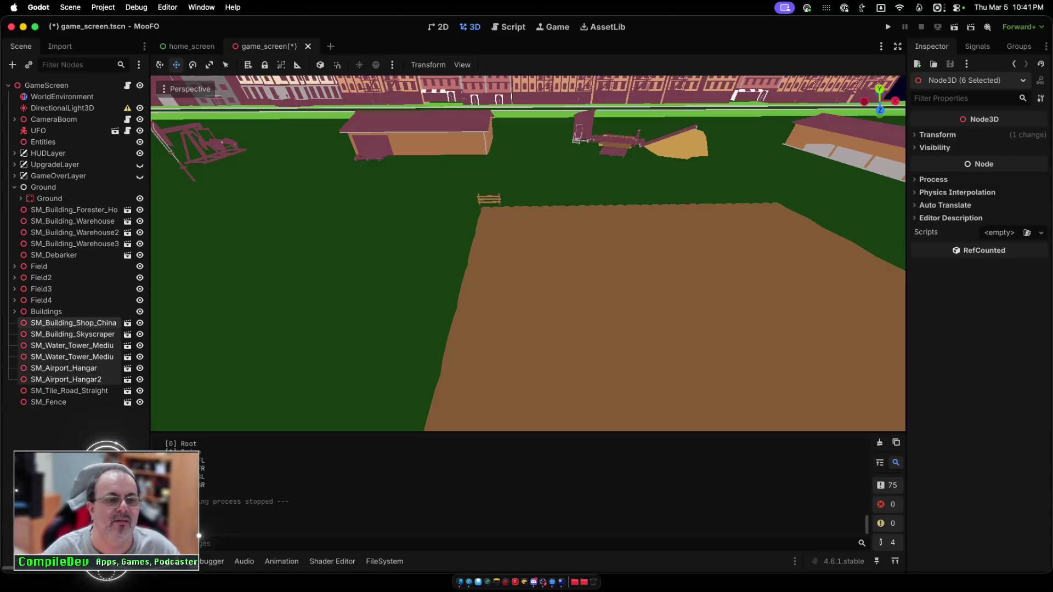
left_click_drag(66, 379, 47, 310)
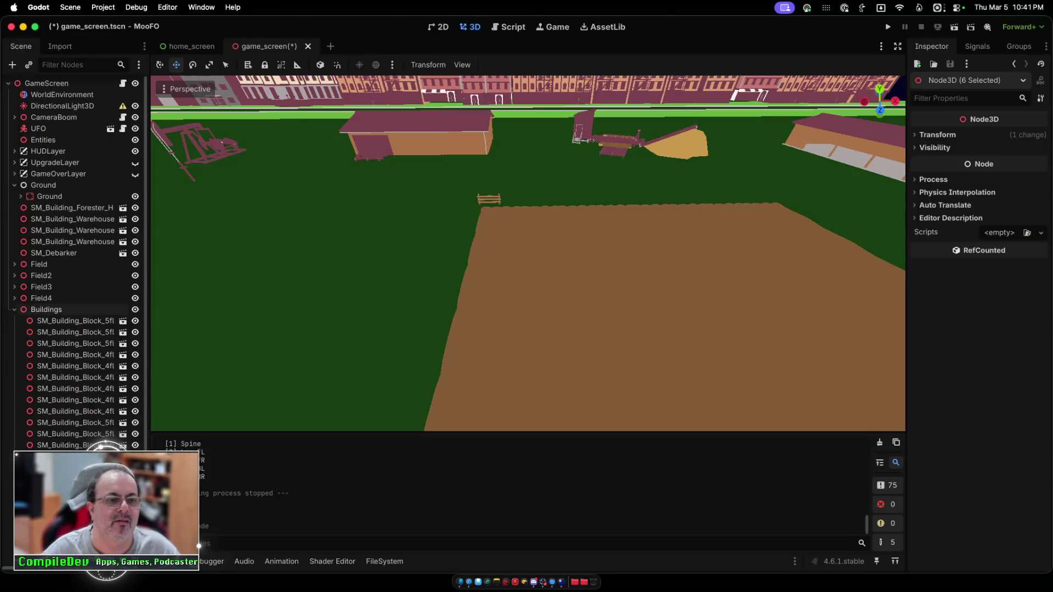
left_click(15, 309)
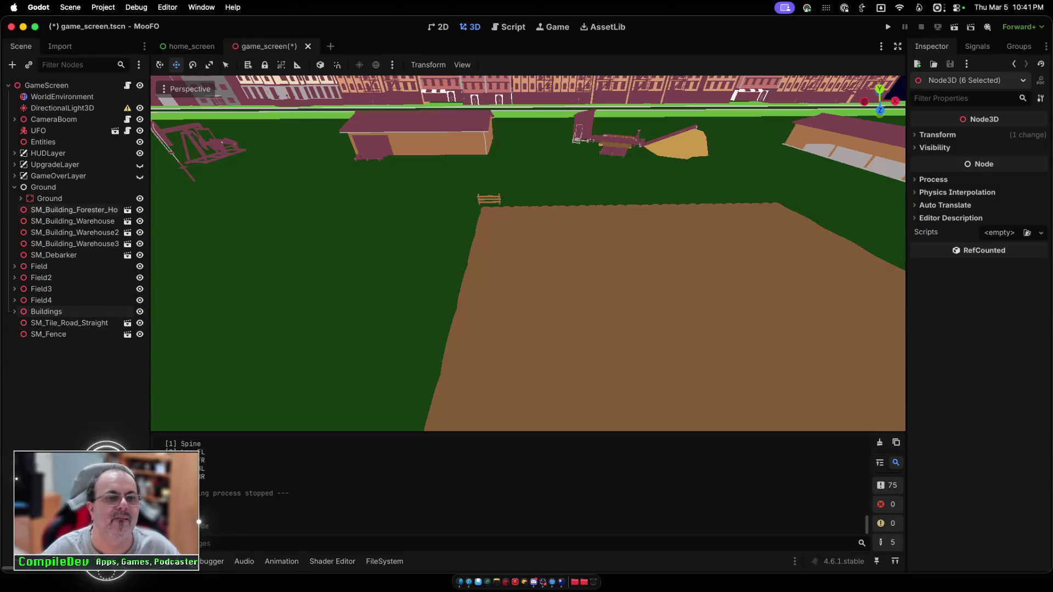
Step: Drag the forester house and the three SM_Building_Warehouse nodes from Ground onto Buildings
left_click(71, 221)
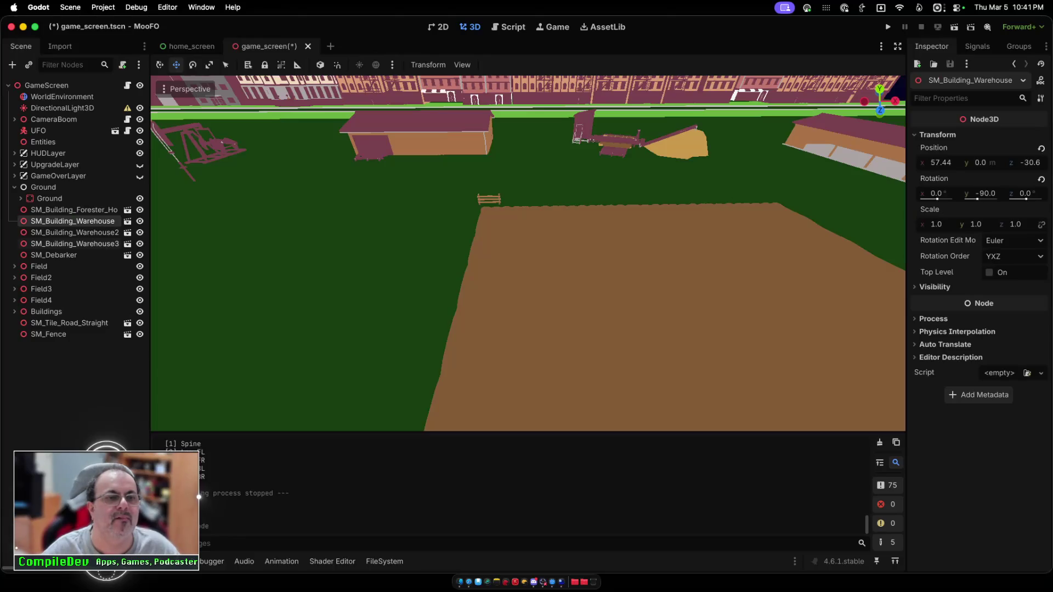
left_click(71, 210, "shift")
left_click(72, 244, "shift")
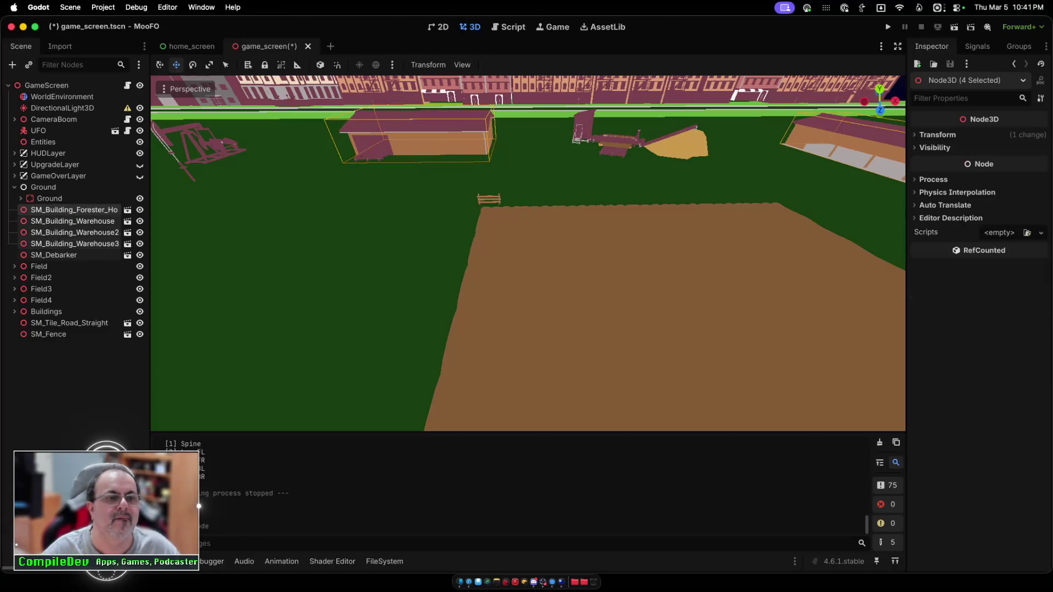
left_click(71, 244)
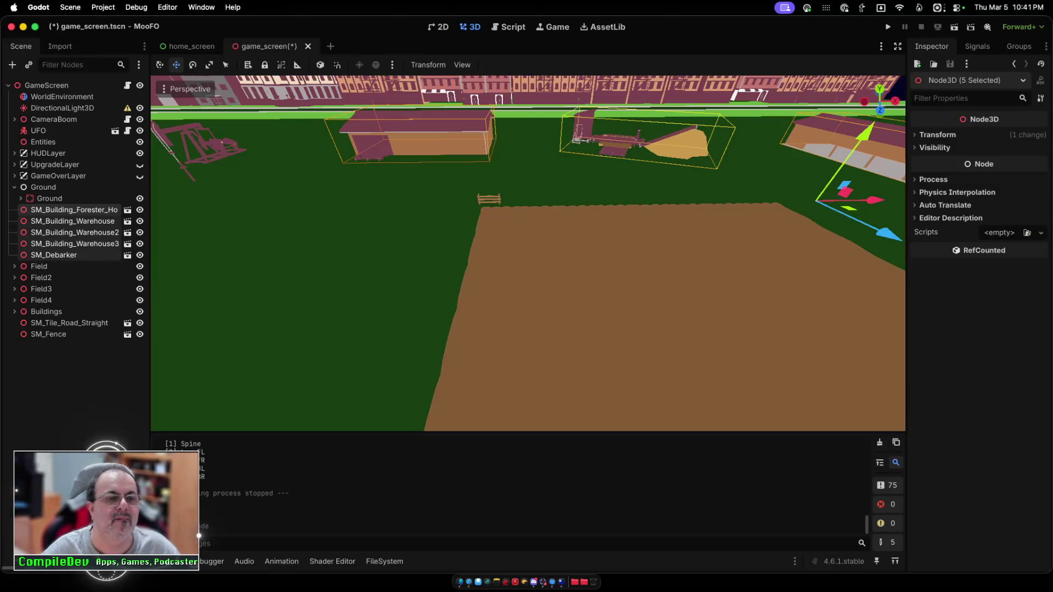
left_click(72, 209, "shift")
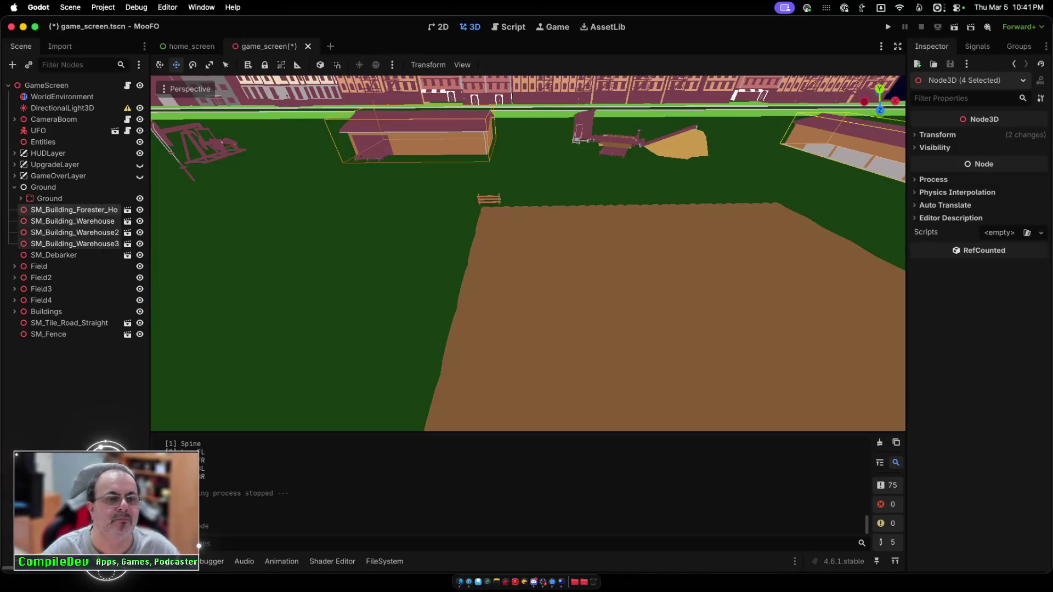
left_click_drag(72, 224, 50, 312)
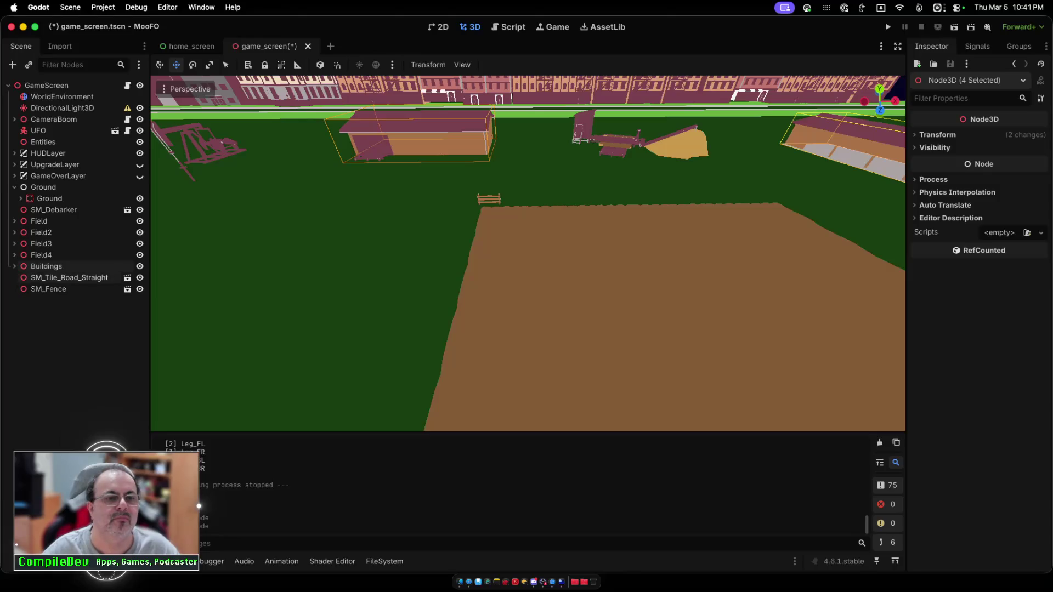
left_click(48, 289)
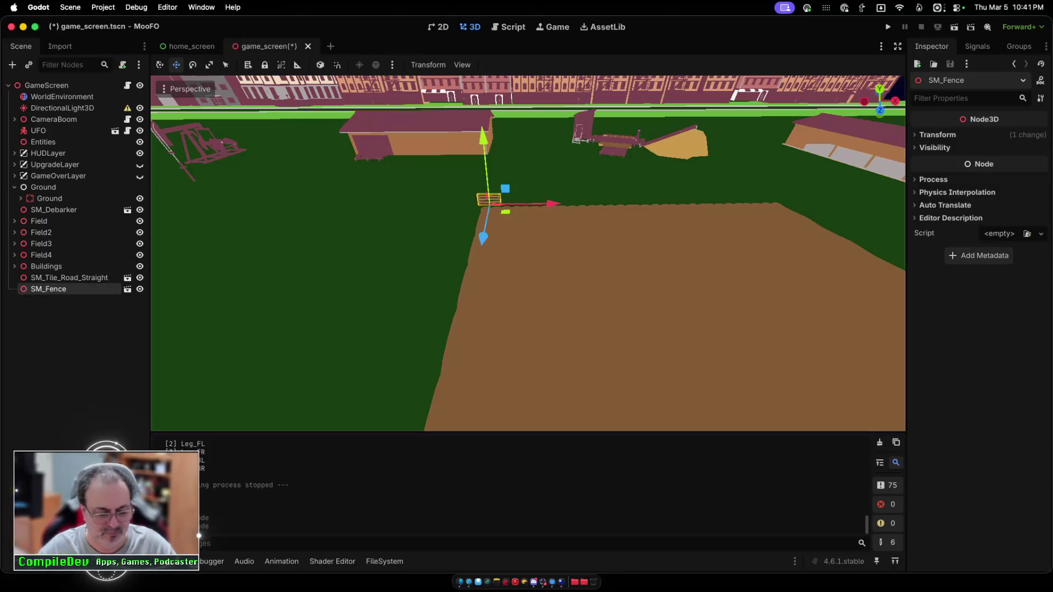
Step: Duplicate SM_Fence as SM_Fence2 and slide it along X to sit beside the first fence
key("super+d")
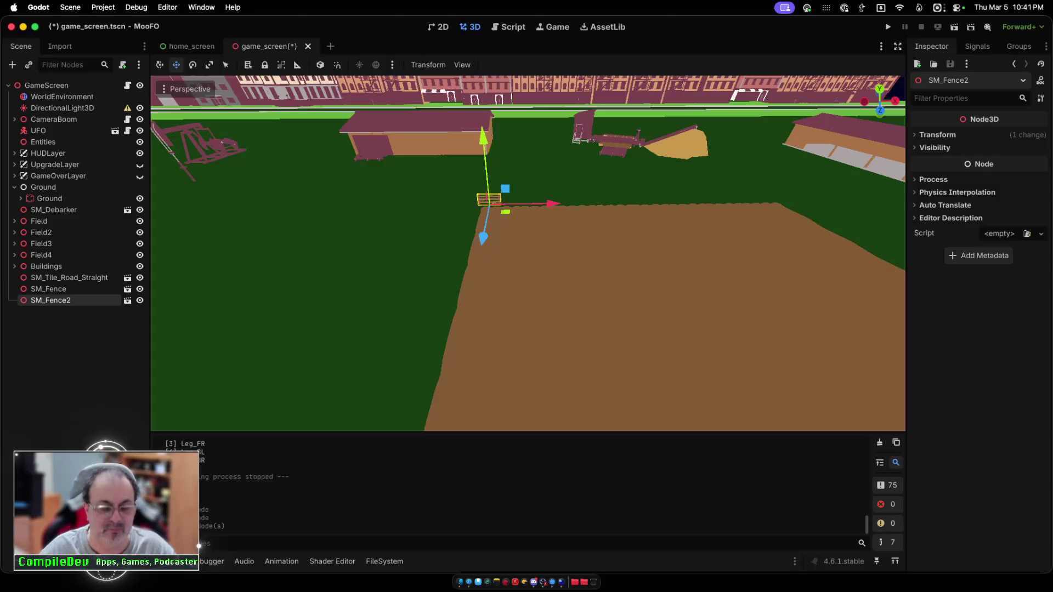
left_click_drag(553, 204, 577, 203)
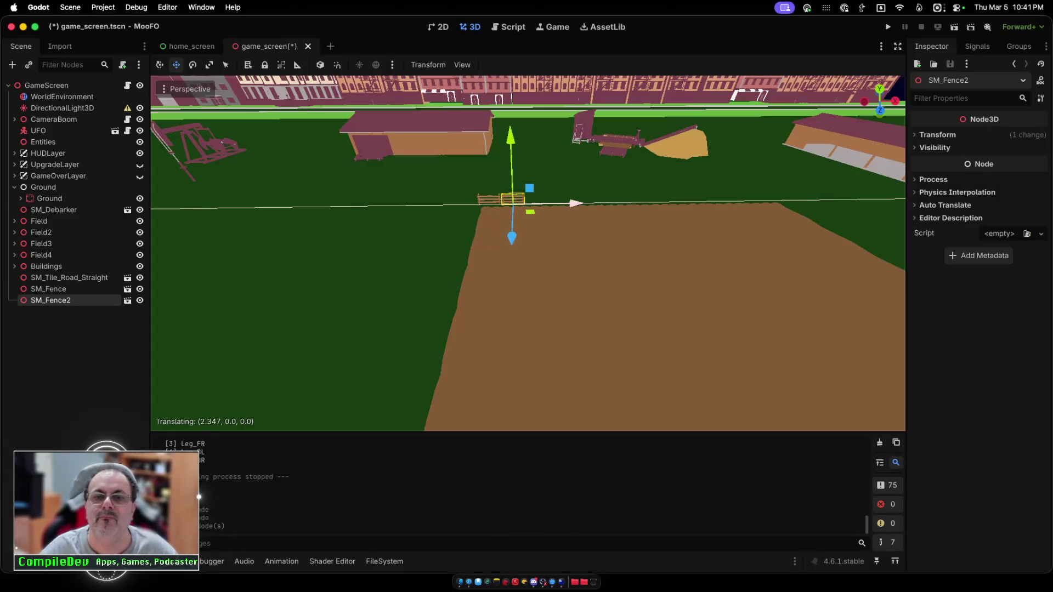
left_click_drag(576, 203, 576, 203)
scroll(576, 204, "up", 4)
scroll(528, 253, "up", 2)
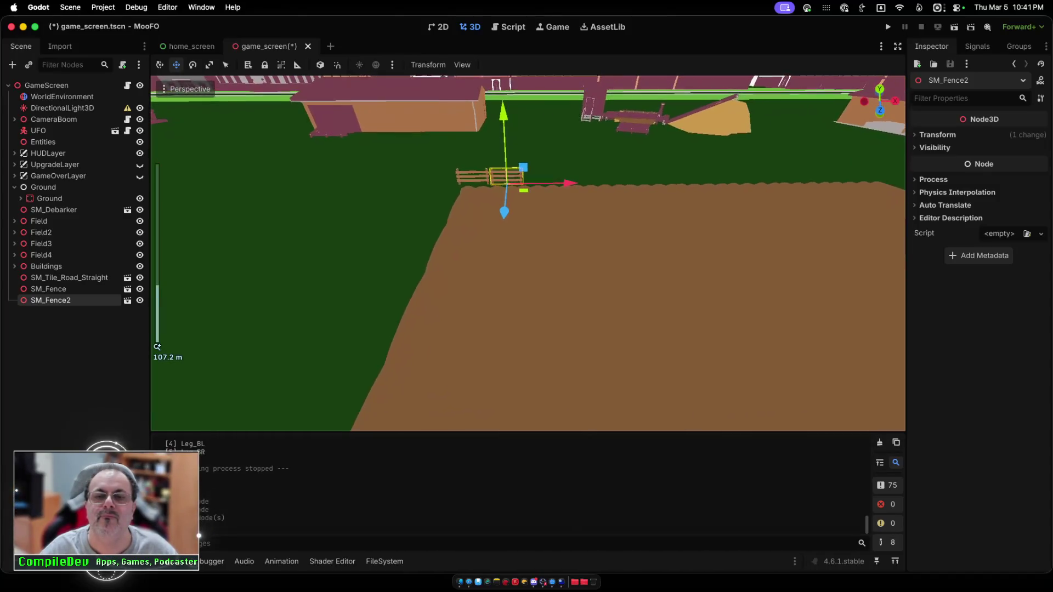
scroll(553, 127, "up", 2)
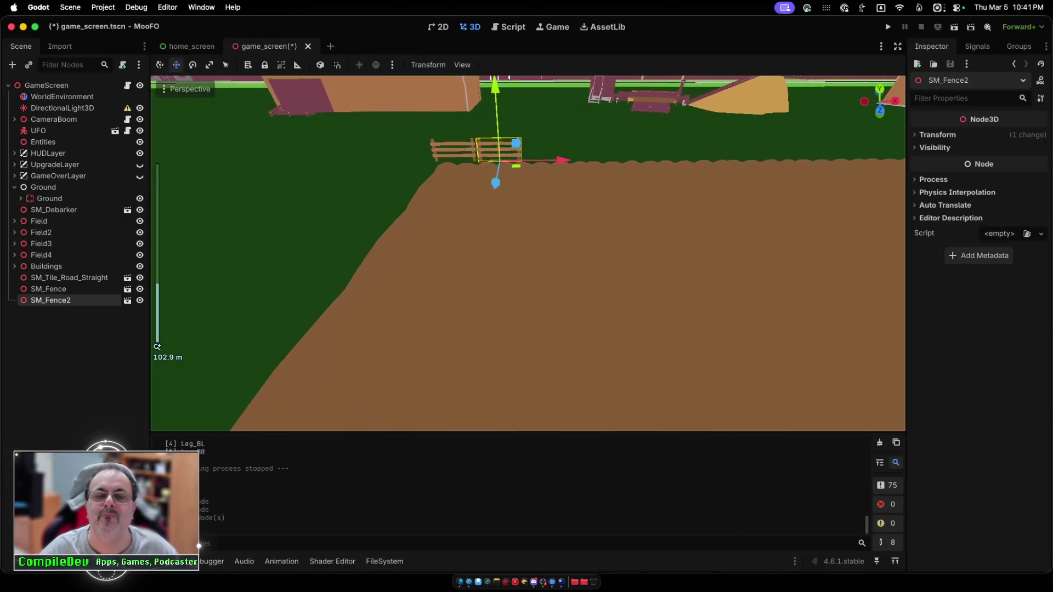
left_click_drag(553, 128, 545, 127)
key("Return")
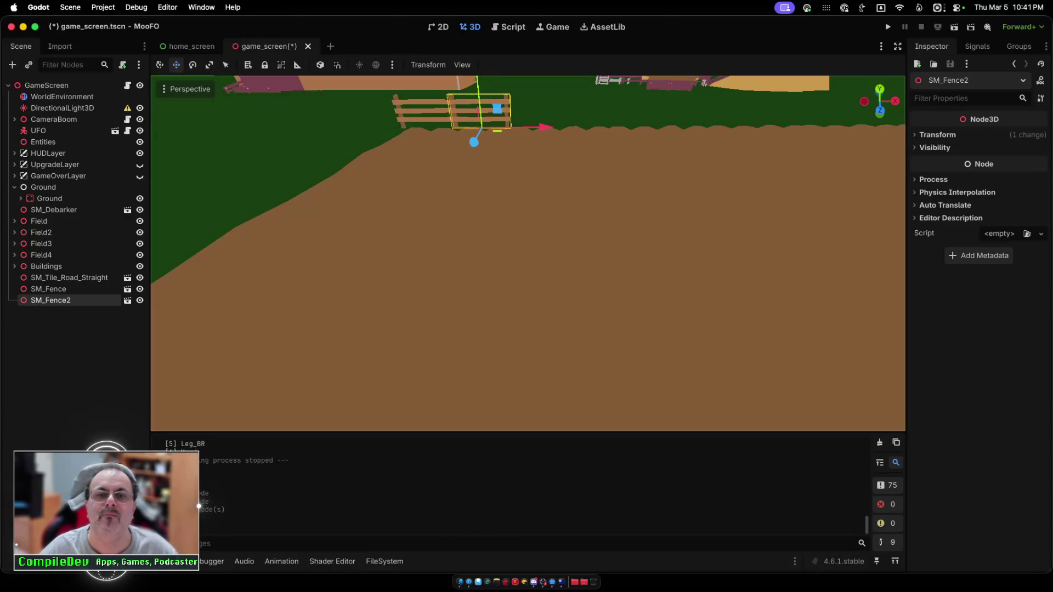
Step: Double the fence row twice, from two to four to eight sections, extending along X
left_click(48, 289, "shift")
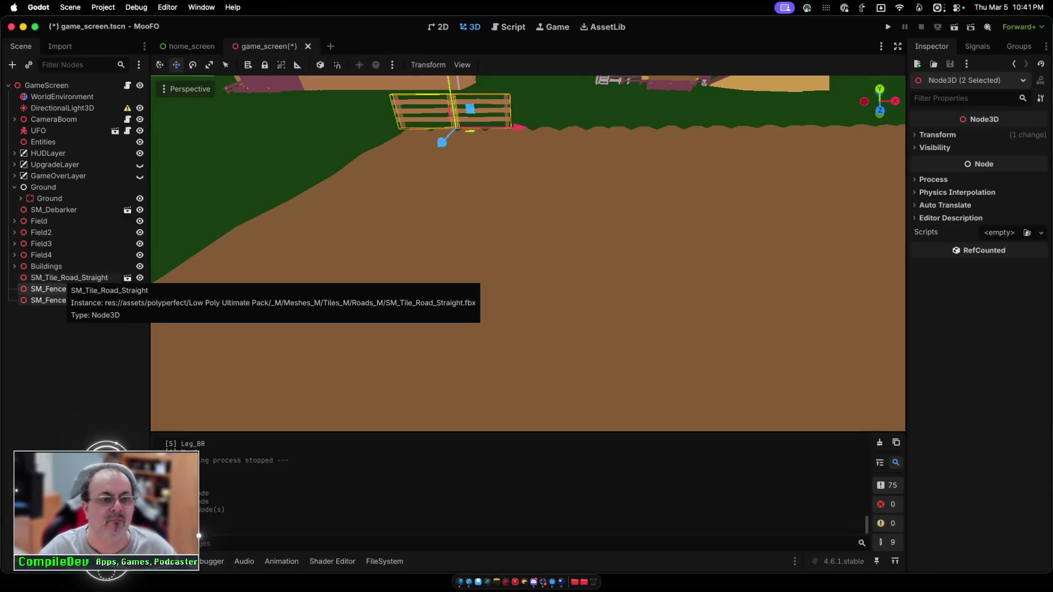
left_click(57, 277)
key("ctrl+z")
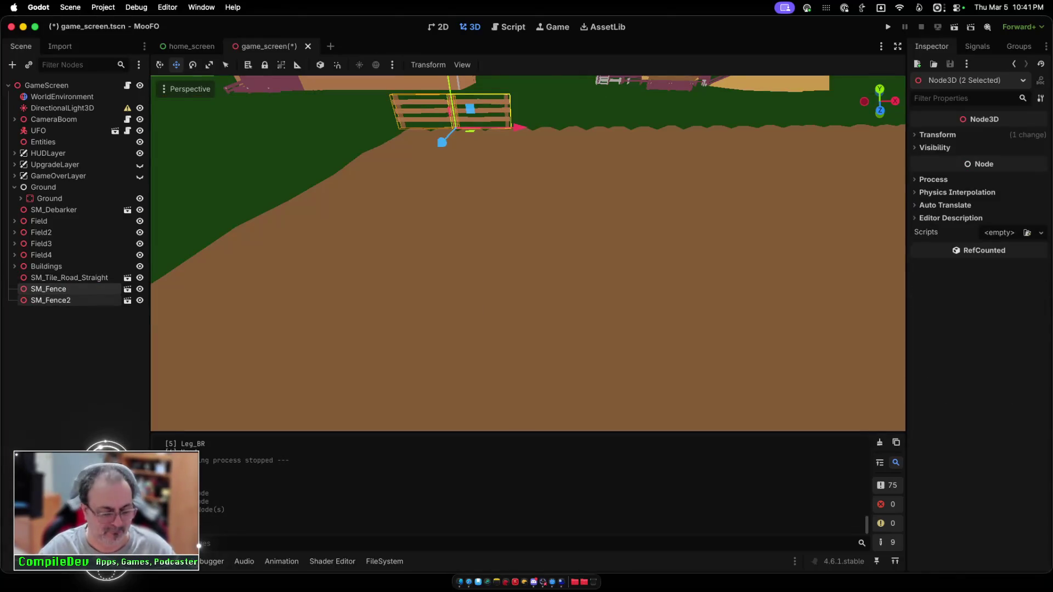
key("ctrl+d")
left_click_drag(519, 127, 622, 127)
left_click(49, 289, "shift")
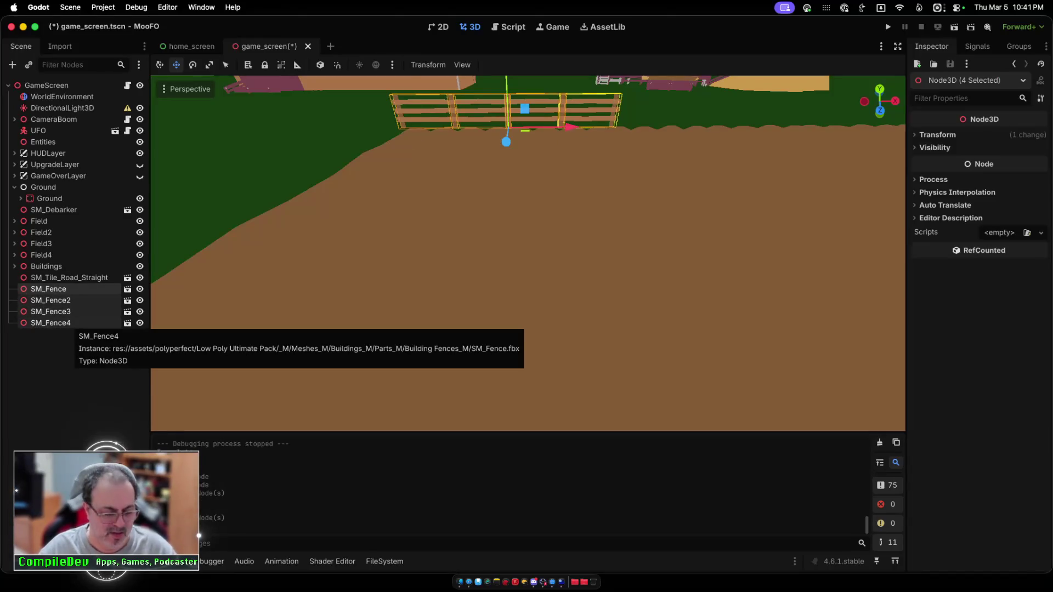
key("ctrl+d")
left_click_drag(570, 126, 773, 126)
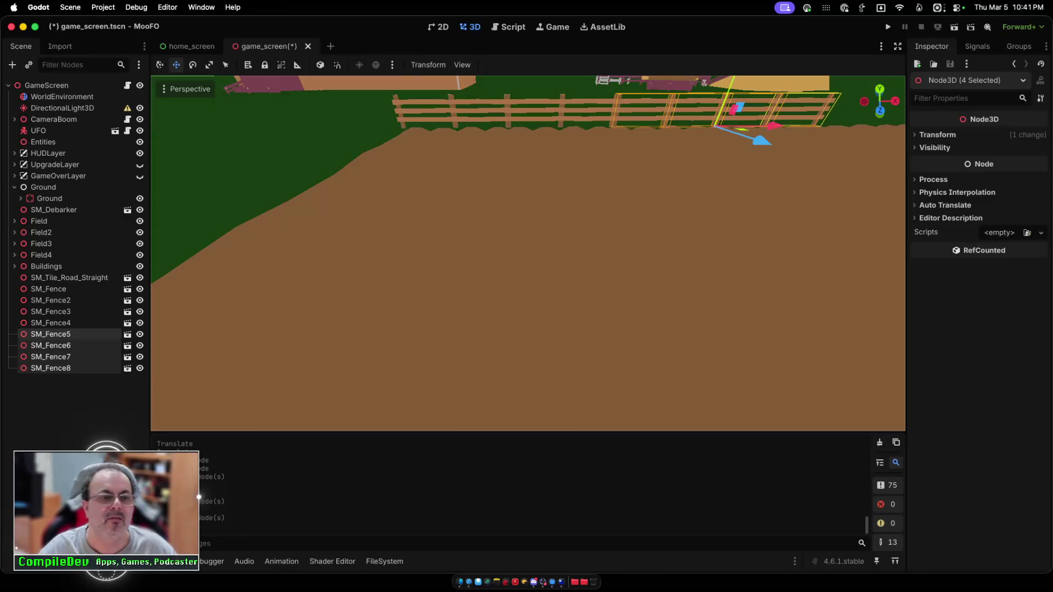
Step: Duplicate all eight fences and butt the copies against the row, making sixteen sections
left_click(48, 289)
left_click(54, 368, "shift")
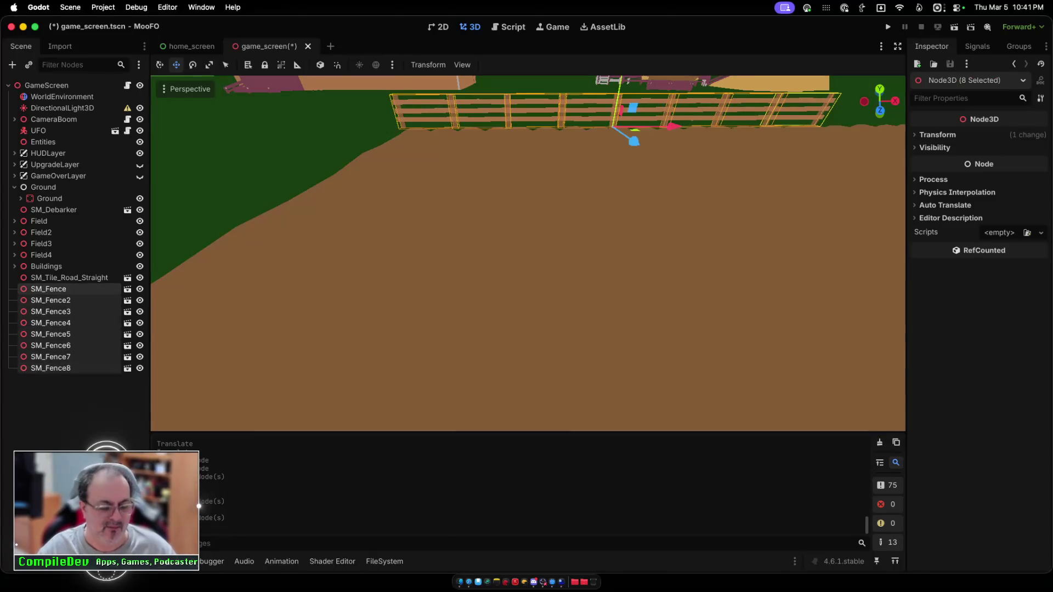
key("super+d")
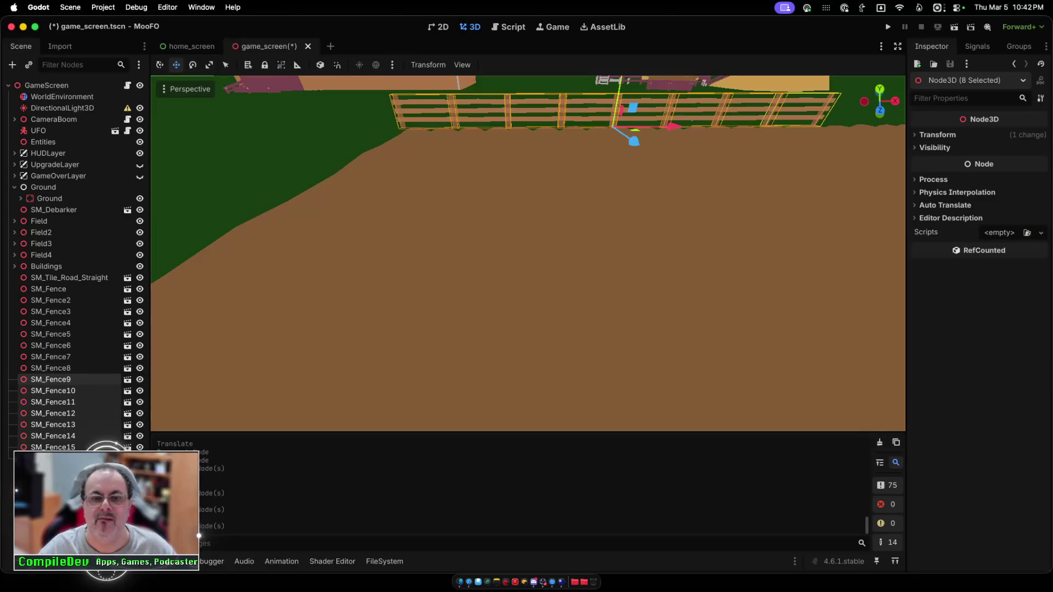
mouse_move(672, 127)
left_mouse_down()
mouse_move(899, 126)
mouse_move(794, 136)
mouse_move(856, 140)
left_mouse_up()
key("f")
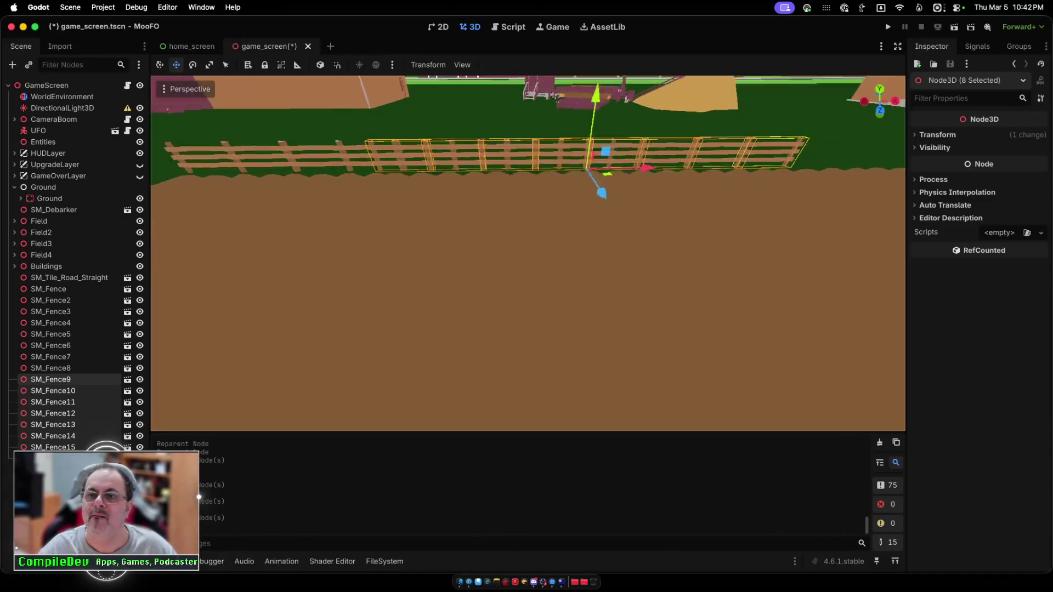
mouse_move(433, 247)
left_mouse_down()
mouse_move(670, 243)
mouse_move(652, 243)
left_mouse_up()
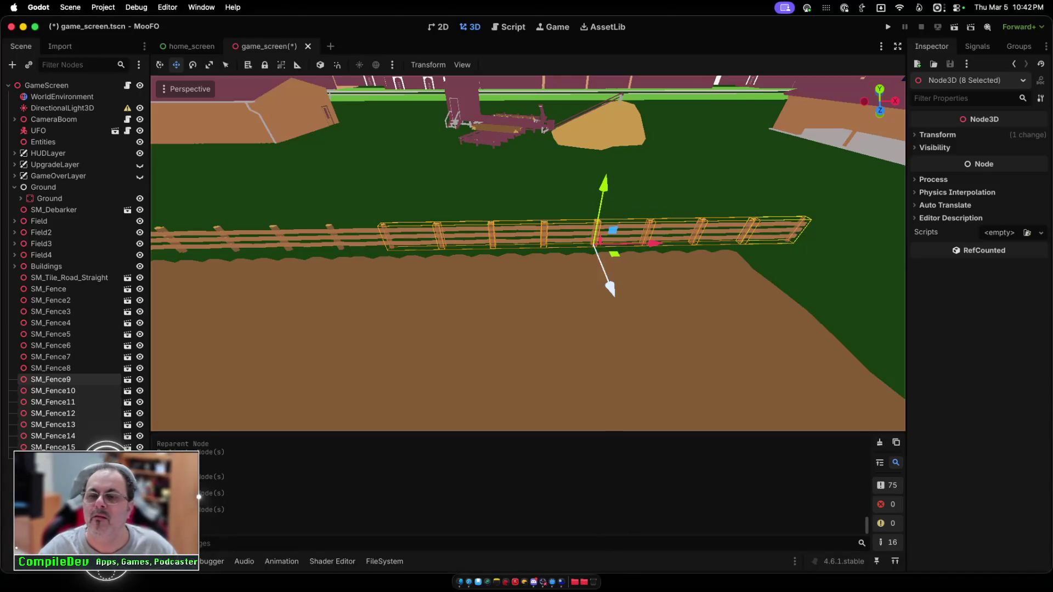
Step: Nudge all sixteen fence sections onto the field edge along X and Z, then save and run
scroll(610, 288, "down", 10)
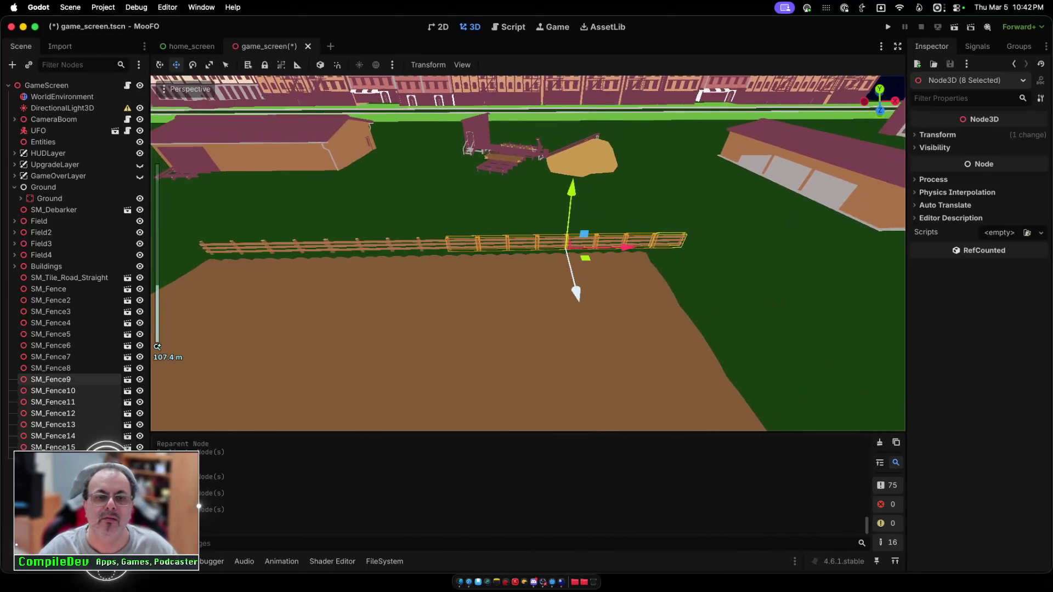
left_click(51, 334, "super")
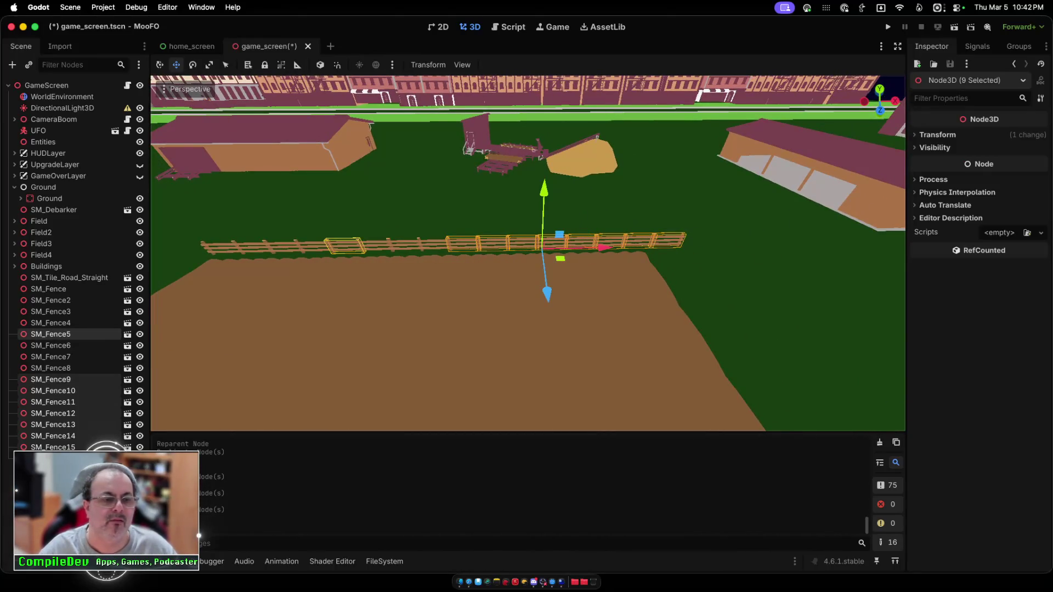
left_click(48, 289, "shift")
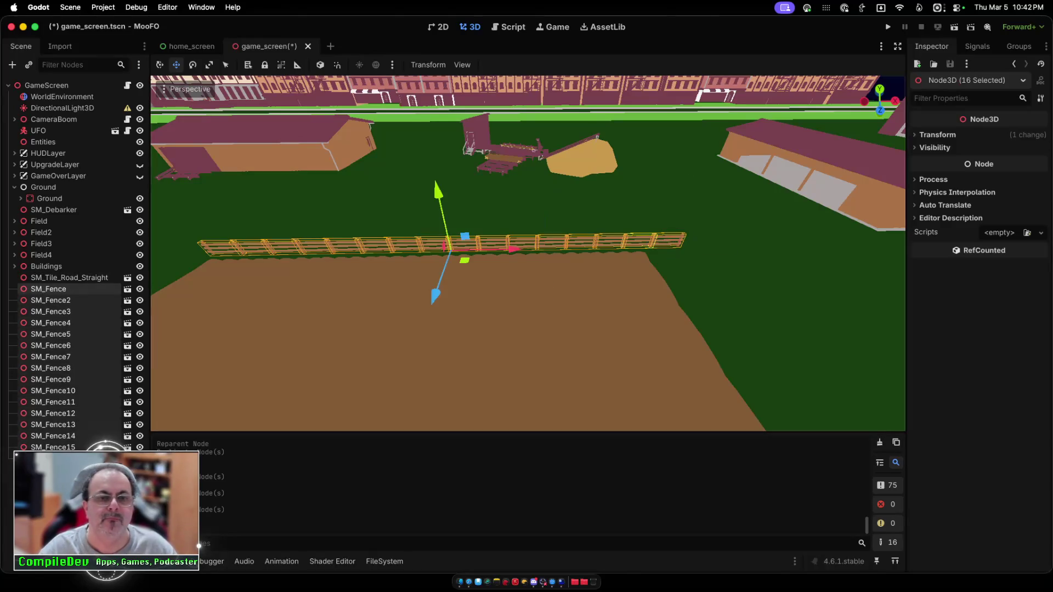
left_click_drag(513, 249, 500, 250)
left_click_drag(420, 296, 422, 289)
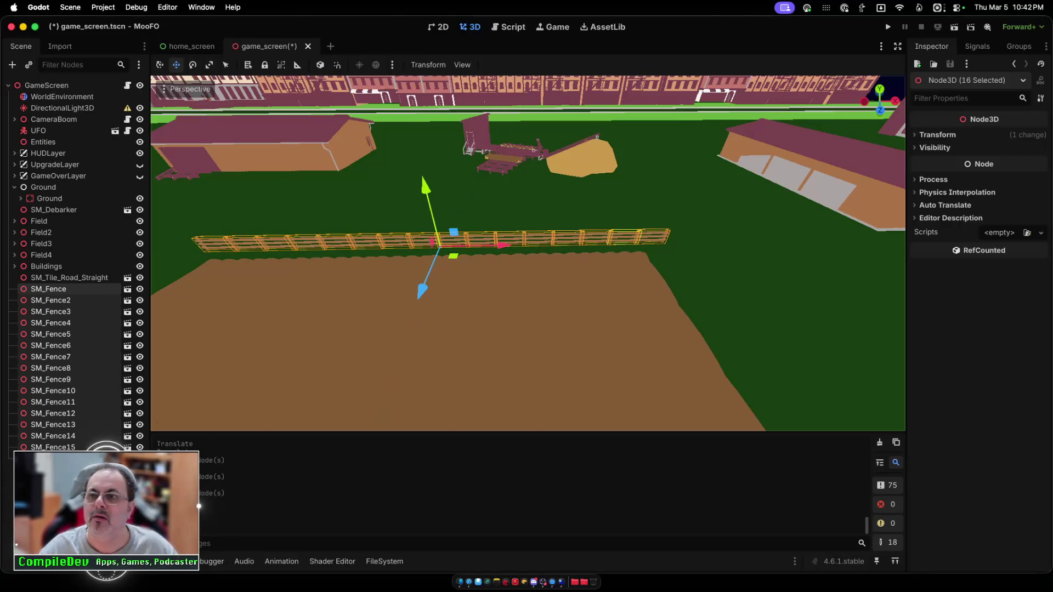
key("super+b")
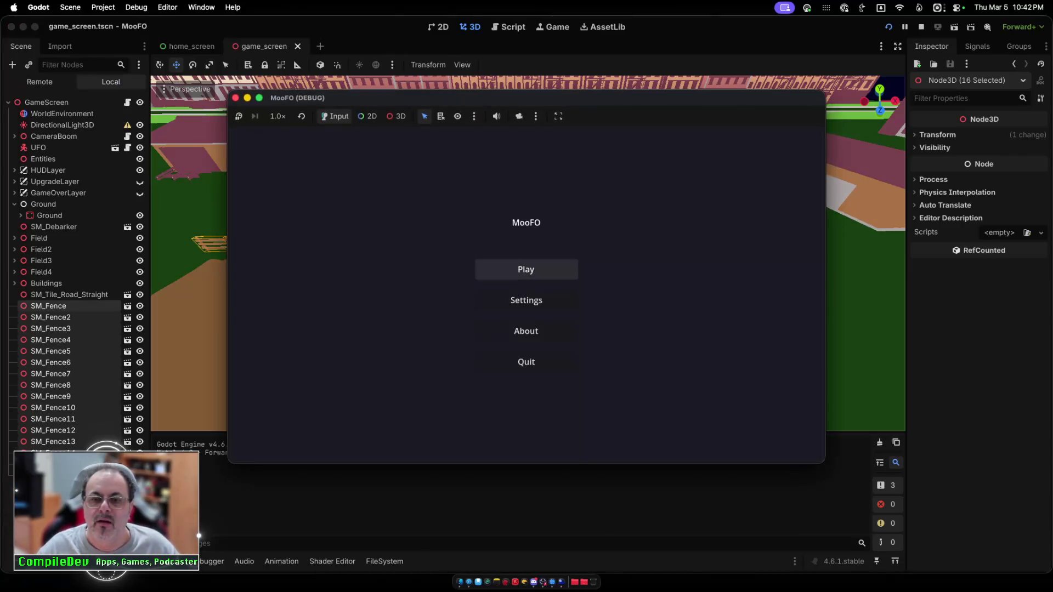
Step: Play from the main menu, fly the UFO around the fenced field, beam up a cow, then stop
left_click(526, 268)
key("w")
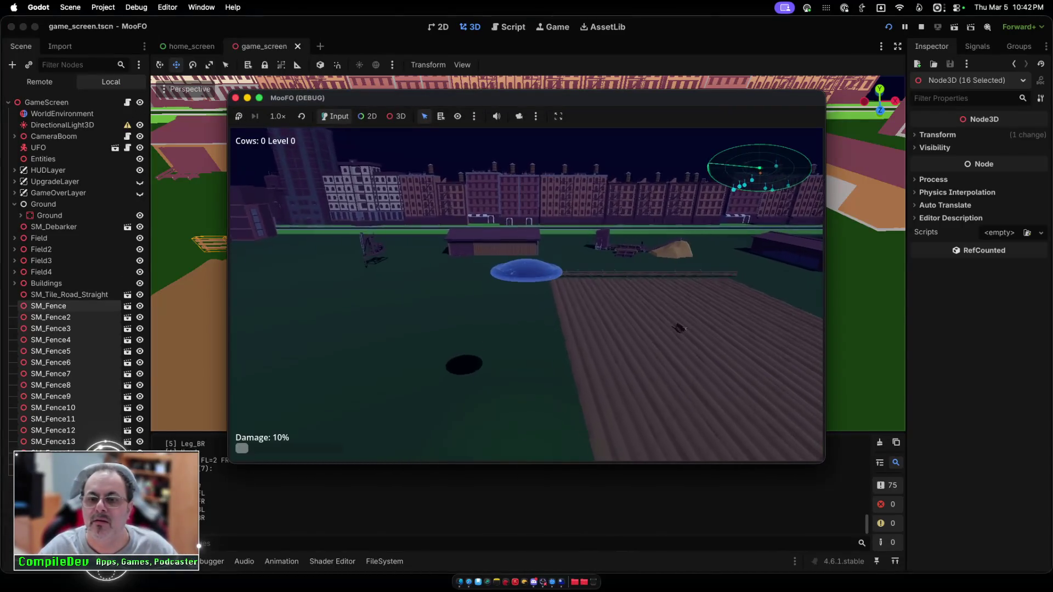
key("d")
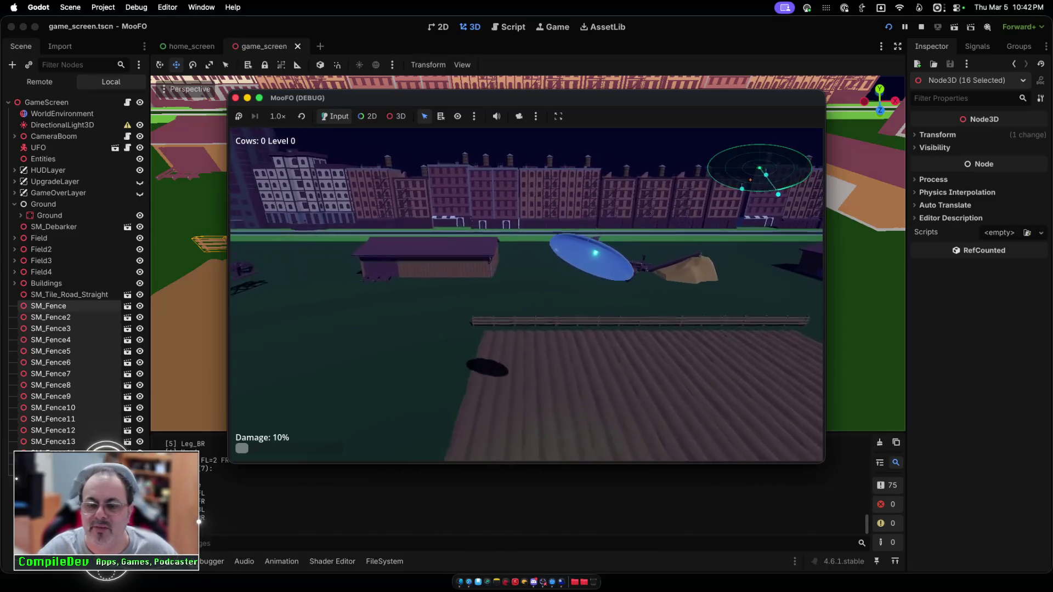
key("s")
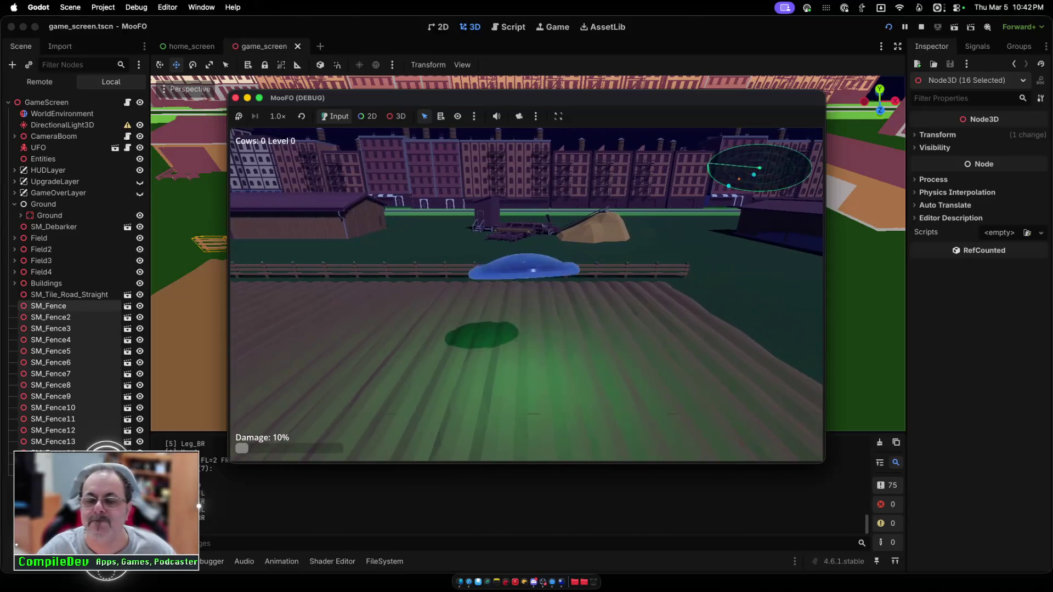
key("s")
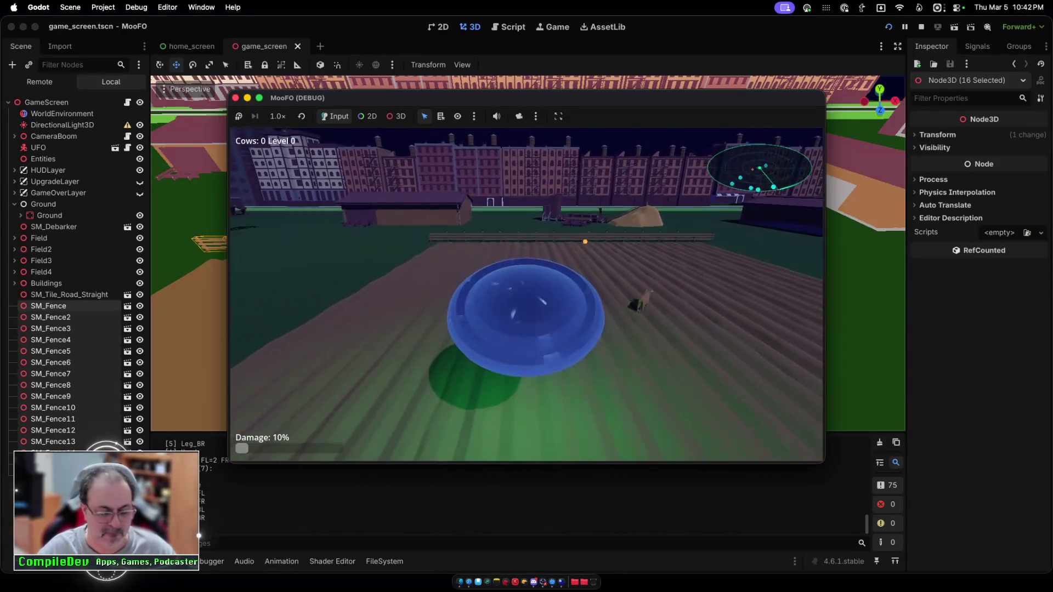
key("w")
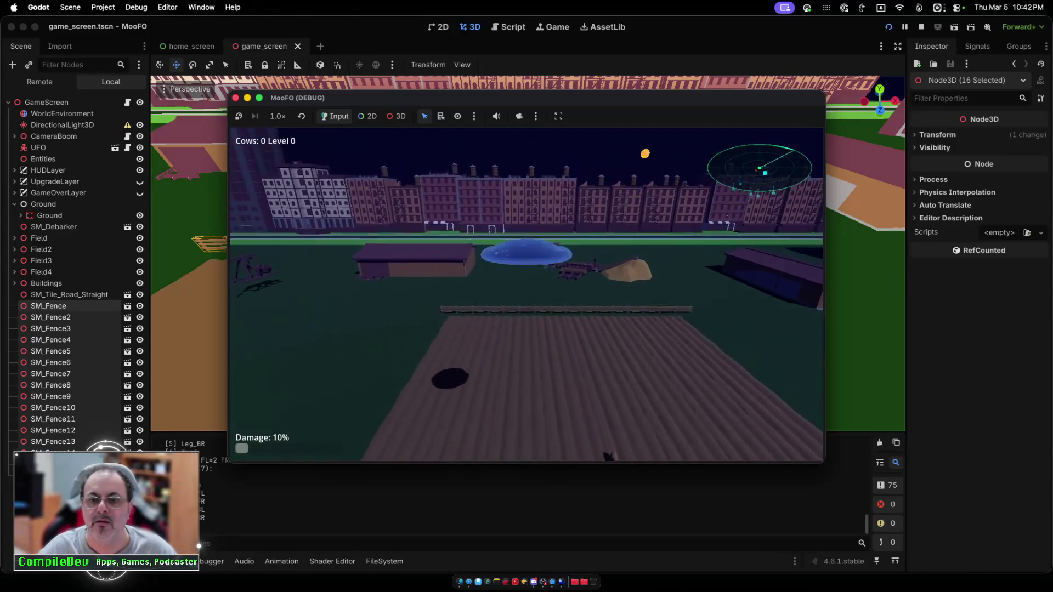
key("space")
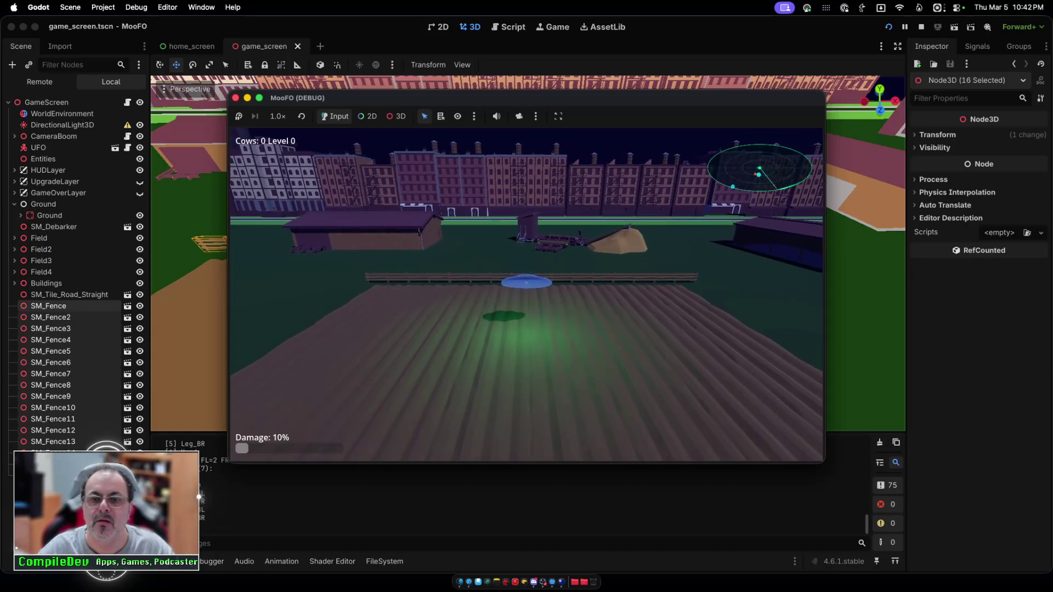
key("a")
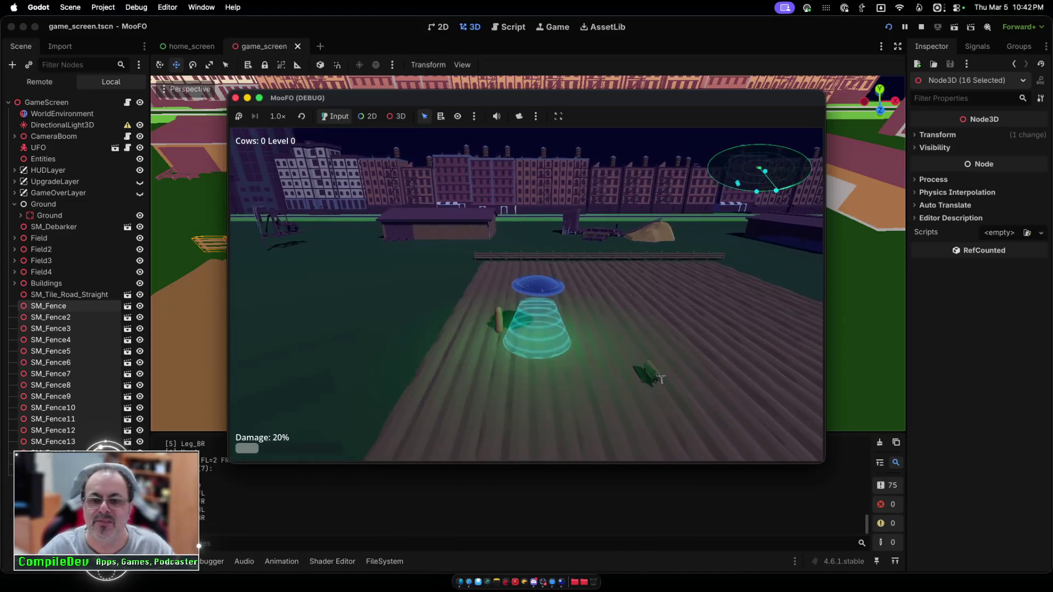
key("d")
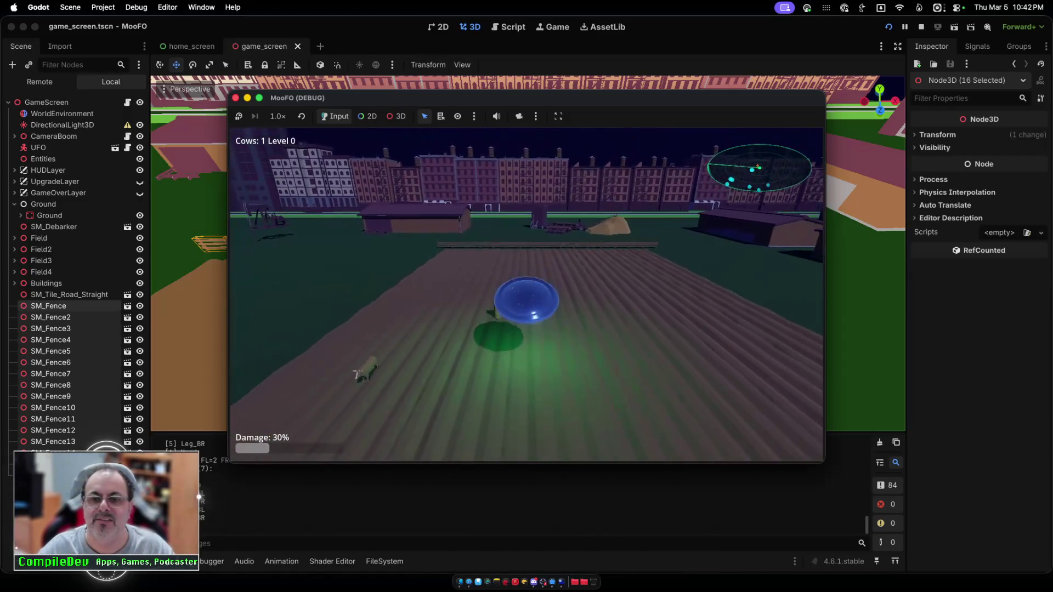
key("a")
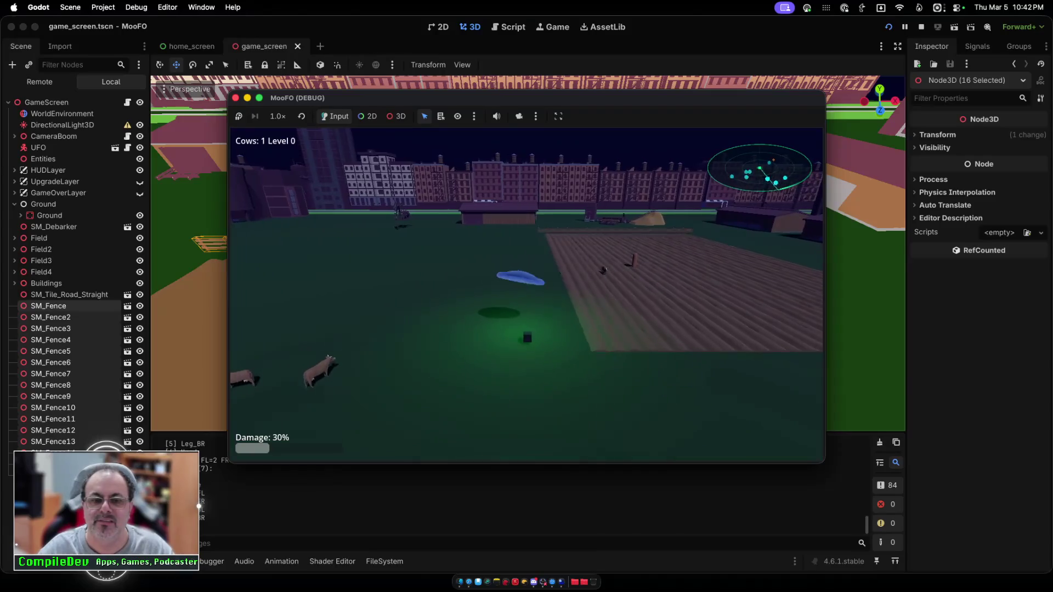
key("d")
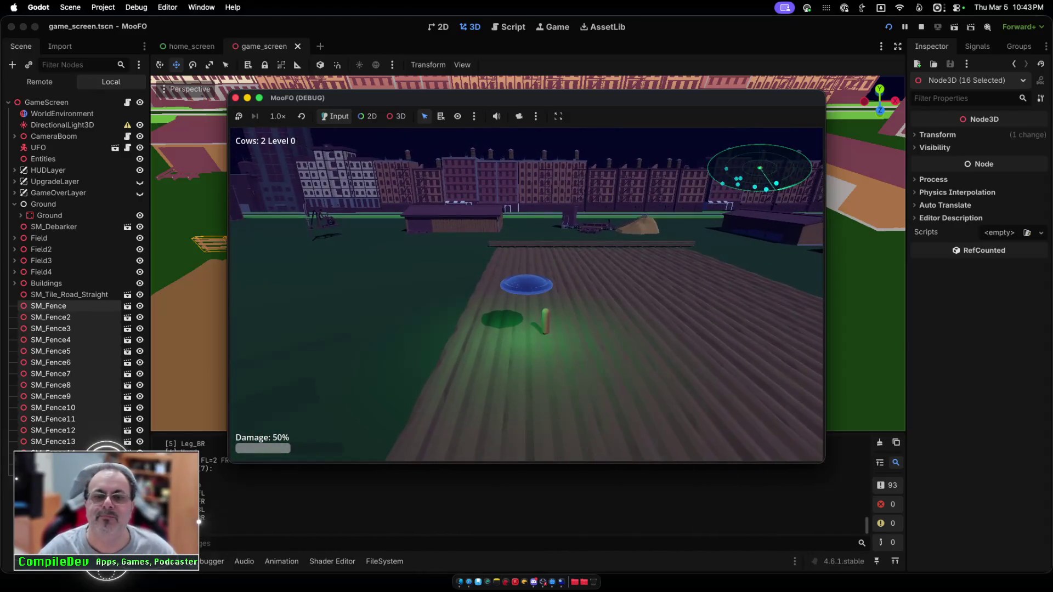
key("super+q")
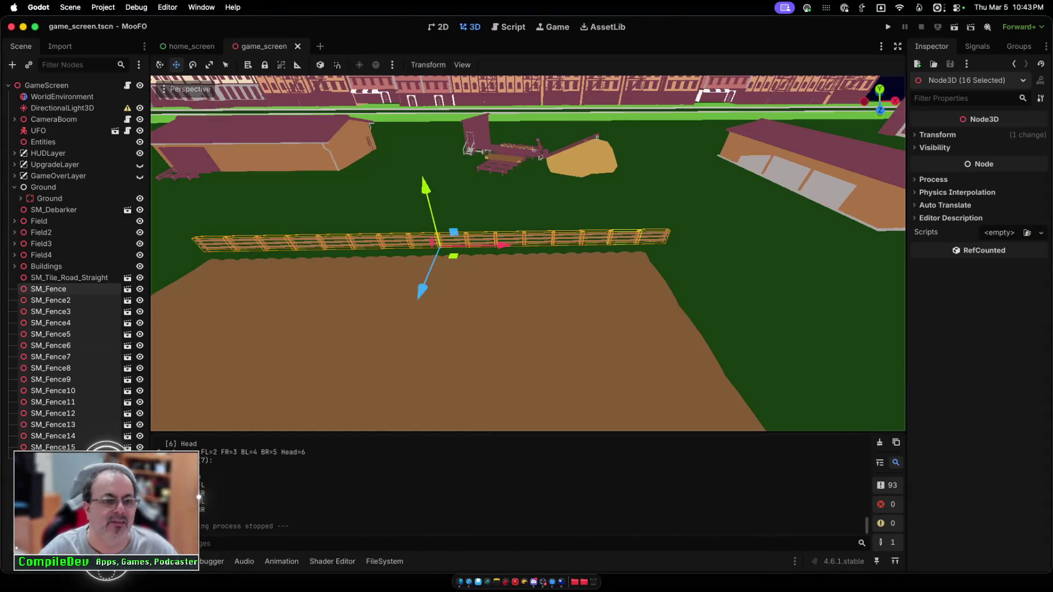
Step: Select SM_Fence through SM_Fence16 and choose the reparent-to-new-node action from their context menu
left_click(48, 289)
left_click(53, 458, "shift")
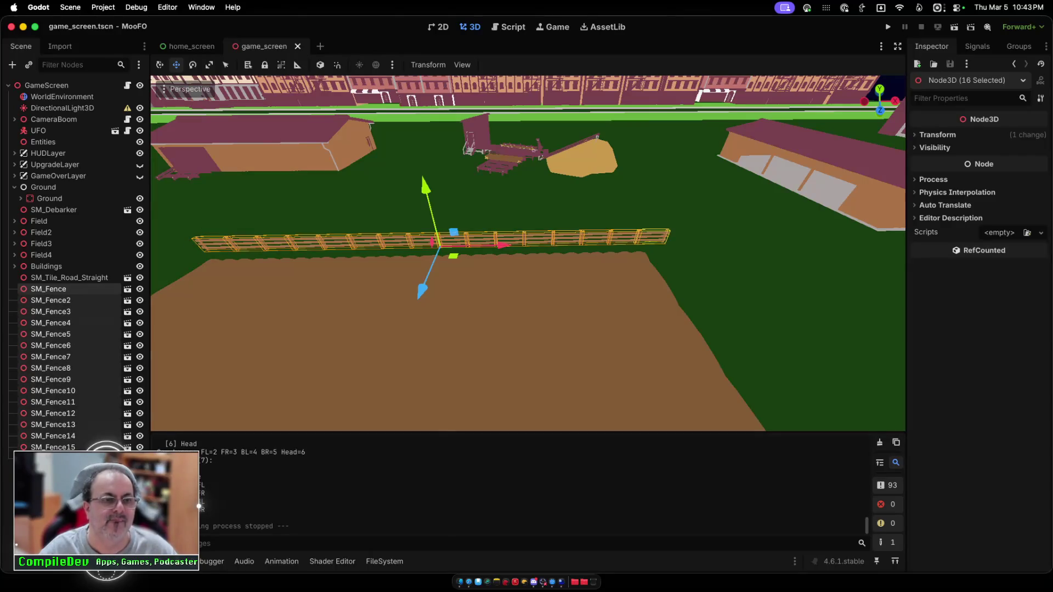
right_click(67, 332)
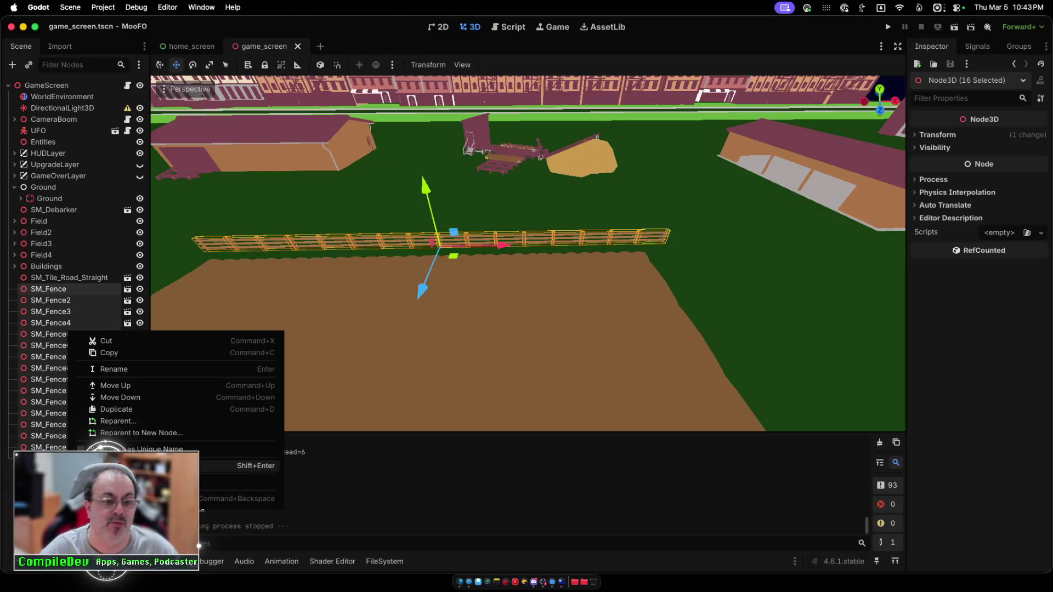
left_click(16, 466)
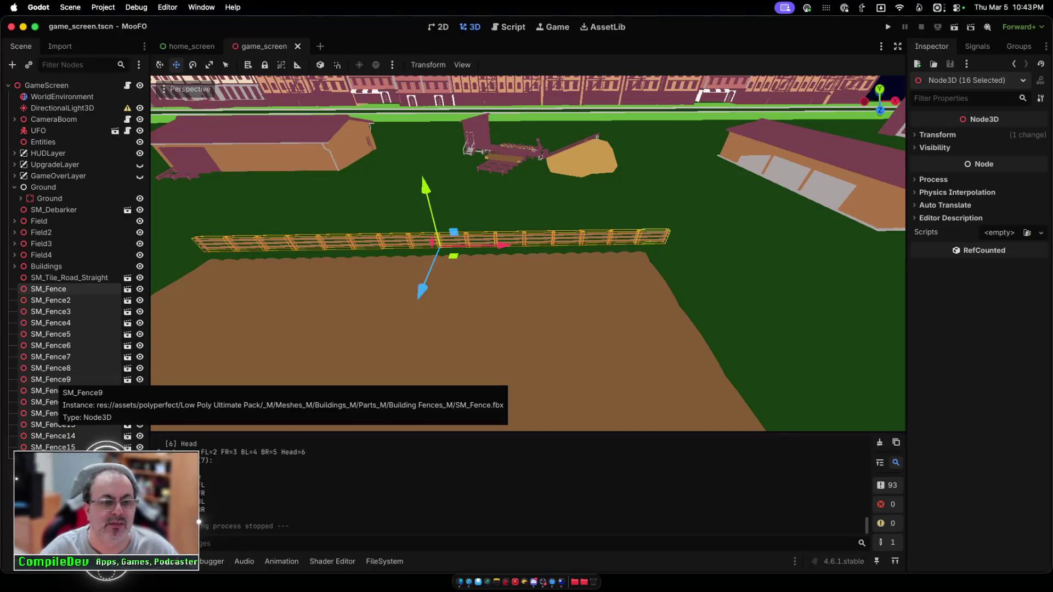
right_click(65, 397)
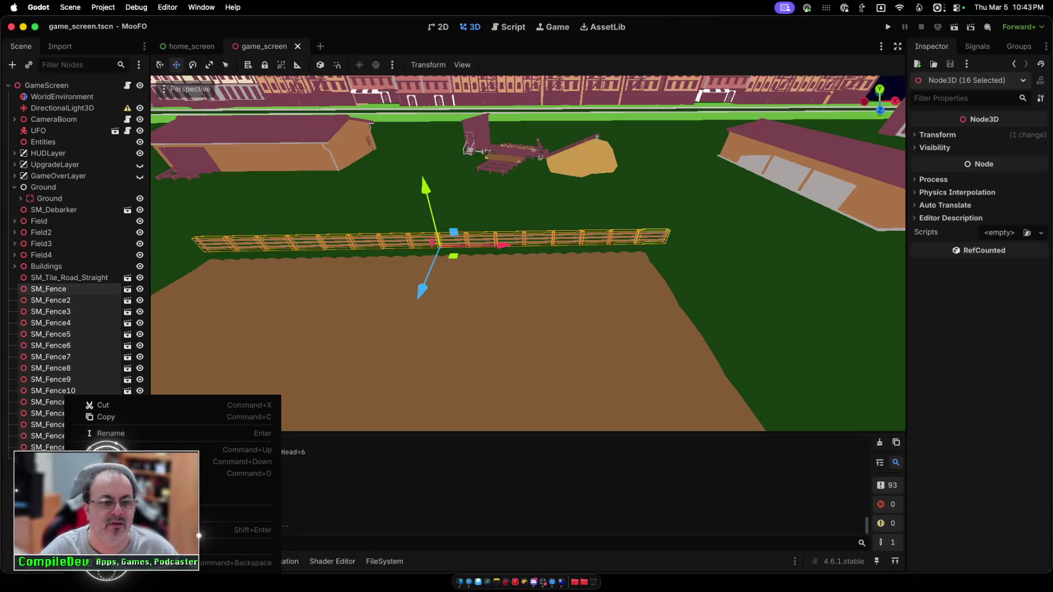
left_click(16, 457)
key("Escape")
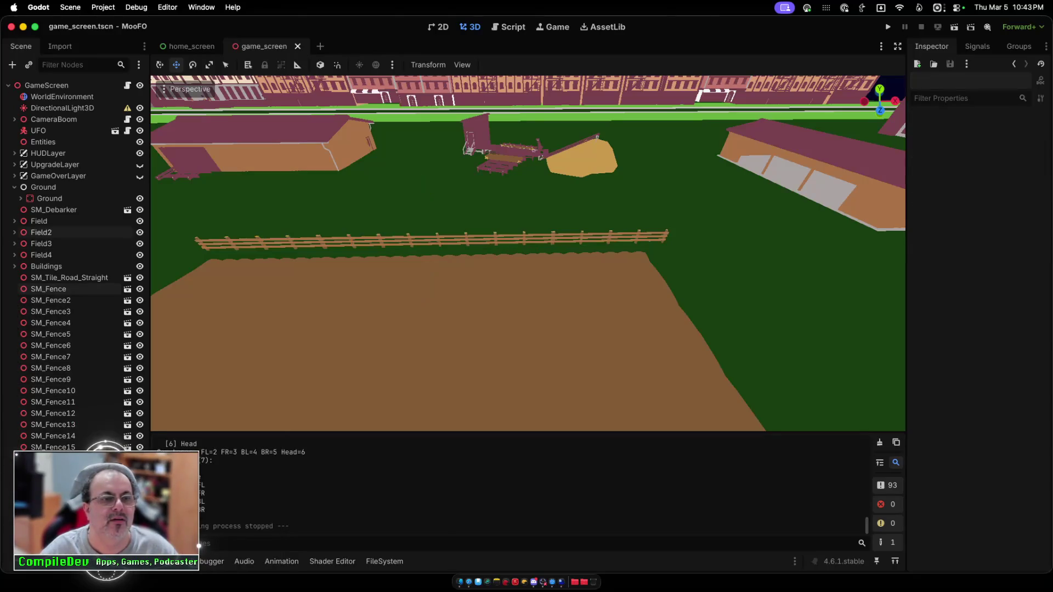
left_click(16, 460)
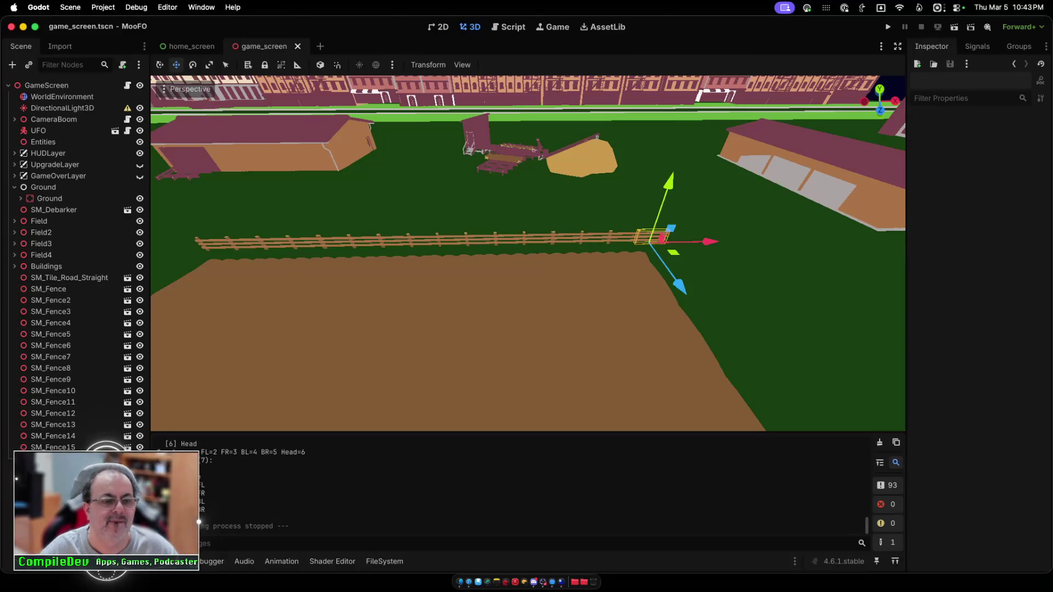
left_click(49, 289, "shift")
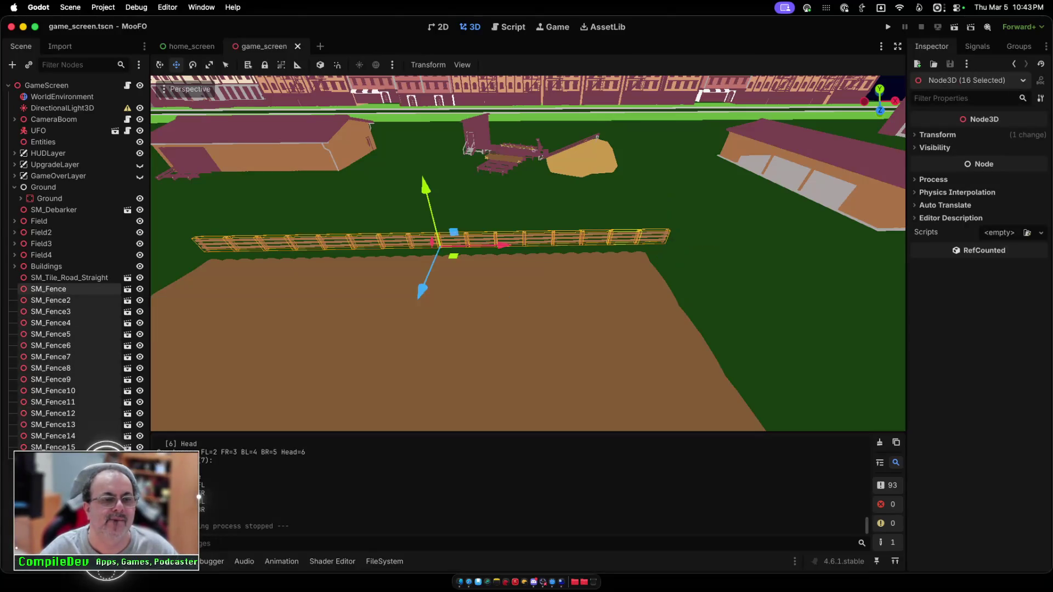
right_click(54, 289)
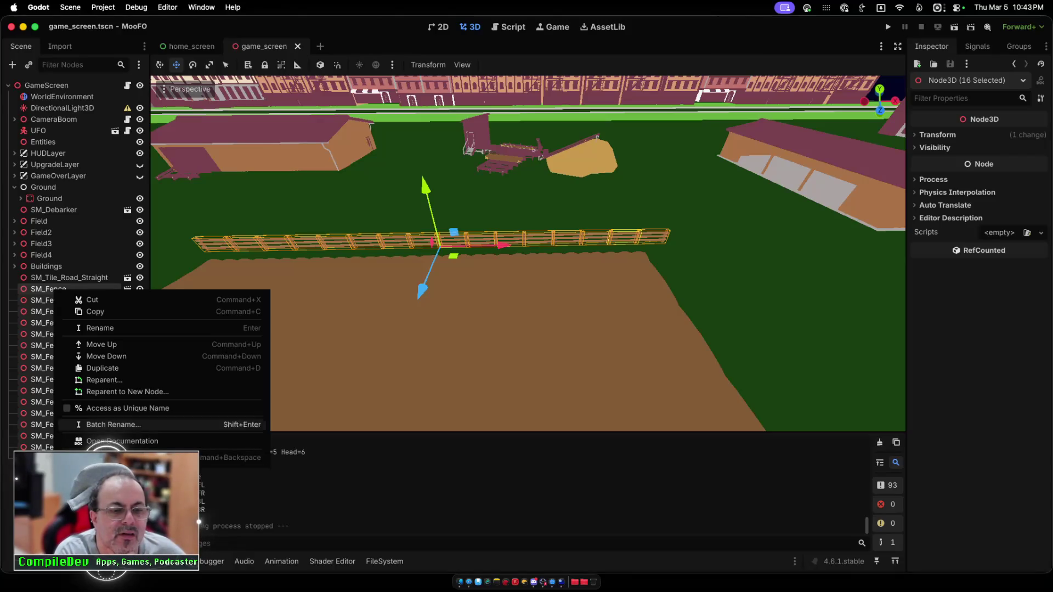
left_click(128, 392)
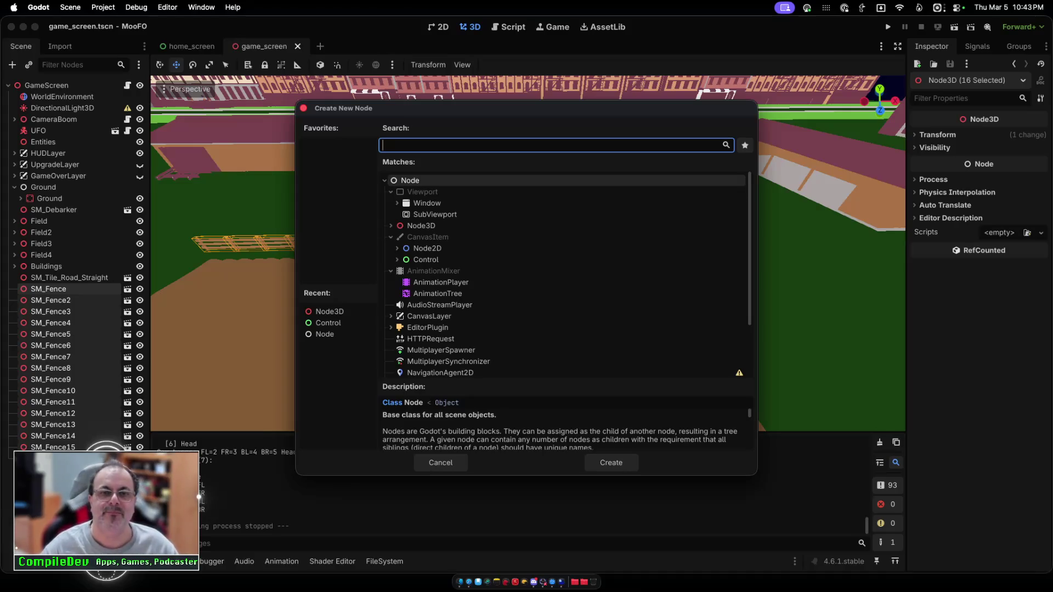
Step: Make the new parent a Node3D named Fence, collapse it, and duplicate it as Fence2
double_click(421, 226)
type("Fence")
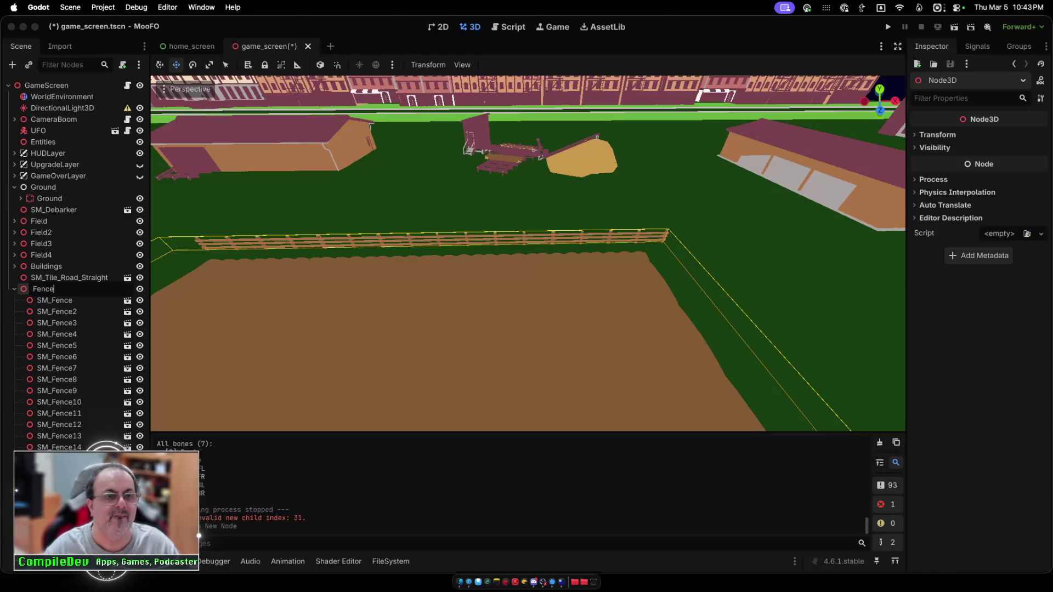
key("Return")
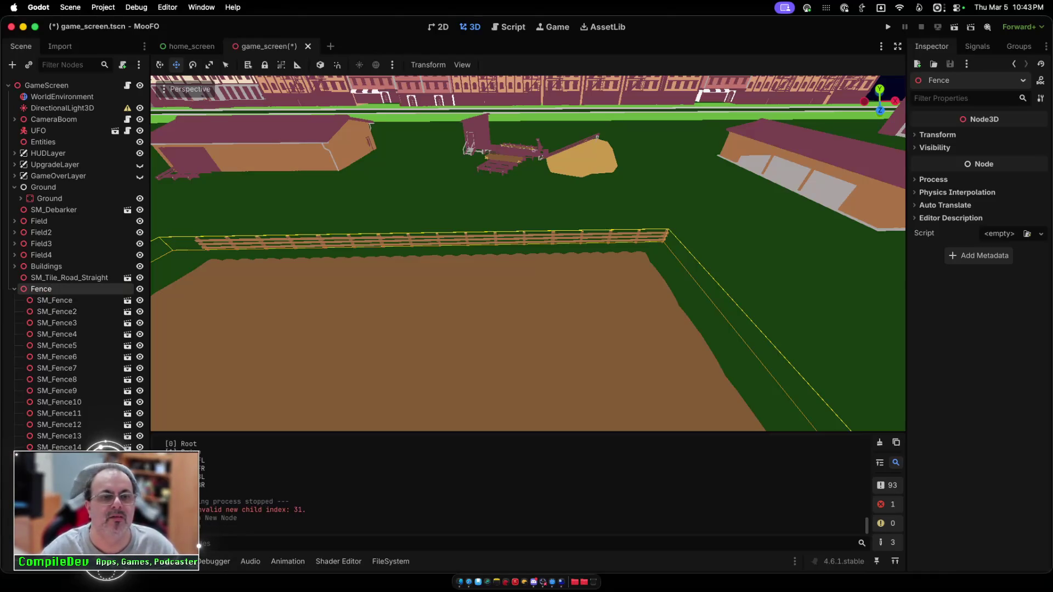
key("Left")
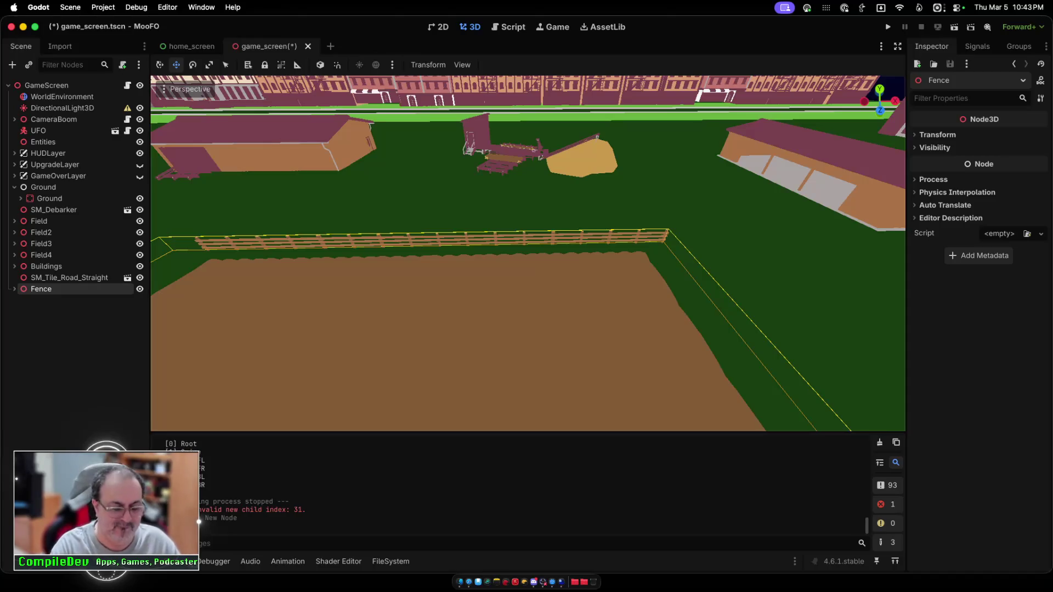
key("super+d")
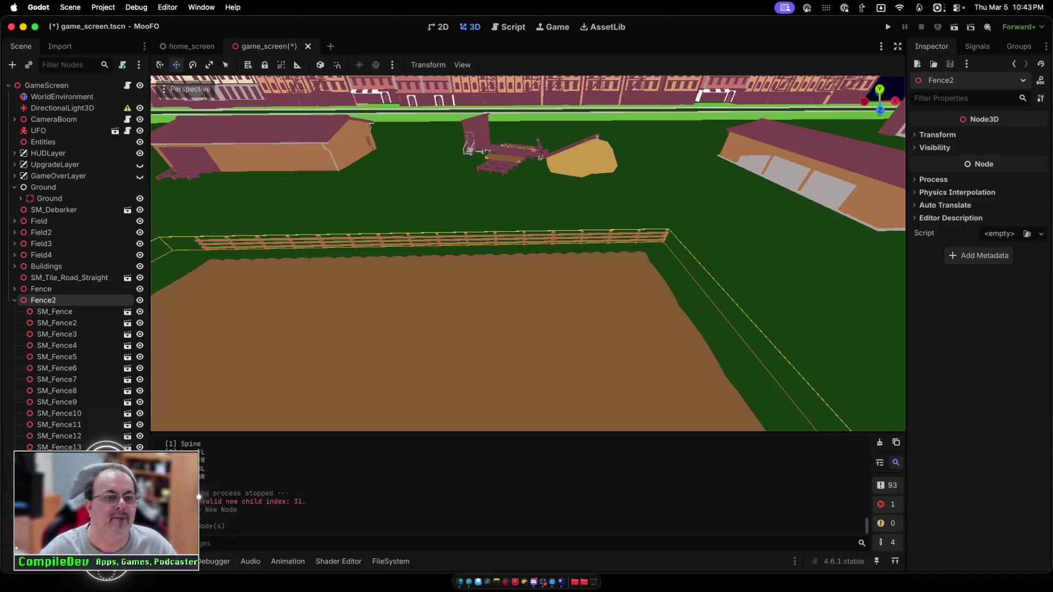
key("Left")
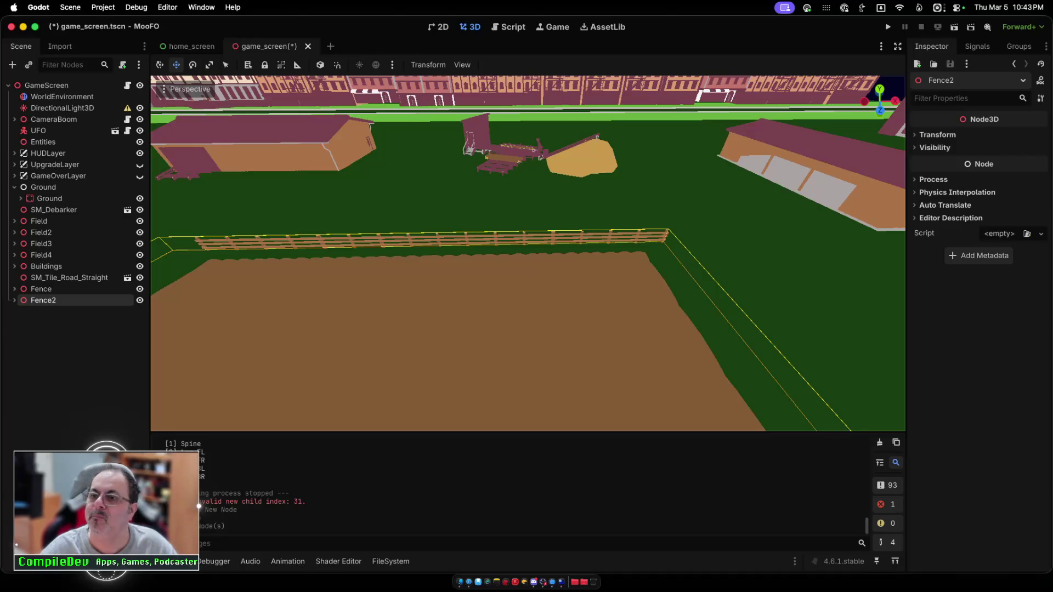
left_click(937, 134)
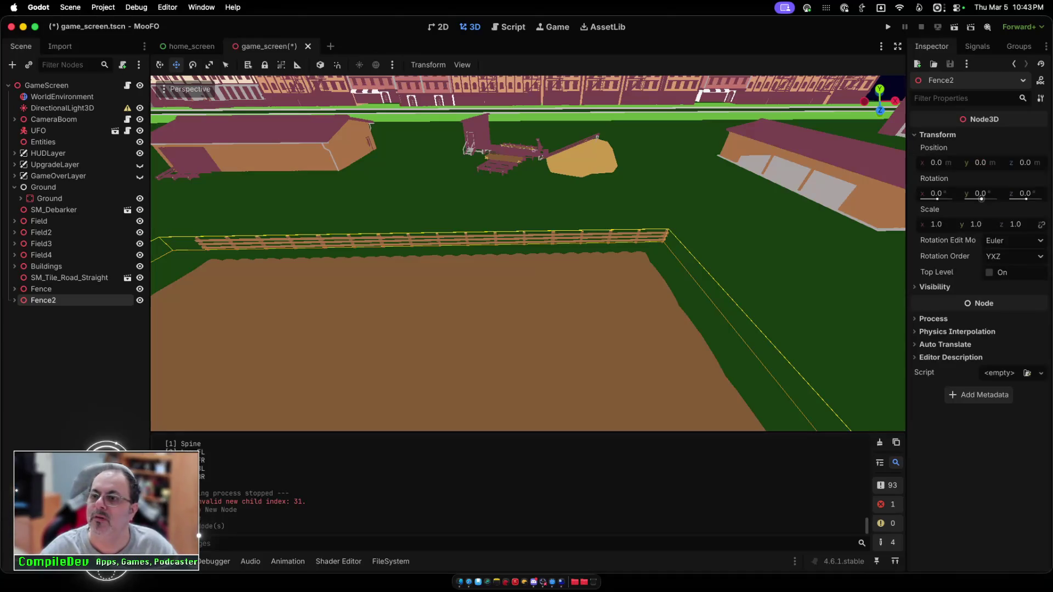
Step: Set Fence2's Y rotation to 90 and slide it right along X
type("90")
key("Return")
scroll(528, 252, "down", 15)
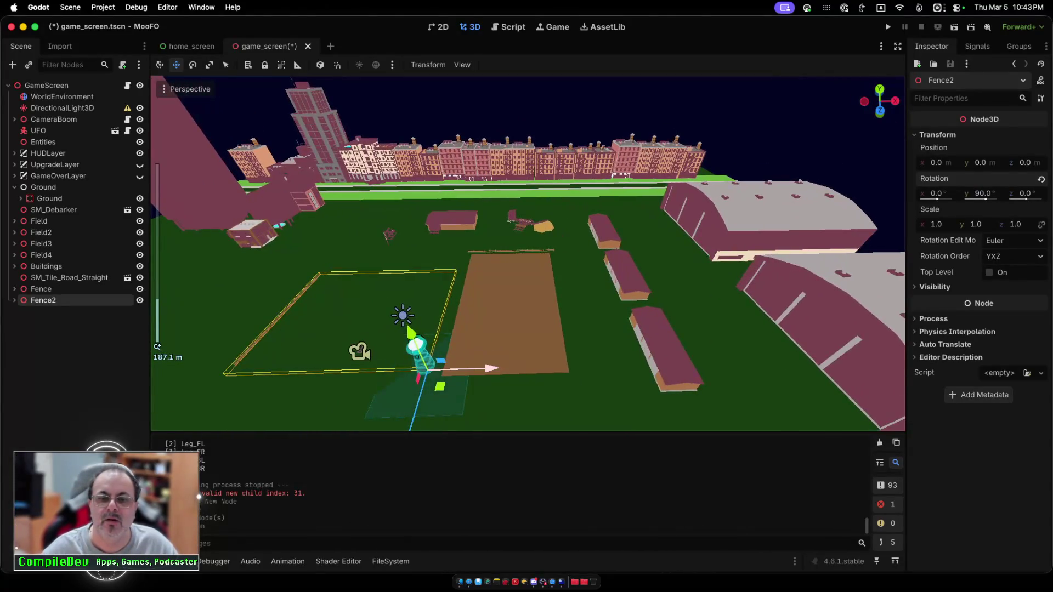
mouse_move(483, 368)
left_mouse_down()
mouse_move(840, 359)
mouse_move(633, 363)
left_mouse_up()
scroll(633, 364, "up", 5)
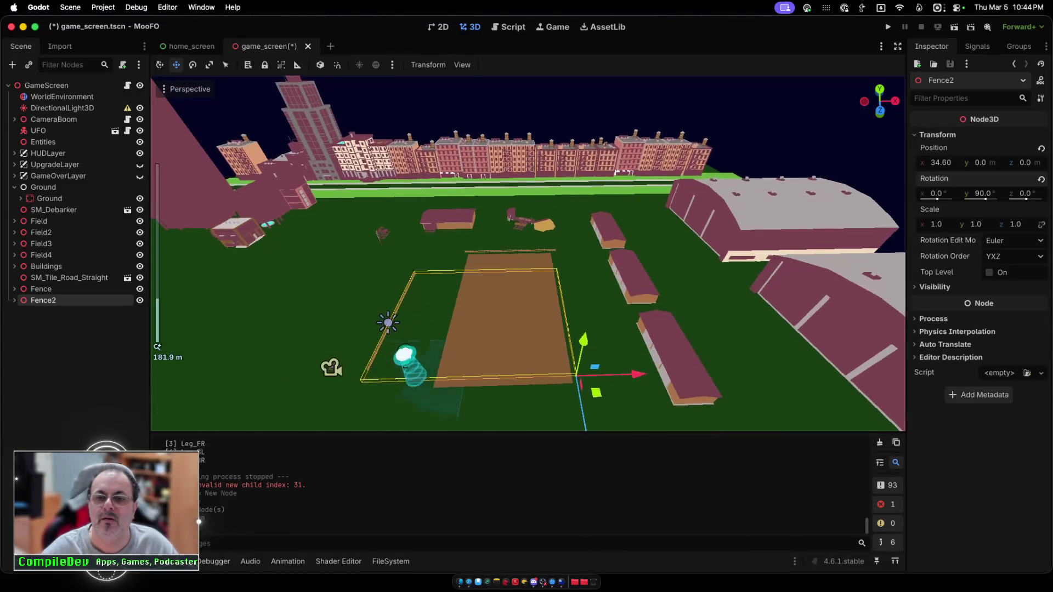
scroll(527, 252, "down", 2)
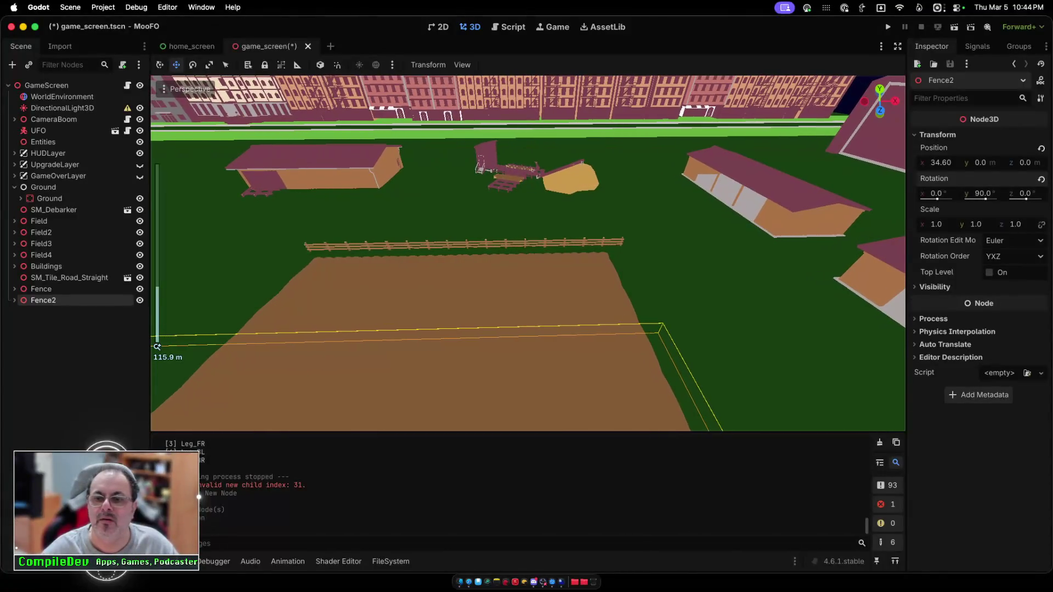
scroll(528, 252, "down", 3)
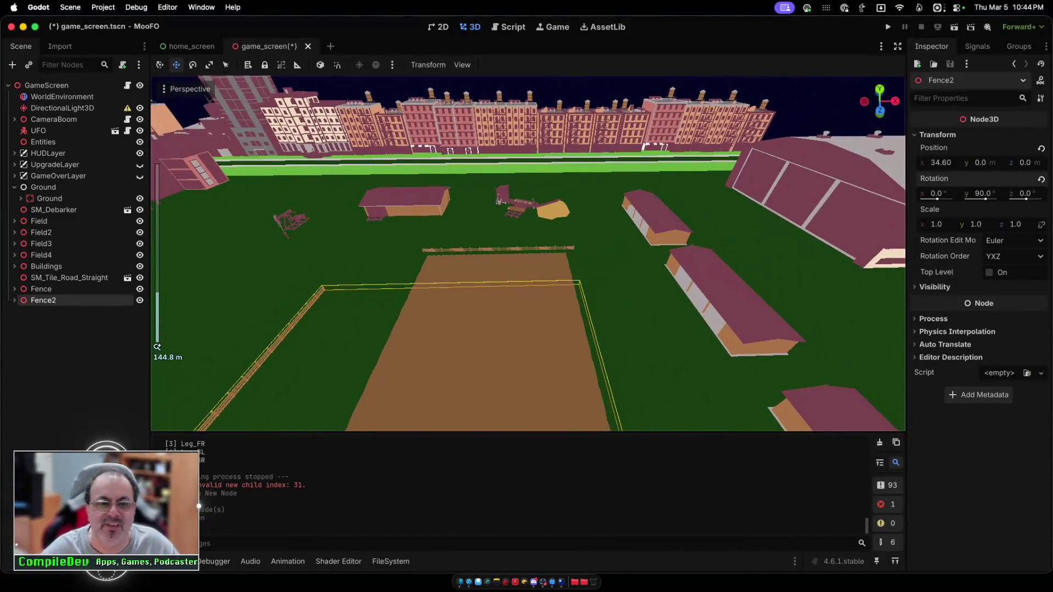
scroll(528, 252, "down", 3)
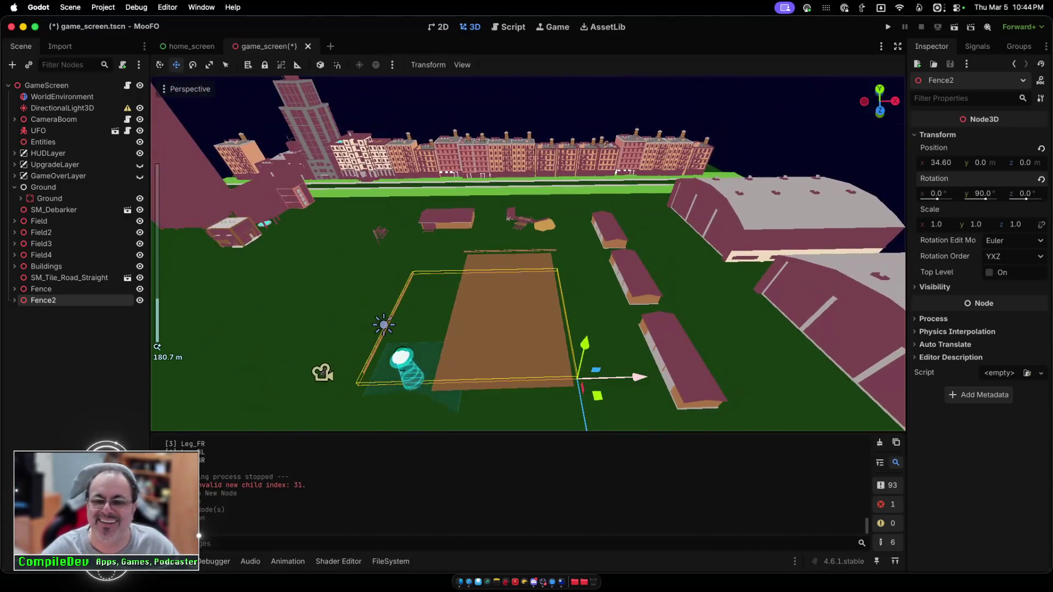
left_click_drag(620, 377, 688, 376)
Step: Fine-tune Fence2 along X and Z to x 48.94, z -11.2, closing the fence corner
scroll(528, 253, "down", 5)
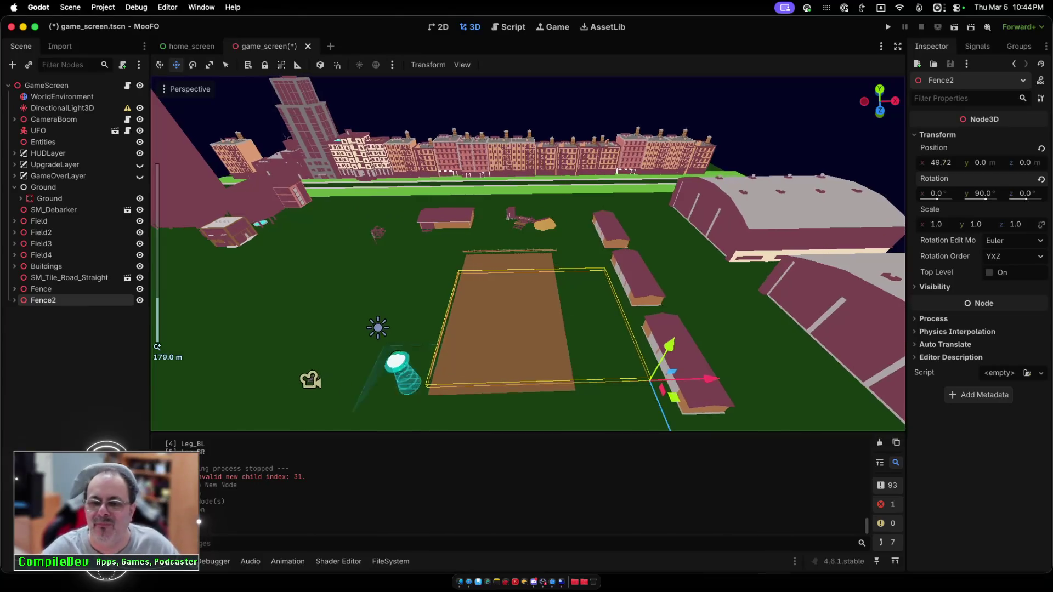
left_click_drag(593, 366, 589, 345)
scroll(590, 344, "up", 2)
scroll(527, 252, "up", 3)
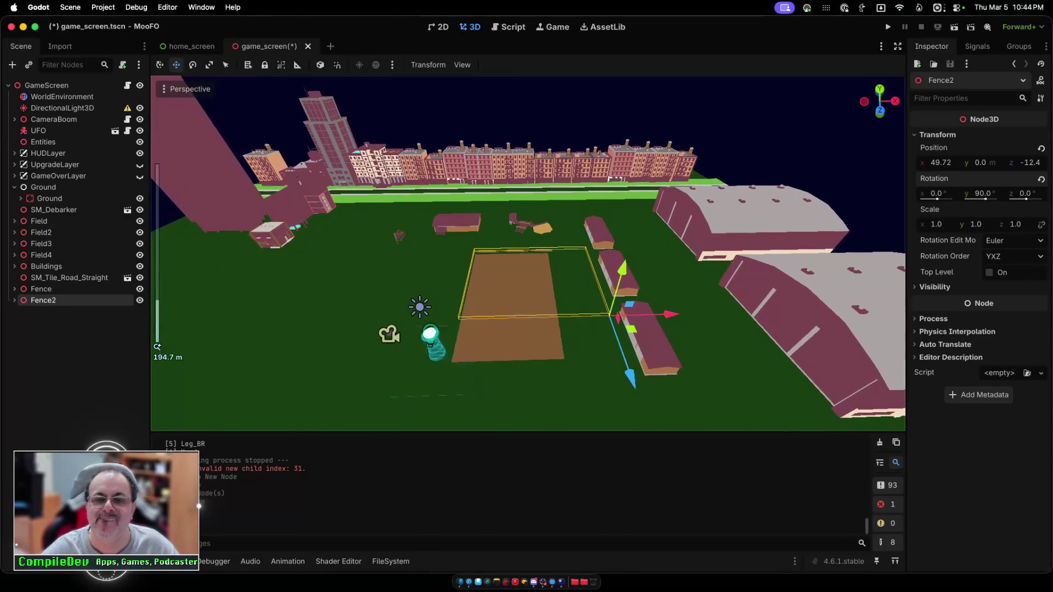
left_click_drag(565, 359, 565, 371)
left_click_drag(713, 362, 697, 363)
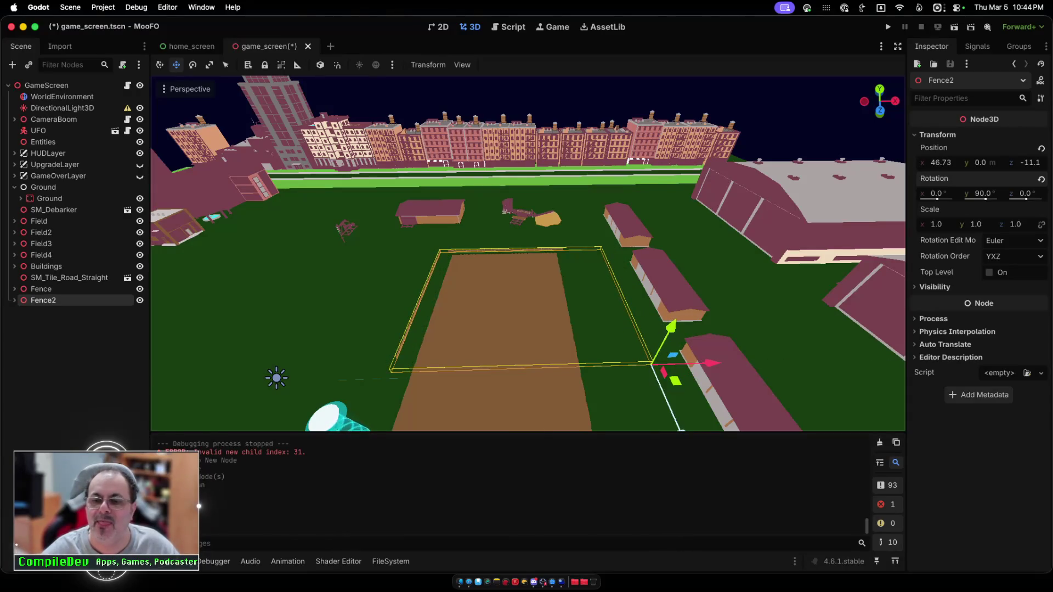
left_click_drag(565, 368, 565, 366)
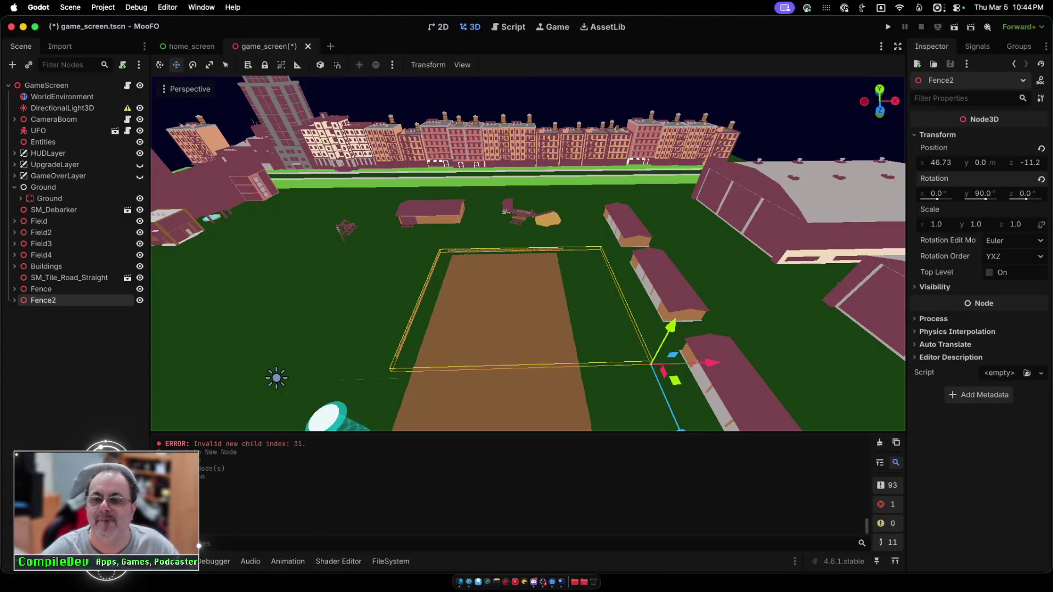
left_click_drag(712, 362, 724, 362)
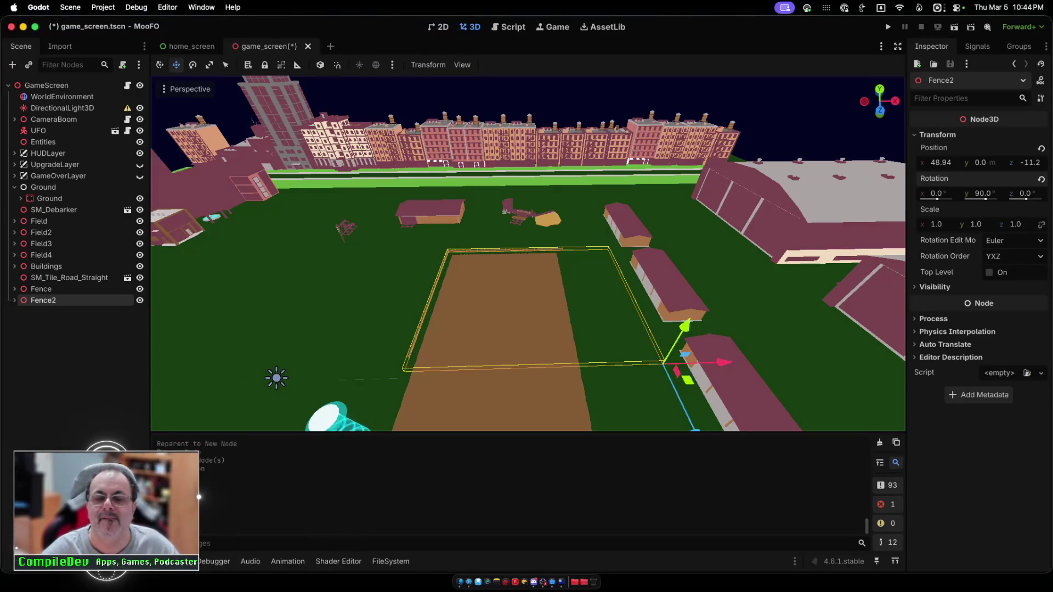
scroll(528, 253, "down", 4)
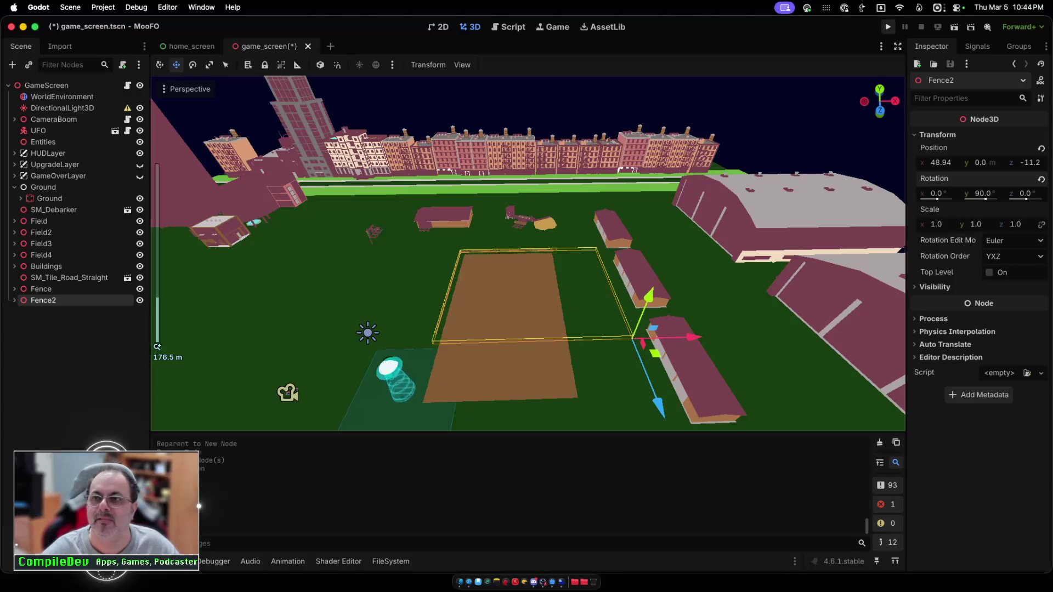
Step: Save and run the game, start from the main menu, look around the field, then stop
left_click(888, 26)
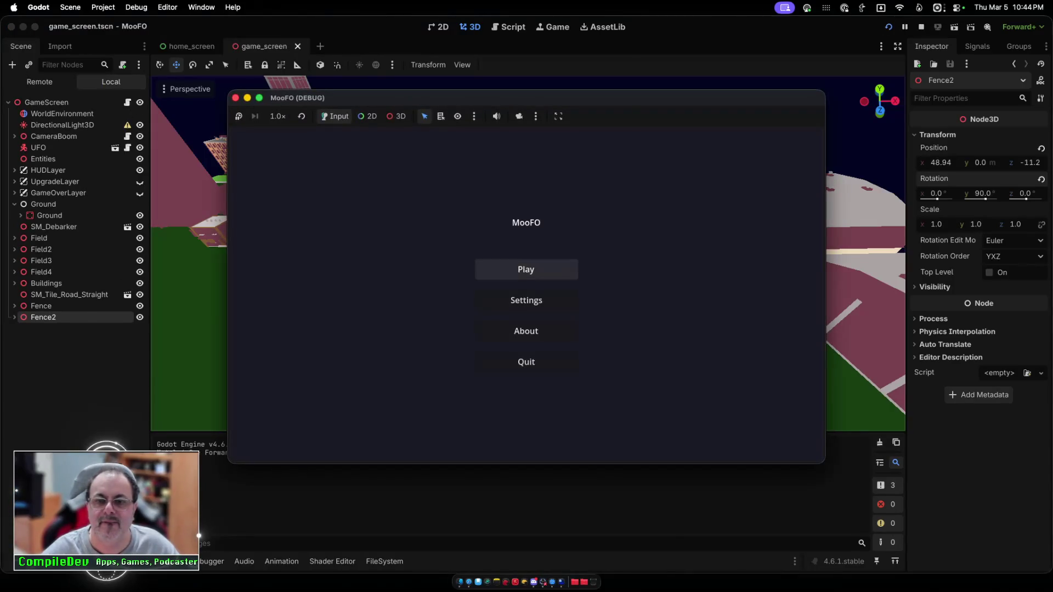
left_click(526, 270)
key("a")
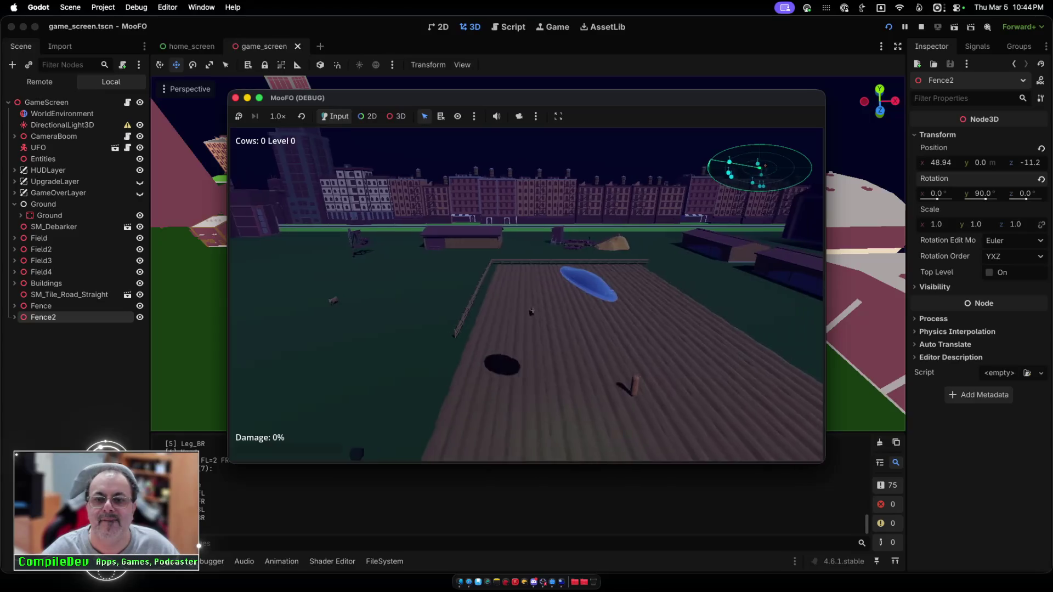
key("a")
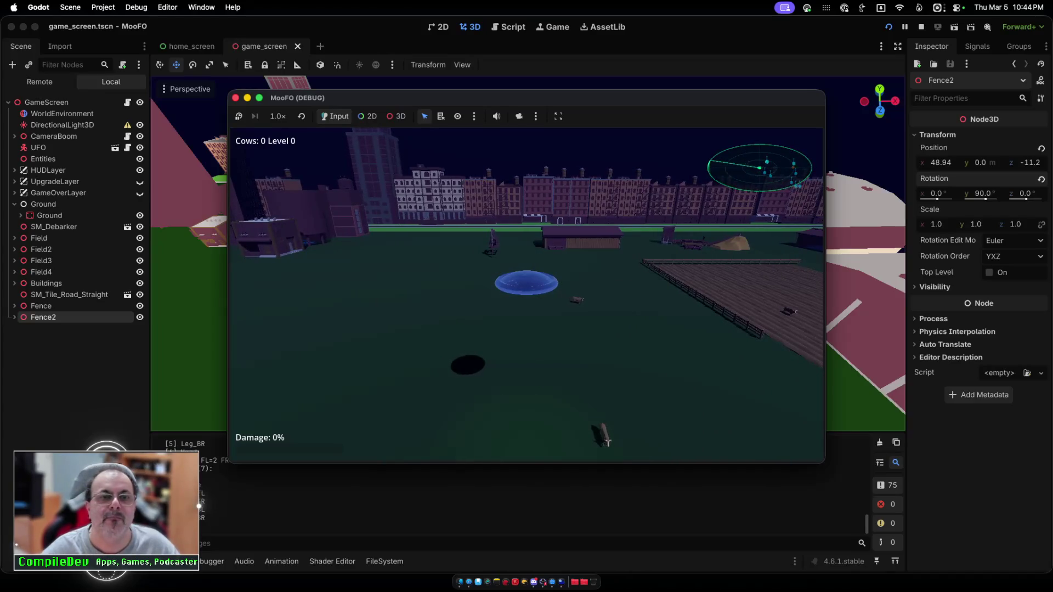
key("super+q")
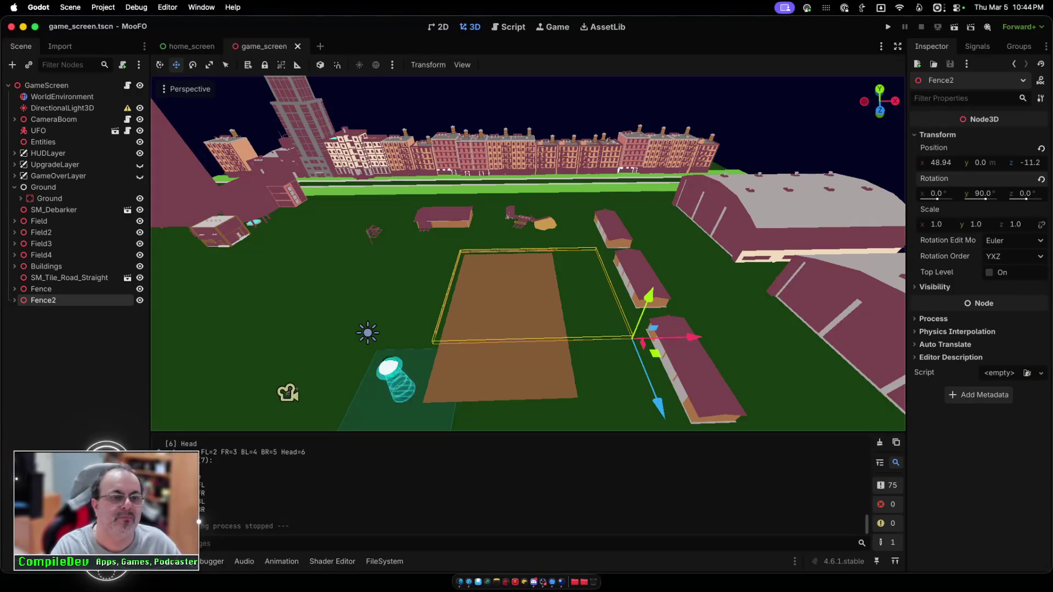
Step: Duplicate SM_Fence through SM_Fence7 under Fence2 and slide the copies about 14.7 units along Z
key("Right")
left_click(508, 251)
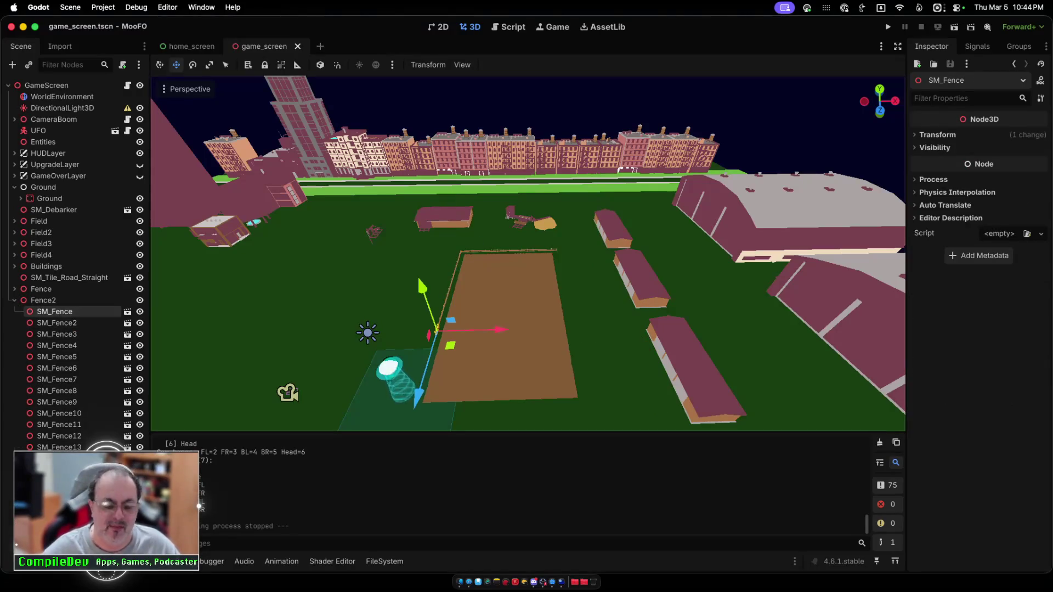
left_click(979, 384)
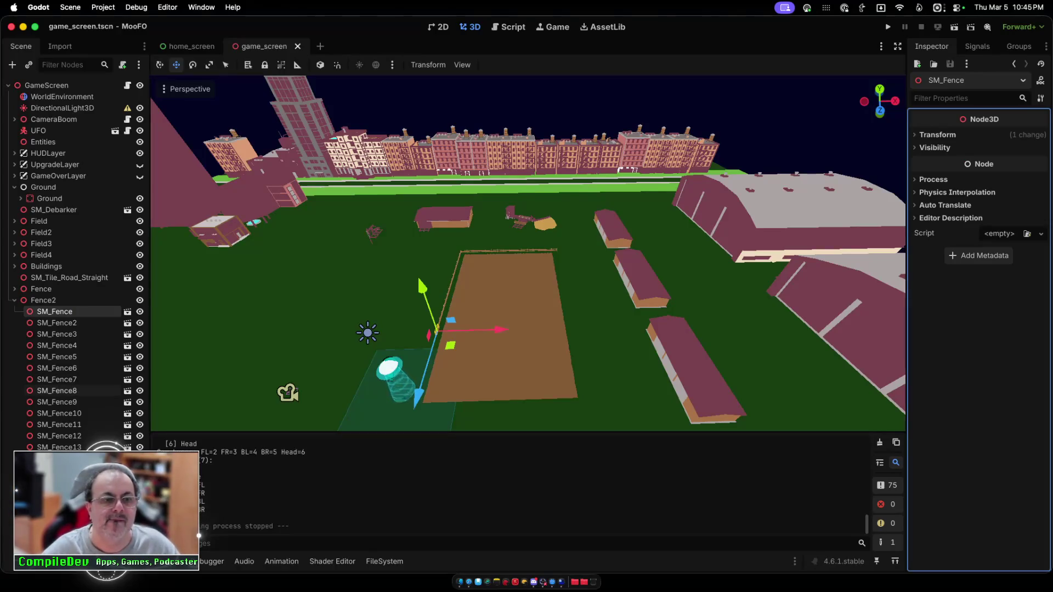
key("Down")
key("Down")
key("Down")
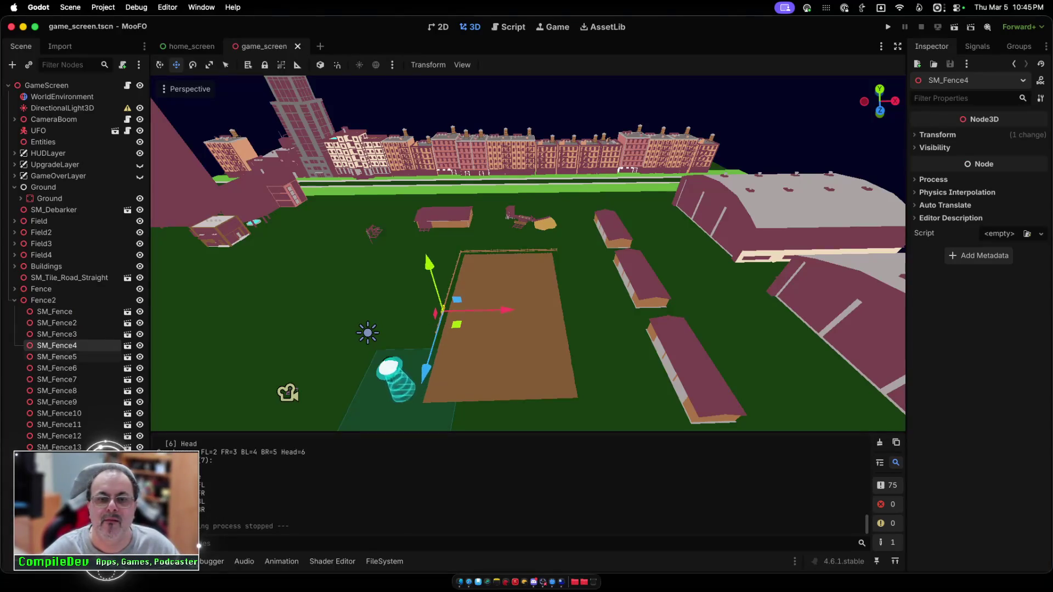
key("Down")
left_click(55, 312, "shift")
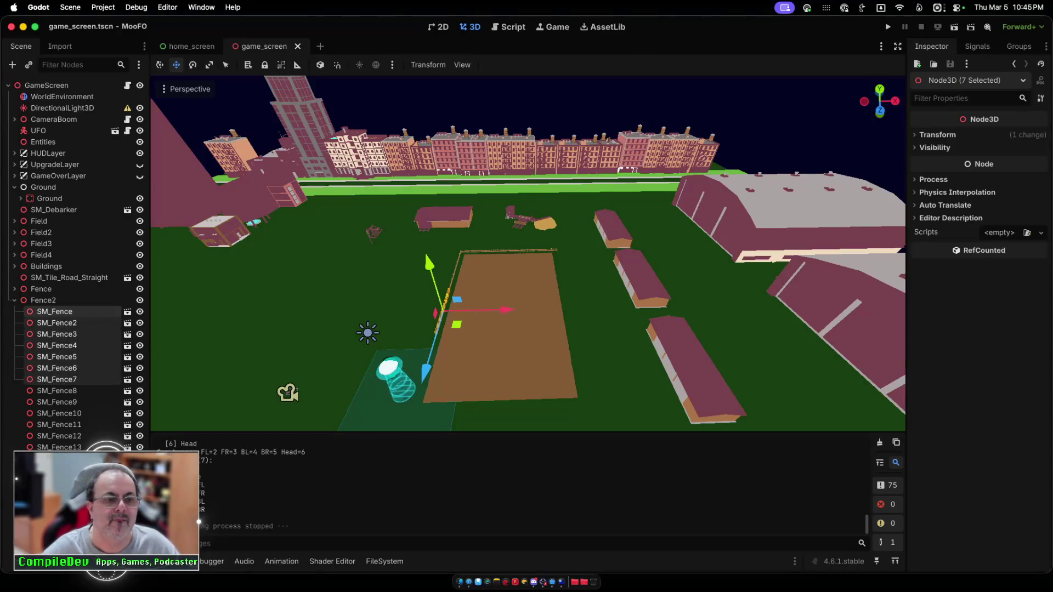
key("super+d")
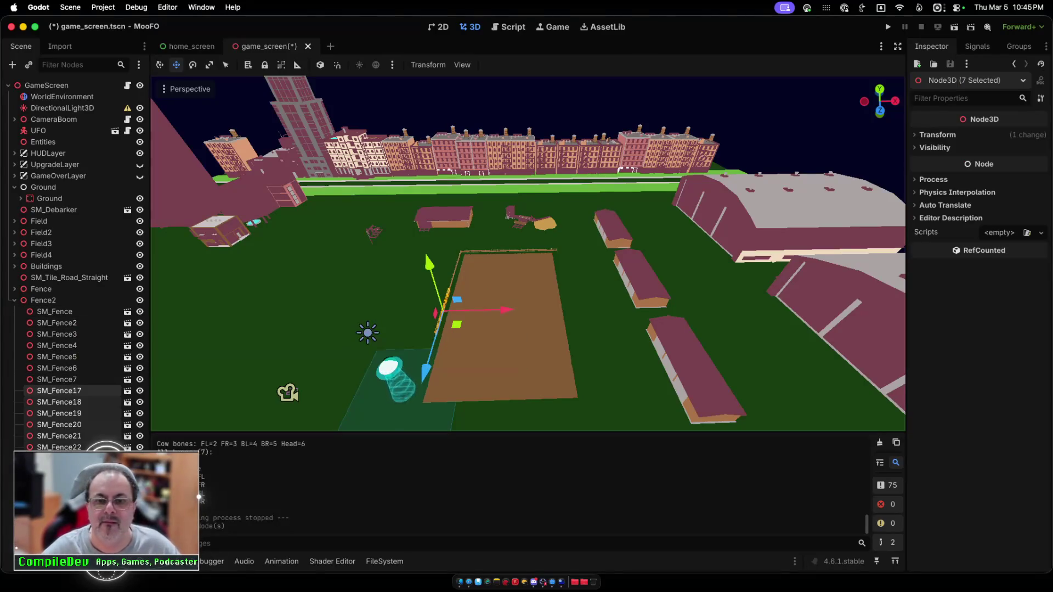
left_click_drag(425, 373, 408, 428)
scroll(408, 427, "up", 5)
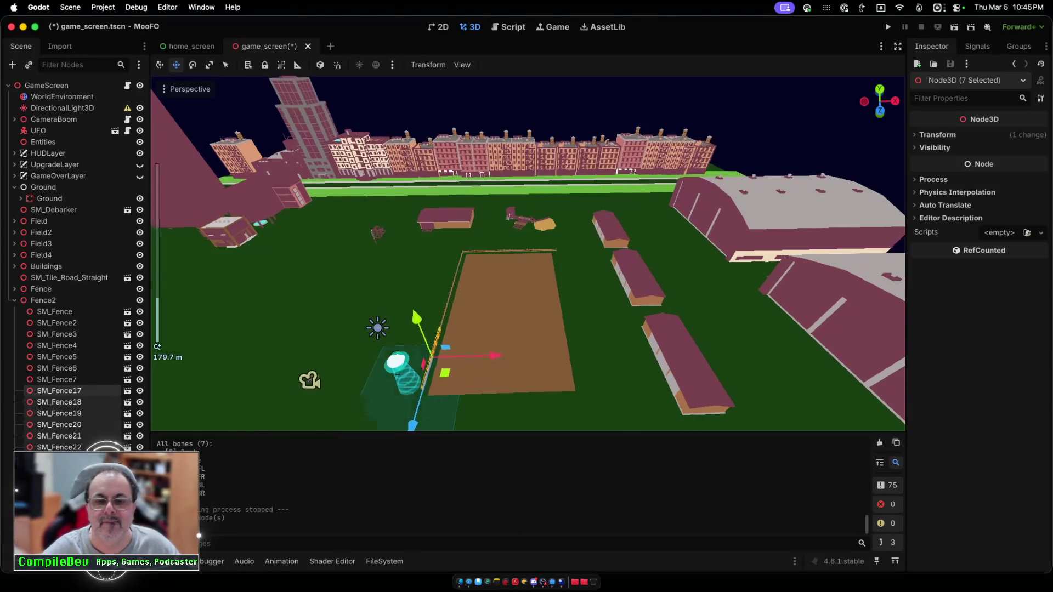
scroll(528, 252, "up", 4)
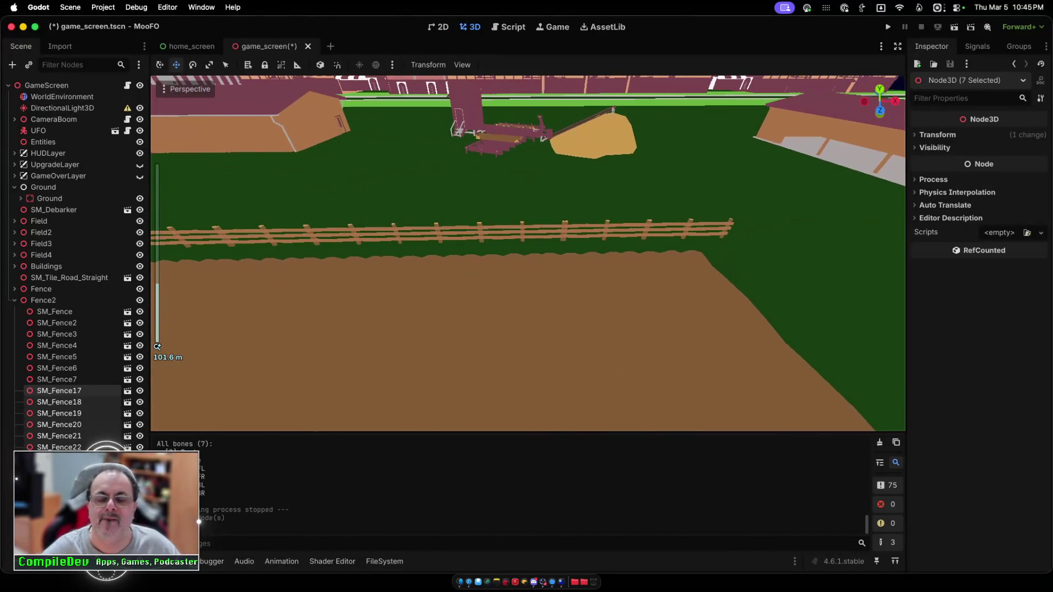
scroll(158, 347, "right", 5)
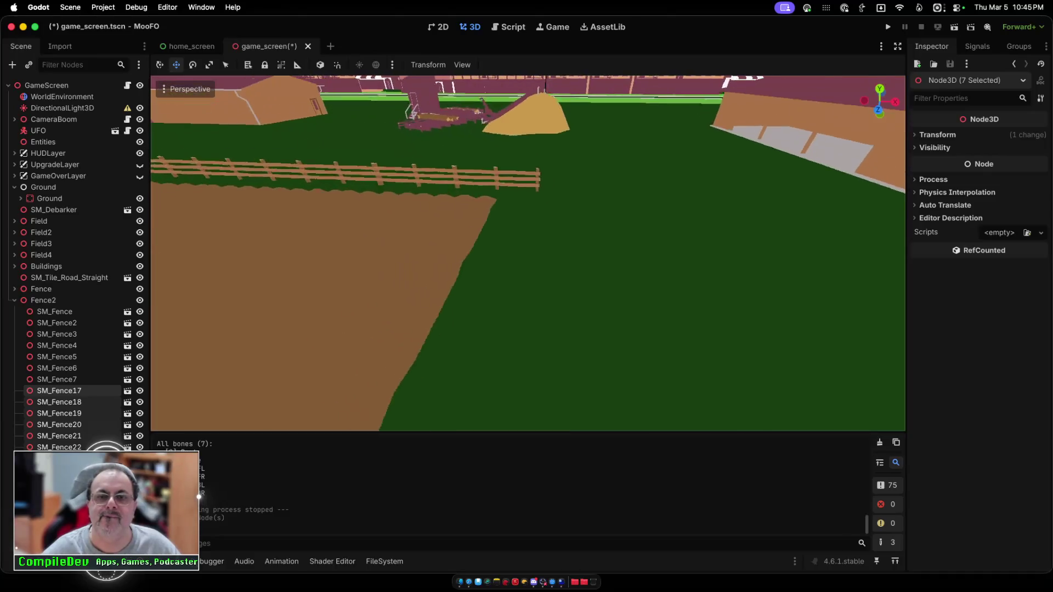
scroll(528, 252, "right", 5)
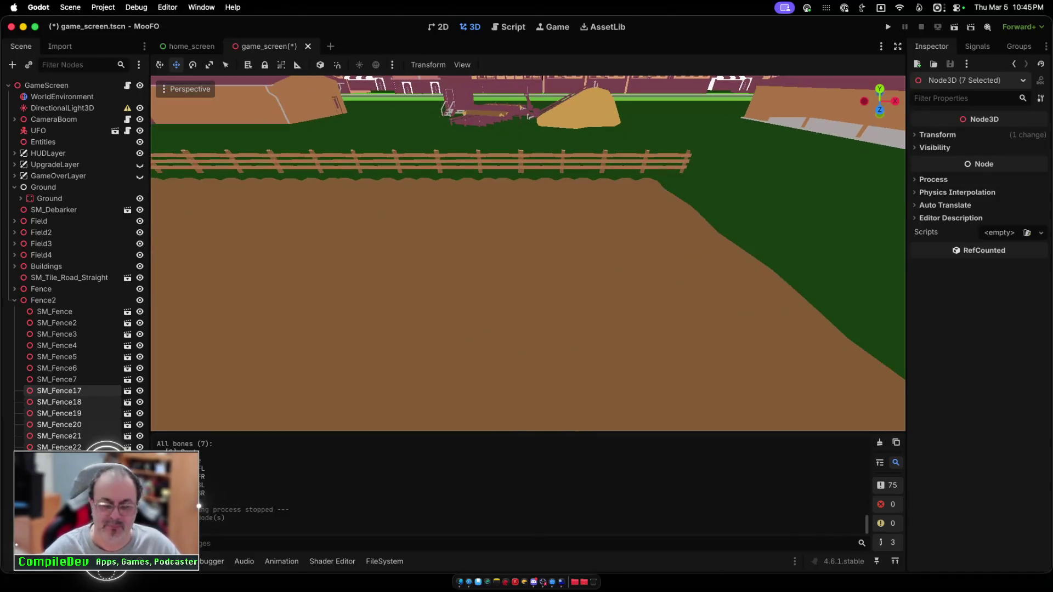
scroll(528, 252, "down", 5)
scroll(528, 252, "up", 5)
scroll(528, 253, "left", 5)
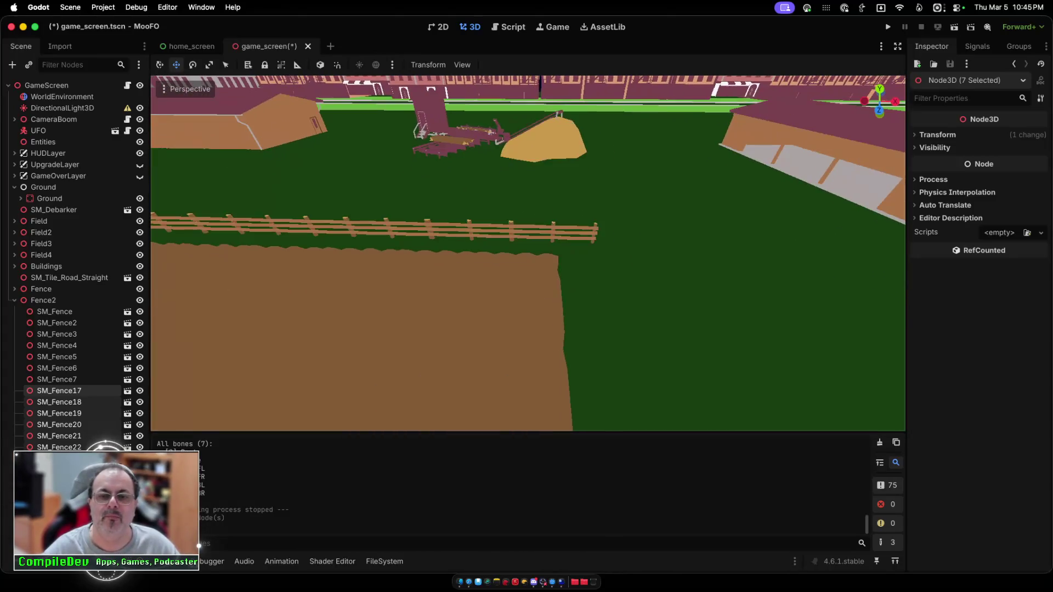
scroll(528, 253, "down", 5)
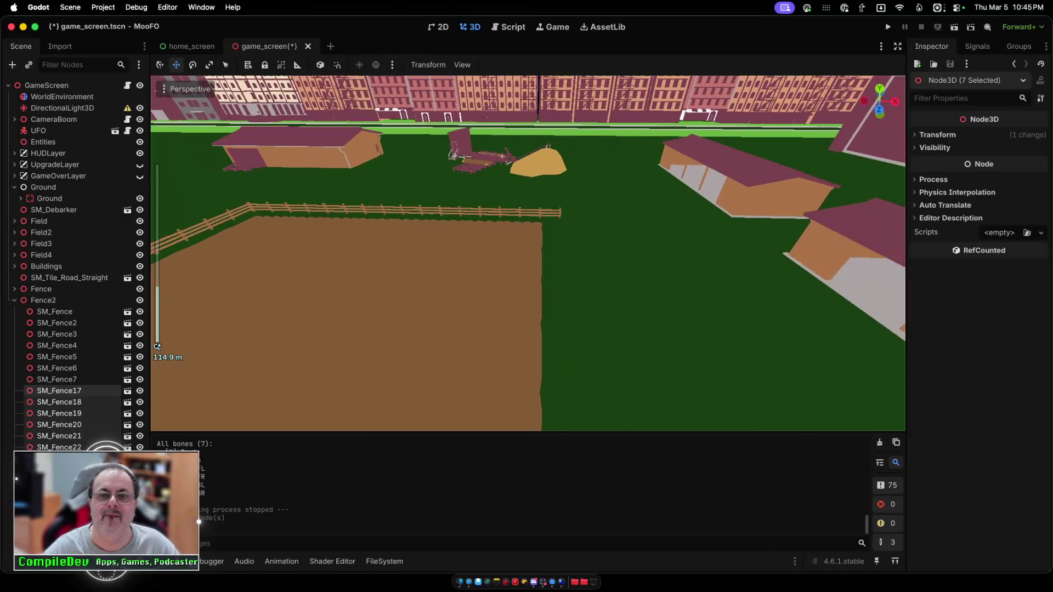
scroll(528, 252, "left", 5)
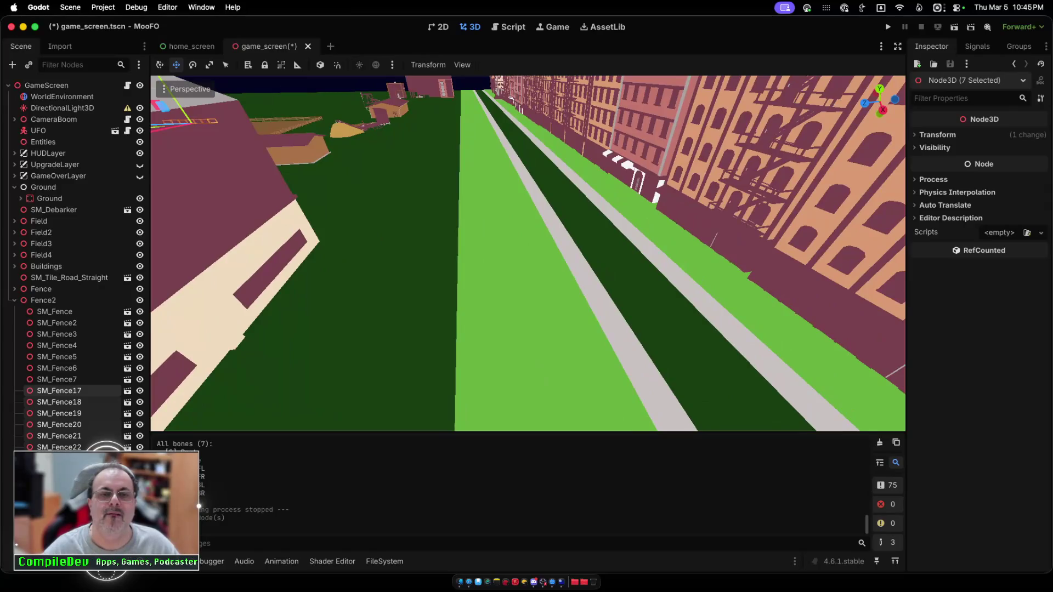
scroll(527, 252, "up", 5)
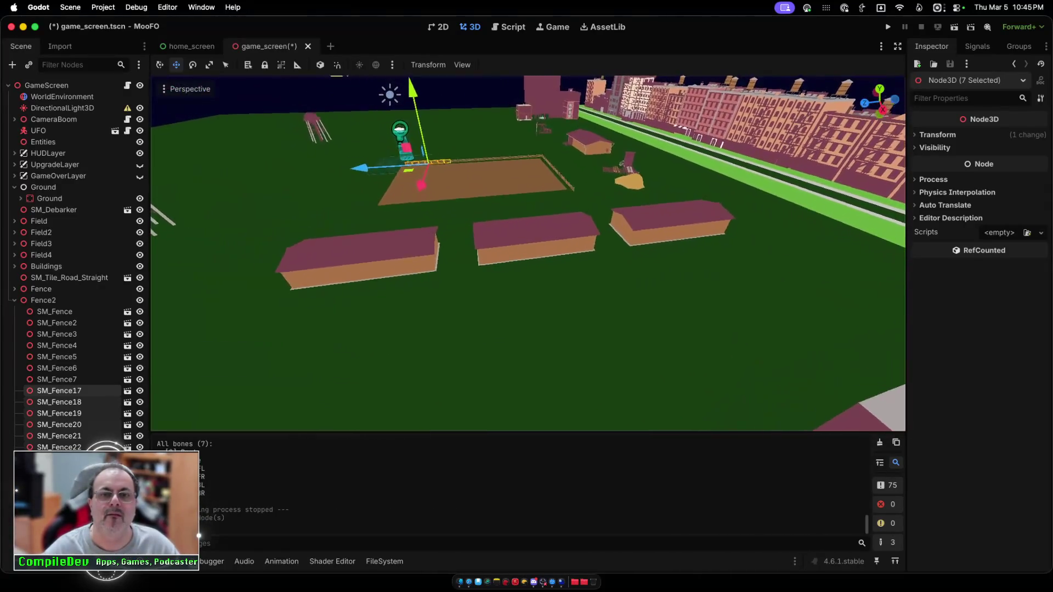
scroll(527, 253, "down", 5)
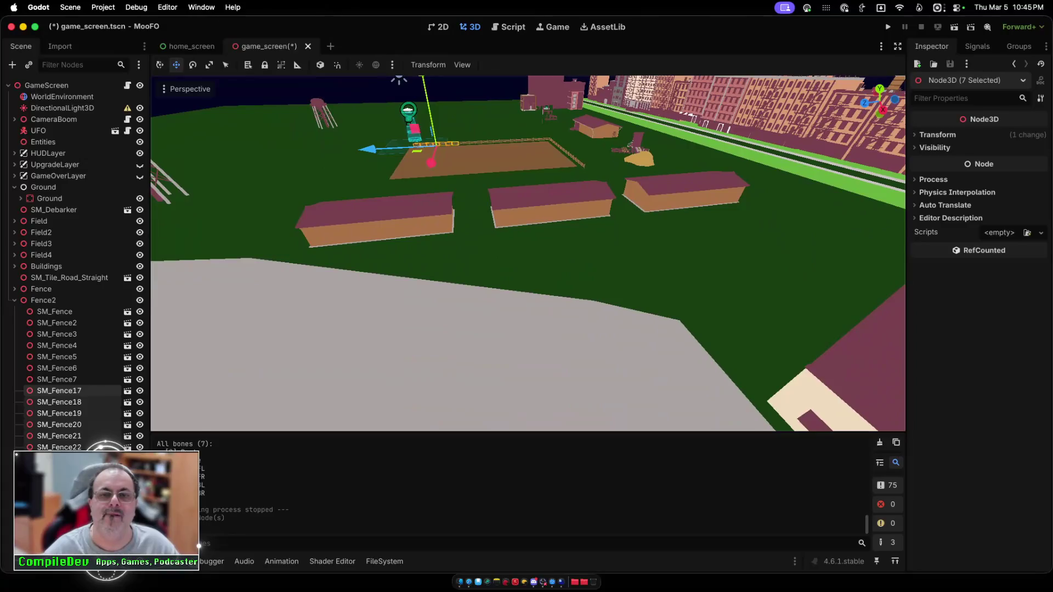
scroll(528, 252, "up", 5)
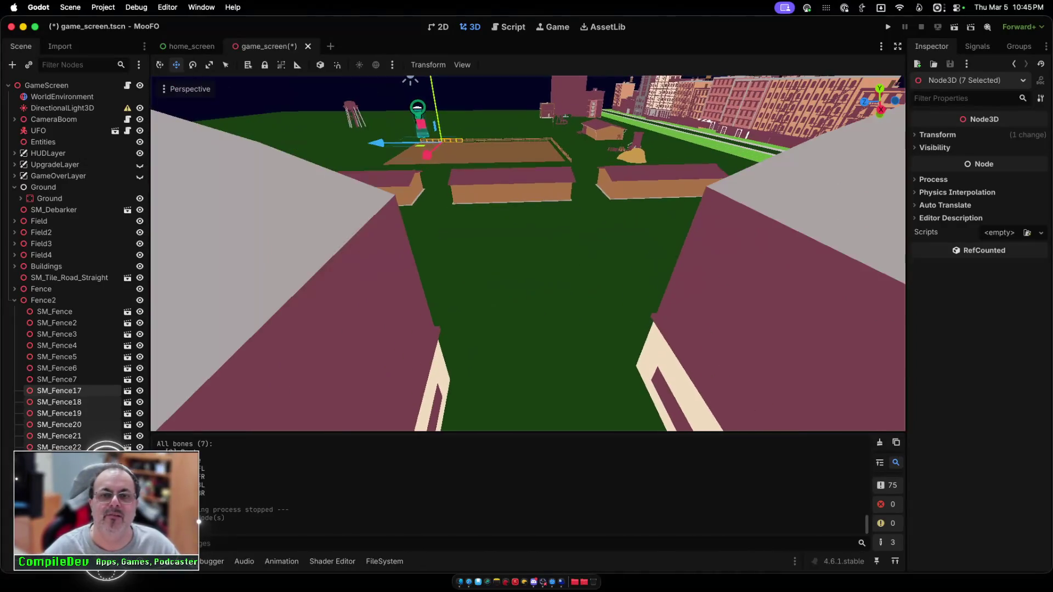
scroll(527, 252, "up", 5)
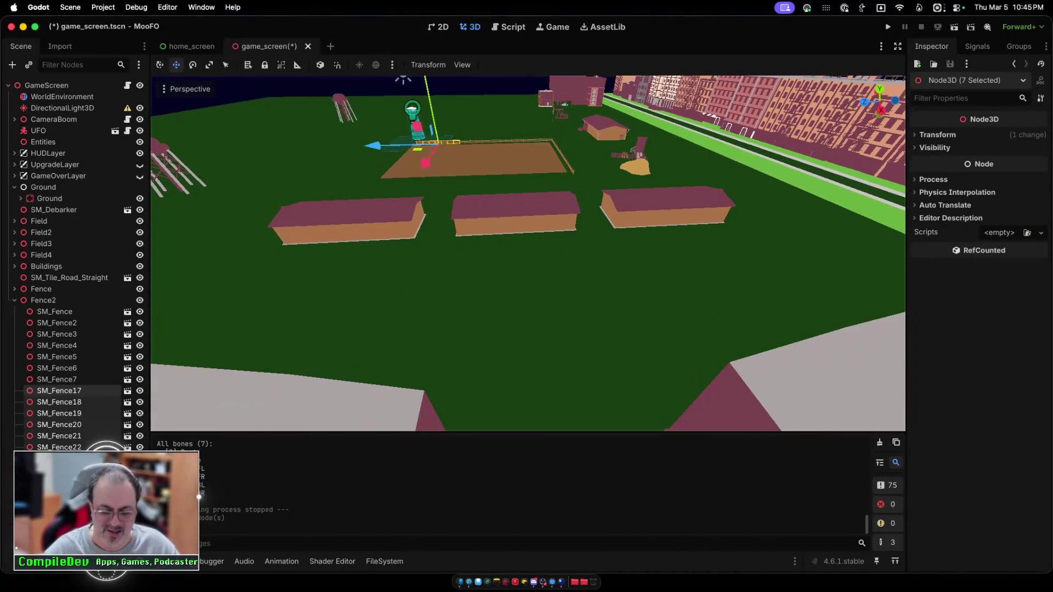
scroll(528, 252, "up", 5)
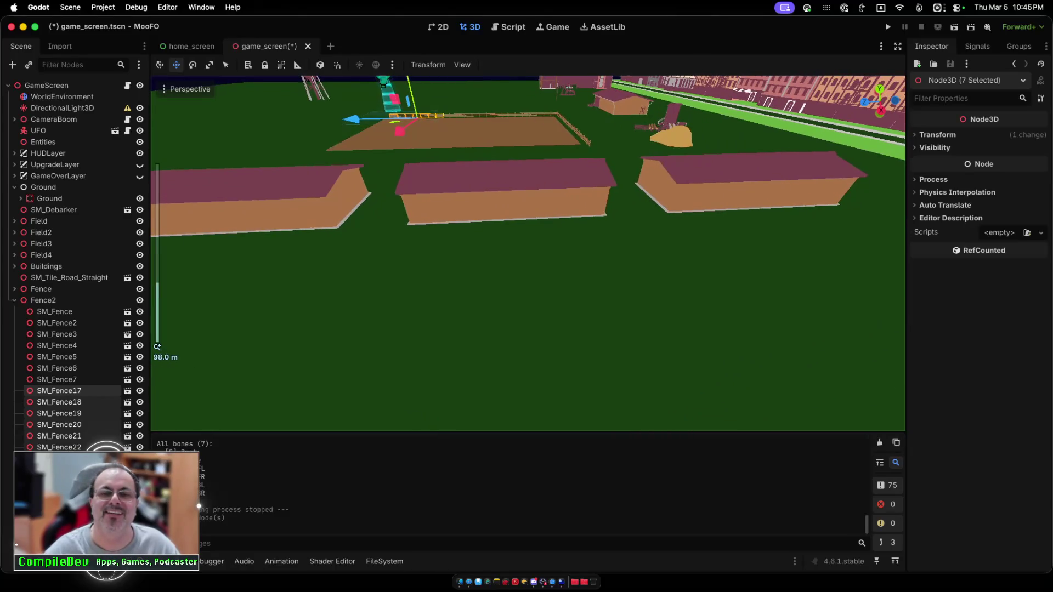
key("f")
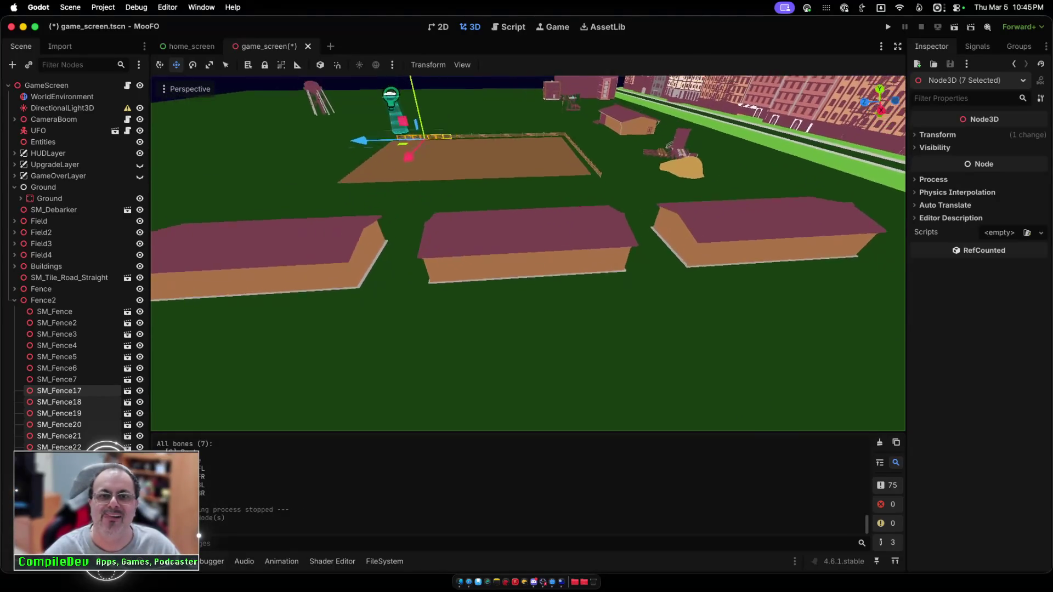
scroll(527, 252, "down", 5)
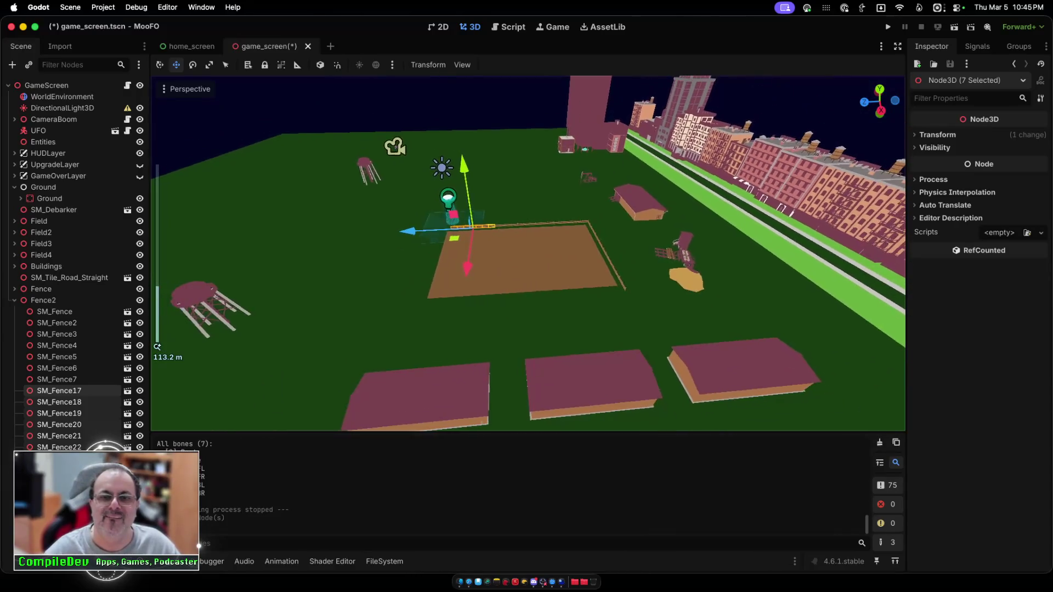
scroll(527, 252, "up", 10)
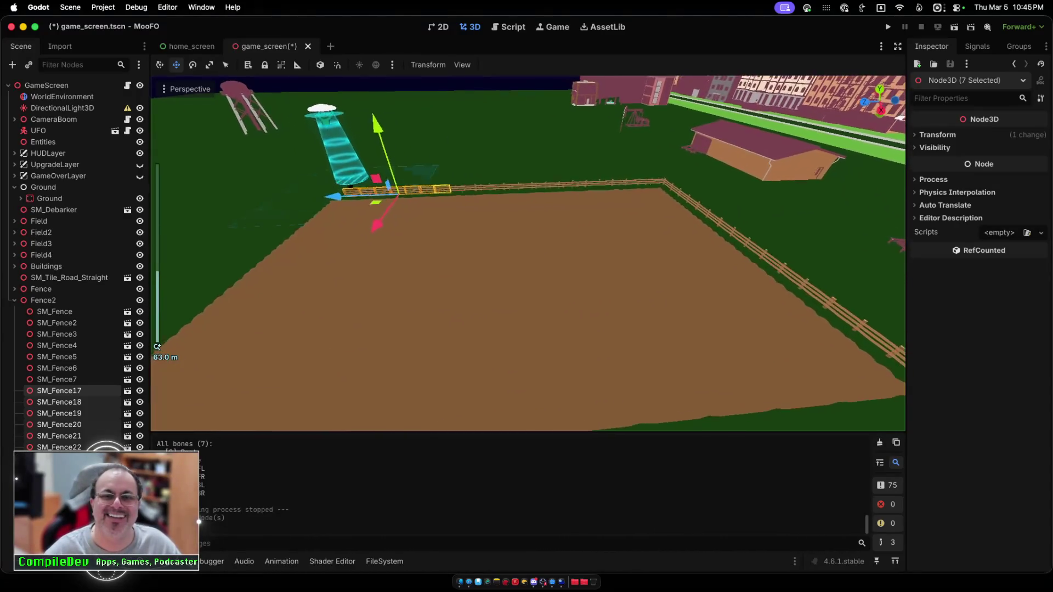
scroll(528, 252, "up", 2)
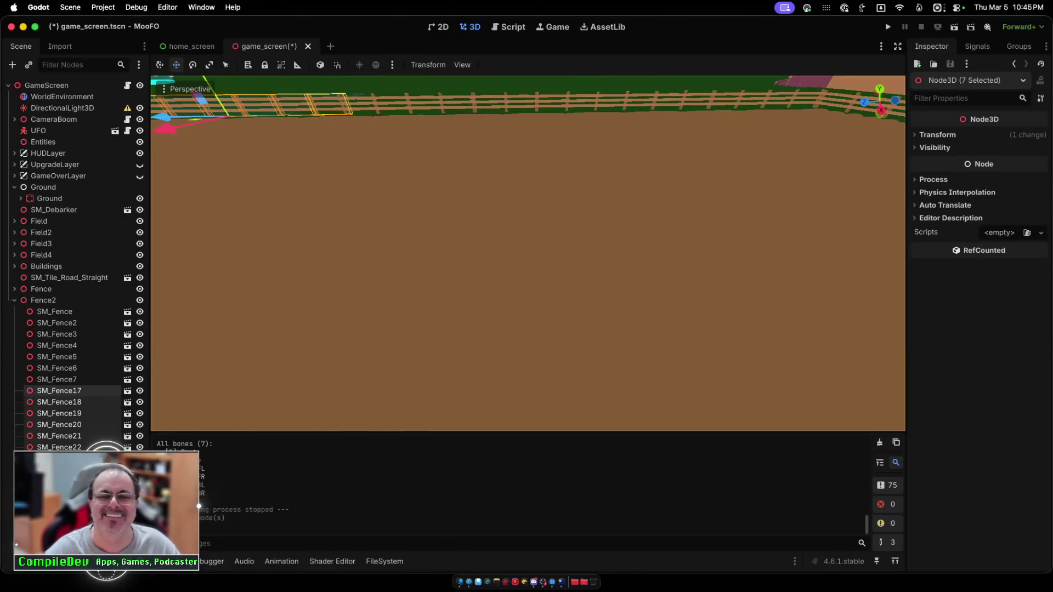
scroll(528, 253, "up", 2)
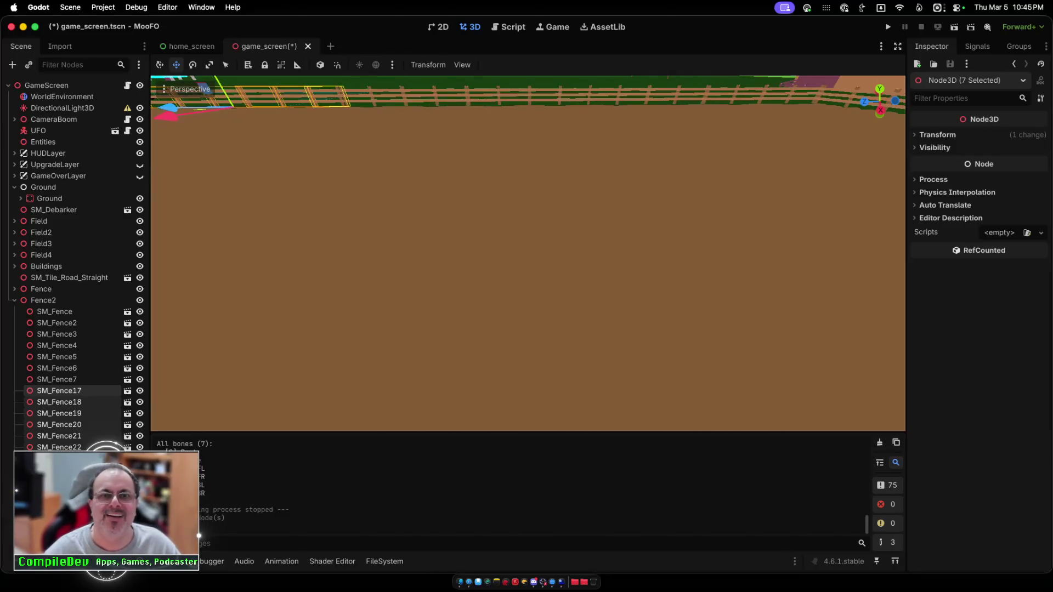
scroll(528, 252, "up", 2)
Step: Centre the view on the selected fences, nudge them slightly along Z, then pick SM_Fence22 and SM_Fence23
key("f")
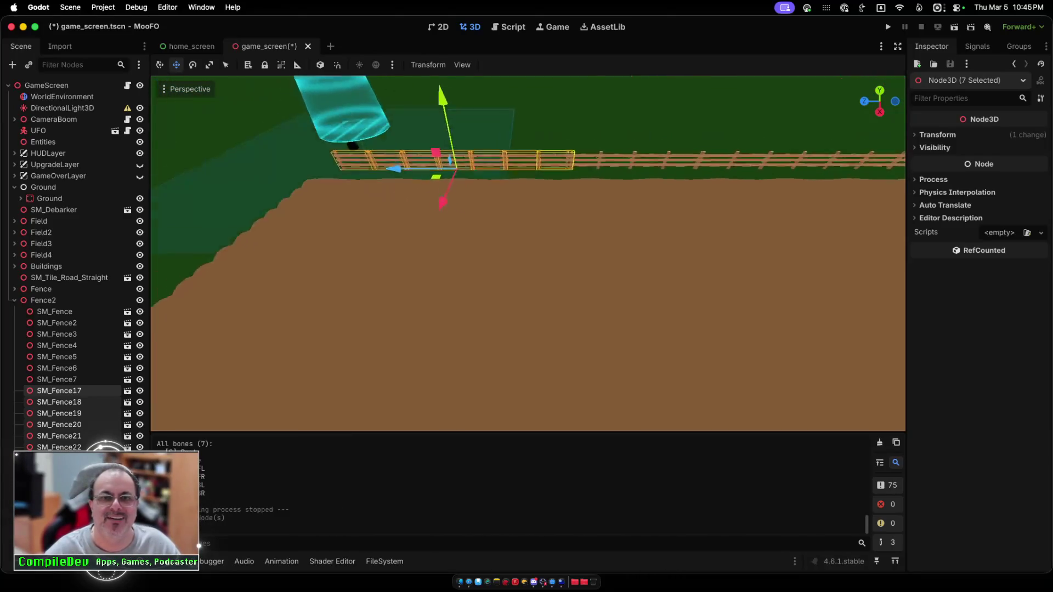
mouse_move(408, 174)
left_mouse_down()
mouse_move(371, 174)
mouse_move(402, 173)
left_mouse_up()
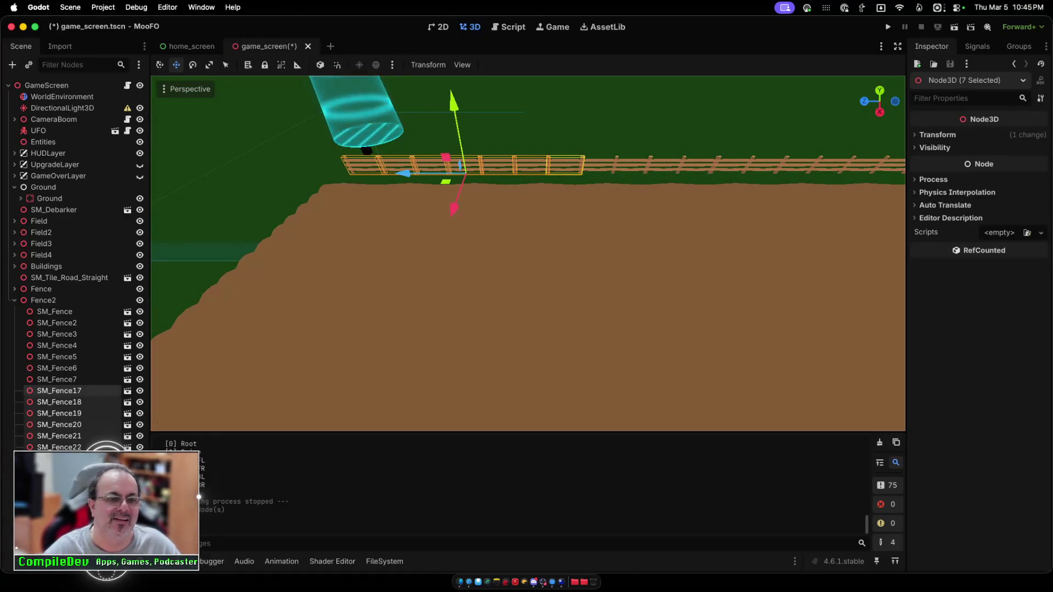
left_click(55, 447)
left_click(55, 459)
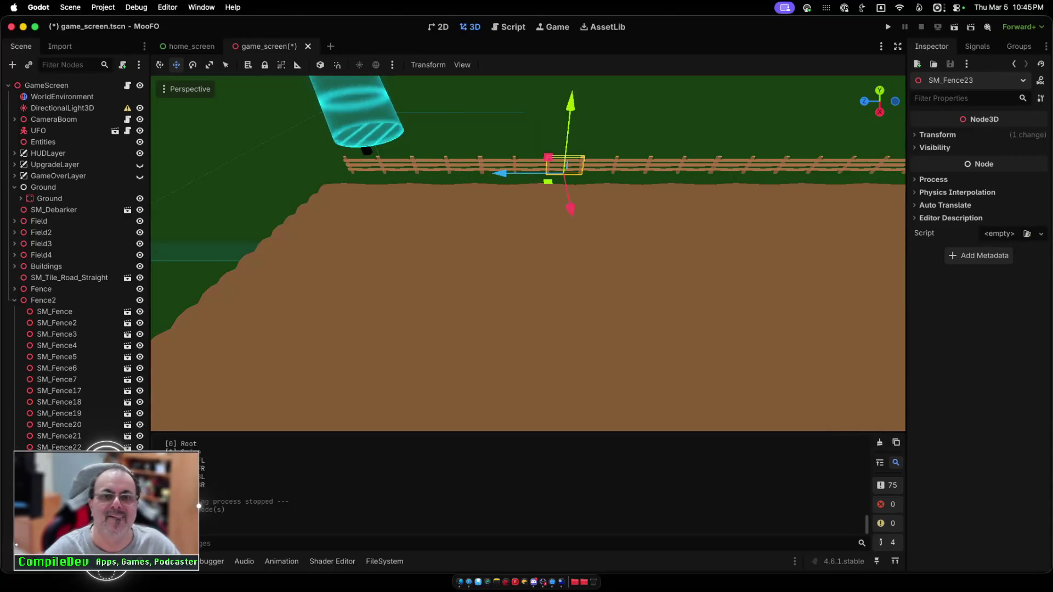
Step: Duplicate SM_Fence17 twice, sliding the copy left along Z, then start deleting SM_Fence25
left_click(59, 391)
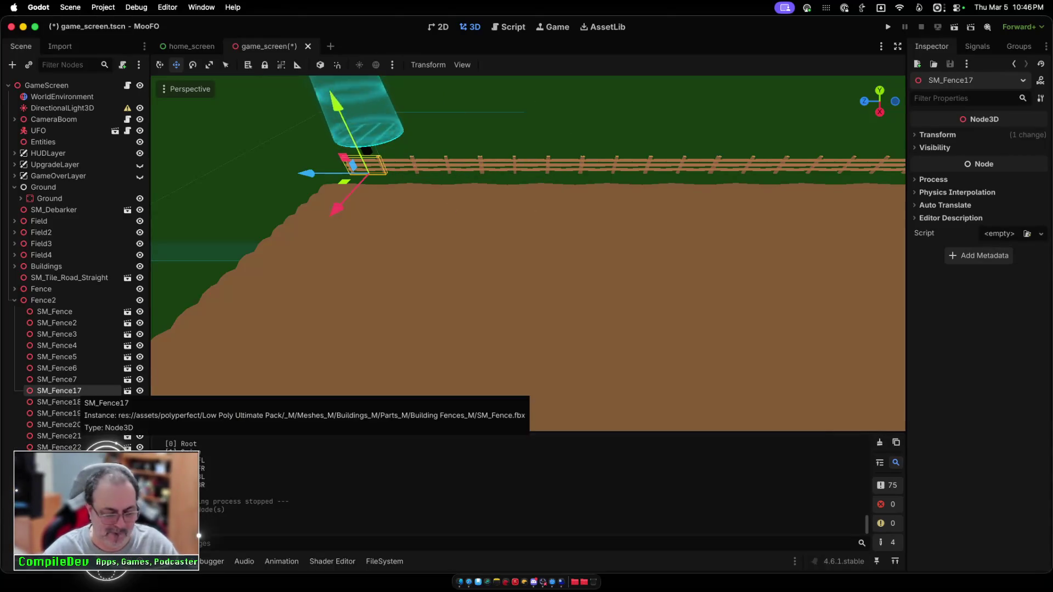
key("super+d")
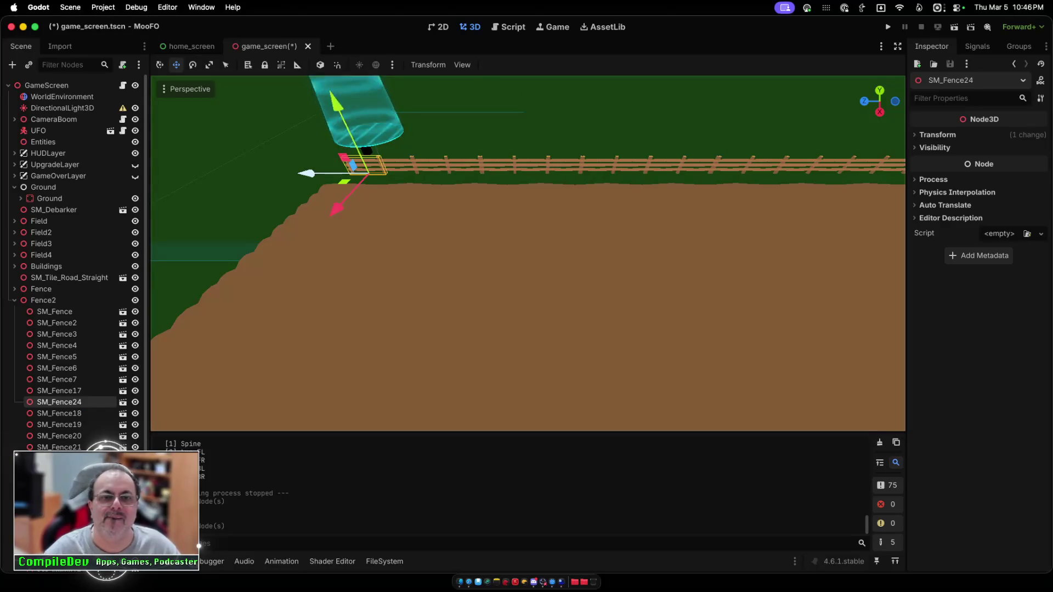
left_click_drag(307, 173, 265, 174)
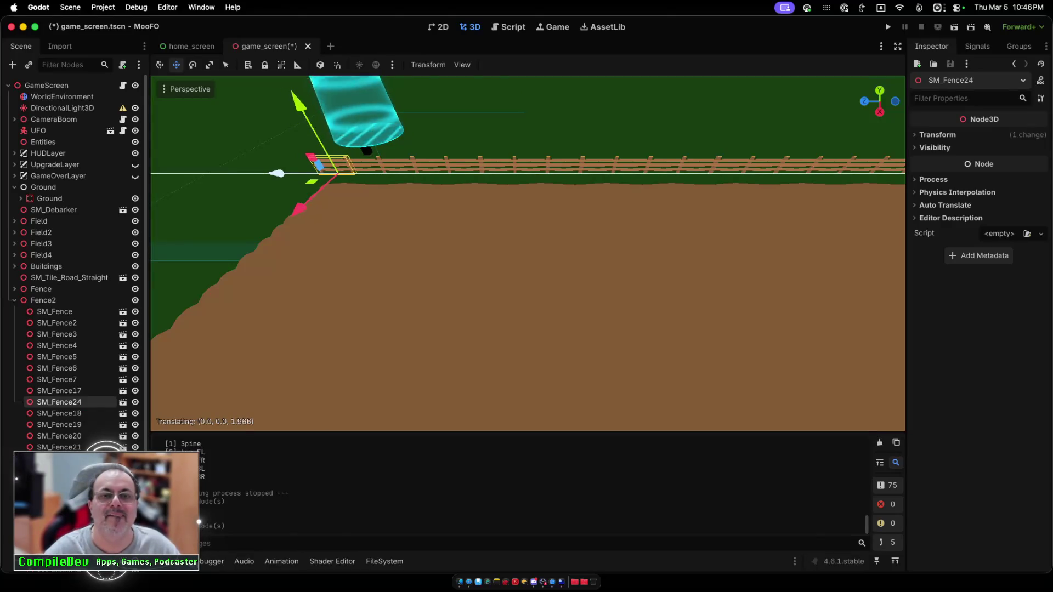
key("Escape")
left_click_drag(307, 173, 244, 173)
key("super+d")
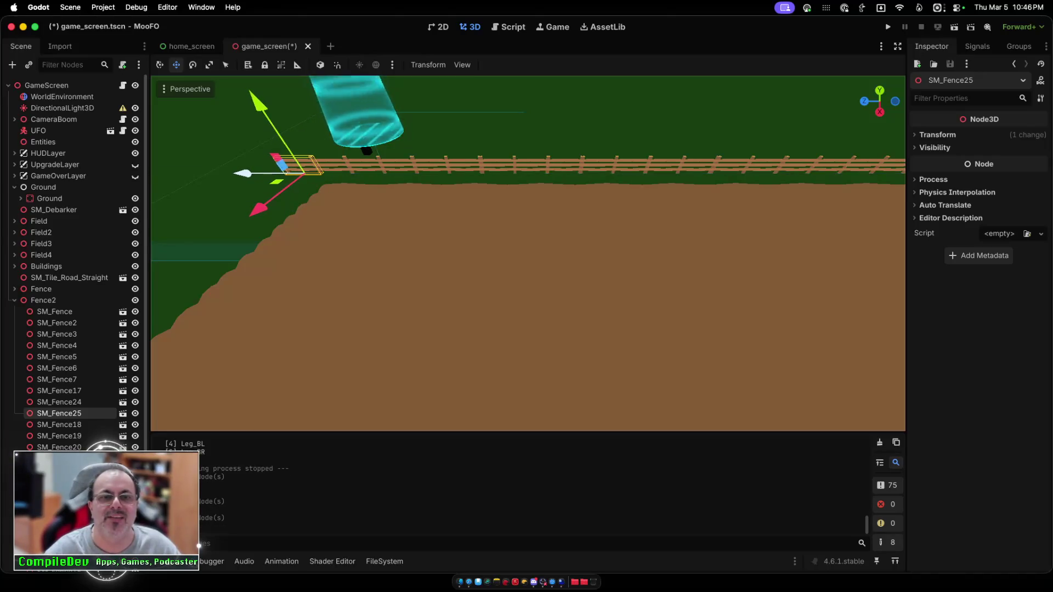
scroll(528, 254, "down", 10)
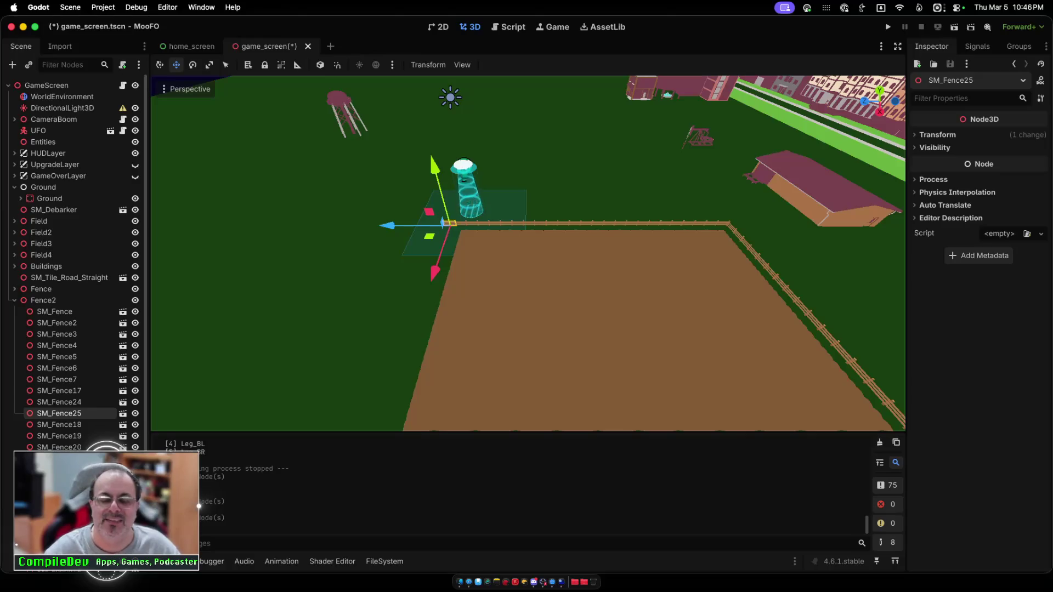
key("Delete")
Step: Confirm SM_Fence25's removal, select and collapse the Fence2 group, and pan around the fence line
key("Return")
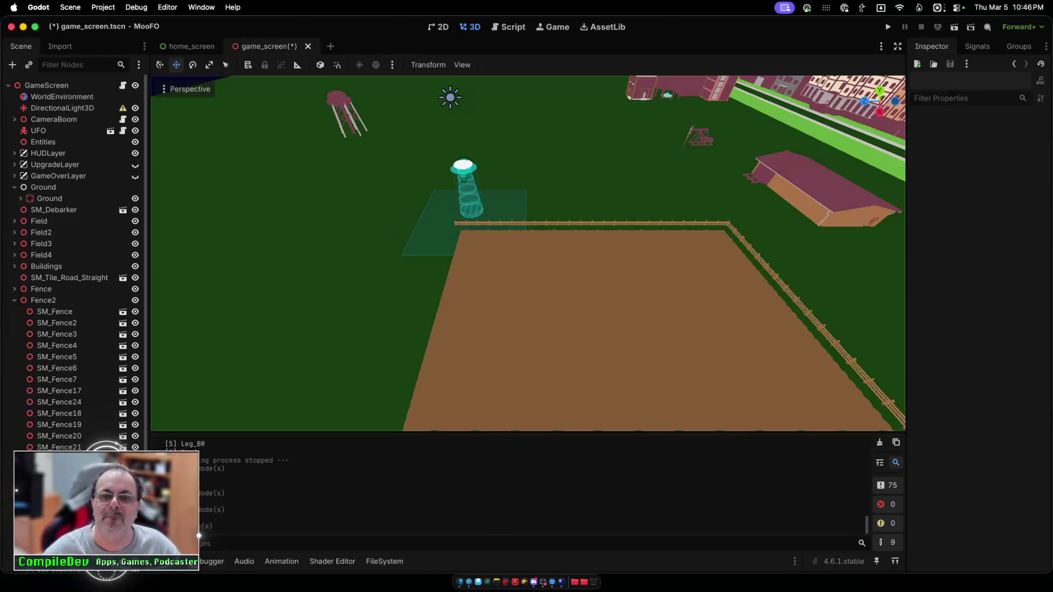
left_click(44, 300)
left_click(14, 300)
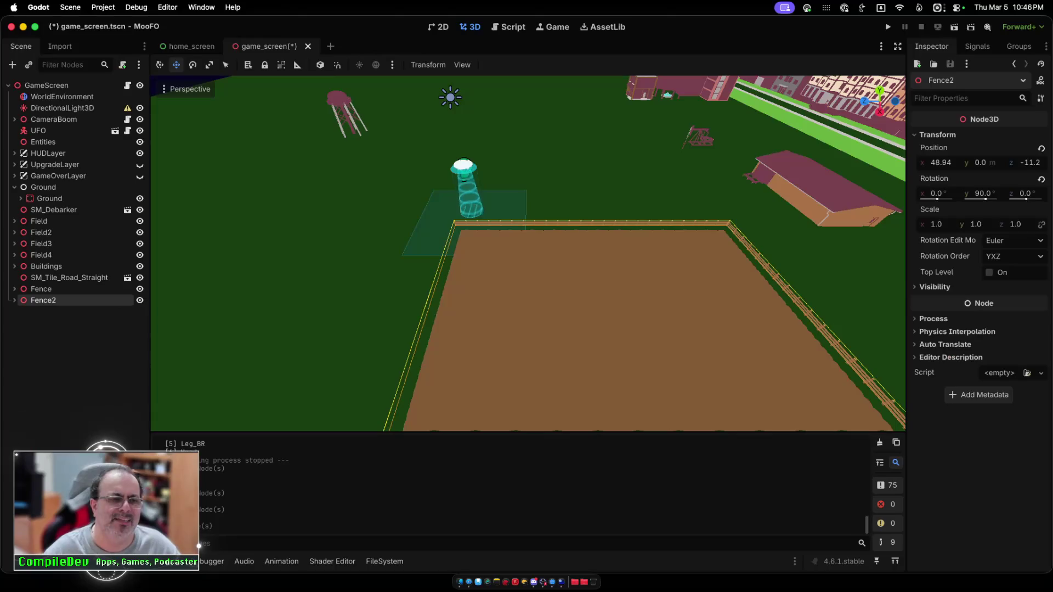
scroll(528, 252, "down", 5)
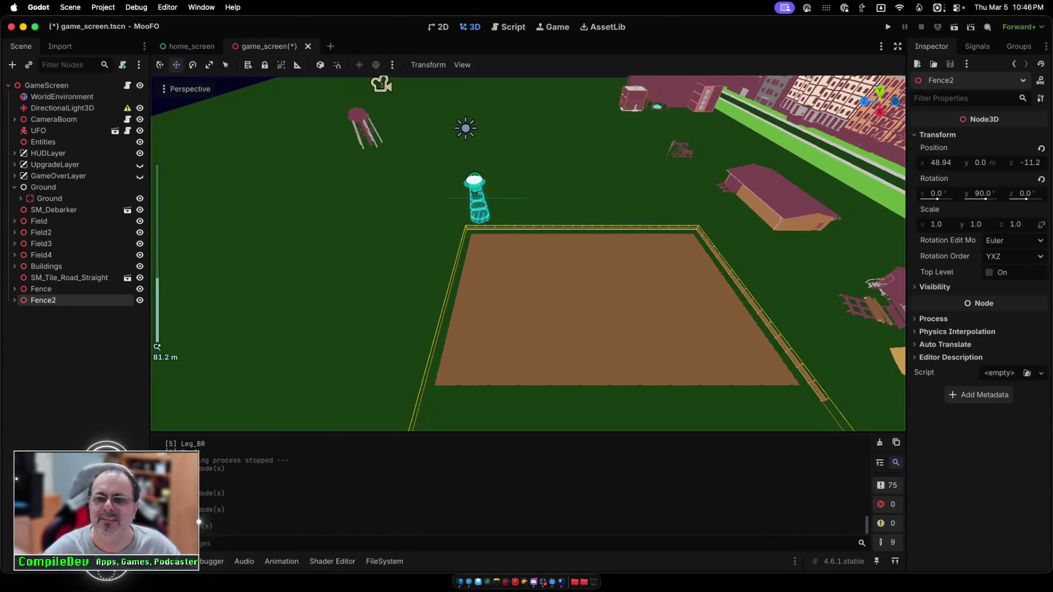
scroll(154, 384, "down", 1)
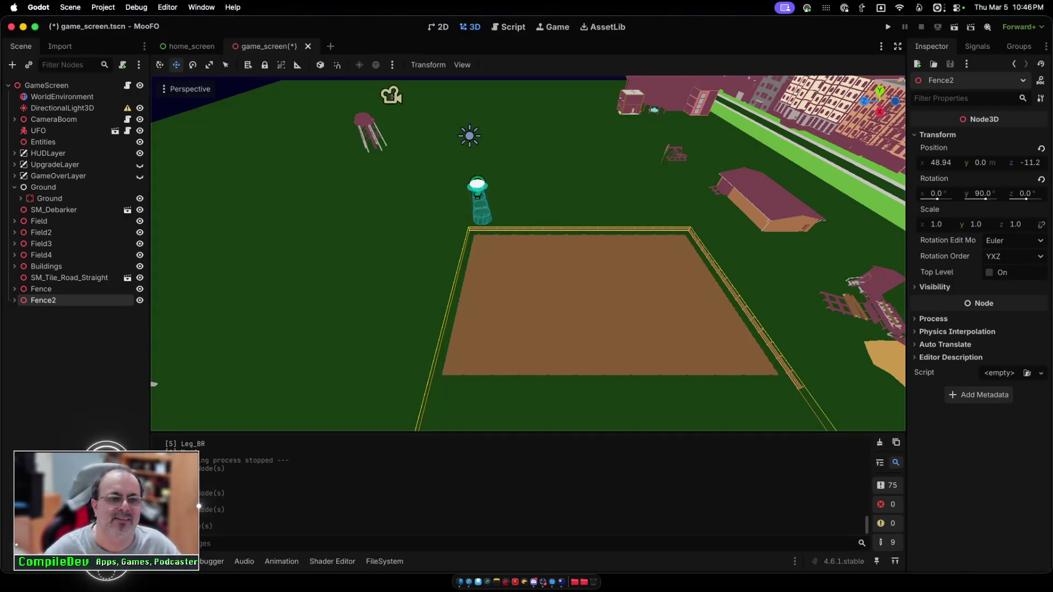
scroll(155, 384, "left", 10)
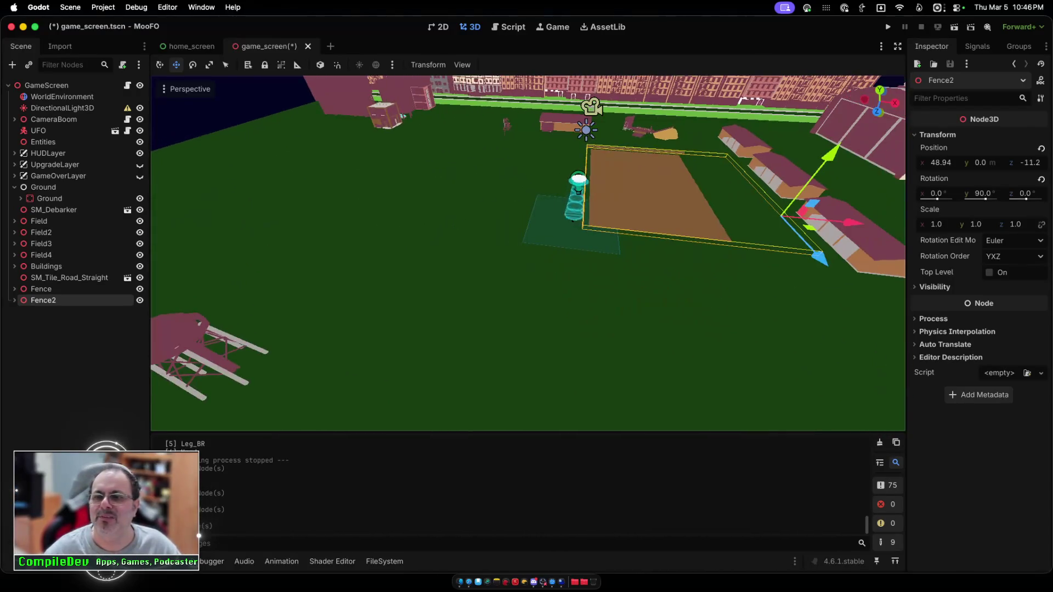
scroll(154, 384, "left", 10)
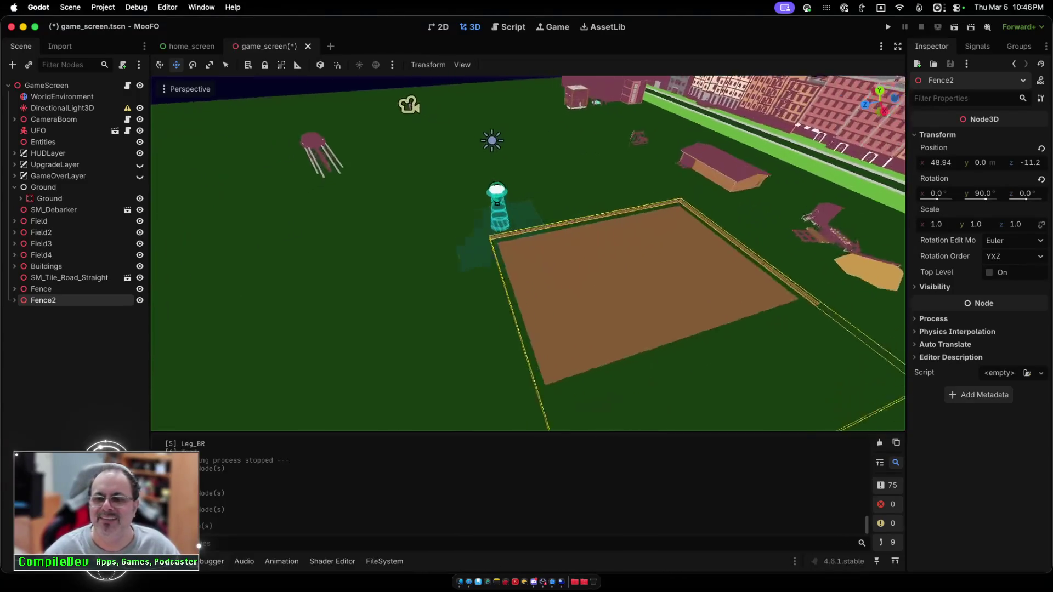
scroll(528, 254, "left", 10)
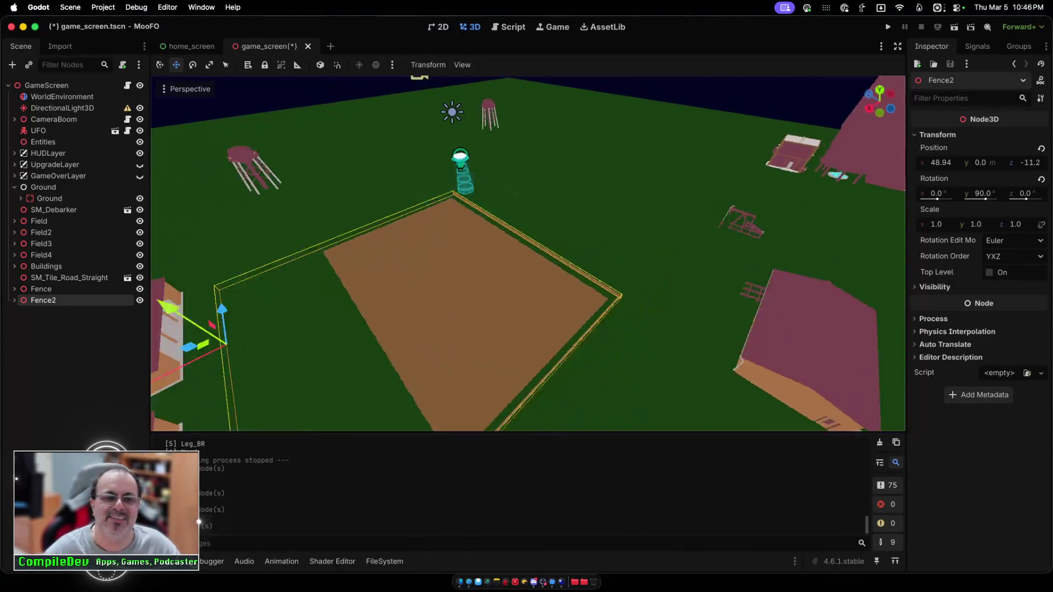
scroll(528, 253, "up", 5)
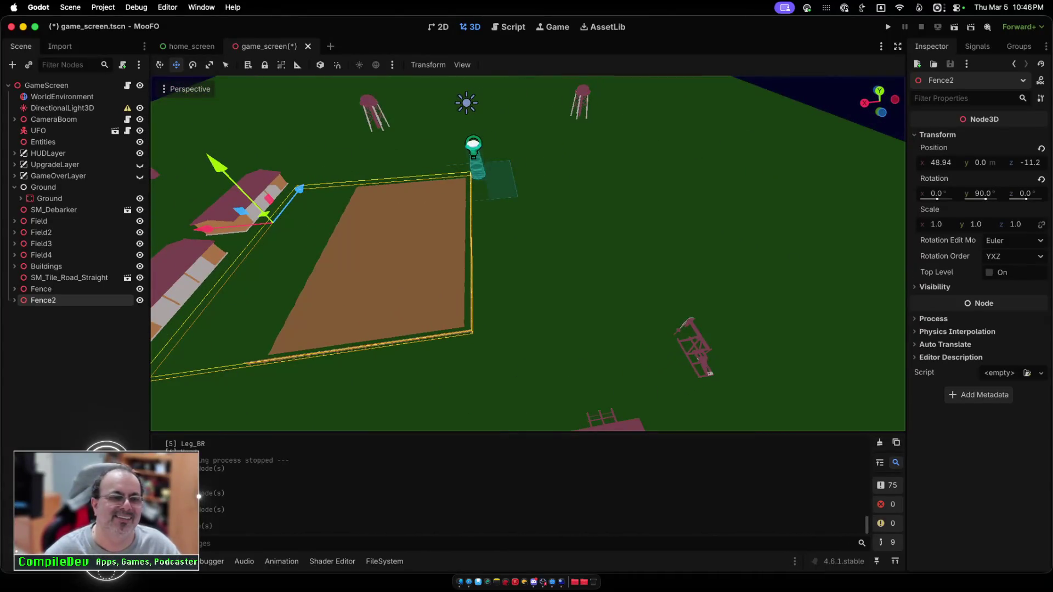
scroll(528, 253, "left", 2)
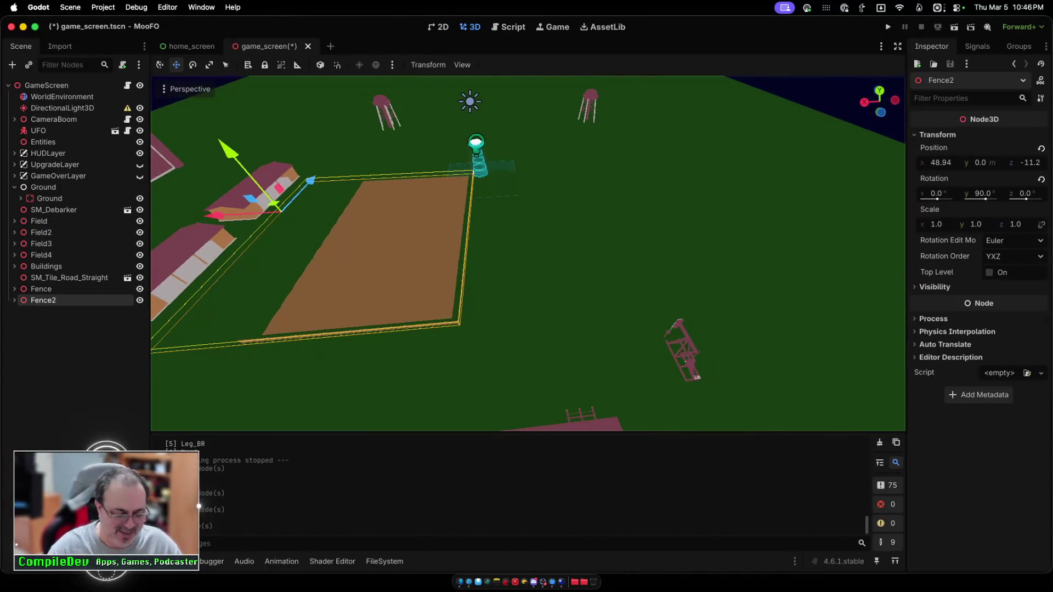
Step: Duplicate Fence2 as Fence3 and move it along X beside the original field
key("super+d")
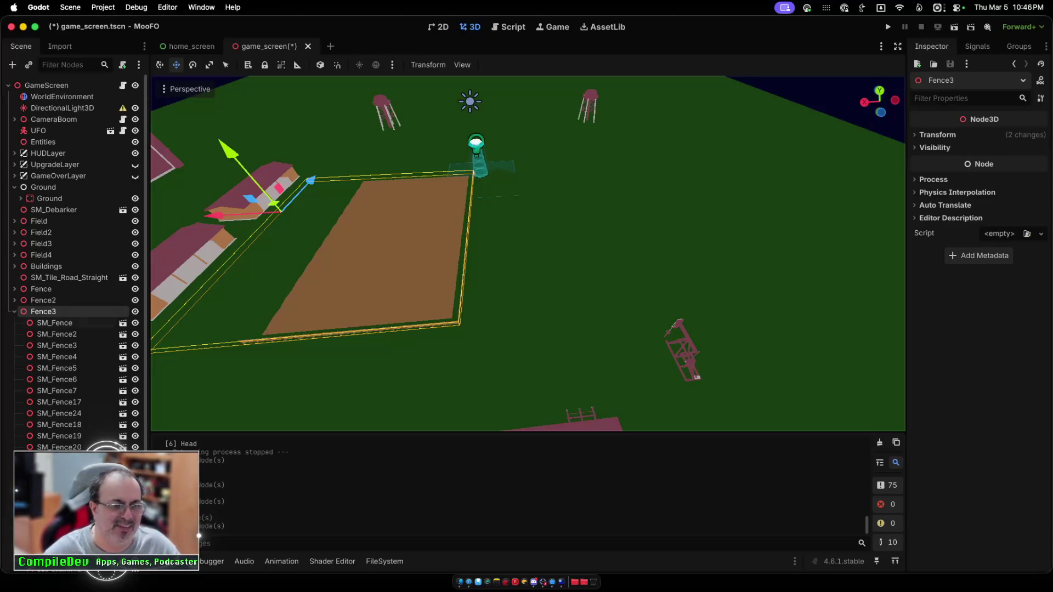
key("Left")
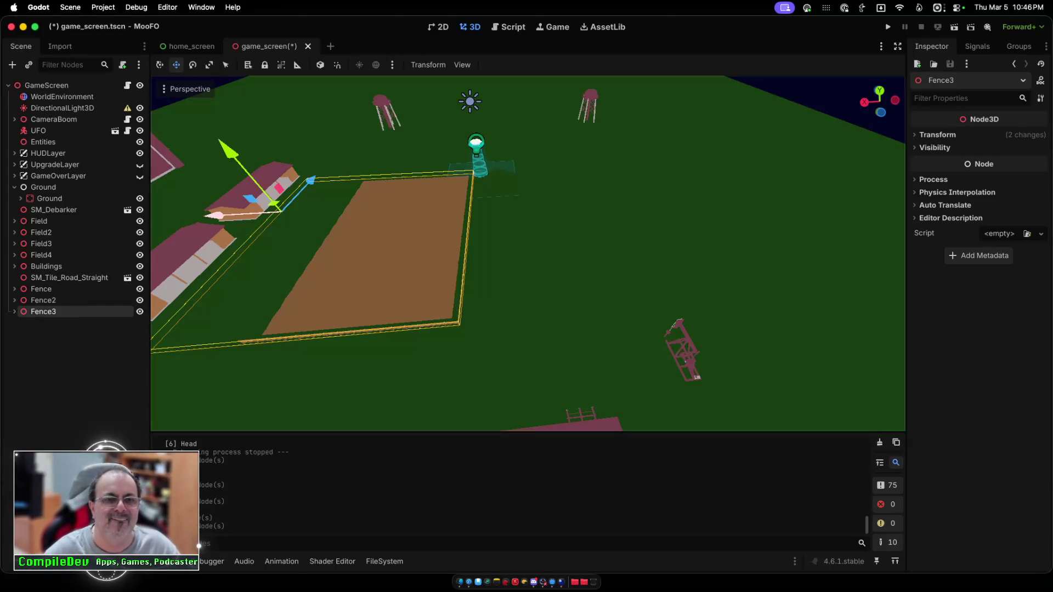
key("g")
key("Escape")
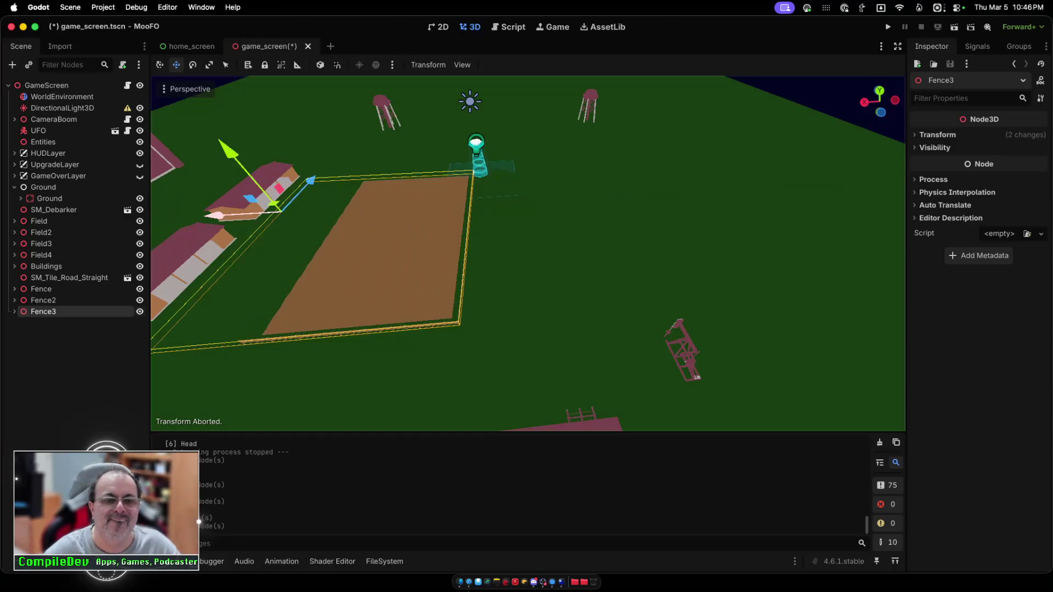
key("g")
key("x")
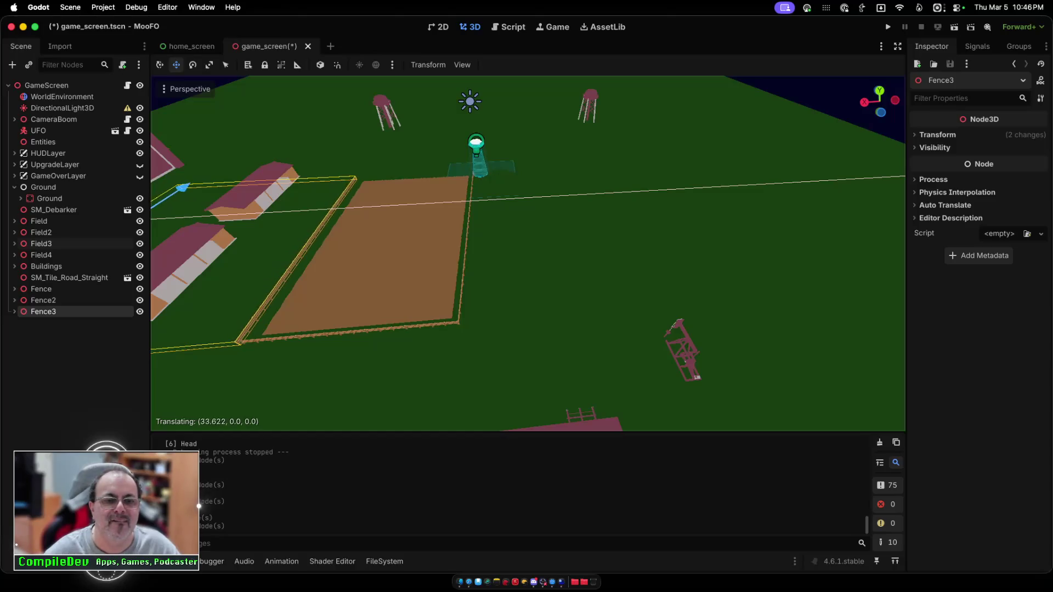
key("Return")
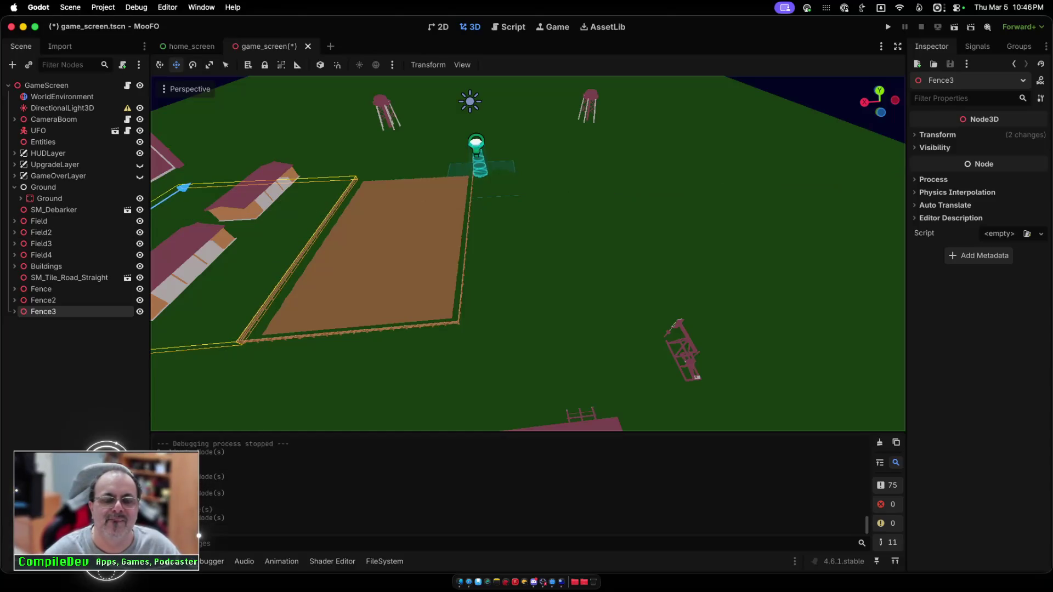
Step: Nudge Fence3 further along X, then compare its position with the Fence and Fence2 groups
scroll(527, 254, "up", 5)
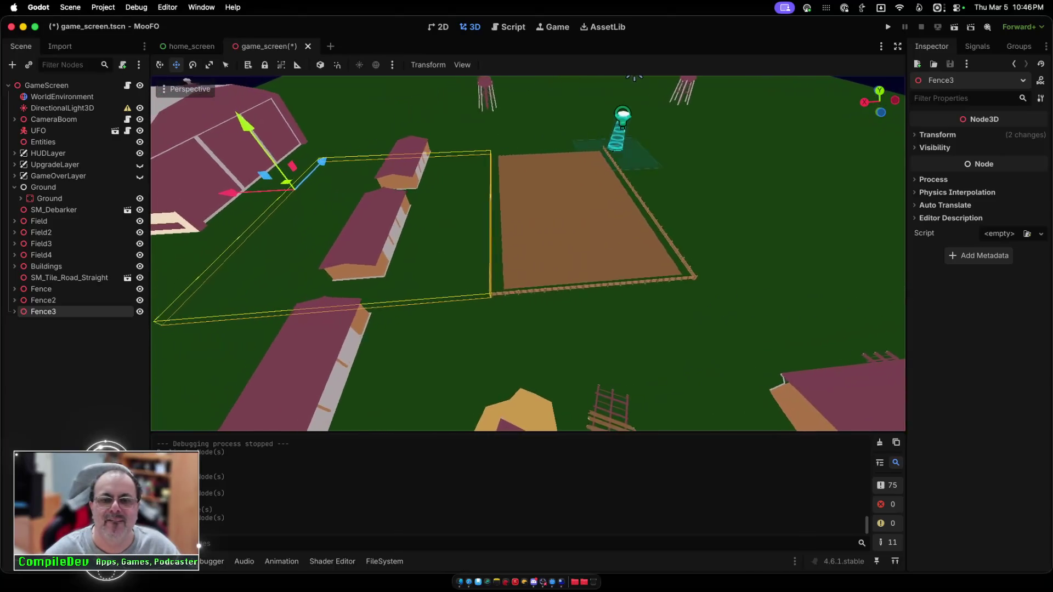
scroll(528, 254, "up", 4)
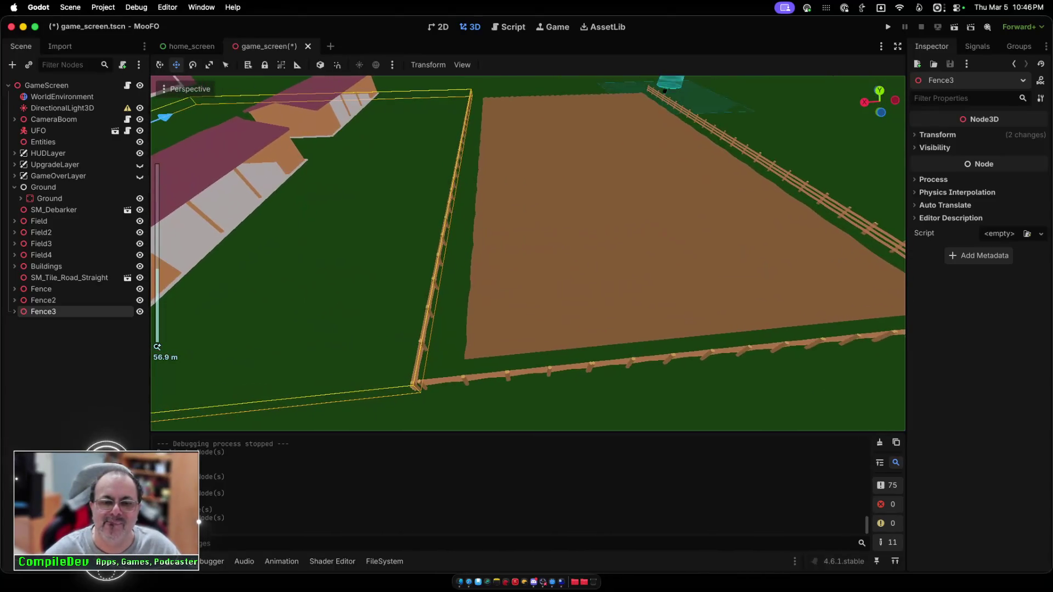
scroll(528, 254, "left", 5)
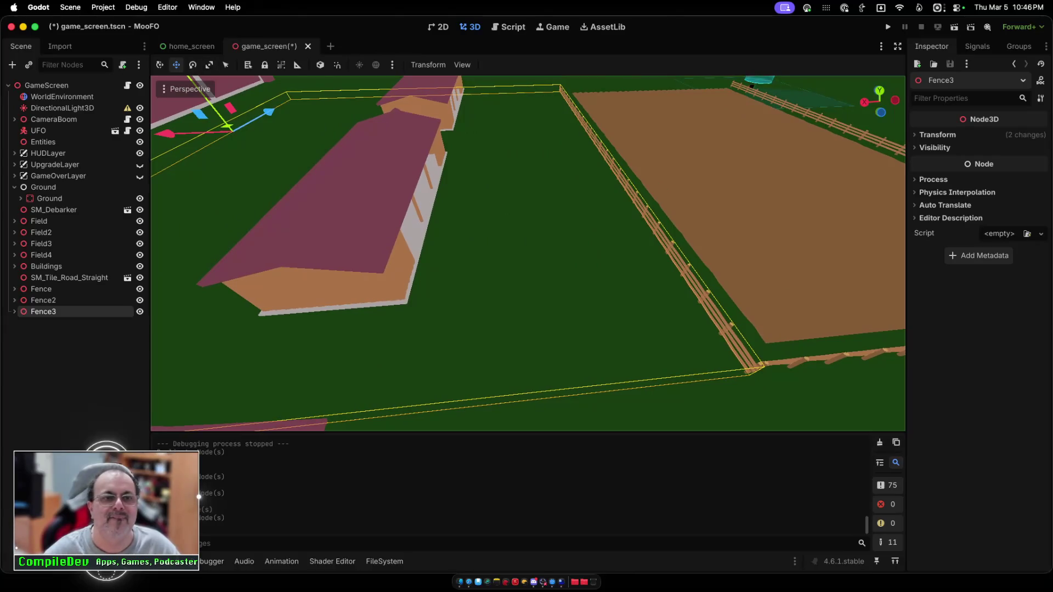
key("g")
key("x")
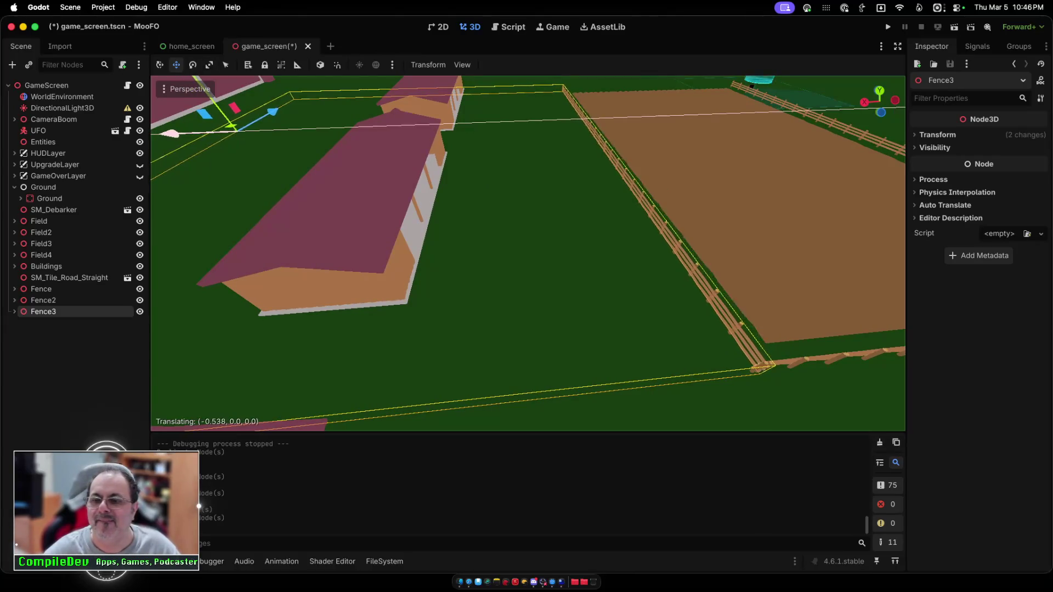
key("Return")
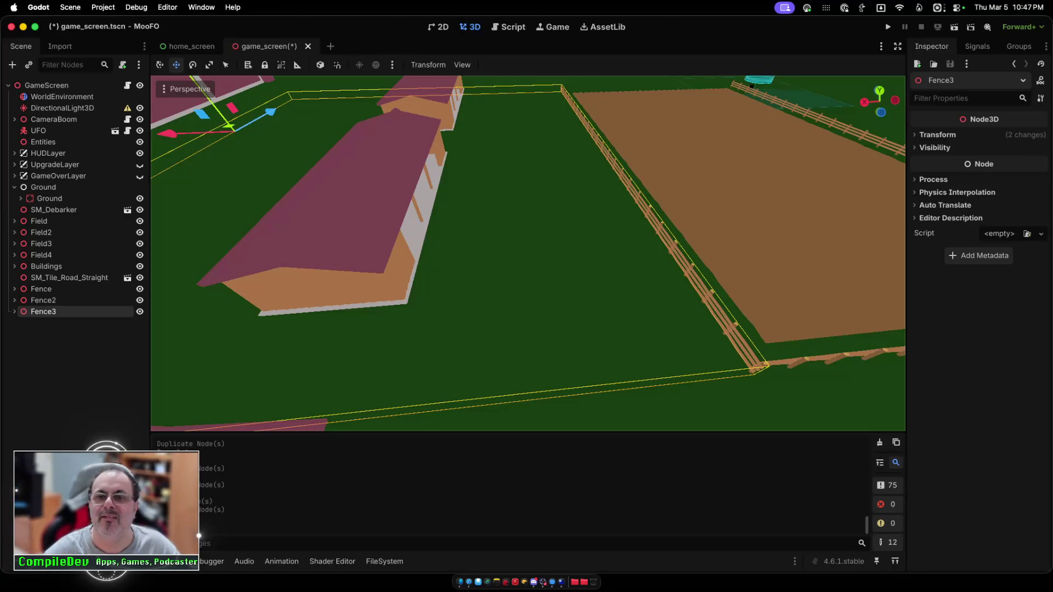
scroll(528, 254, "down", 4)
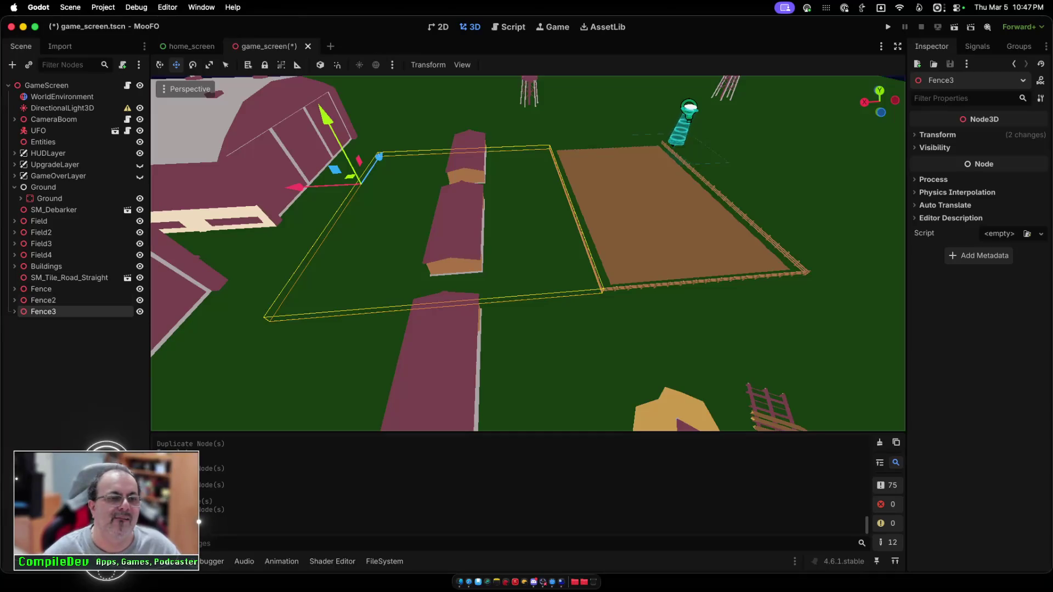
left_click(44, 300)
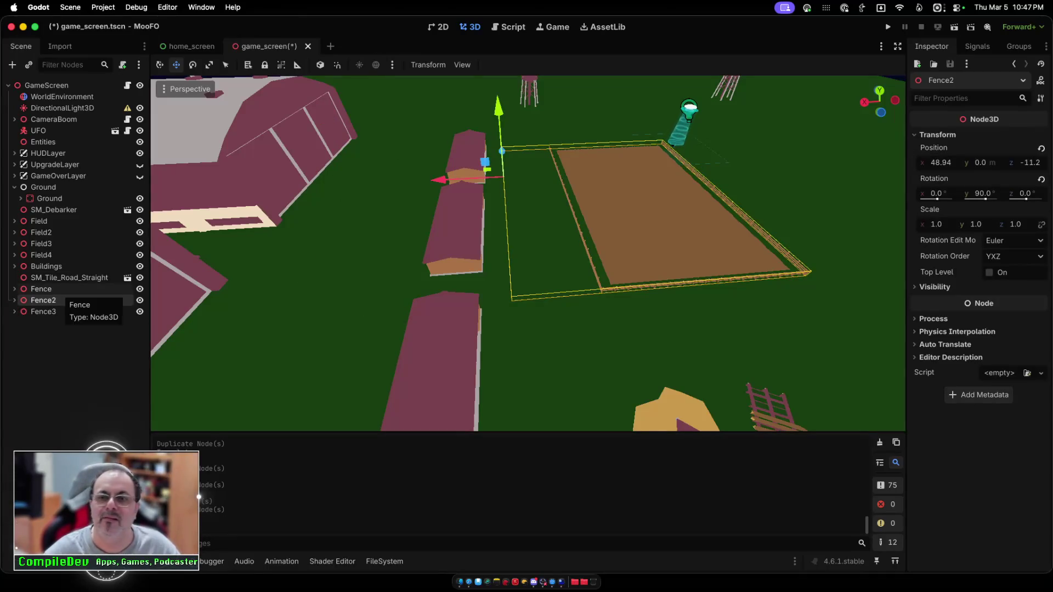
left_click(41, 289)
left_click(43, 300)
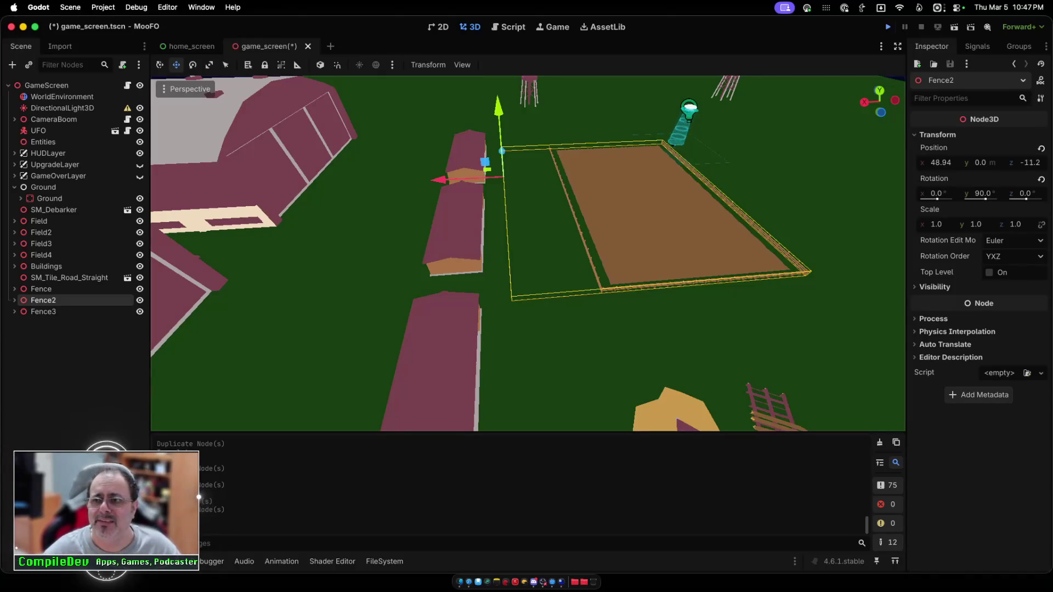
Step: Save and run MooFO, start gameplay from the main menu, and quit after the test flight
key("super+b")
left_click(525, 269)
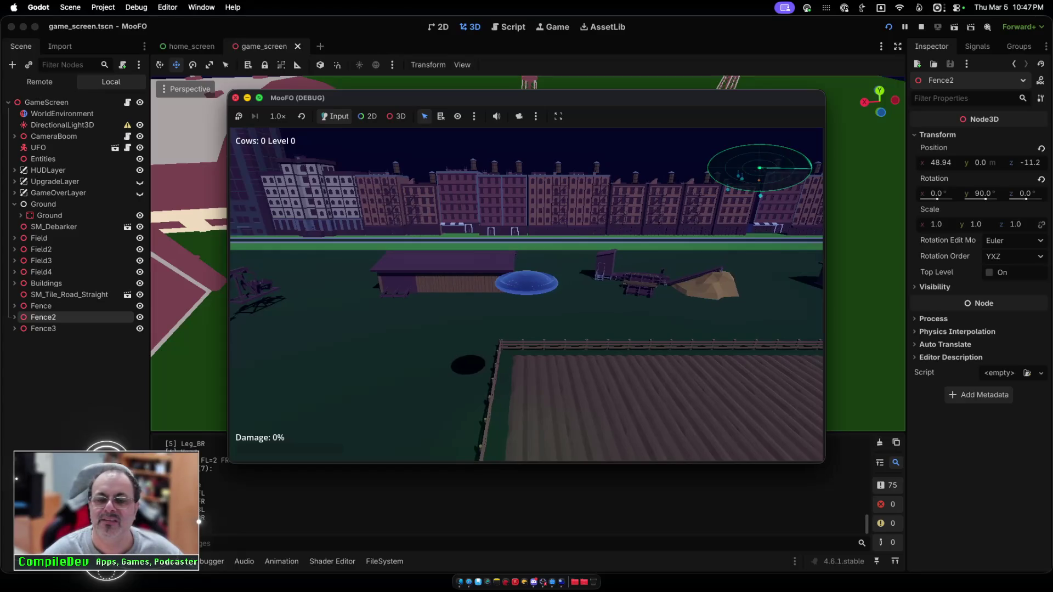
key("super+q")
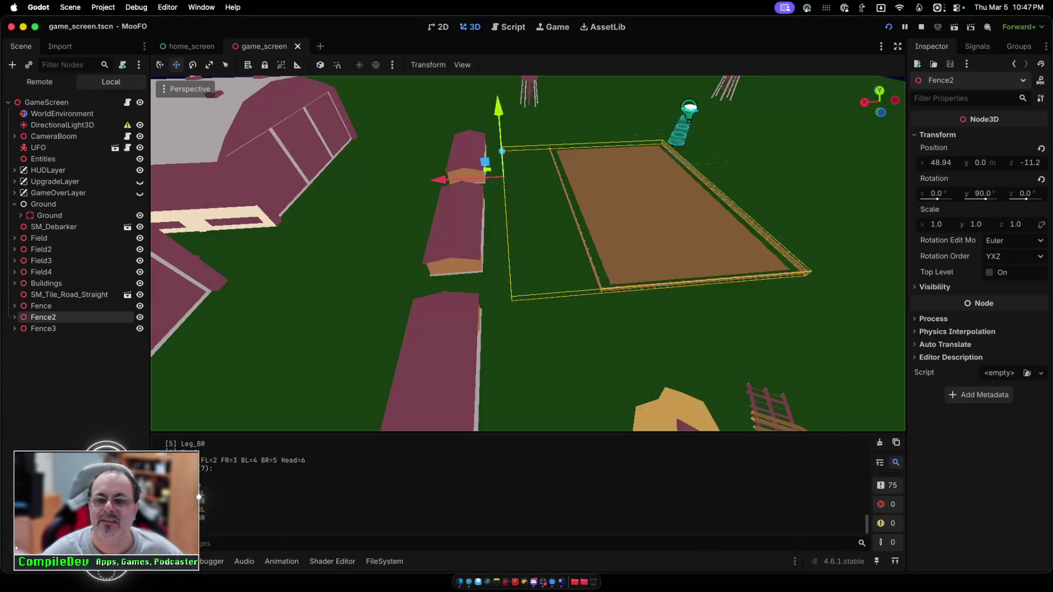
scroll(528, 253, "down", 5)
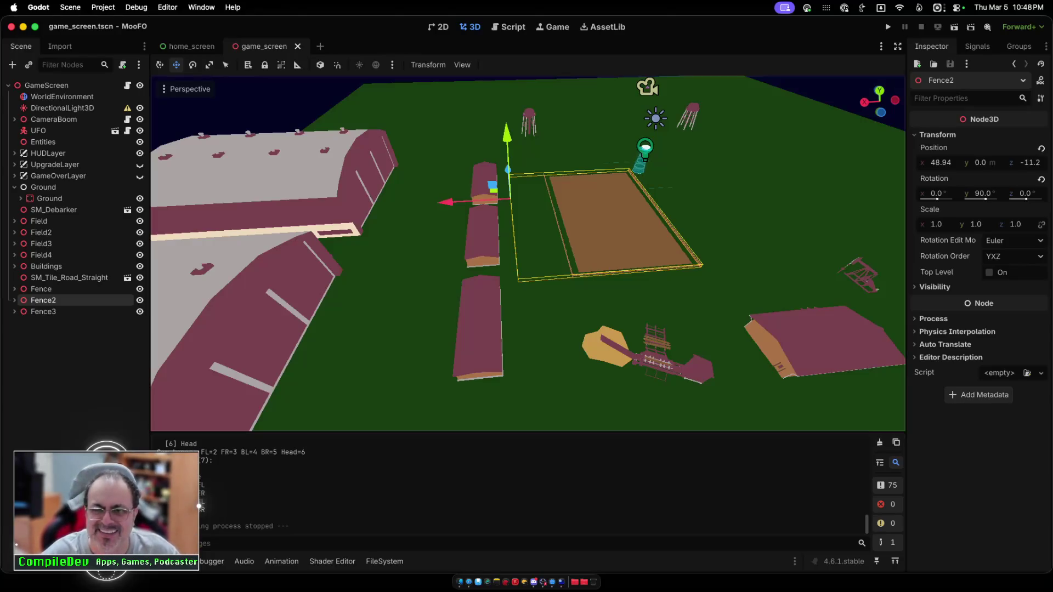
scroll(527, 252, "left", 10)
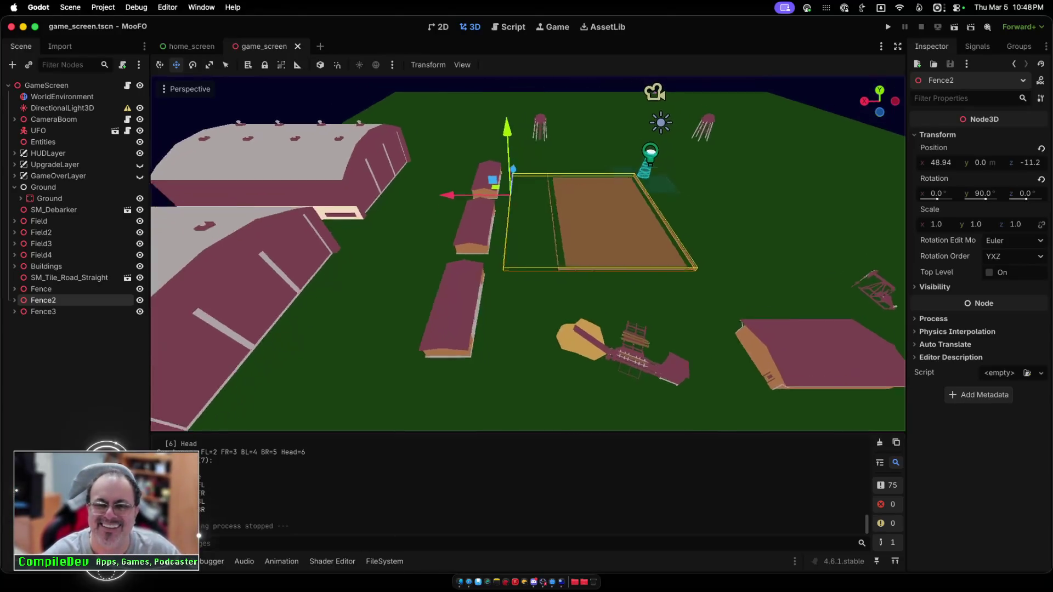
scroll(527, 252, "left", 10)
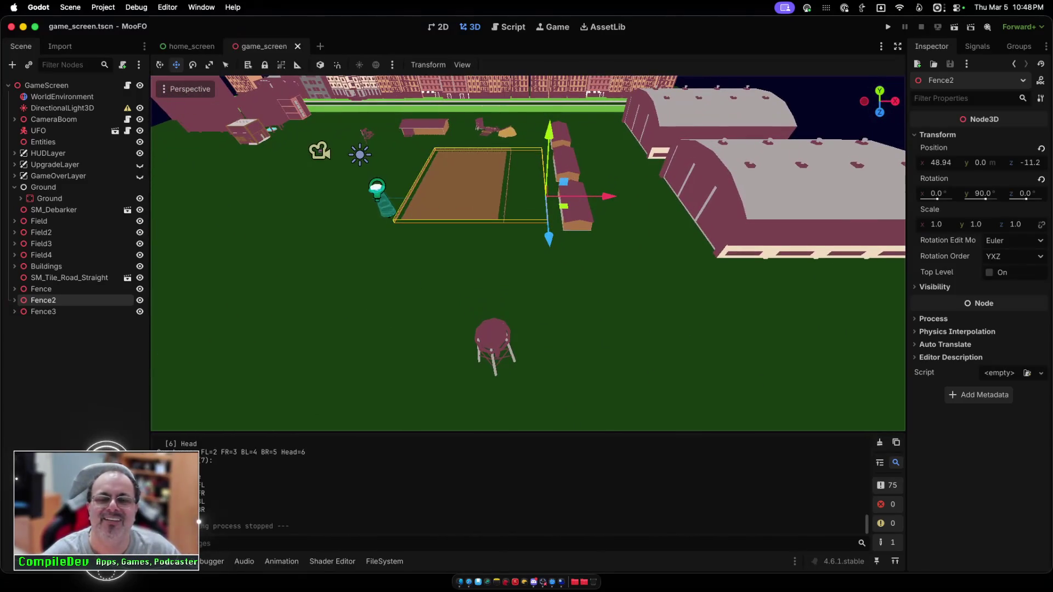
key("Left")
key("Left")
scroll(527, 253, "left", 5)
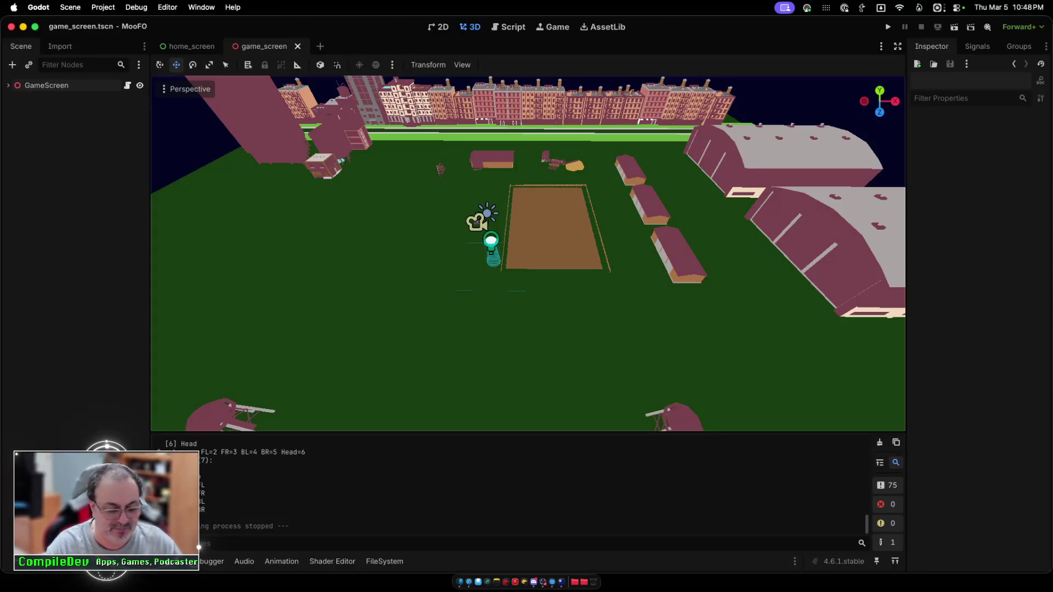
scroll(528, 252, "up", 5)
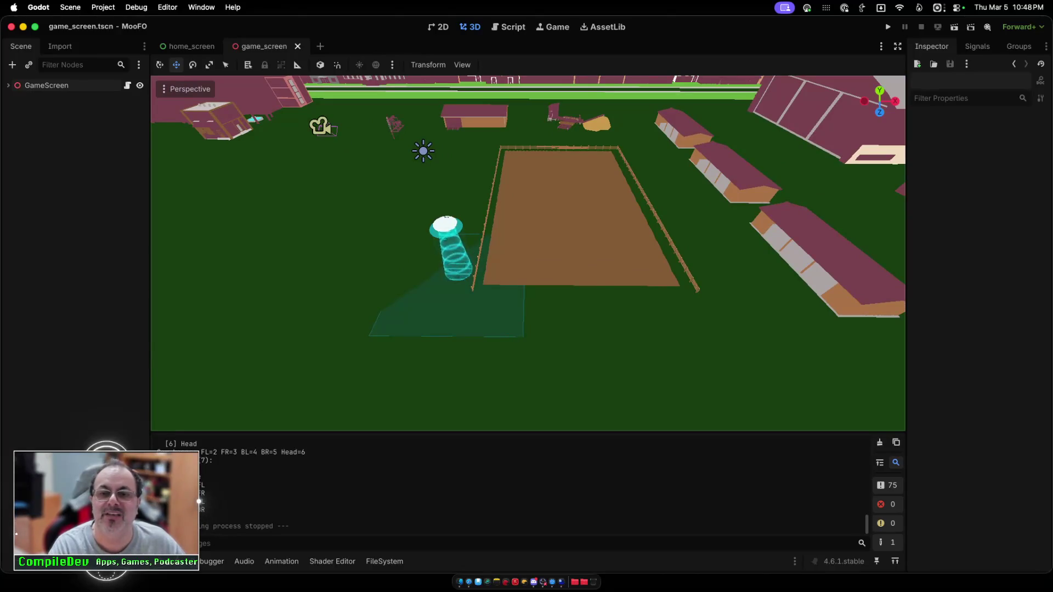
scroll(527, 252, "down", 3)
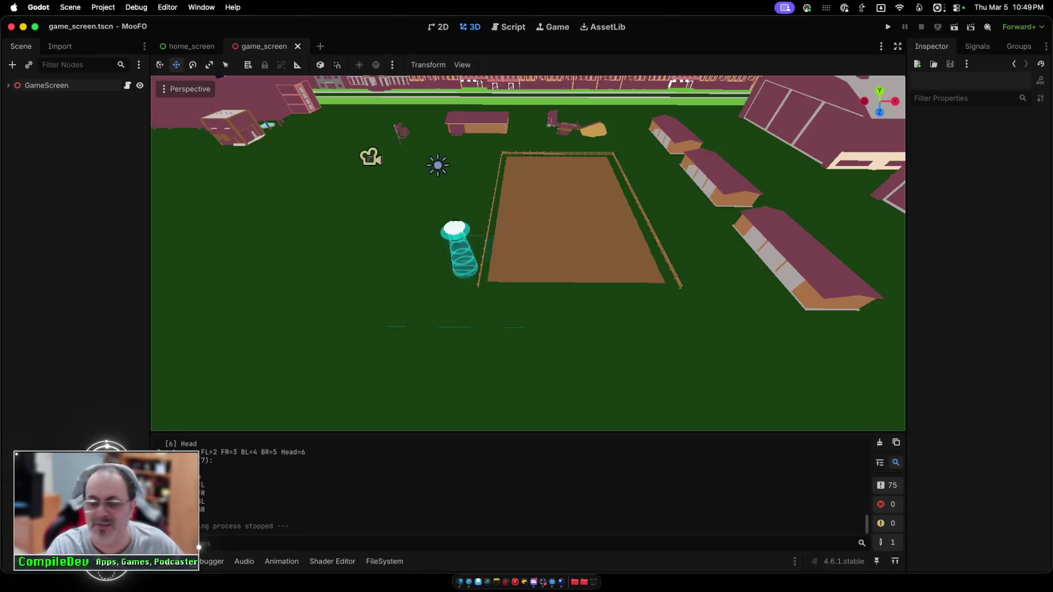
scroll(527, 252, "up", 3)
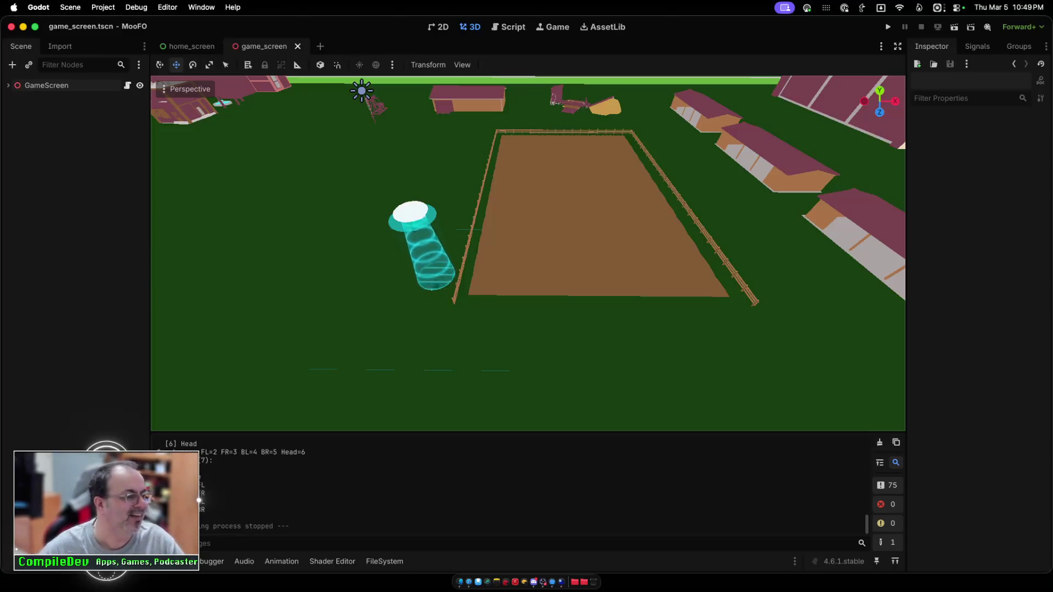
scroll(528, 252, "down", 1)
scroll(527, 252, "down", 10)
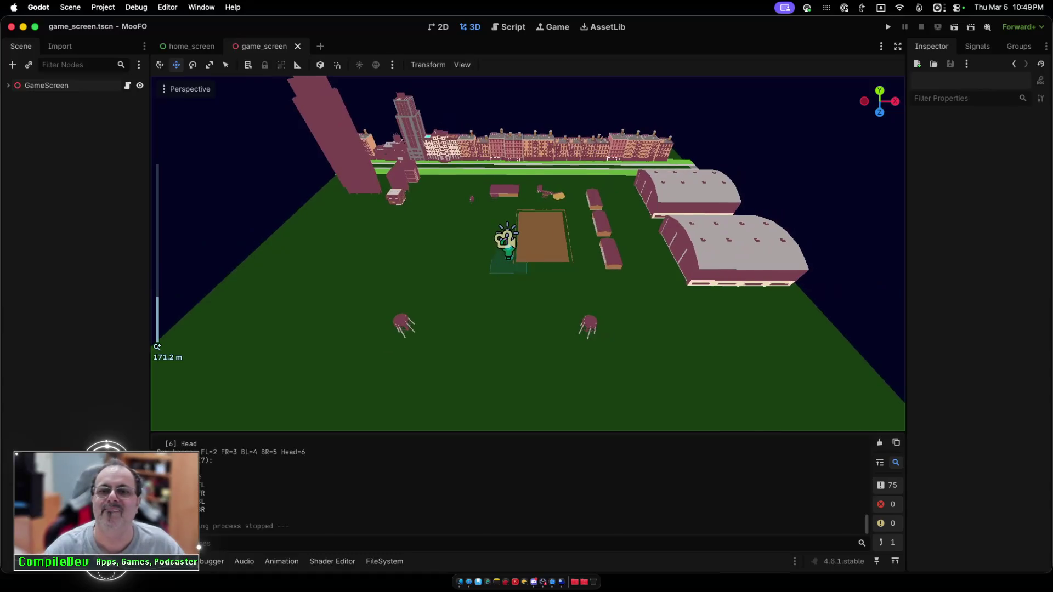
scroll(527, 253, "up", 6)
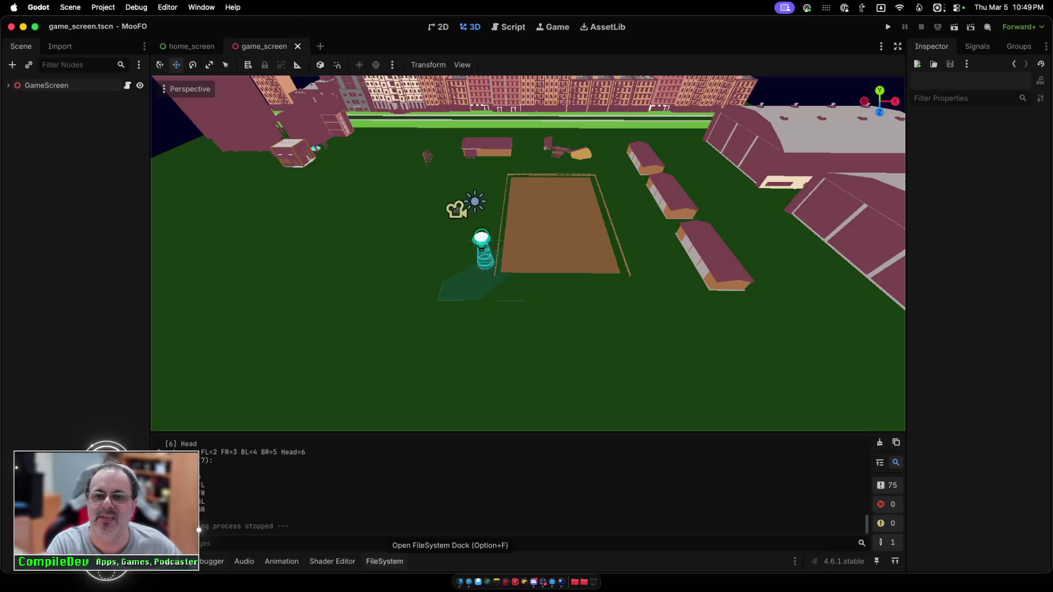
Step: Show the project files, climb from the fence folders up to Meshes_M, and clear the 'fence' filter
left_click(383, 559)
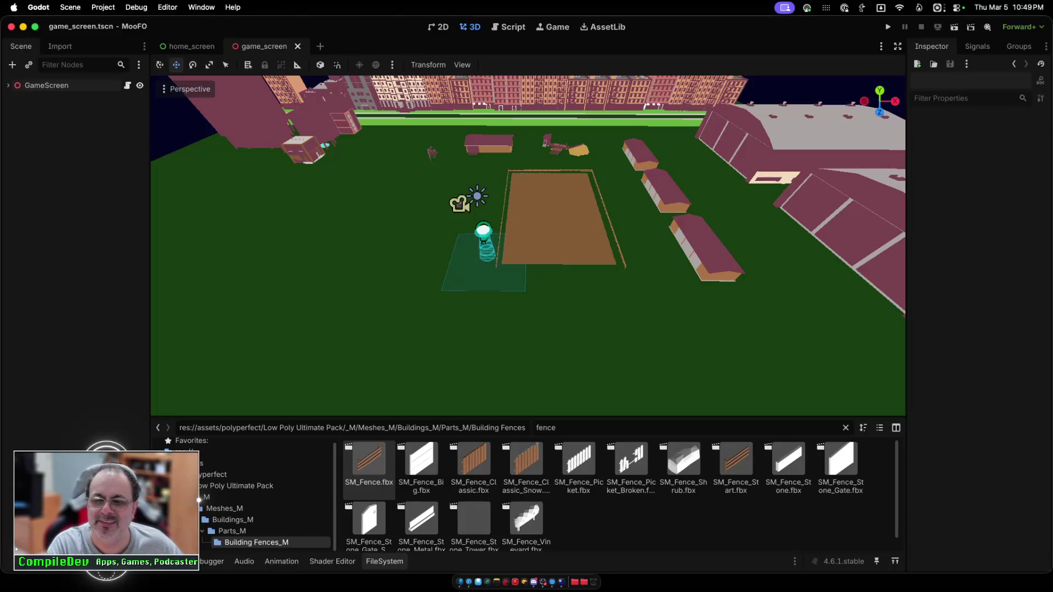
scroll(619, 493, "down", 1)
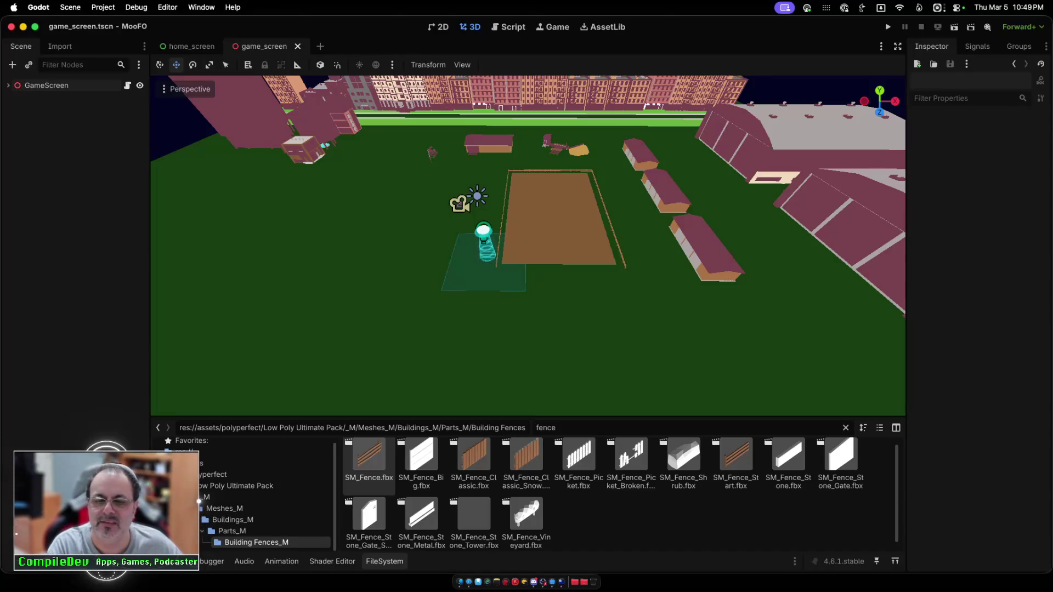
scroll(620, 493, "up", 1)
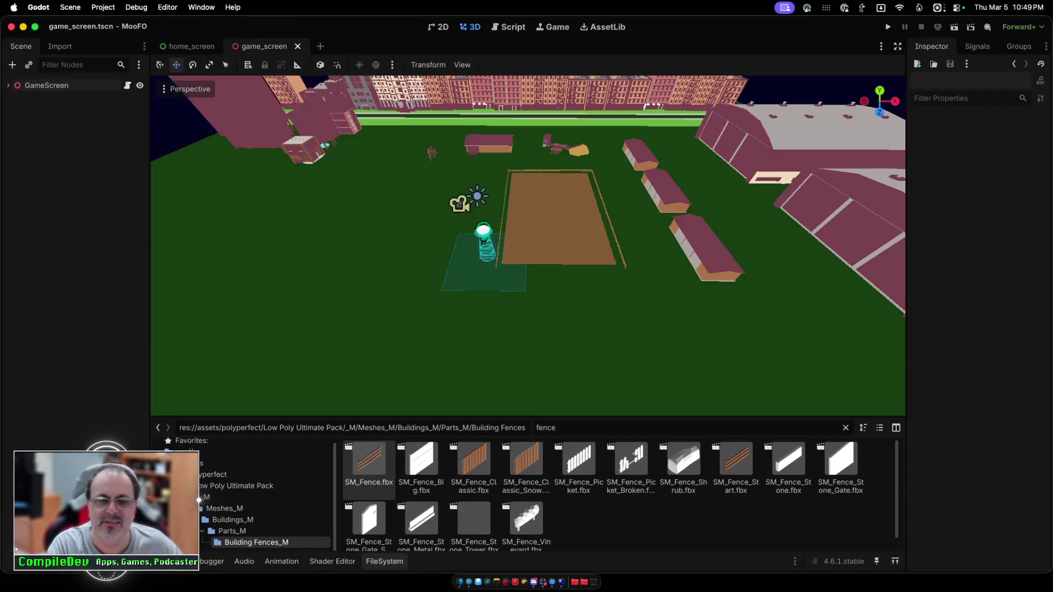
left_click(232, 531)
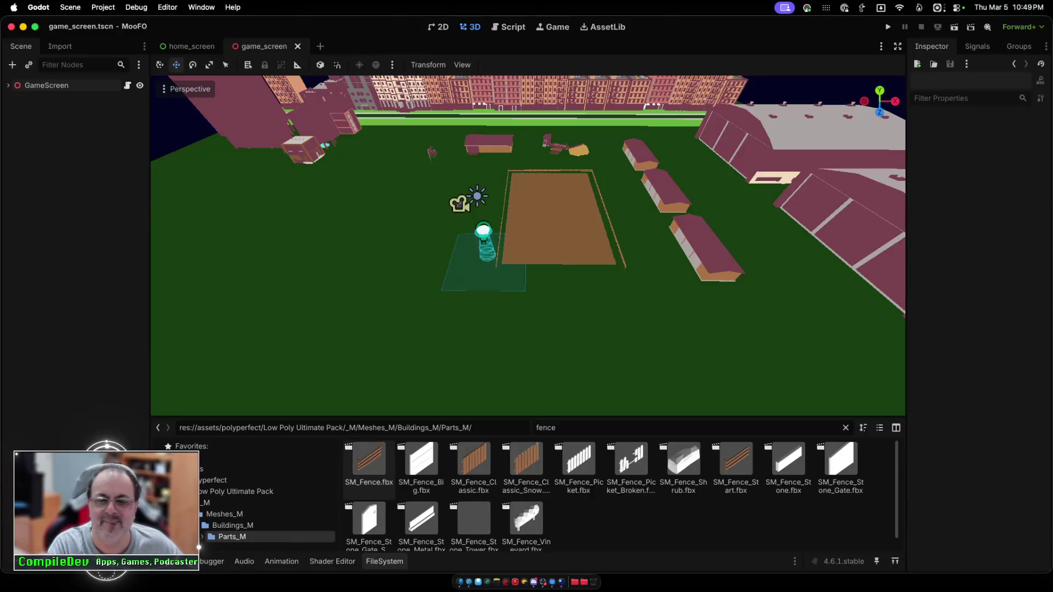
left_click(233, 525)
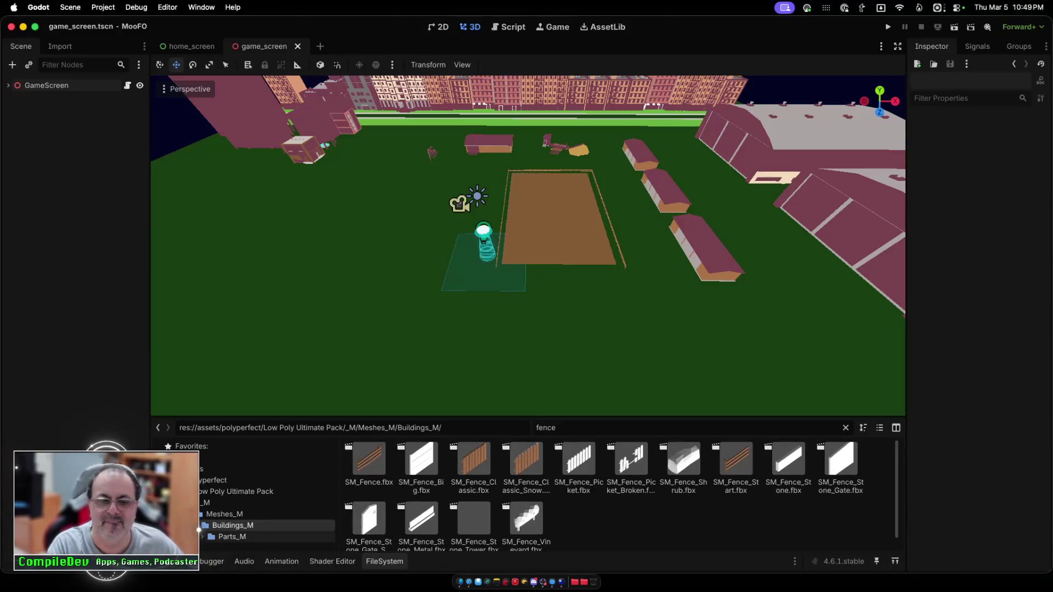
left_click(199, 525)
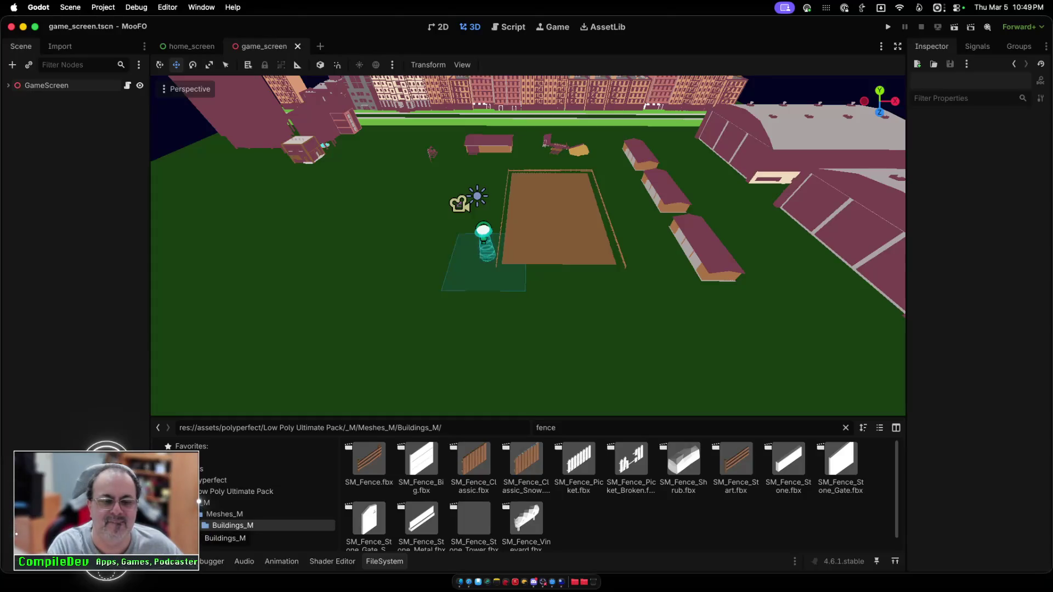
left_click(206, 513)
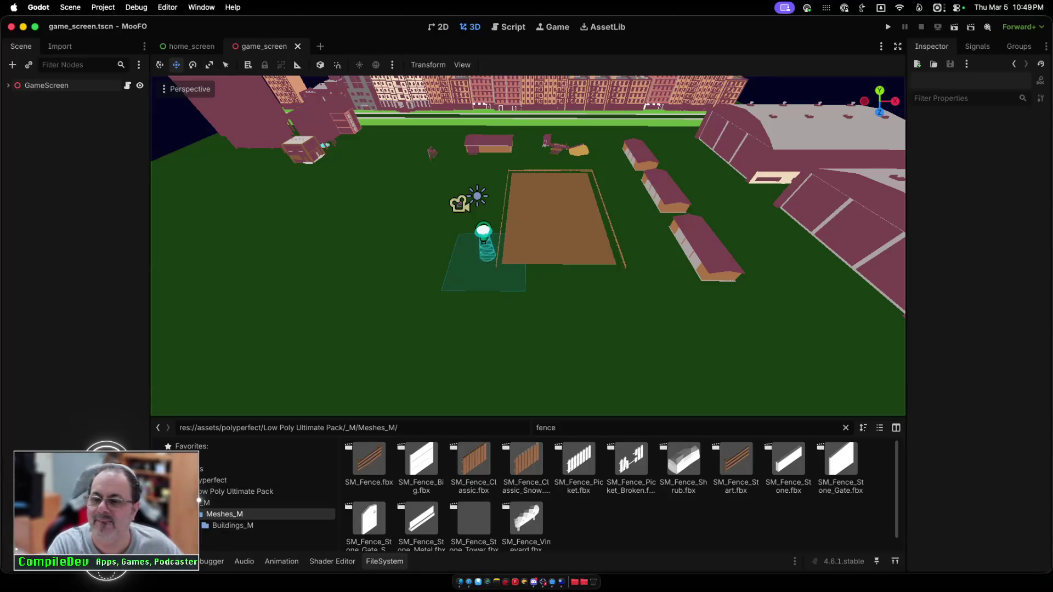
key("super+a")
key("BackSpace")
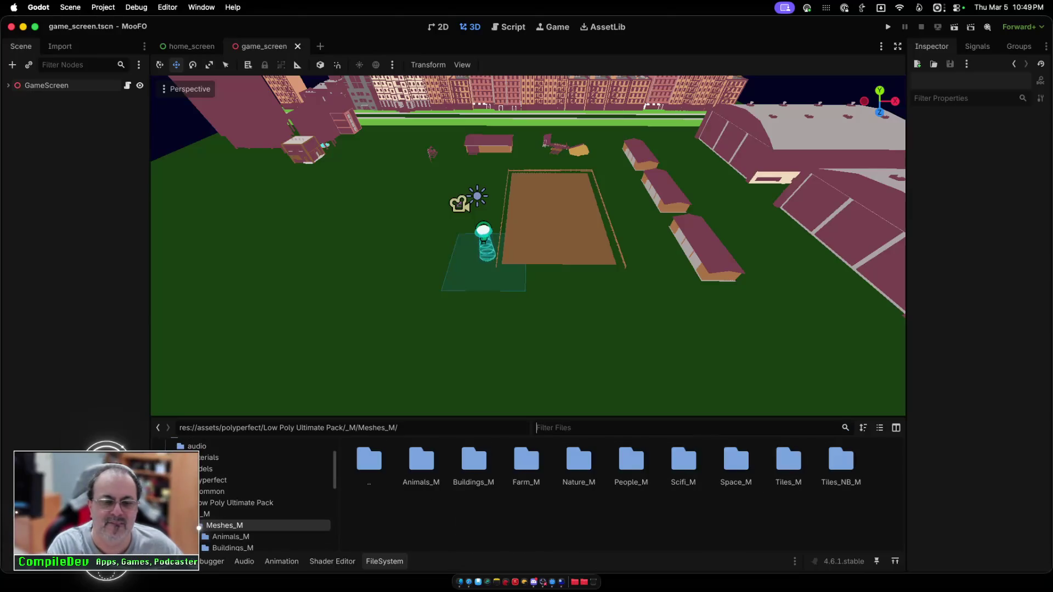
Step: Browse the farm meshes in Farm_M and the building models in Buildings_M
scroll(199, 535, "down", 2)
left_click(199, 539)
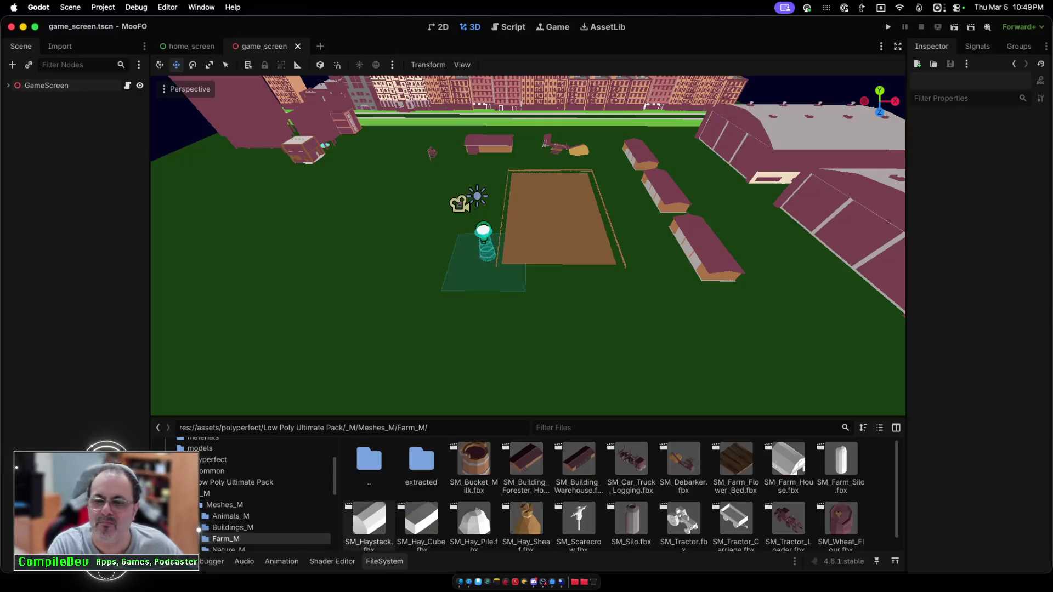
scroll(477, 505, "down", 1)
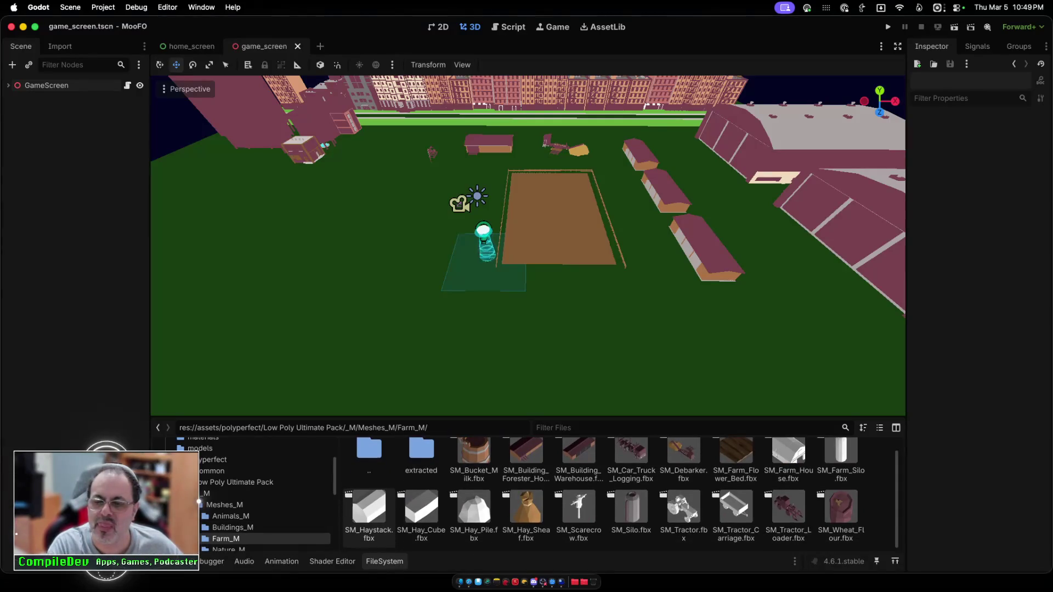
scroll(417, 510, "up", 1)
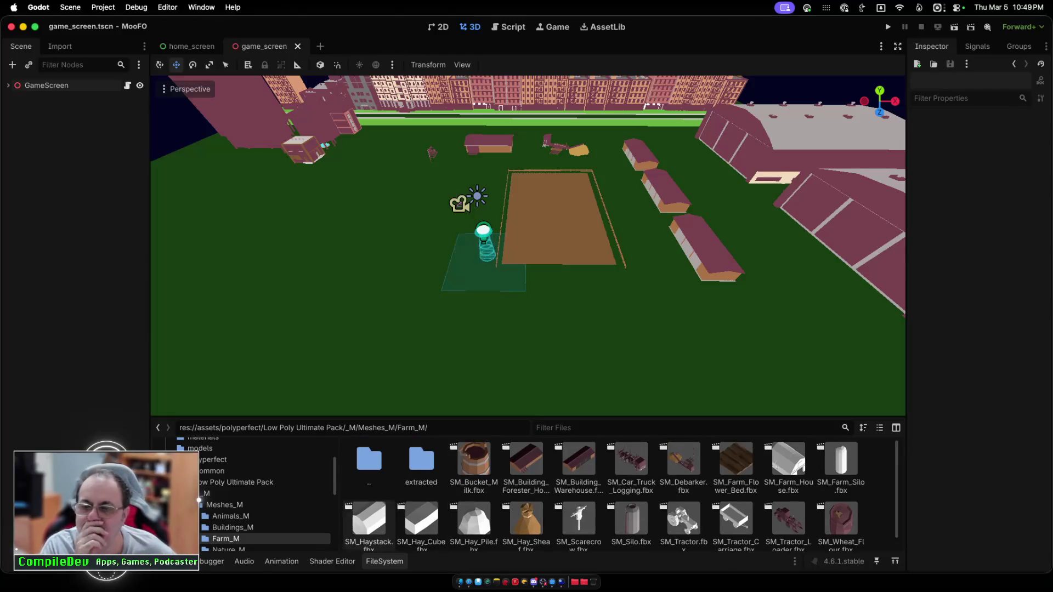
scroll(263, 507, "down", 1)
scroll(263, 500, "down", 2)
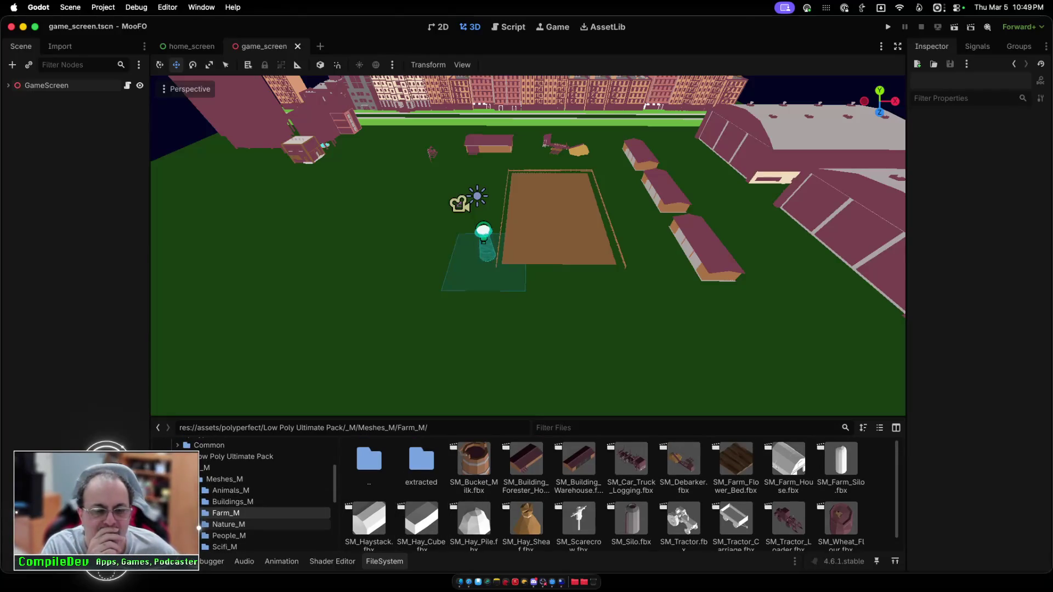
left_click(228, 501)
scroll(373, 493, "down", 2)
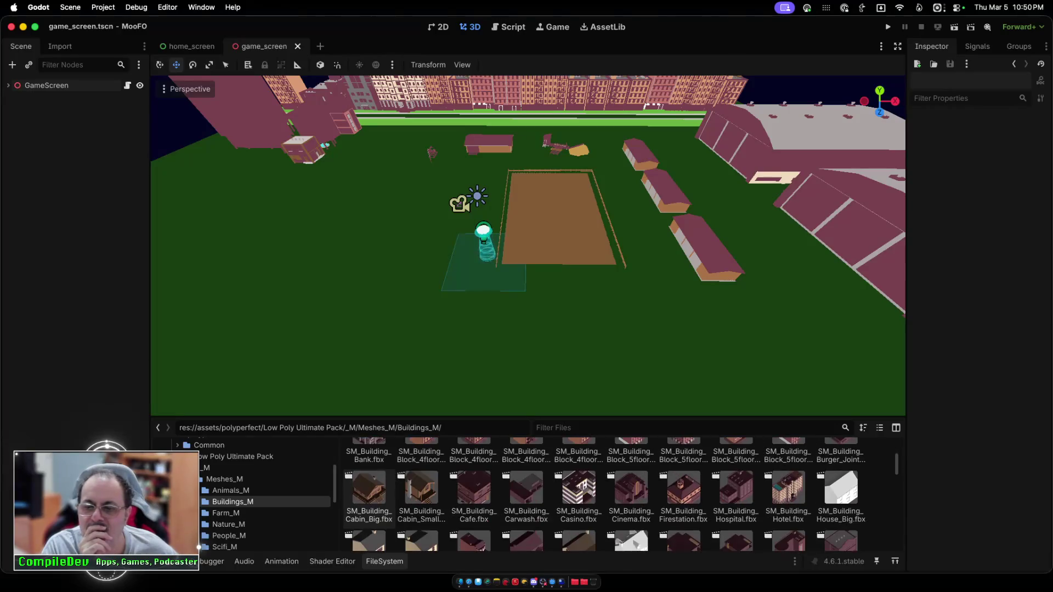
scroll(264, 526, "down", 4)
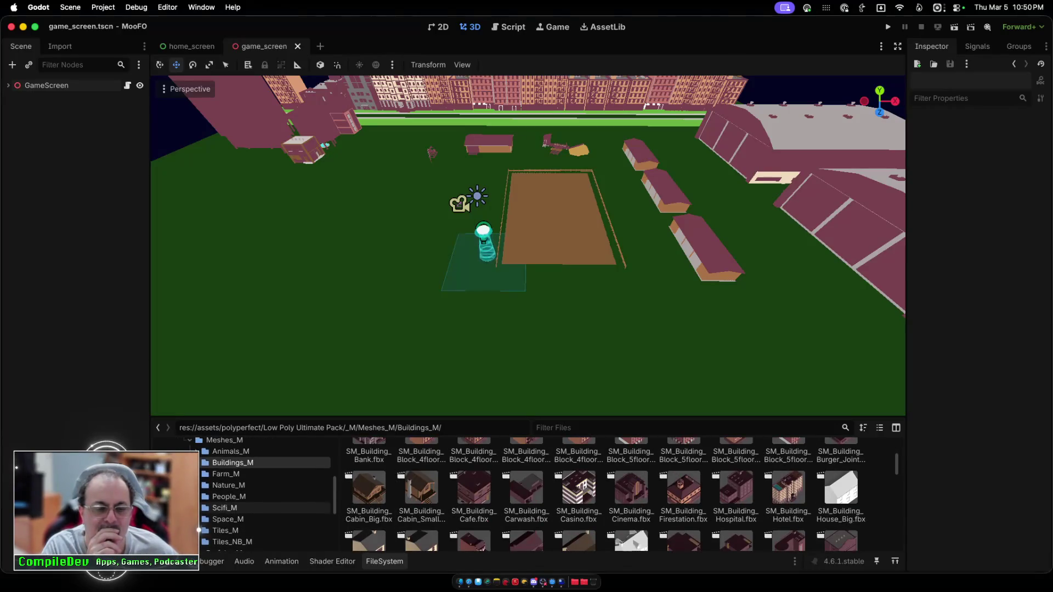
Step: Go to Tiles_M and open the Roads_M folder to look over its road tiles
left_click(225, 531)
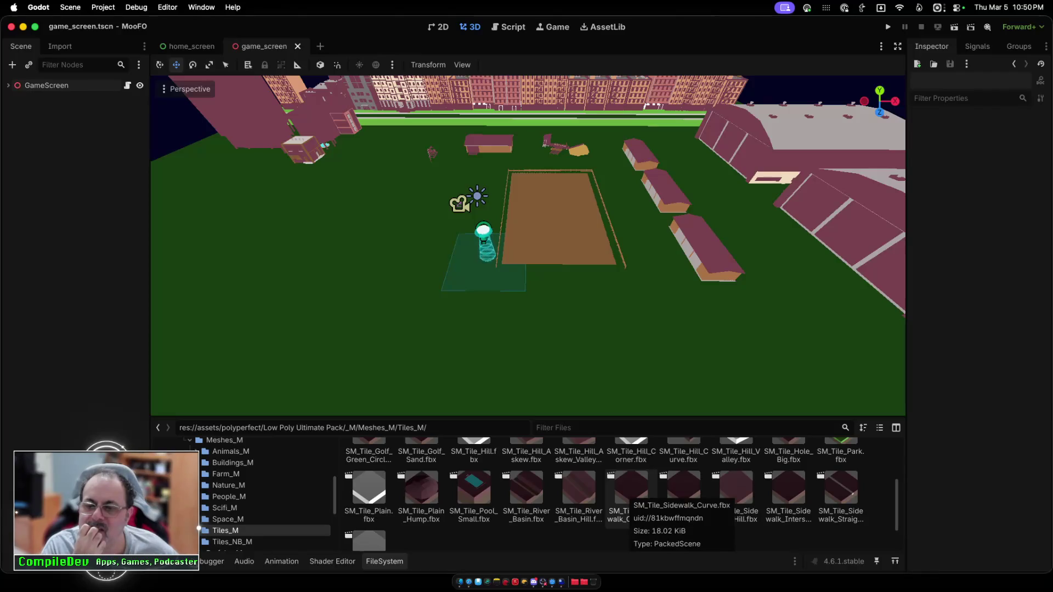
scroll(630, 493, "up", 2)
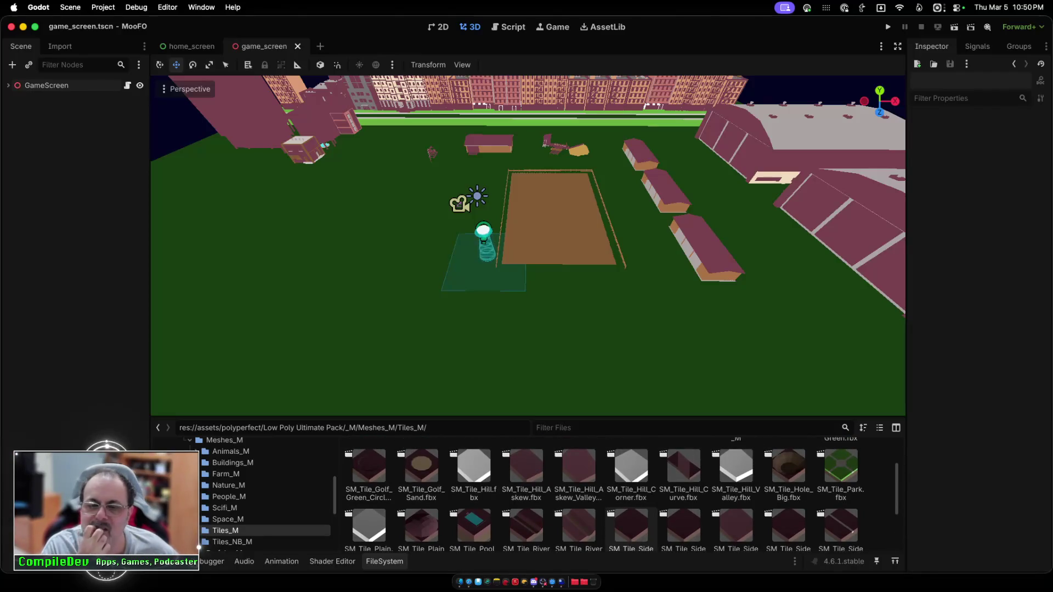
scroll(631, 521, "up", 2)
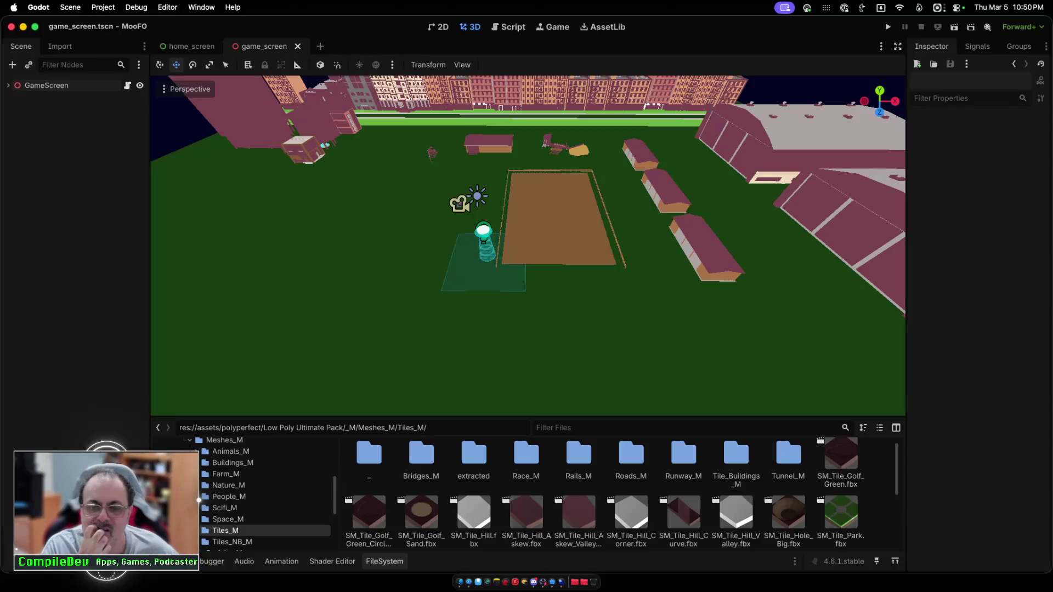
double_click(631, 455)
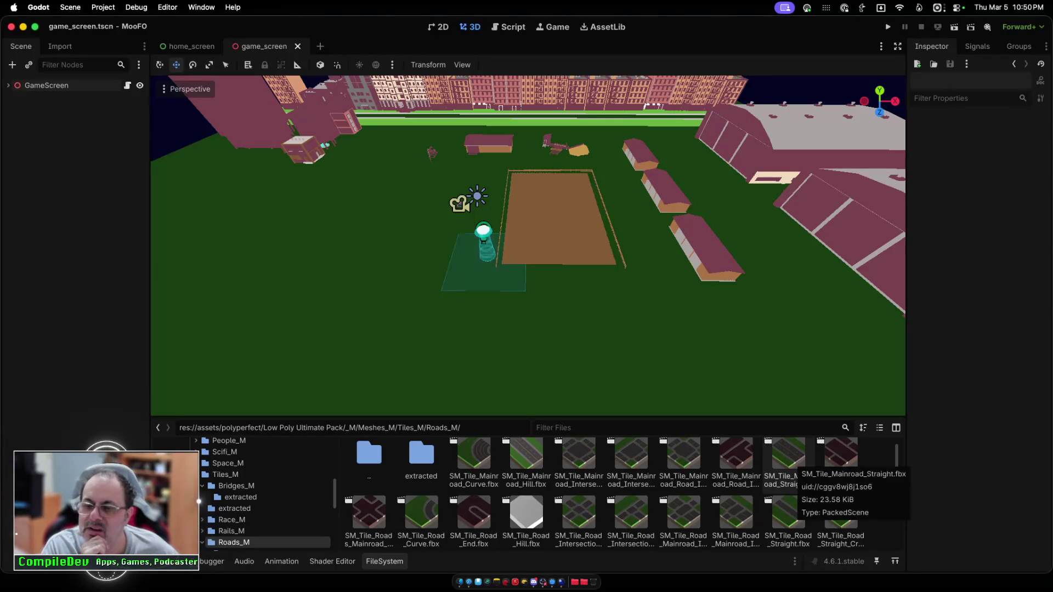
scroll(788, 463, "down", 3)
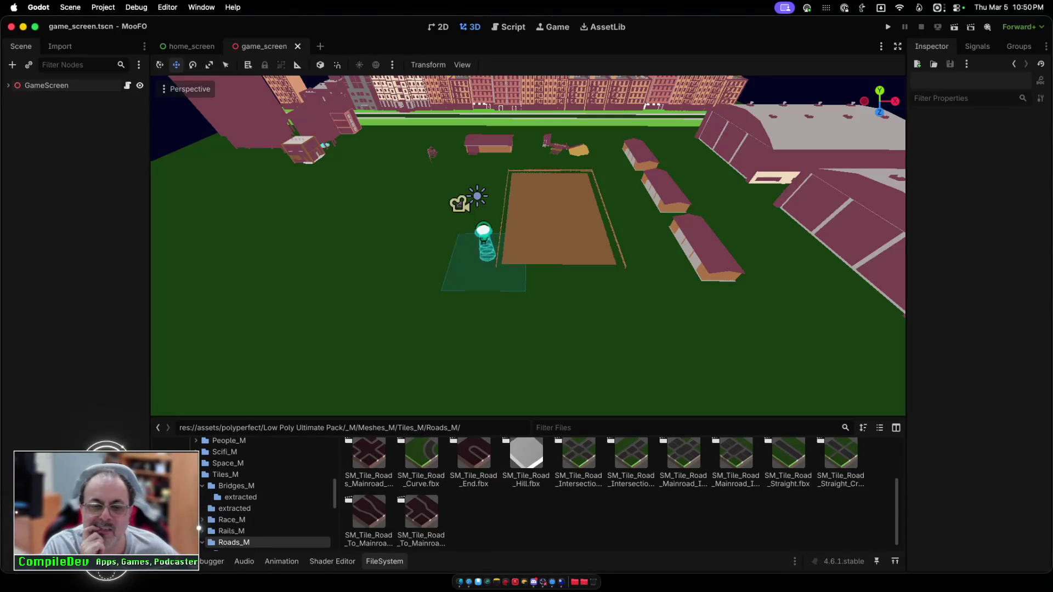
scroll(788, 472, "up", 1)
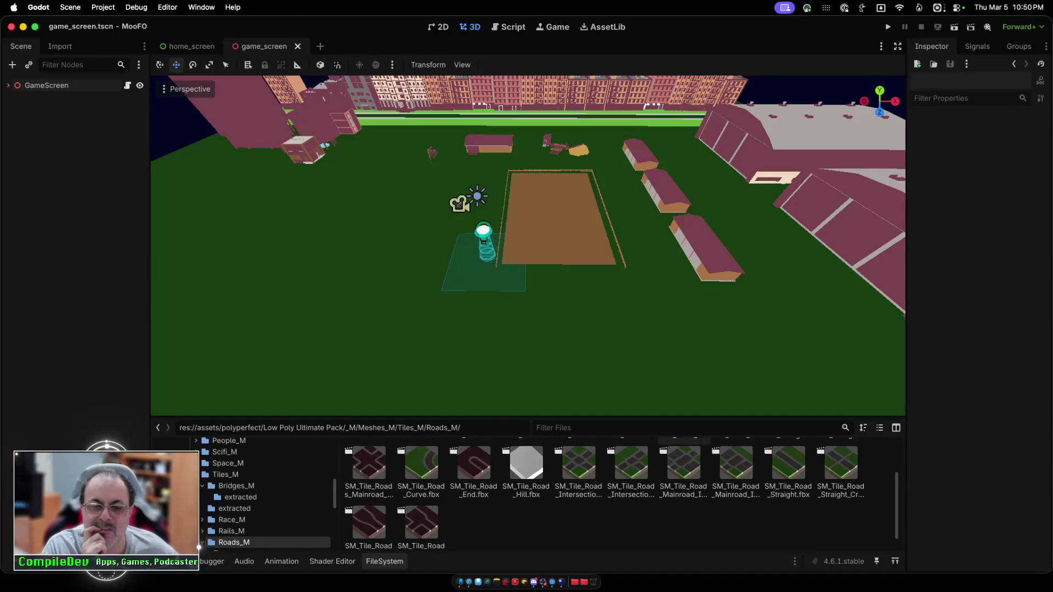
scroll(684, 477, "up", 1)
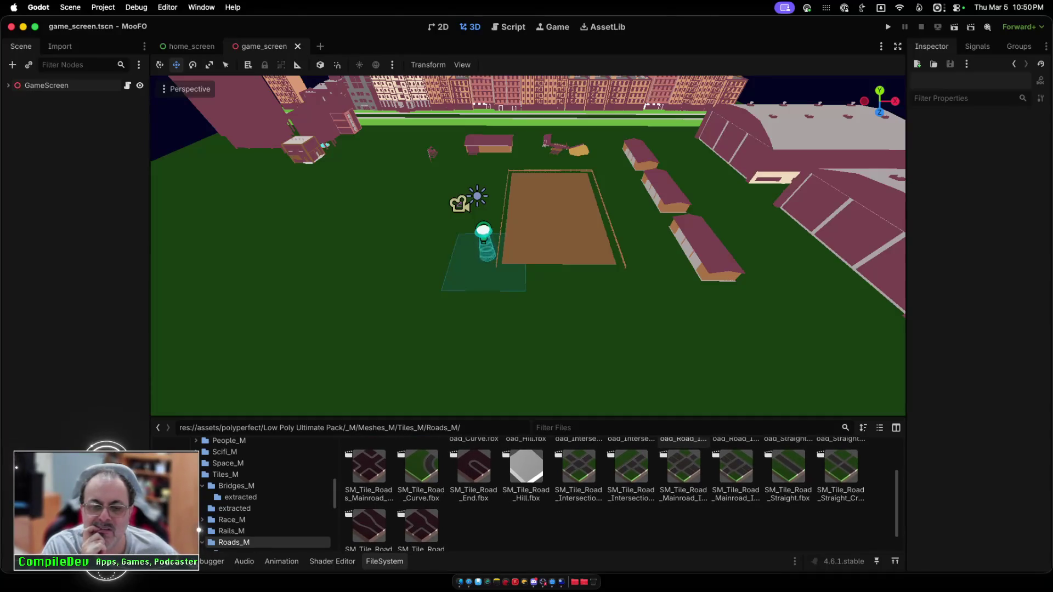
scroll(684, 478, "up", 3)
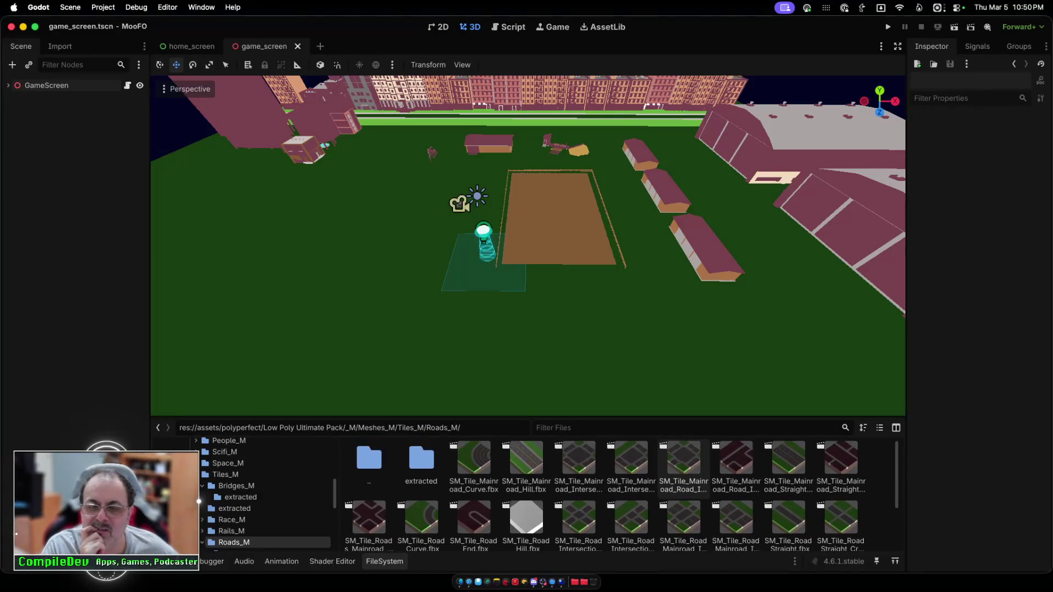
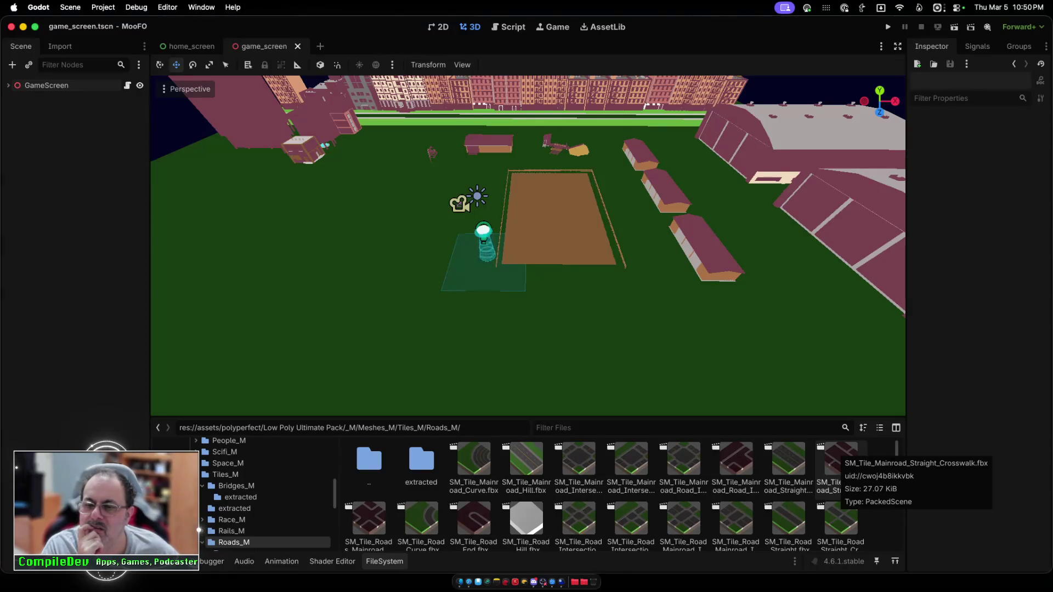
Step: Drop a main road straight tile into the scene, then delete it again
left_click_drag(788, 459, 825, 347)
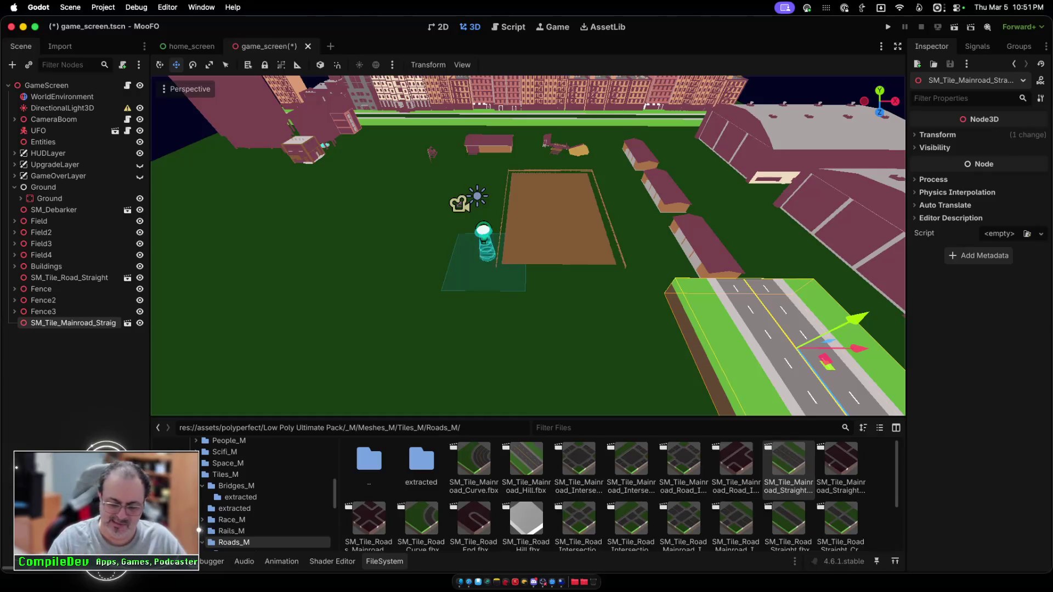
key("Delete")
key("Return")
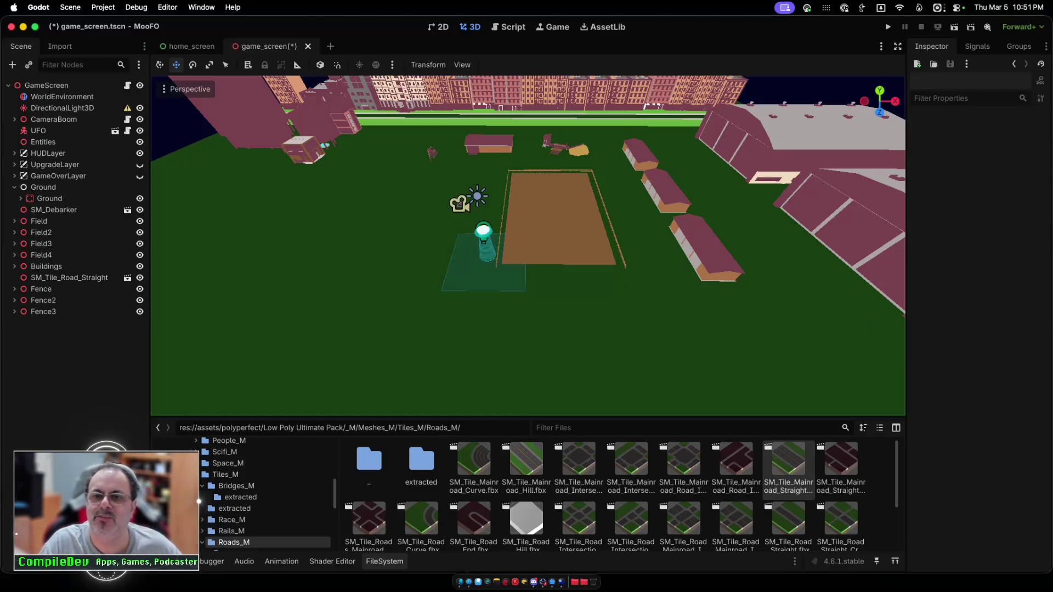
Step: Duplicate SM_Tile_Road_Straight and set the copy's Y rotation to 0
left_click(69, 277)
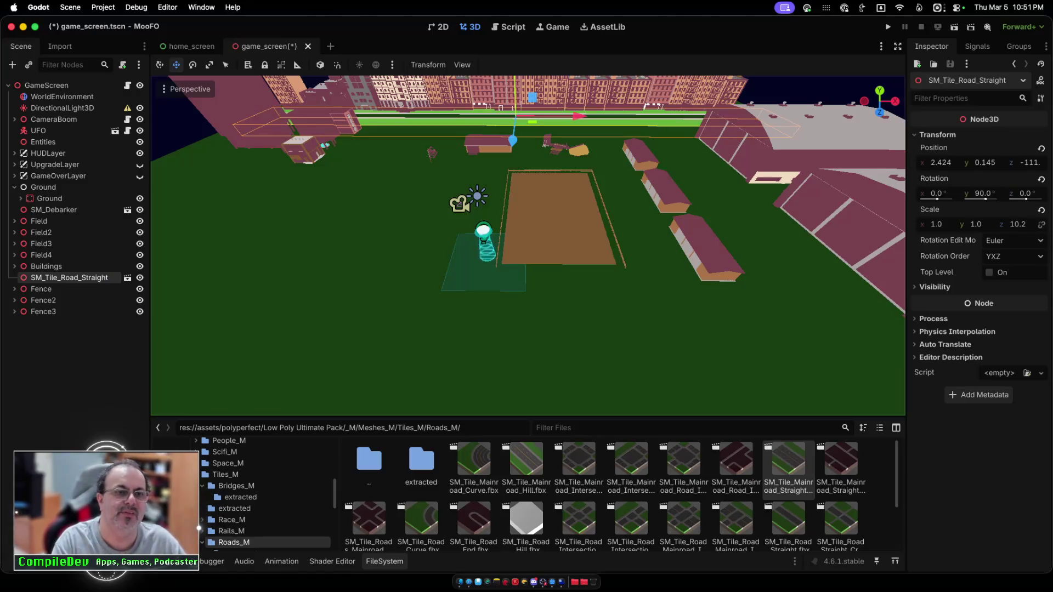
key("super+d")
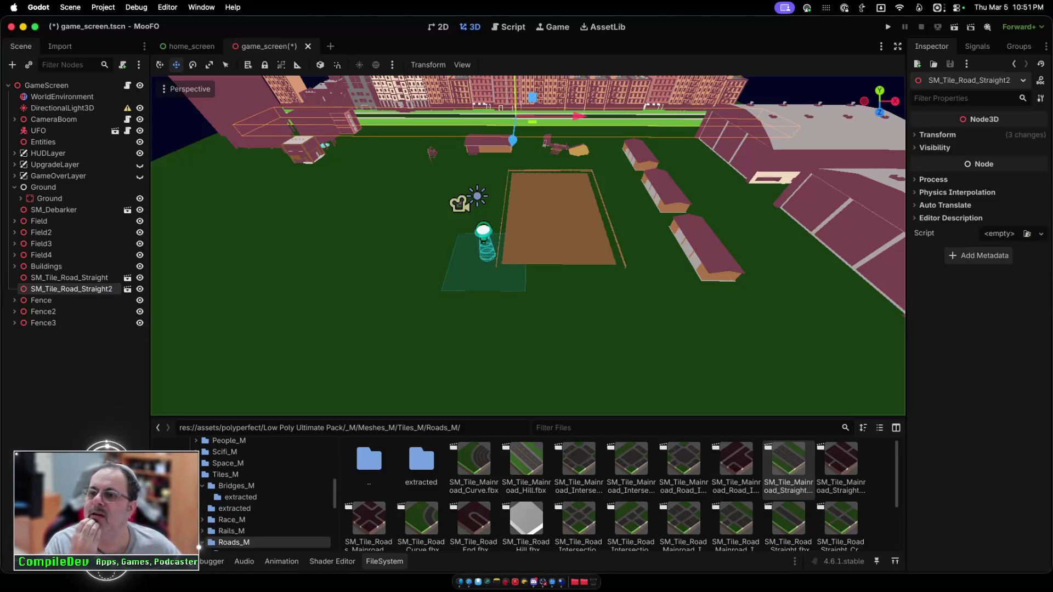
left_click(937, 135)
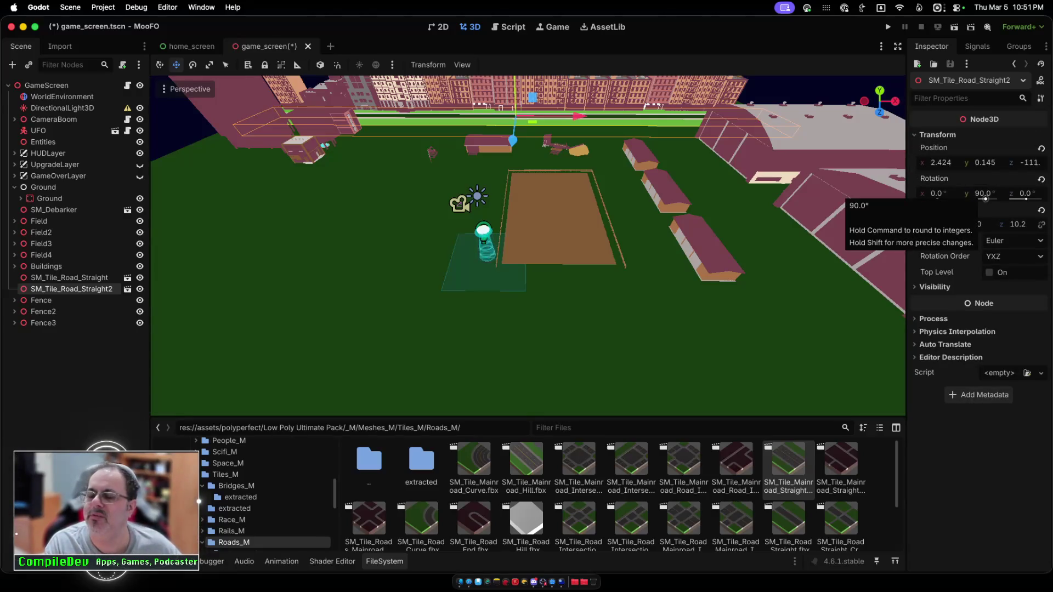
left_click(982, 194)
type("0")
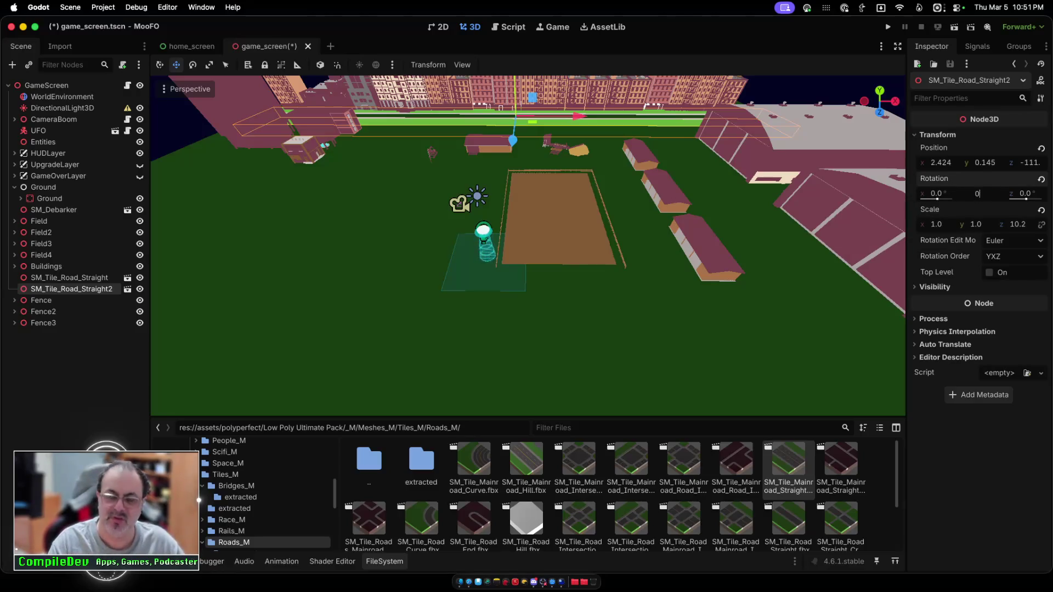
key("Return")
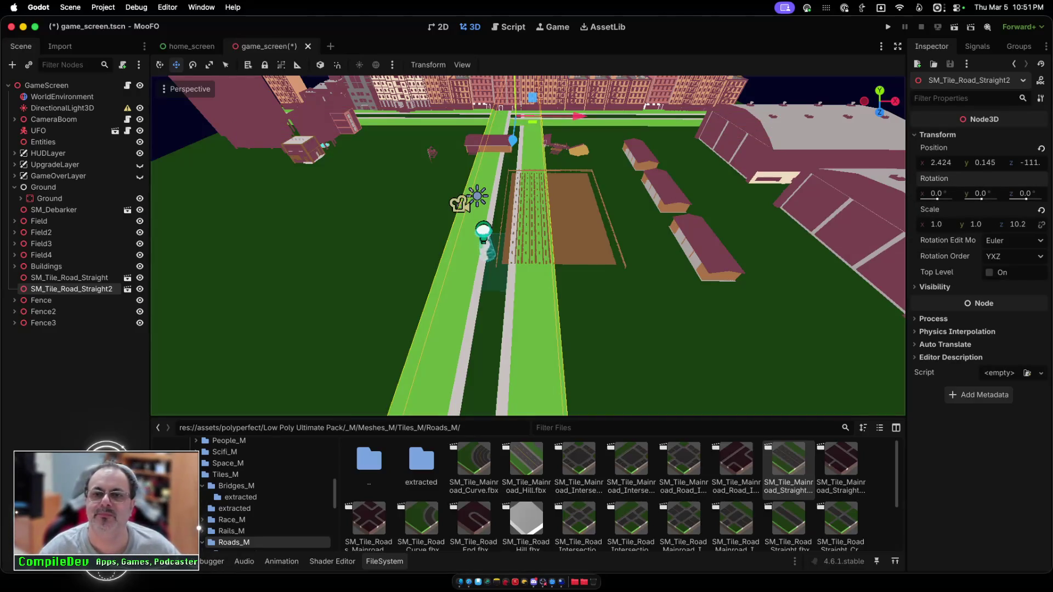
Step: Slide SM_Tile_Road_Straight2 beside the hangars and raise it slightly to y 0.54
left_click_drag(576, 115, 706, 117)
scroll(707, 117, "down", 5)
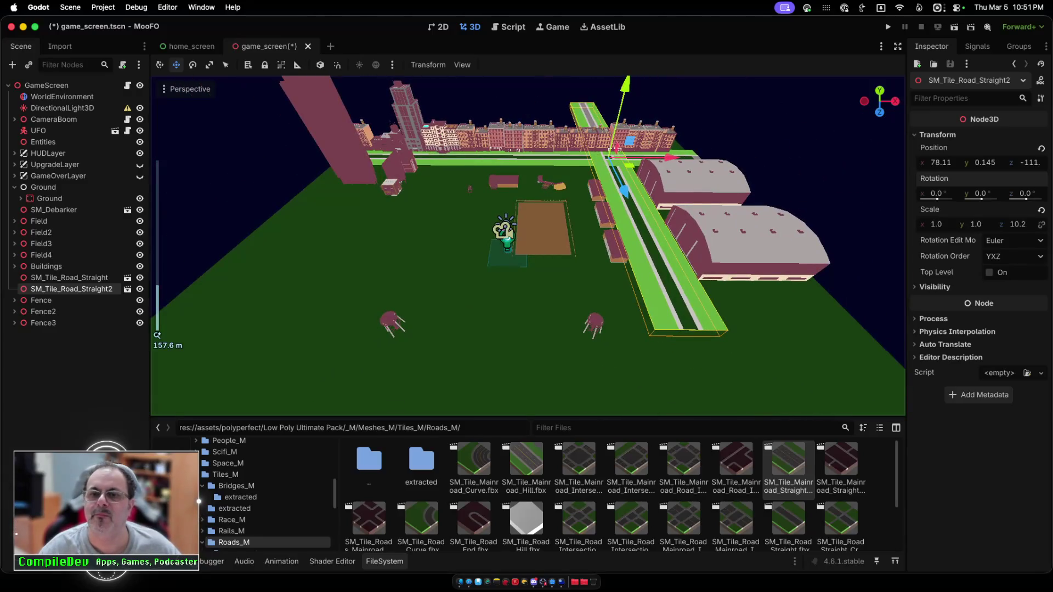
left_click_drag(624, 191, 711, 374)
scroll(711, 374, "up", 2)
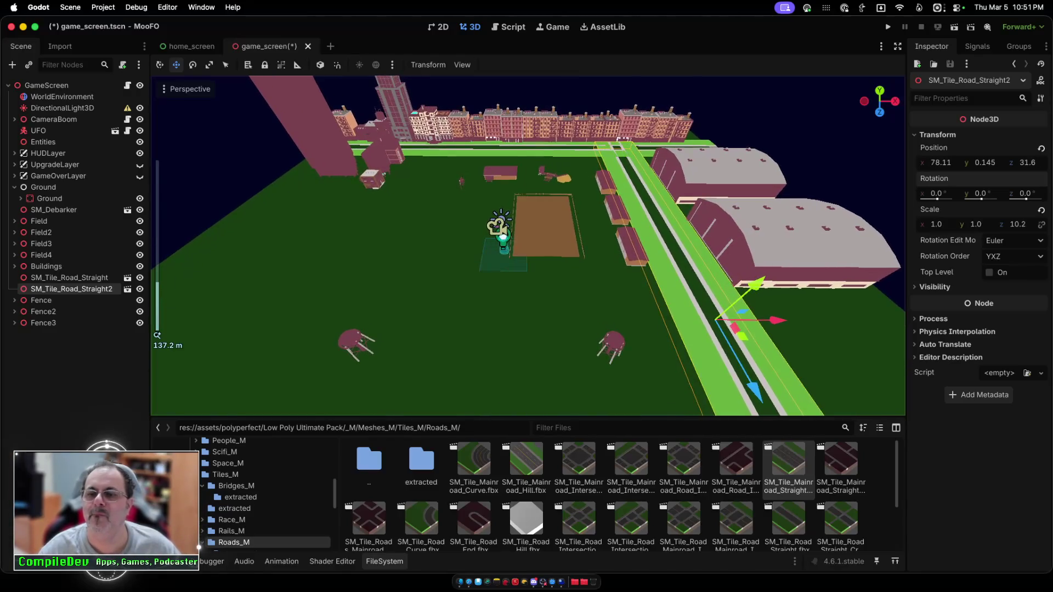
scroll(711, 374, "up", 2)
mouse_move(779, 400)
left_mouse_down()
mouse_move(856, 414)
mouse_move(812, 387)
mouse_move(746, 298)
mouse_move(697, 267)
mouse_move(790, 384)
mouse_move(837, 408)
left_mouse_up()
scroll(769, 411, "down", 4)
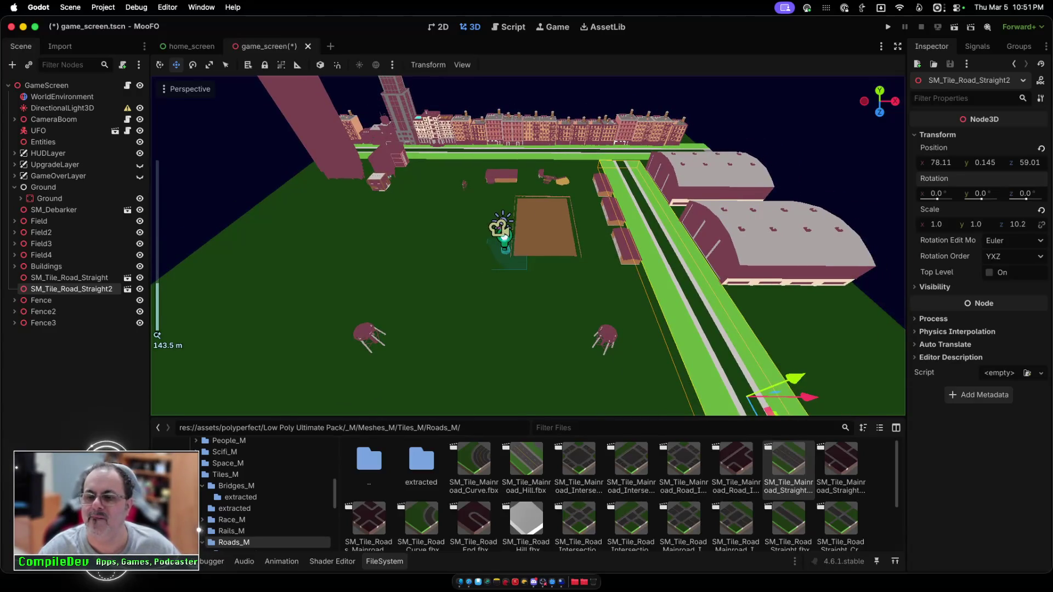
scroll(769, 412, "down", 2)
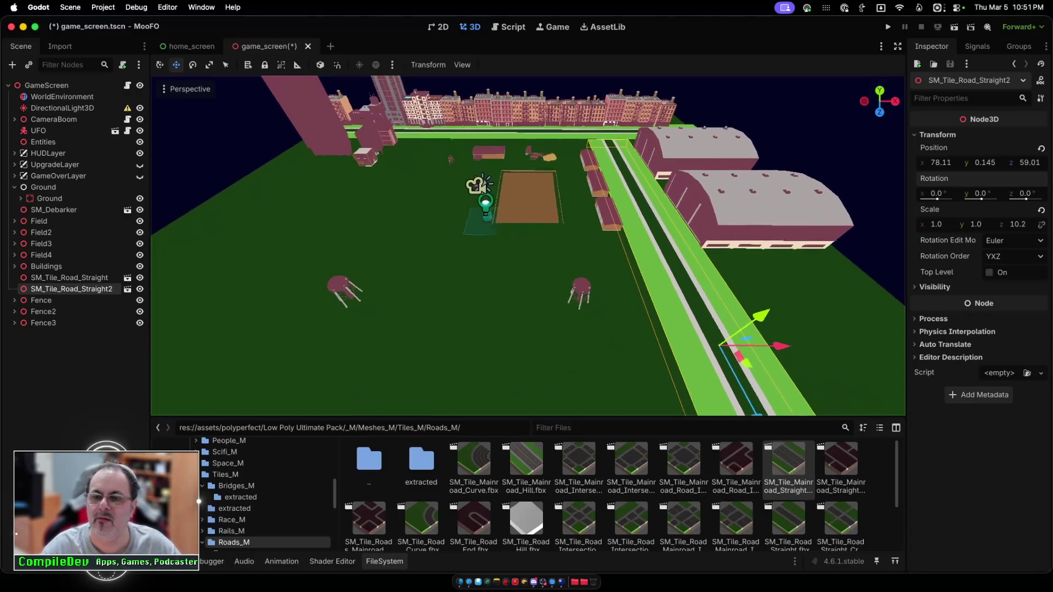
scroll(528, 245, "right", 3)
left_click_drag(658, 376, 650, 351)
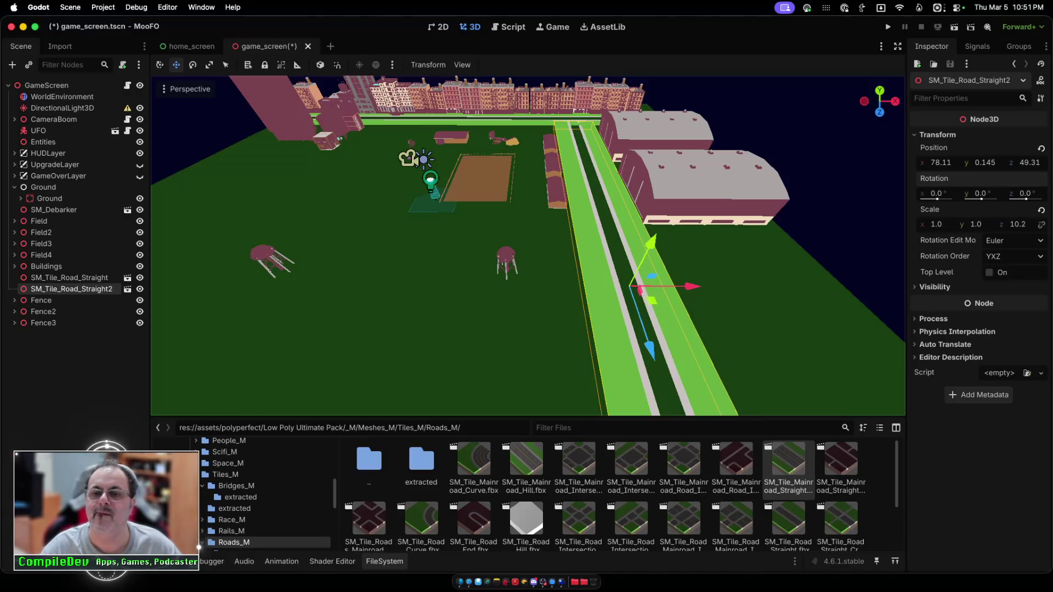
left_click_drag(651, 244, 651, 241)
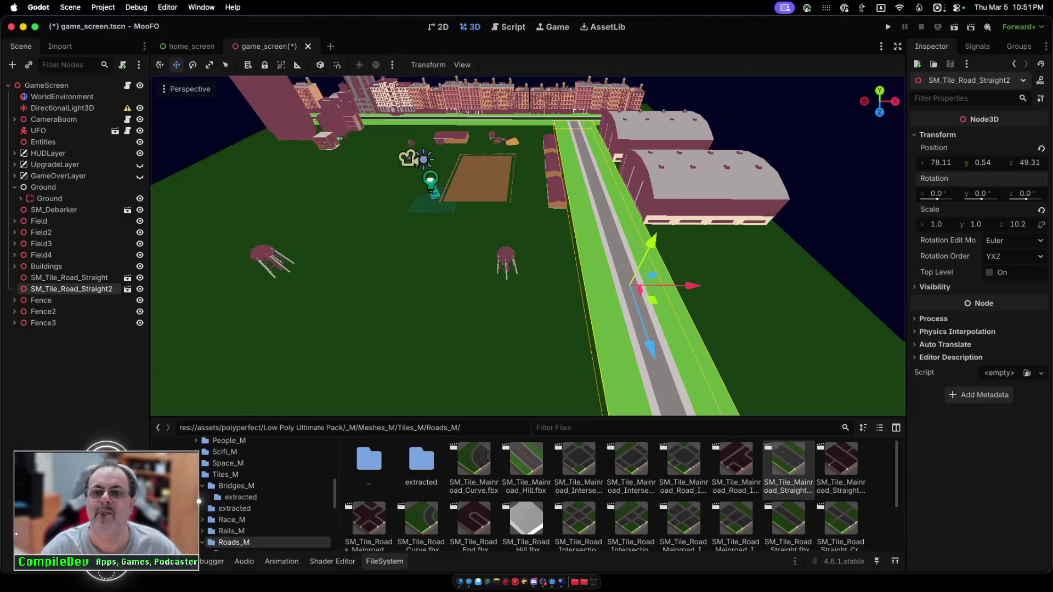
Step: Inspect the GroundMesh and the original SM_Tile_Road_Straight node
left_click(548, 274)
scroll(527, 247, "right", 3)
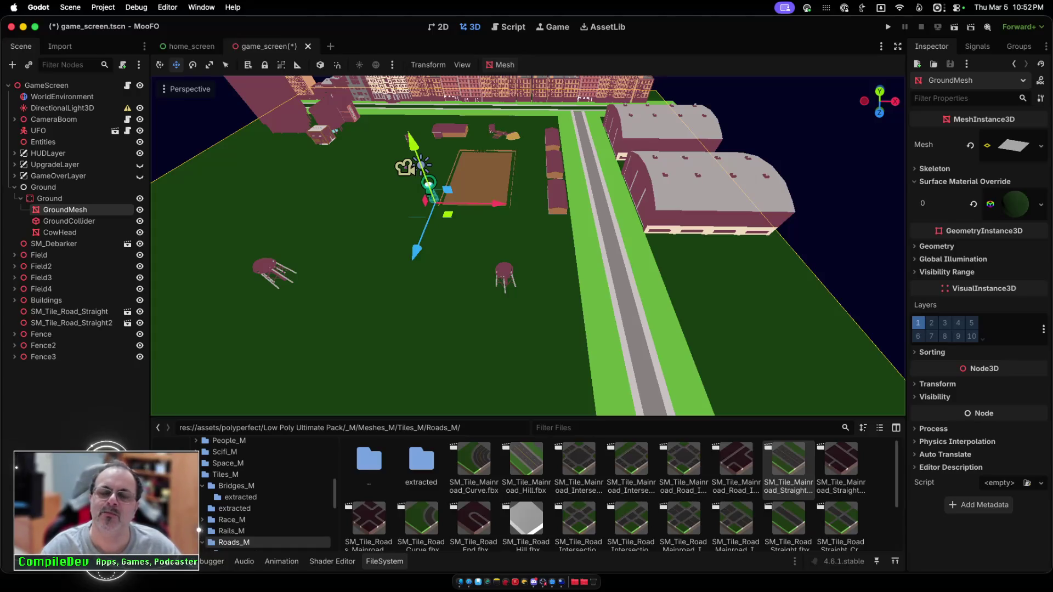
scroll(528, 245, "up", 3)
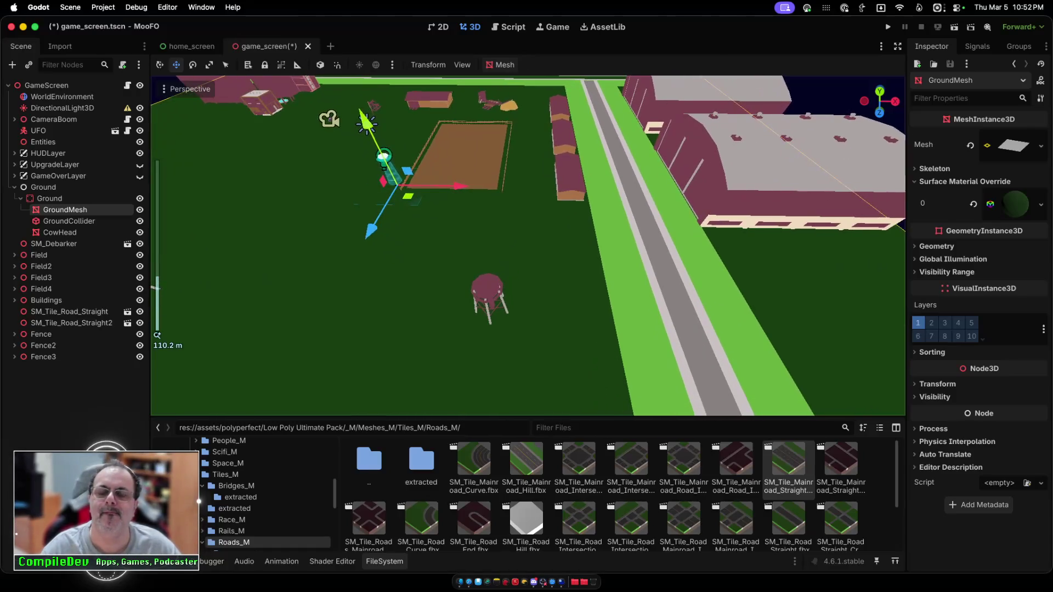
scroll(528, 245, "up", 3)
scroll(528, 245, "up", 5)
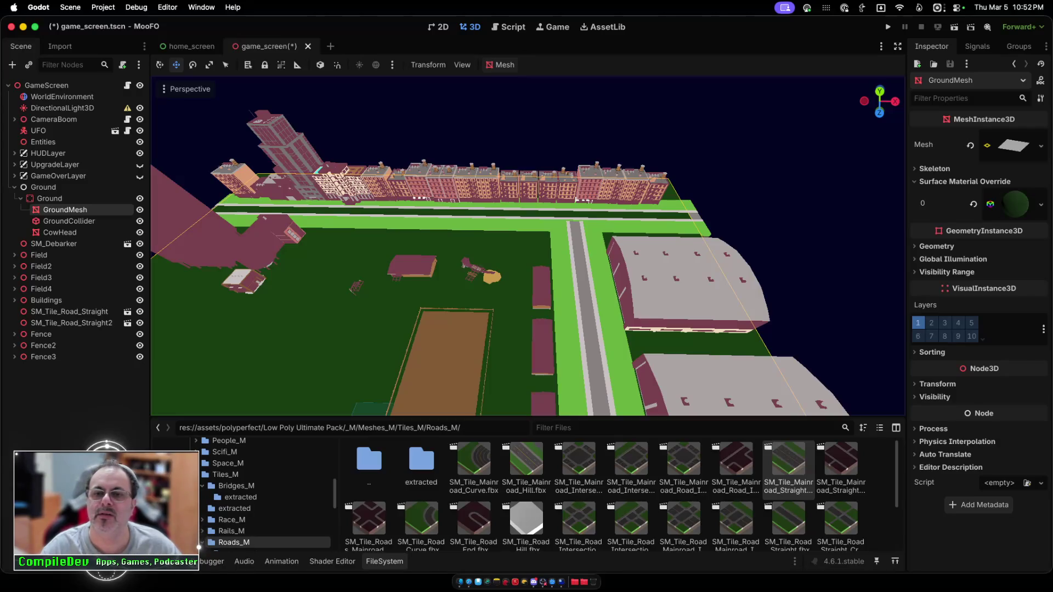
left_click(464, 198)
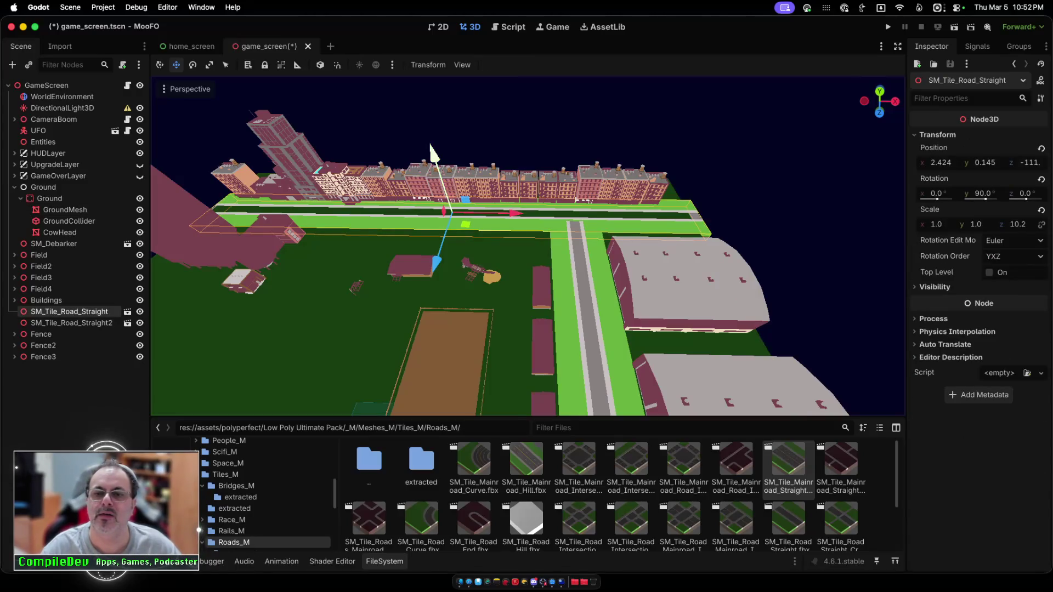
Step: Nest SM_Tile_Road_Straight2 under SM_Tile_Road_Straight in the Scene tree
left_click(72, 323)
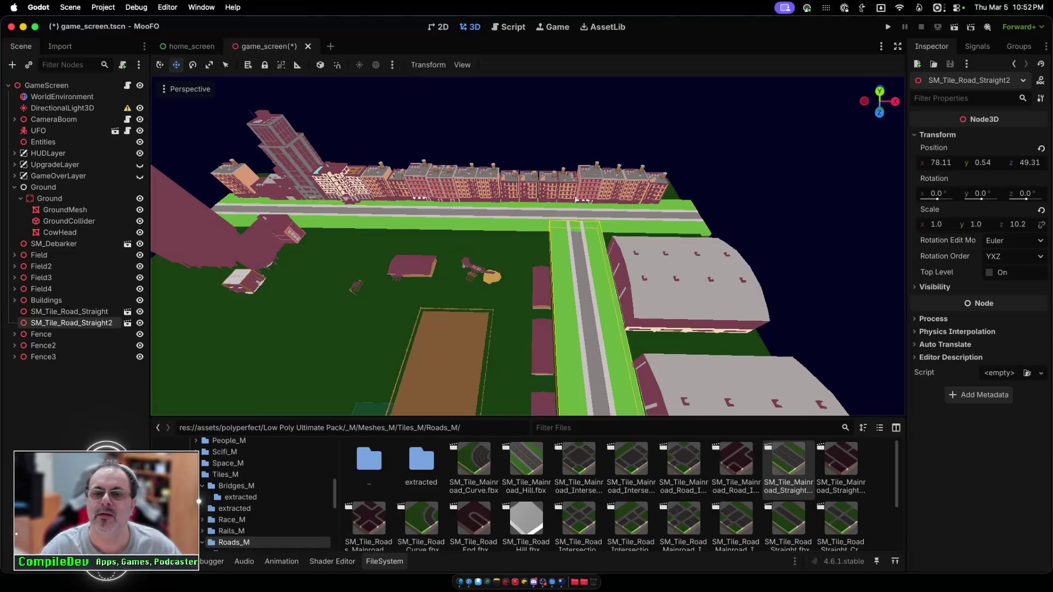
scroll(527, 247, "down", 8)
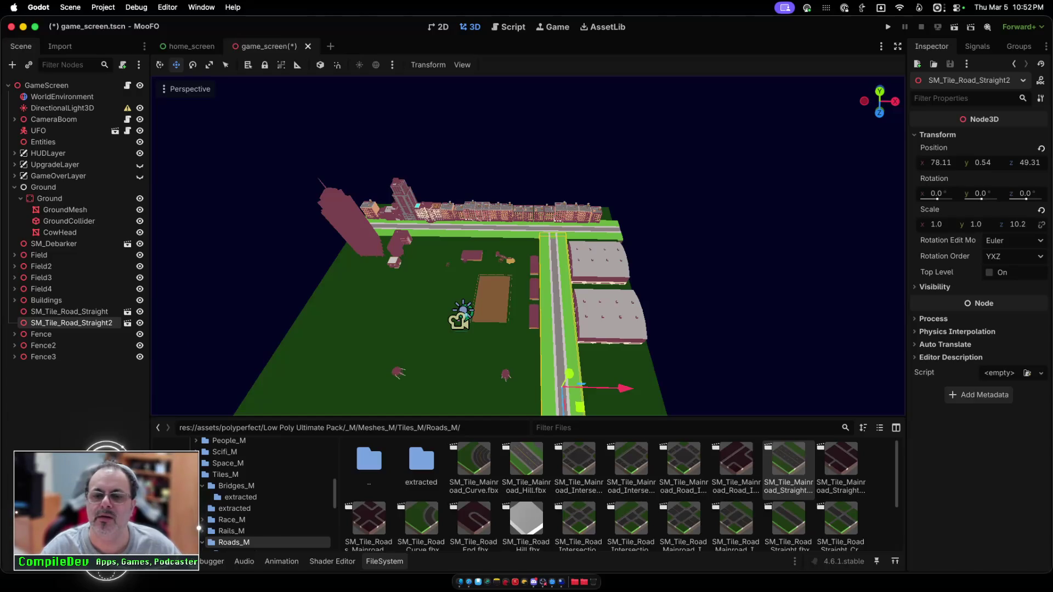
scroll(527, 247, "up", 3)
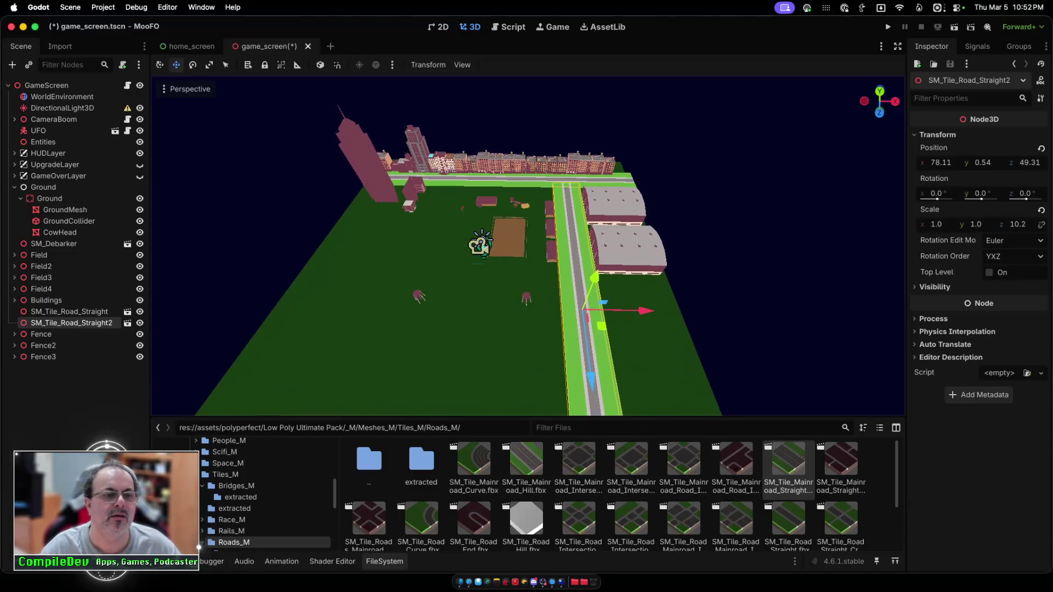
left_click_drag(71, 323, 70, 312)
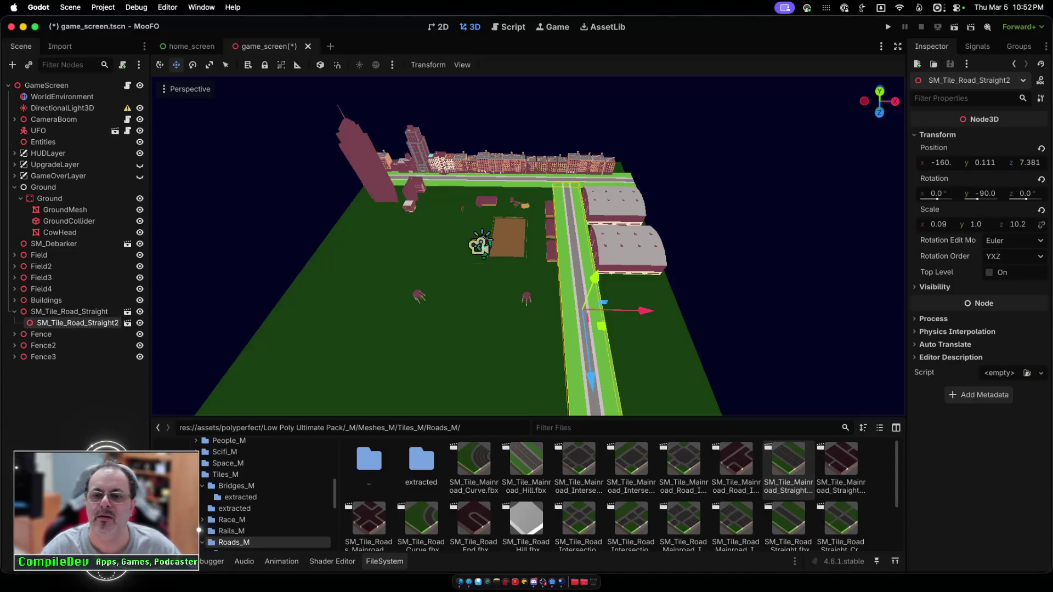
Step: Nudge the nested road copy to local position x -156, y 0.593, z 7.381
left_click_drag(591, 378, 590, 373)
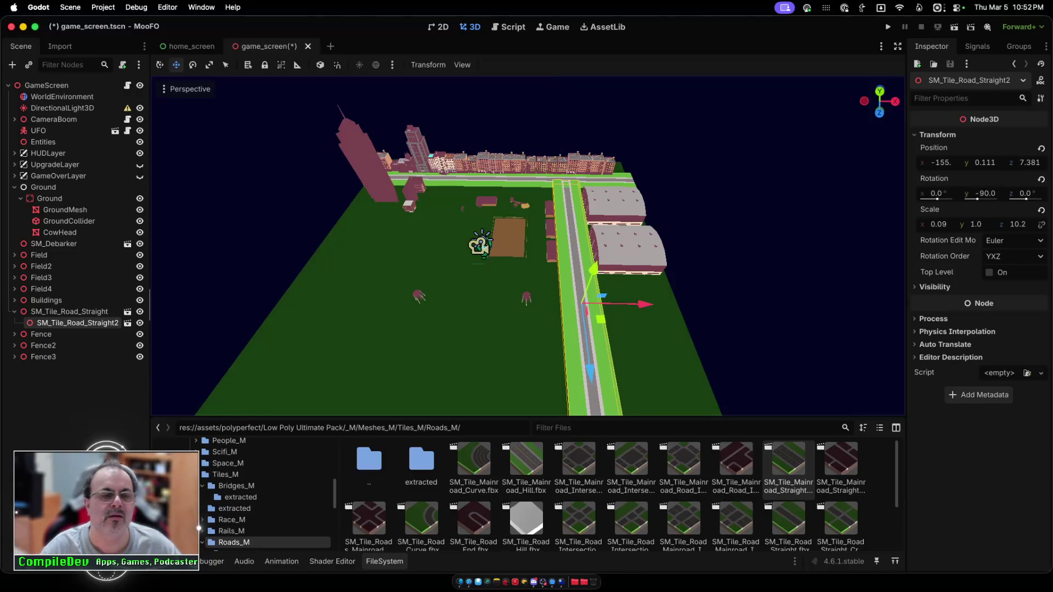
scroll(590, 372, "up", 4)
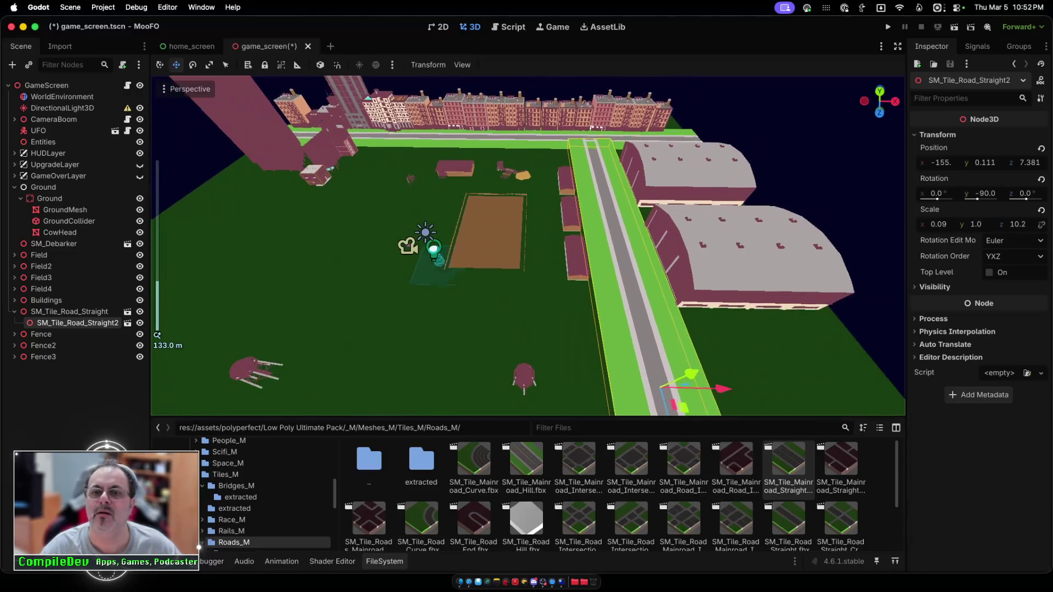
left_click_drag(692, 374, 688, 372)
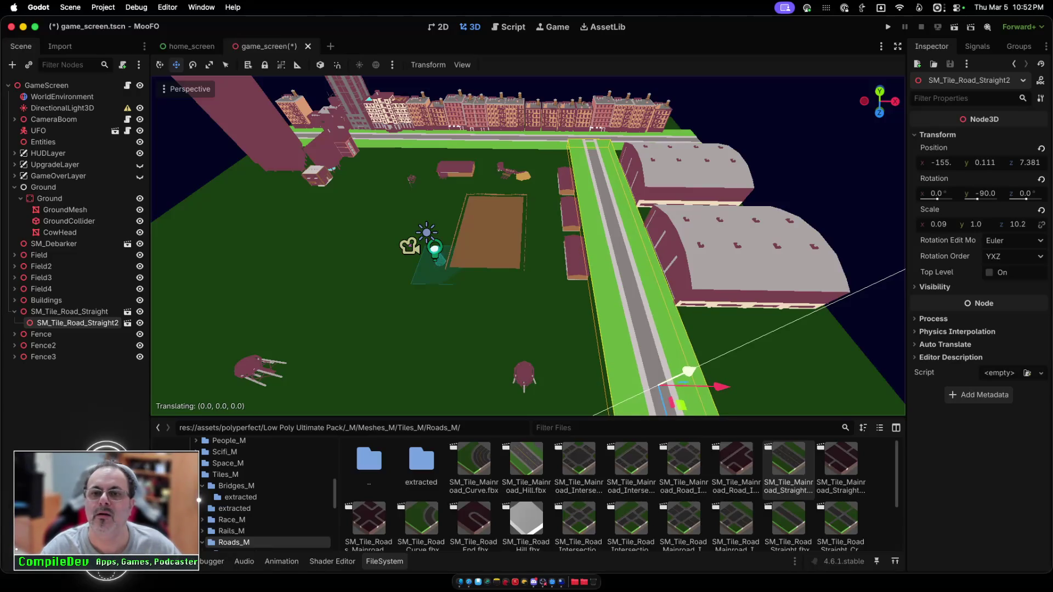
scroll(690, 373, "up", 1)
scroll(688, 373, "down", 3)
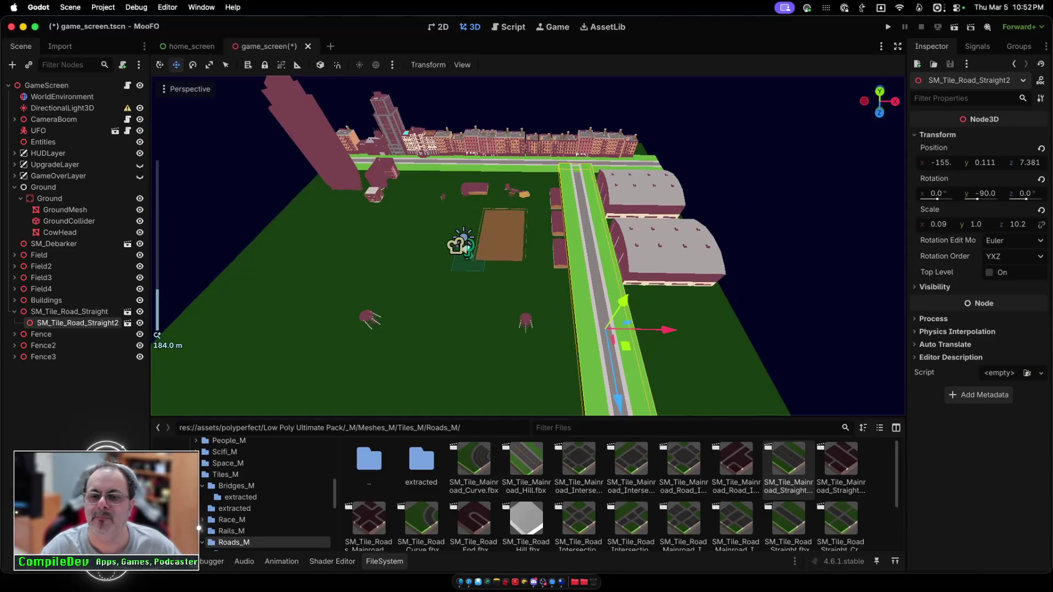
left_click_drag(618, 402, 618, 407)
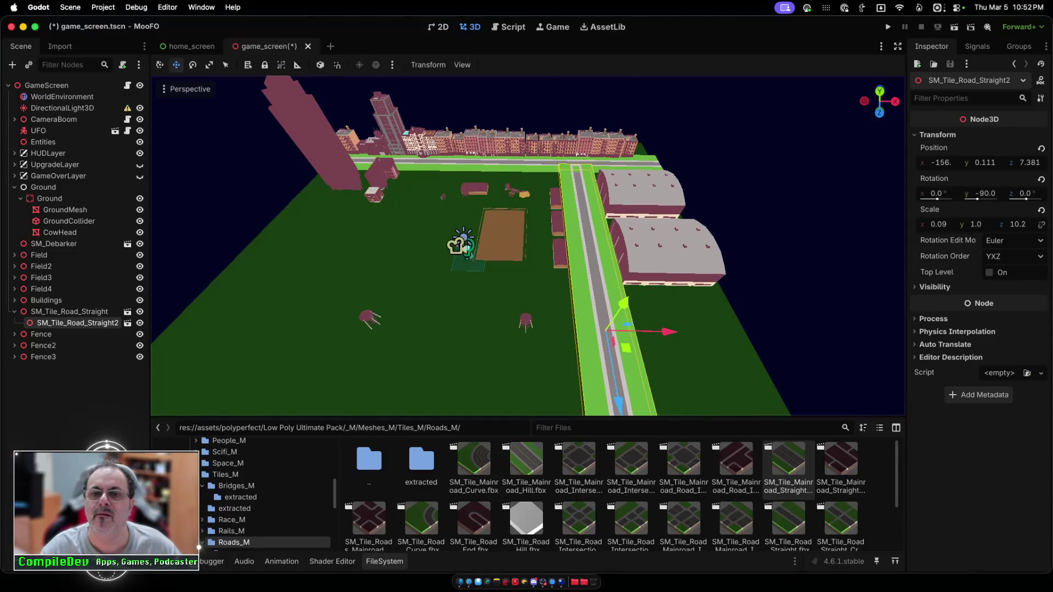
left_click_drag(624, 303, 623, 299)
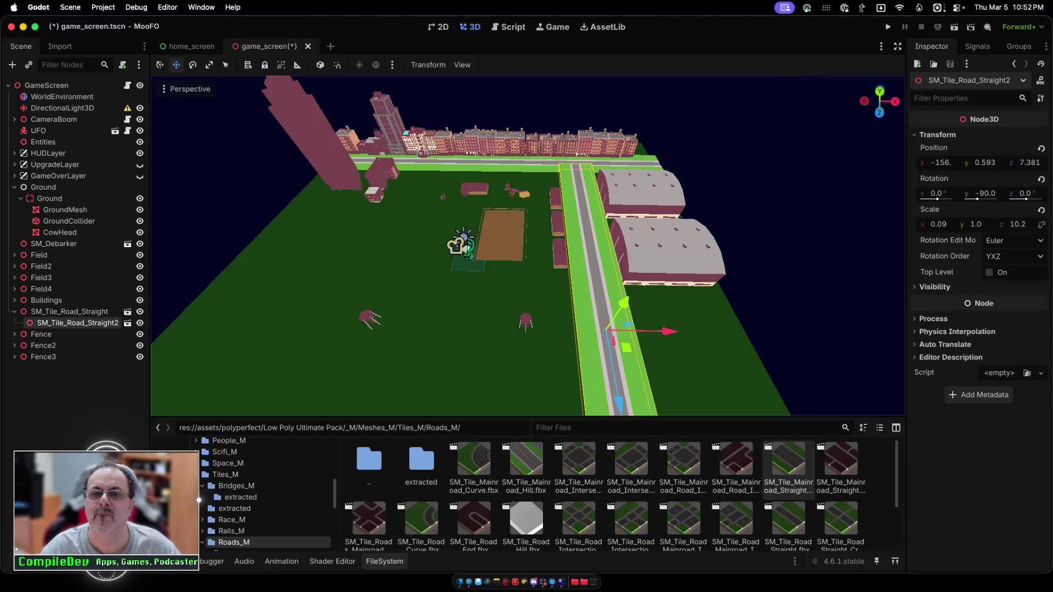
Step: Save and run MooFO, fly the UFO over the farm toward the buildings, then stop the game
key("super+b")
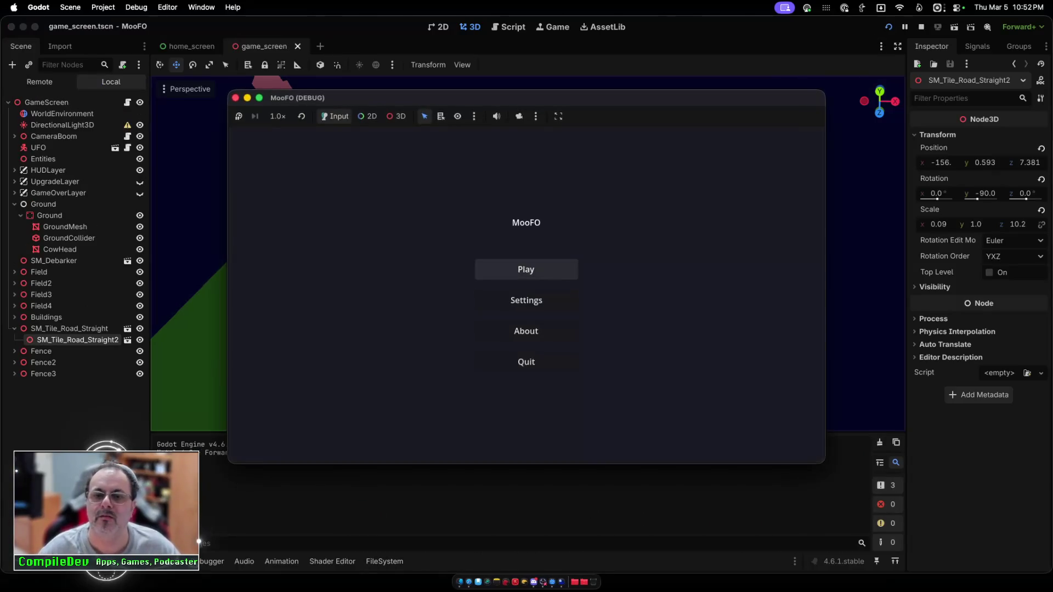
left_click(526, 270)
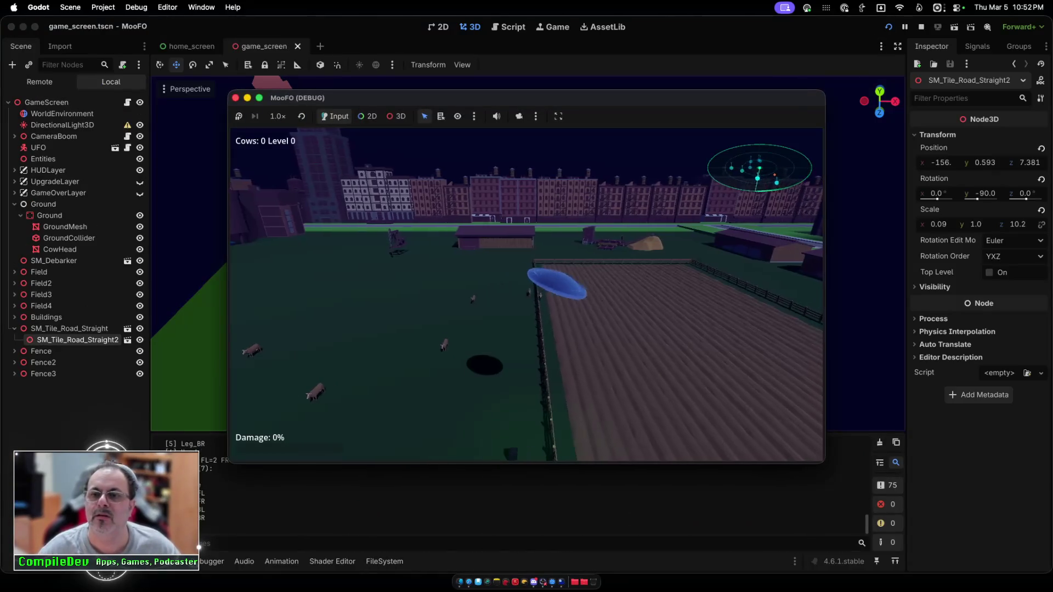
key("d")
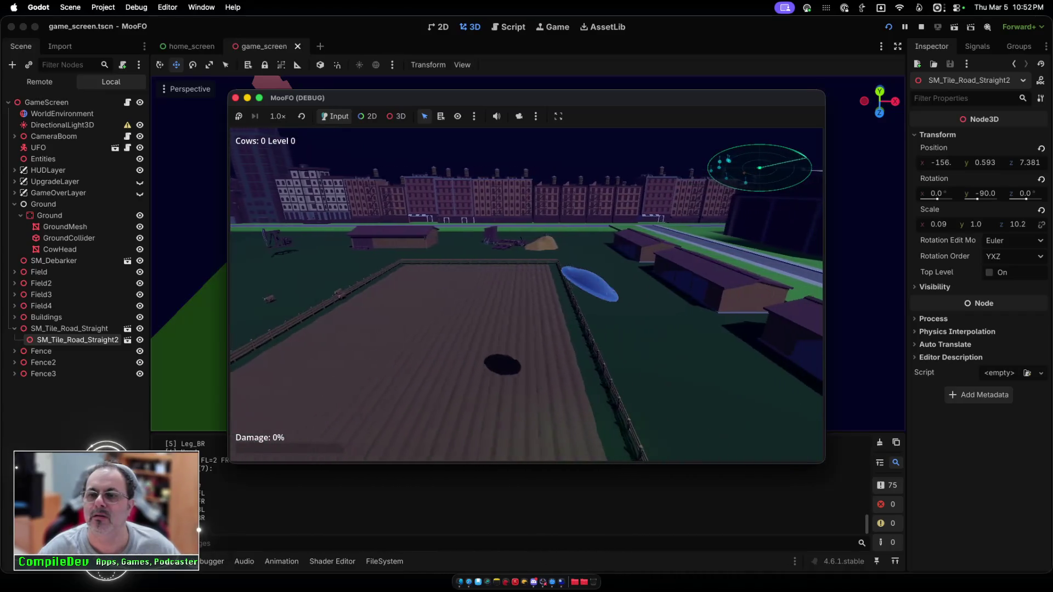
key("a")
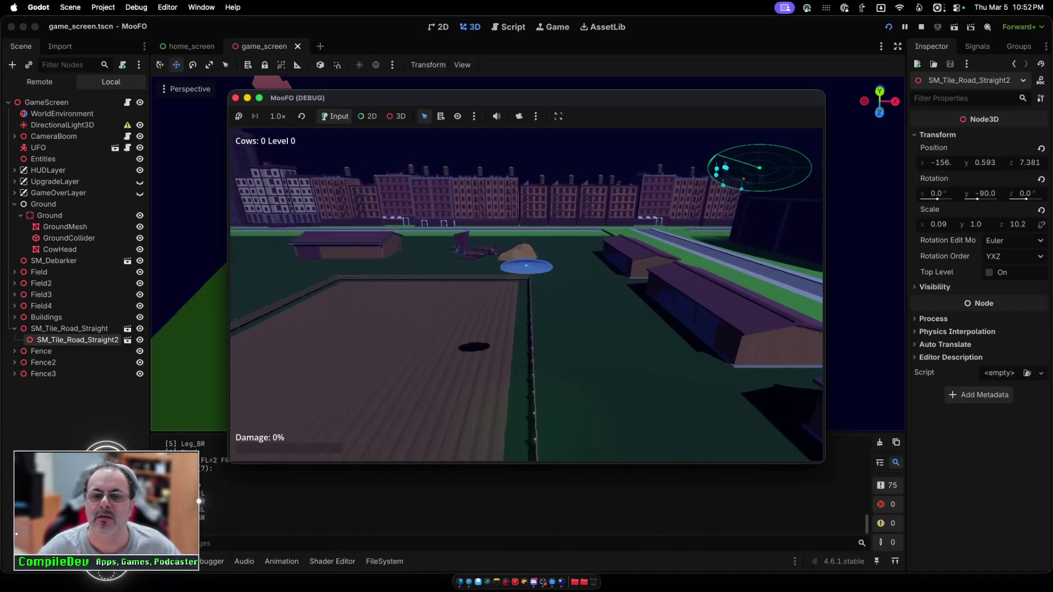
key("w")
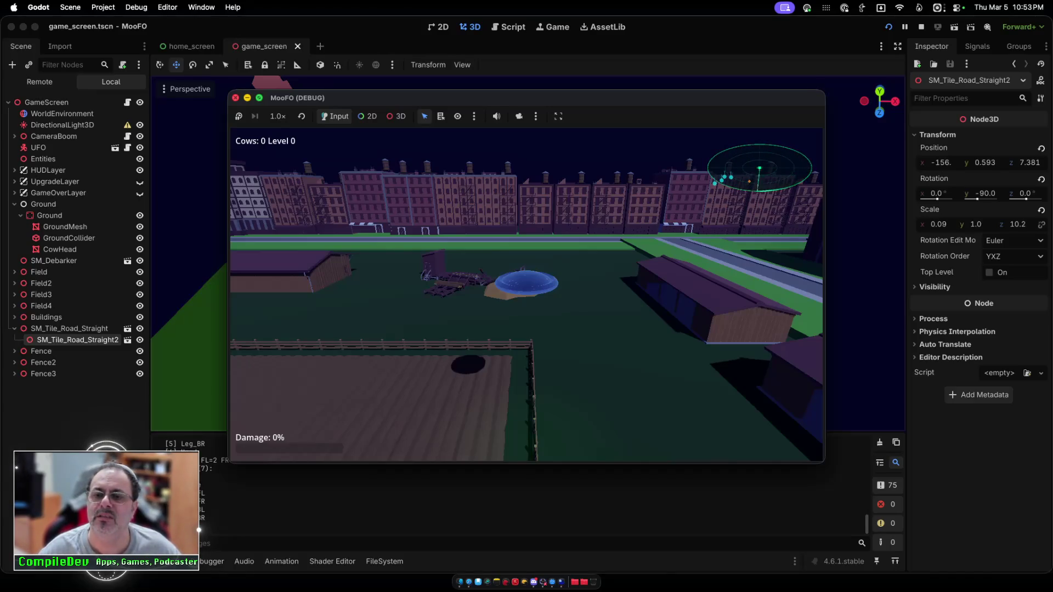
key("super+q")
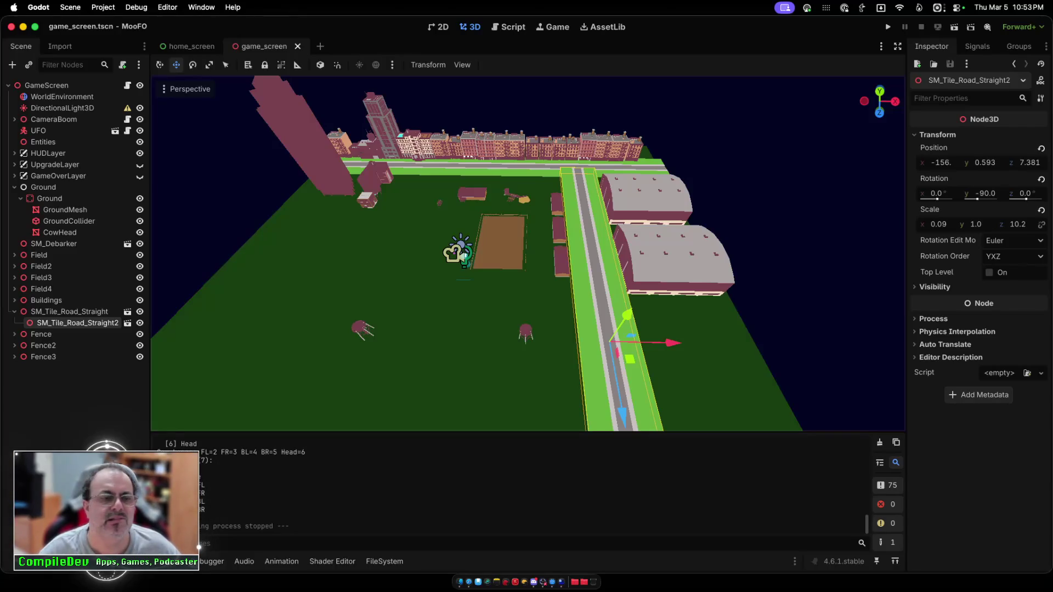
Step: Reveal SM_Tile_Road_Straight.fbx from the road node in Finder's Roads_M folder
right_click(68, 322)
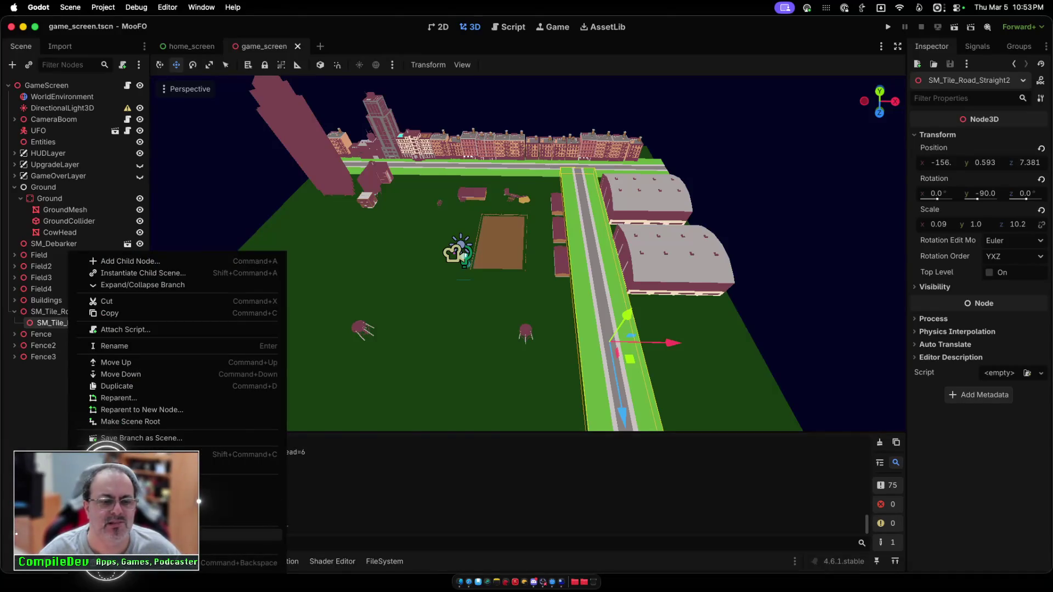
left_click(230, 534)
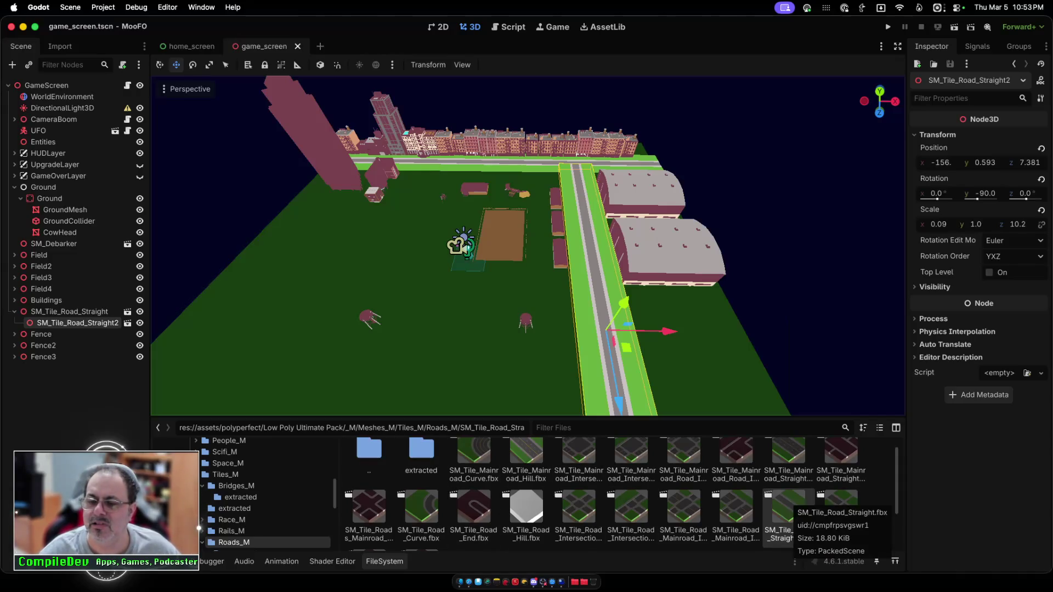
right_click(790, 510)
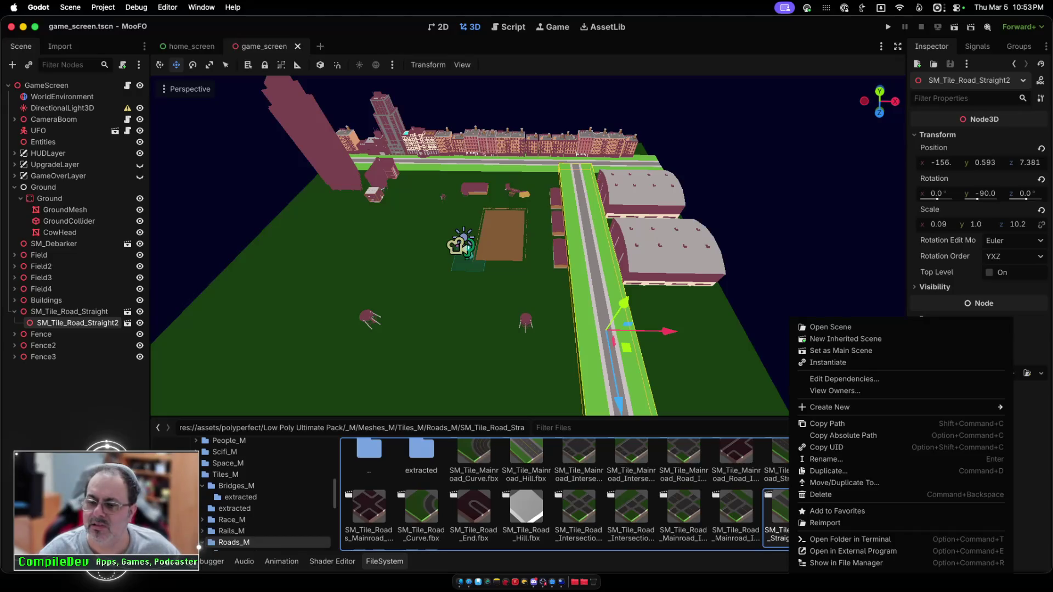
left_click(846, 563)
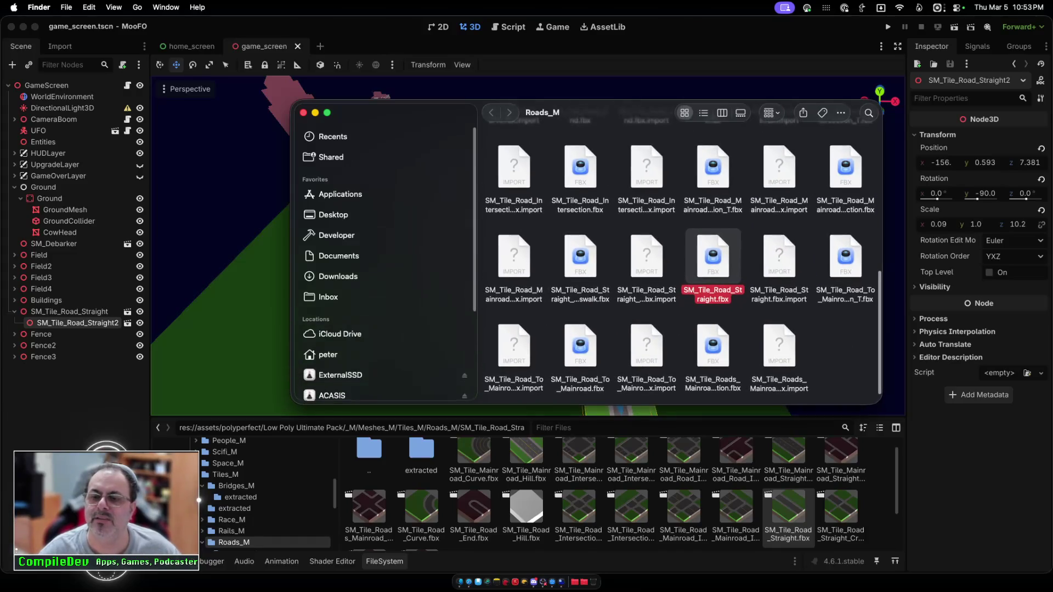
Step: Check the fbx's Open With options, then launch Blender by searching 'ble'
right_click(713, 250)
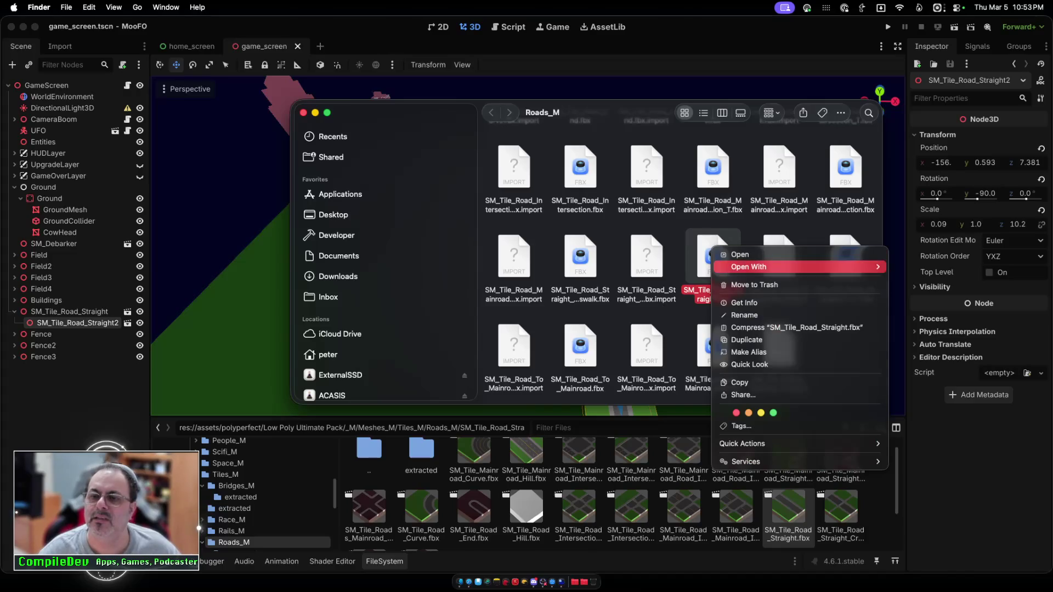
mouse_move(801, 267)
key("Escape")
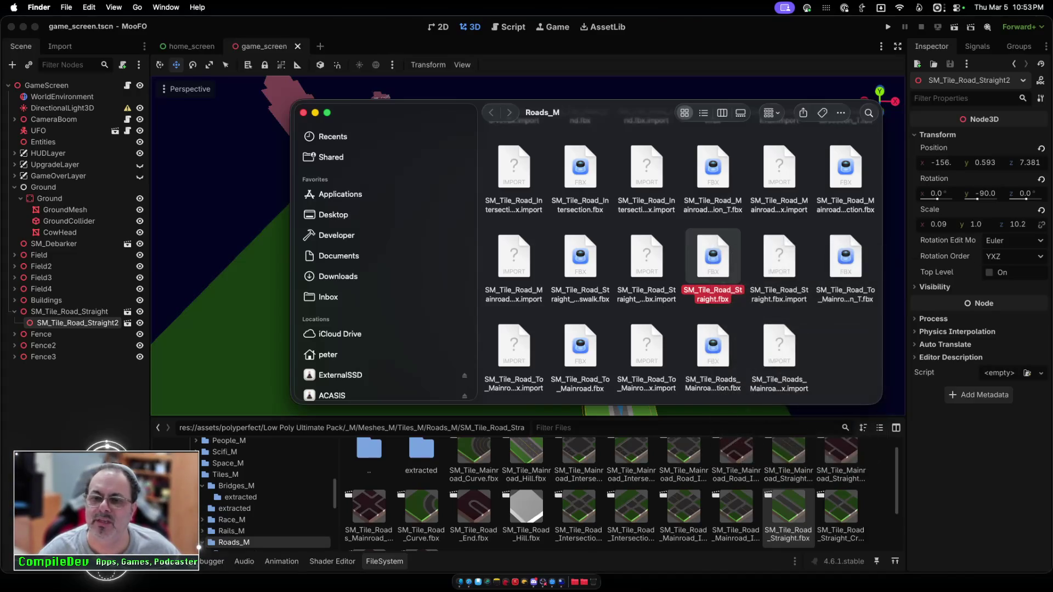
key("super+shift+g")
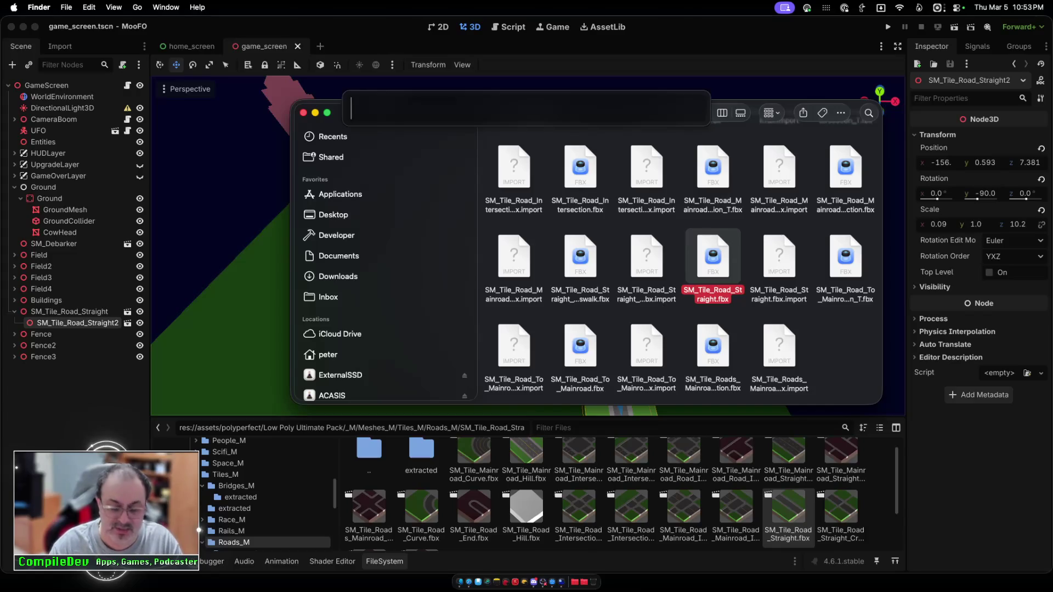
type("ble")
key("Return")
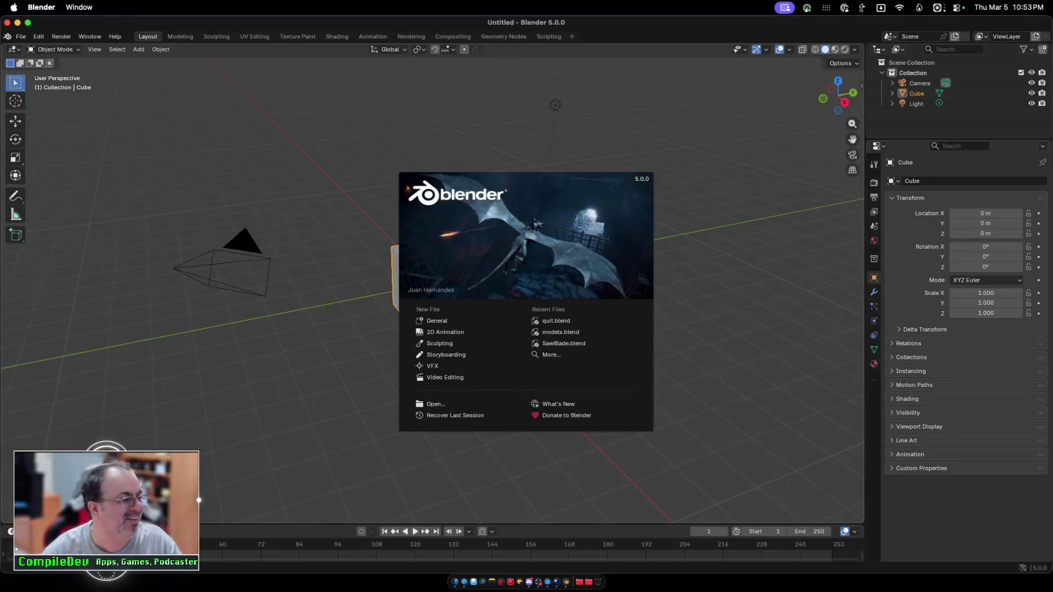
Step: Delete the default cube and import SM_Tile_Road_Straight.fbx from the Roads_M folder
key("Escape")
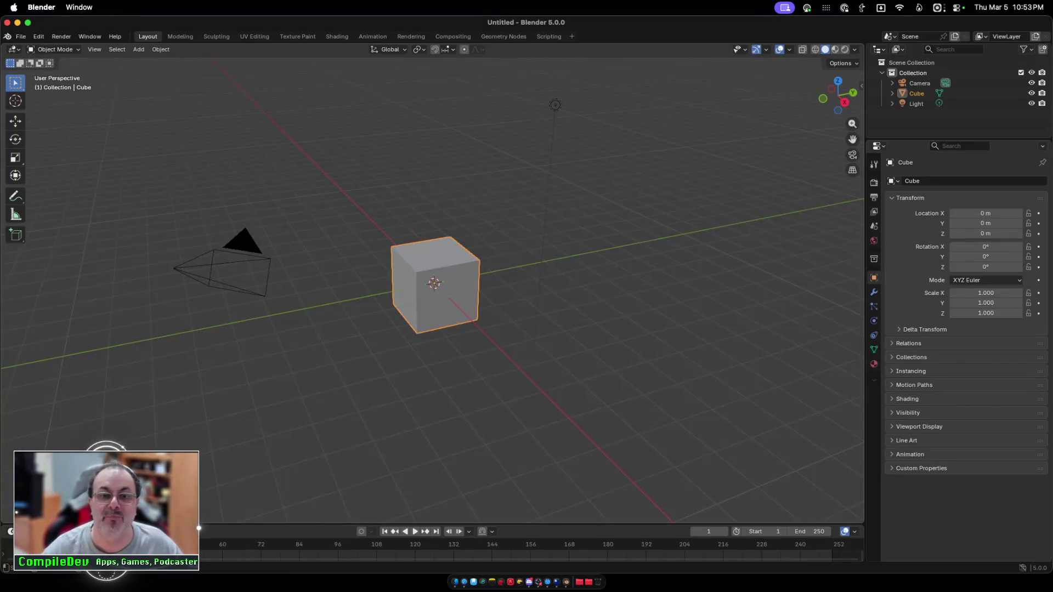
key("Delete")
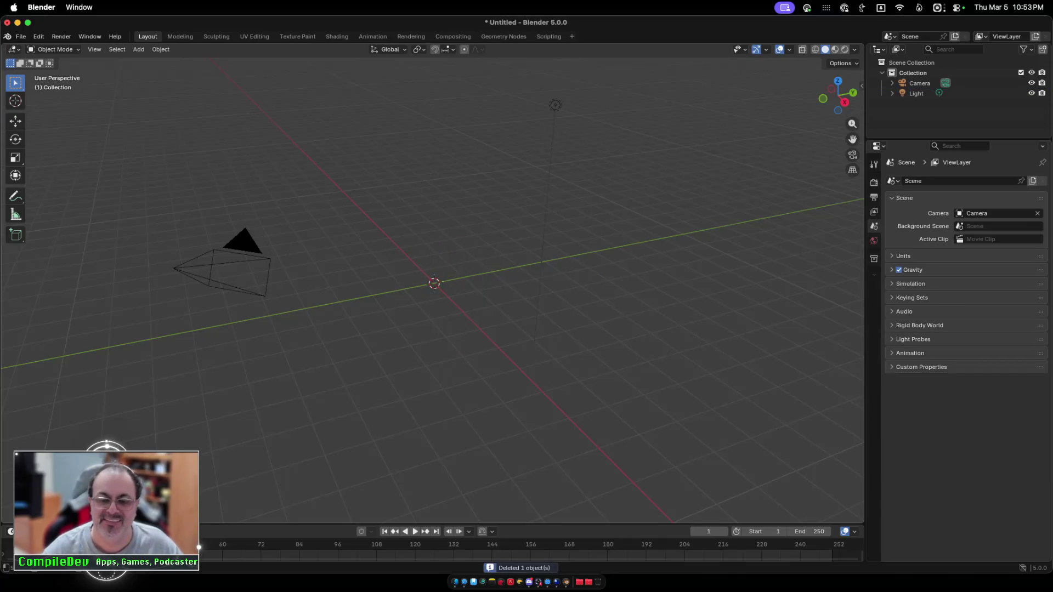
key("ctrl+Up")
left_click(754, 140)
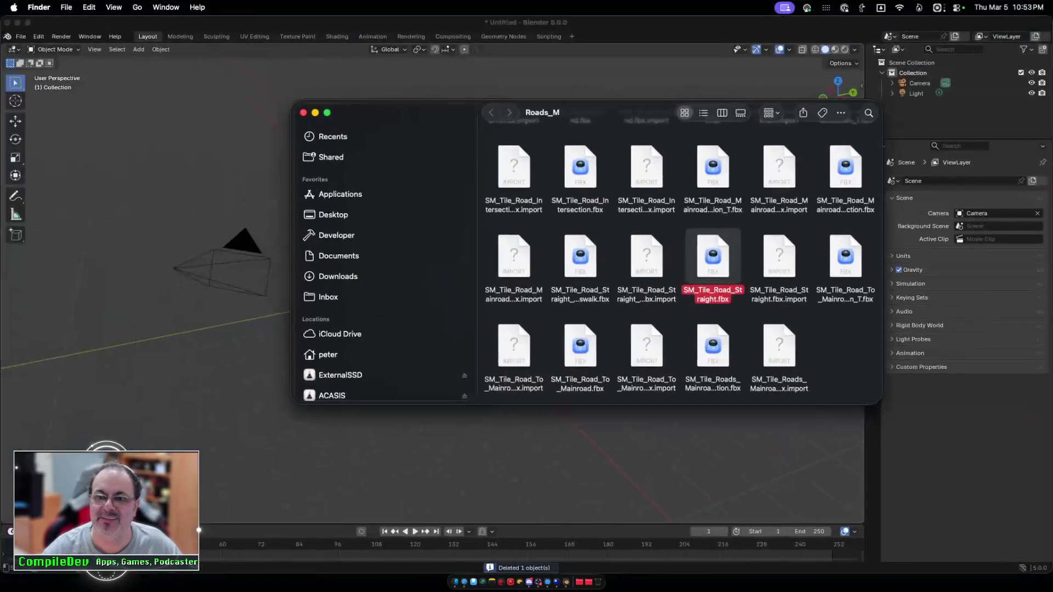
left_click_drag(713, 258, 186, 345)
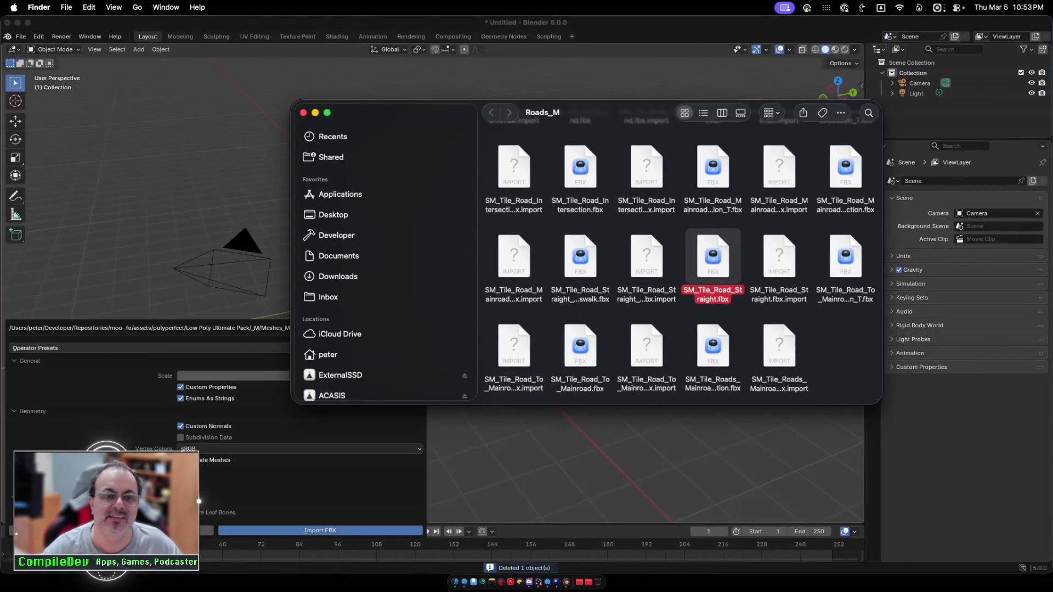
left_click(320, 530)
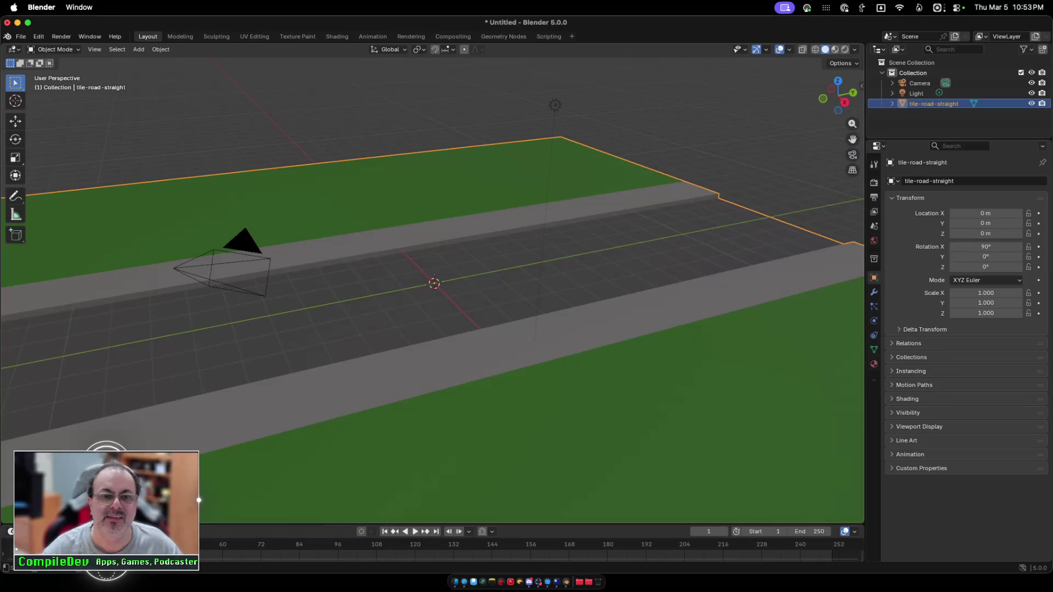
Step: Select the imported tile-road-straight mesh and enter Edit Mode
scroll(433, 285, "down", 5)
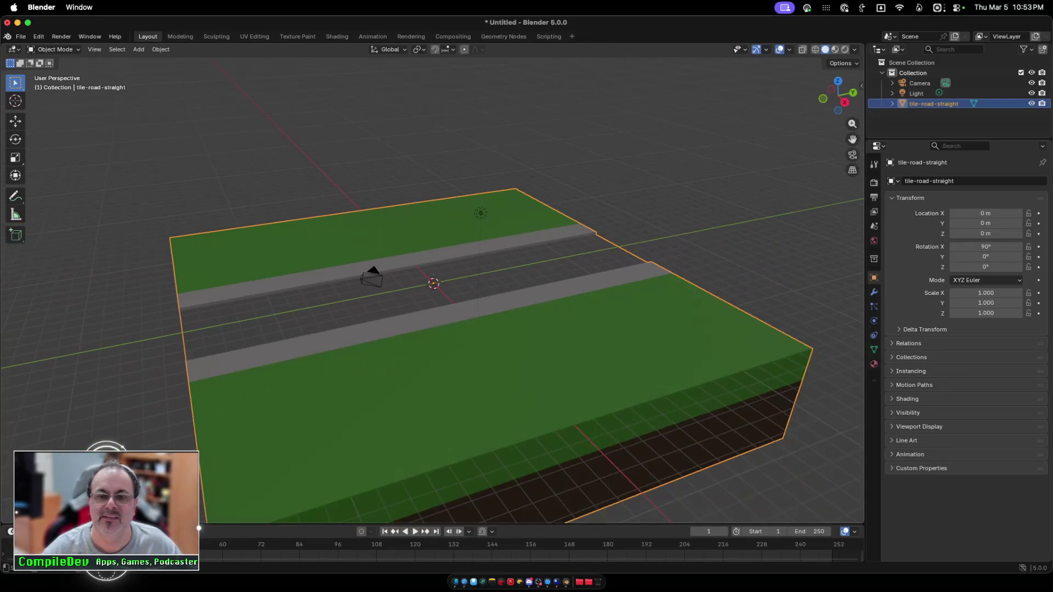
key("alt+a")
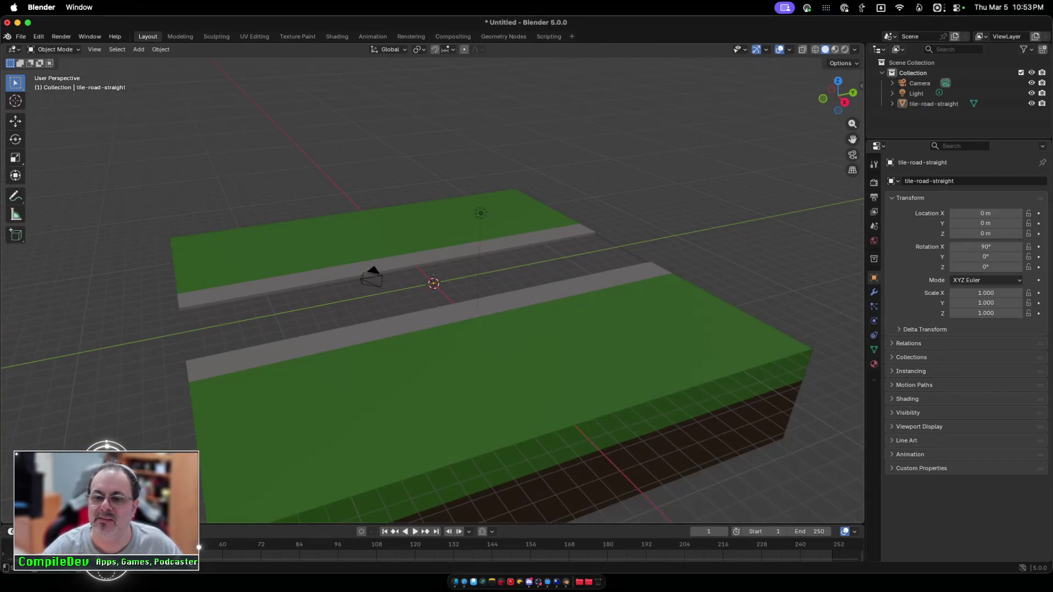
left_click(933, 104)
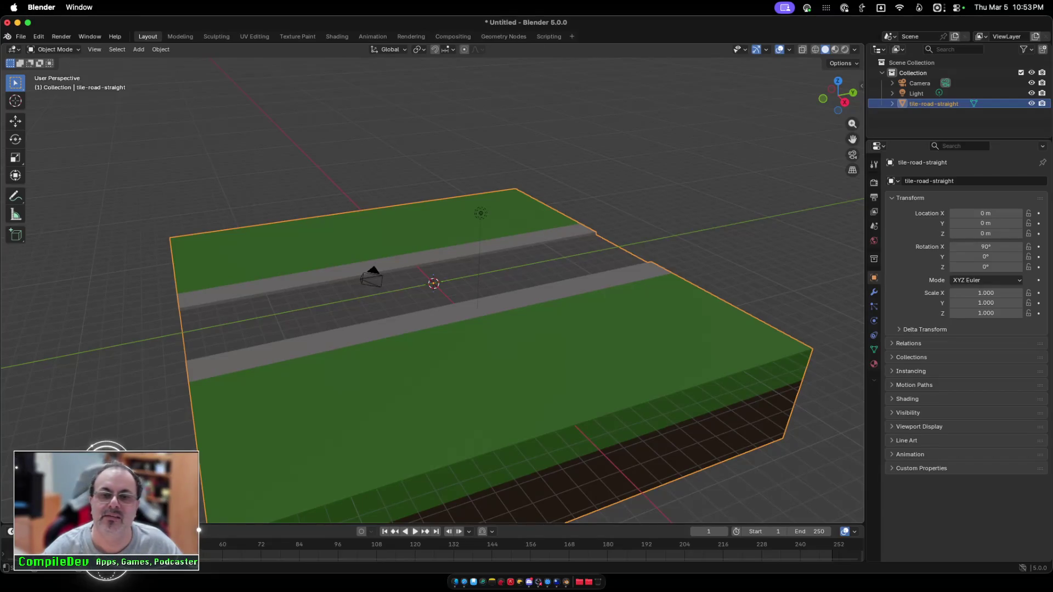
scroll(433, 285, "left", 10)
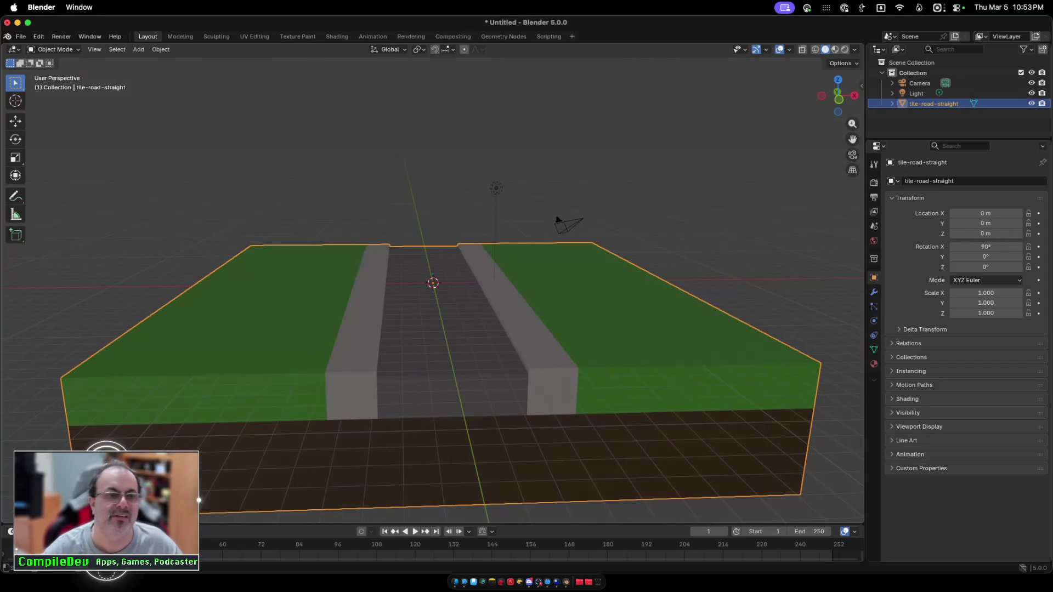
key("Tab")
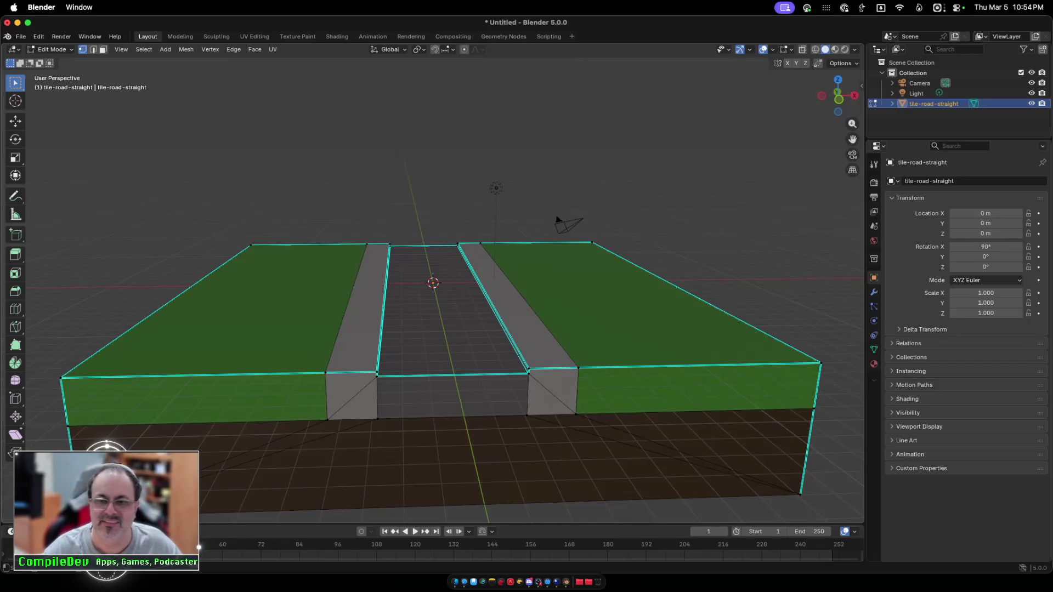
Step: Switch to the Modeling workspace with edge select mode and orbit around the road tile
scroll(433, 285, "left", 8)
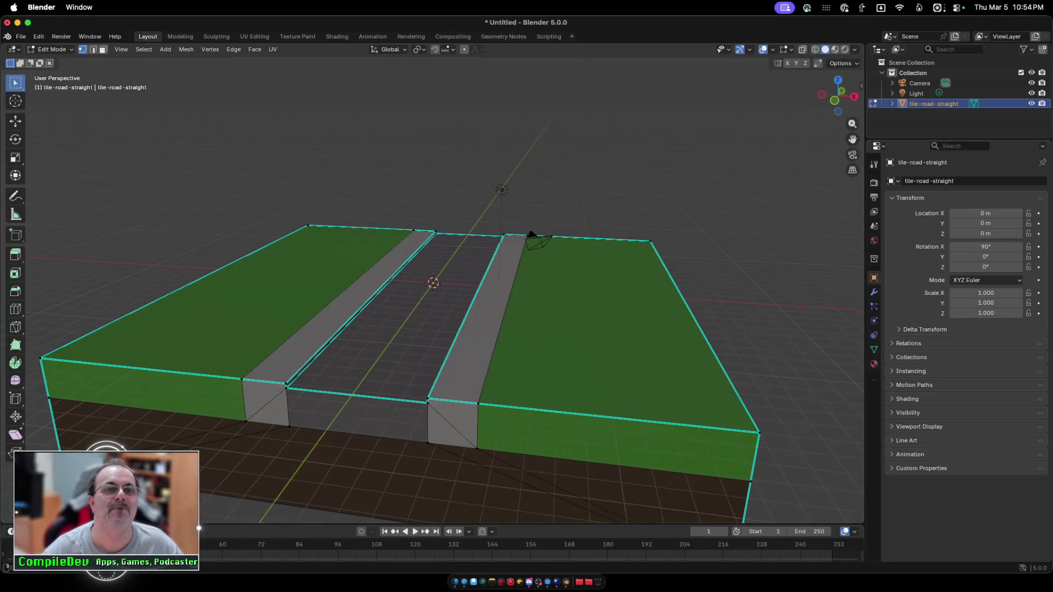
left_click(180, 36)
scroll(434, 285, "left", 3)
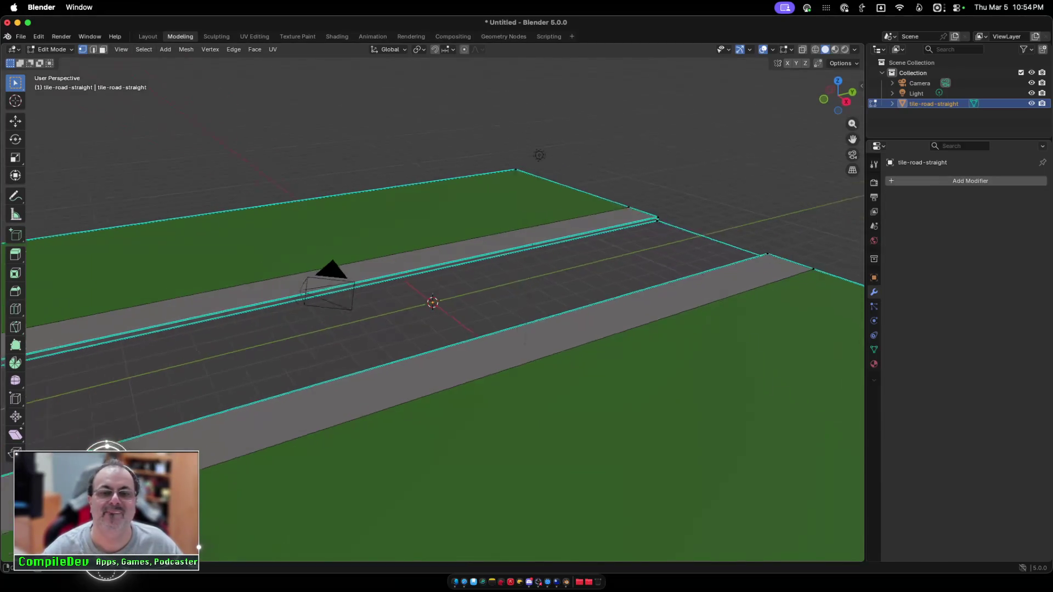
scroll(433, 302, "down", 5)
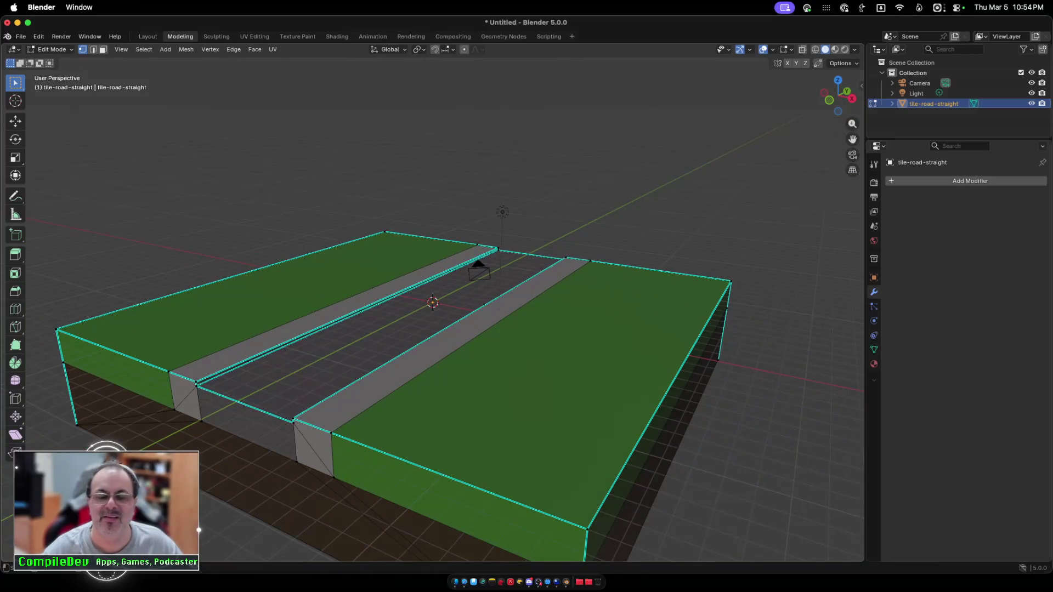
key("2")
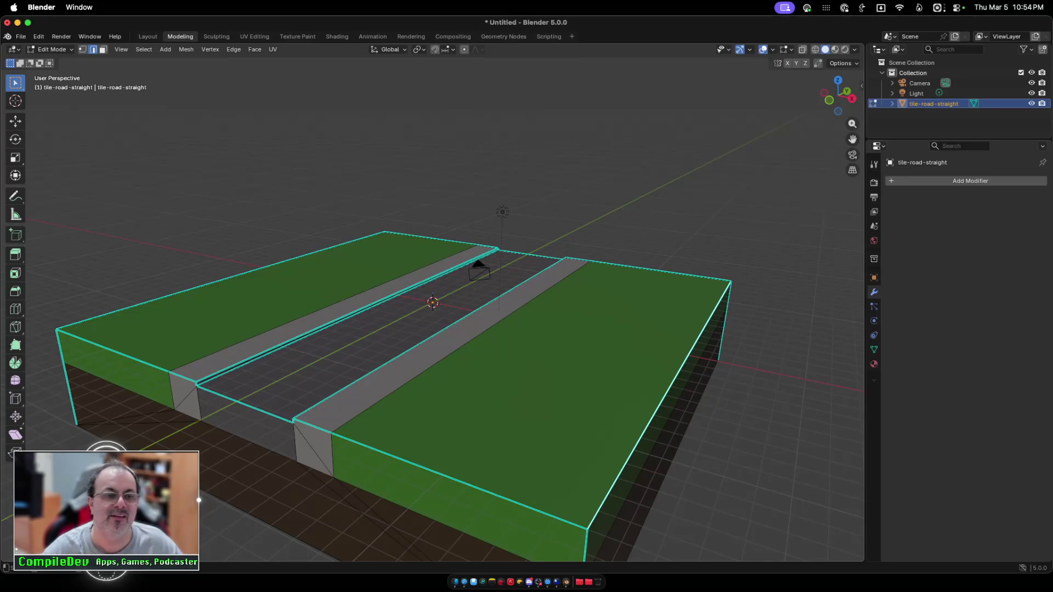
scroll(434, 301, "left", 10)
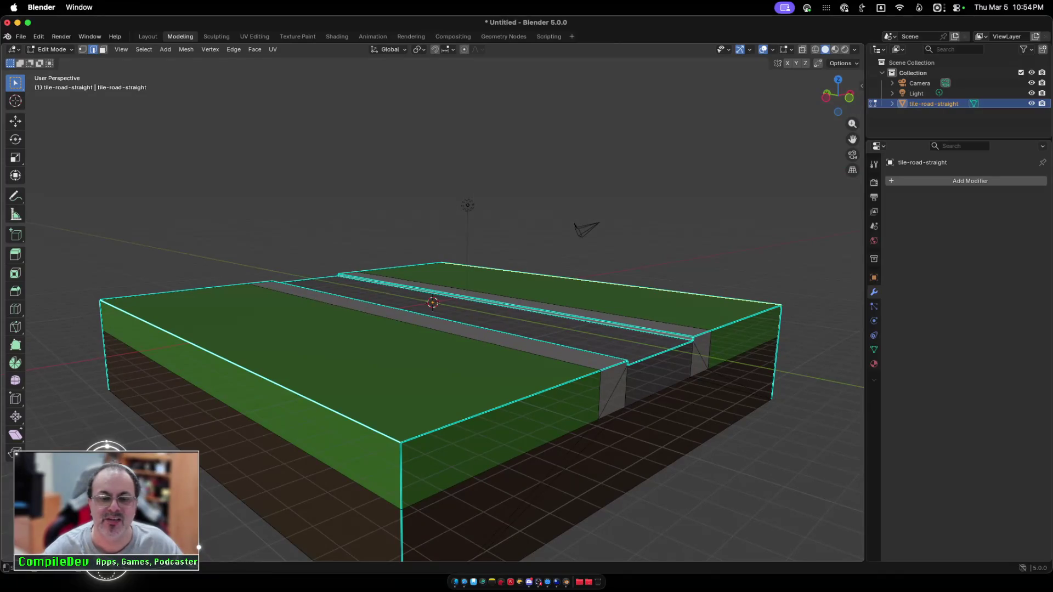
scroll(433, 302, "left", 10)
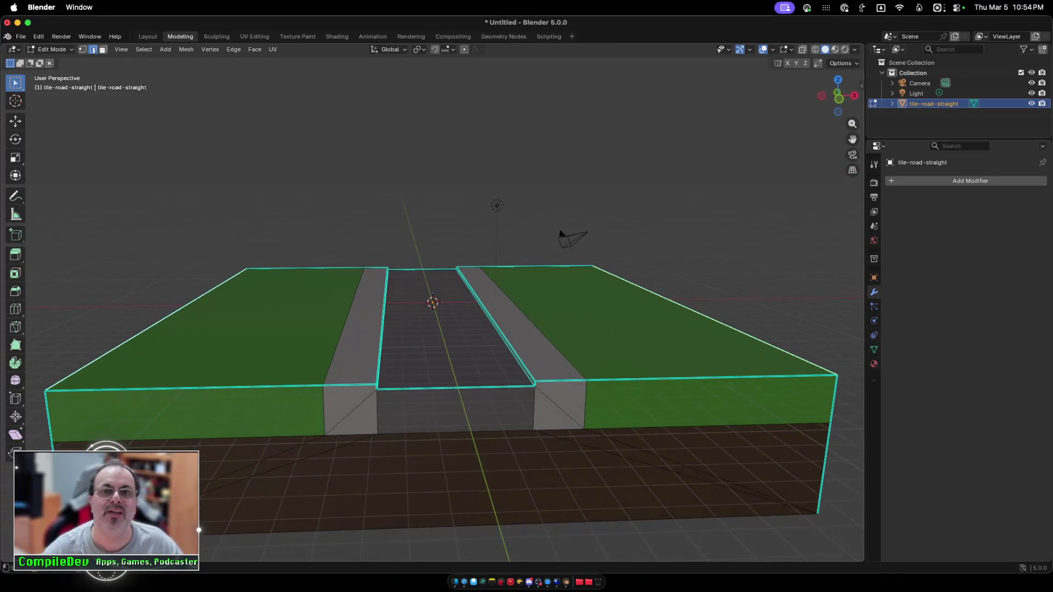
key("shift+space")
Step: Lower the tile's outer grass edges, then return to box selection and face select mode
key("g")
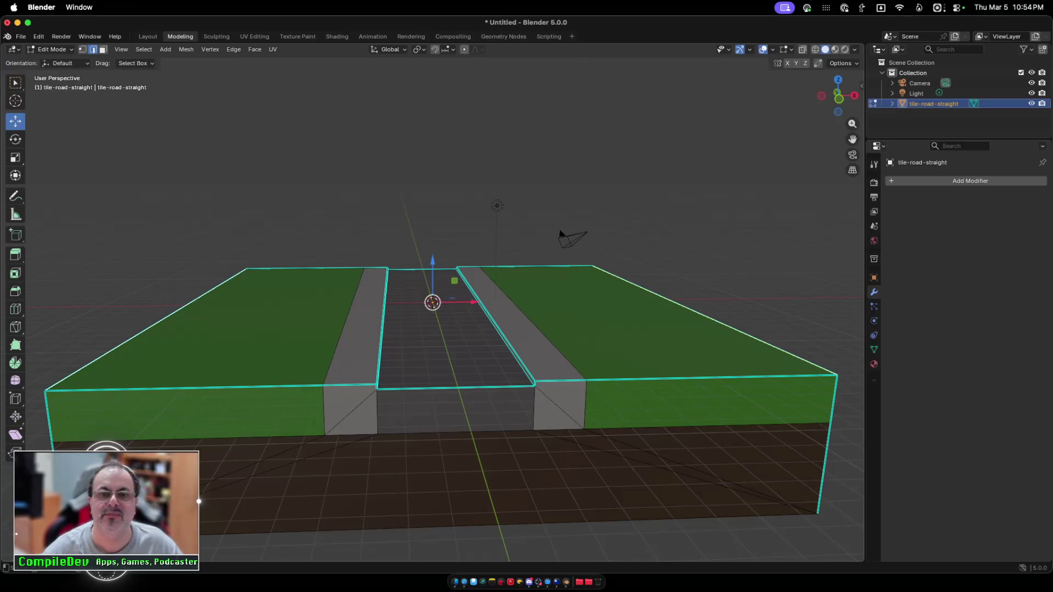
left_click_drag(432, 269, 433, 302)
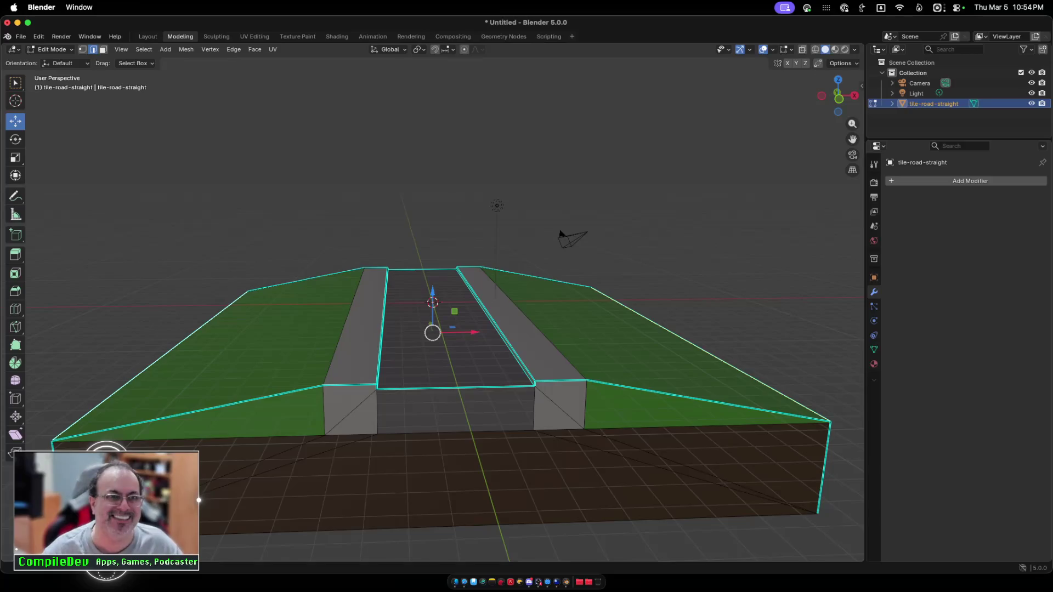
key("w")
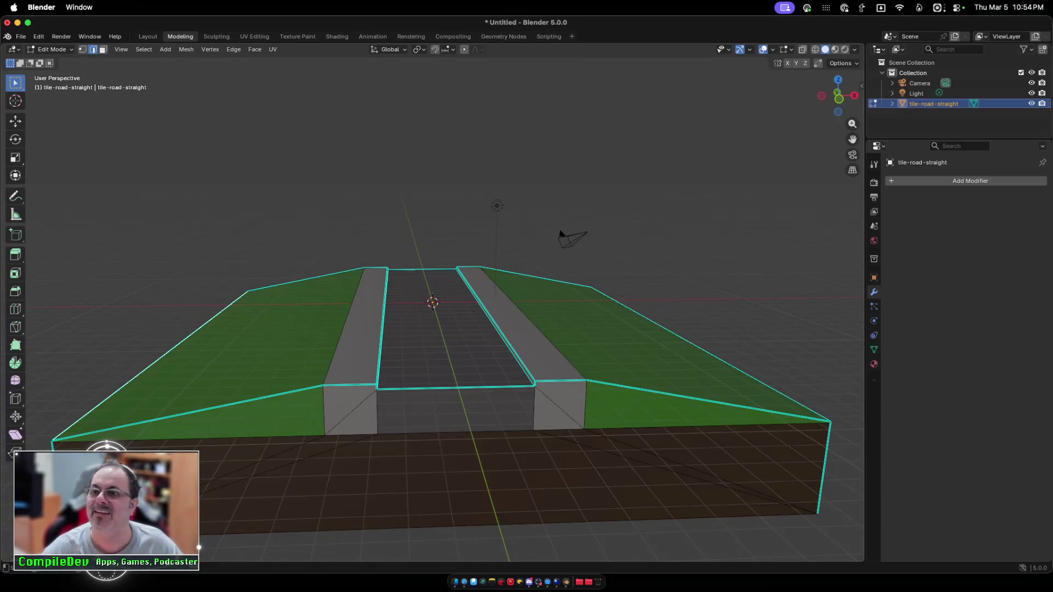
left_click(102, 49)
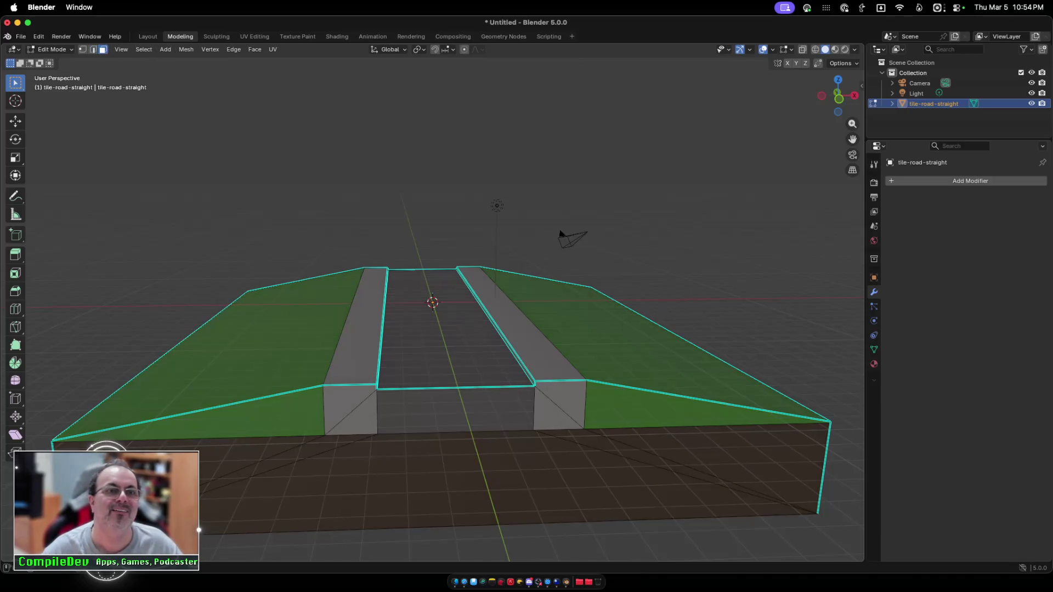
Step: Select the left and right green slope faces and orbit the view to check them
left_click(219, 334)
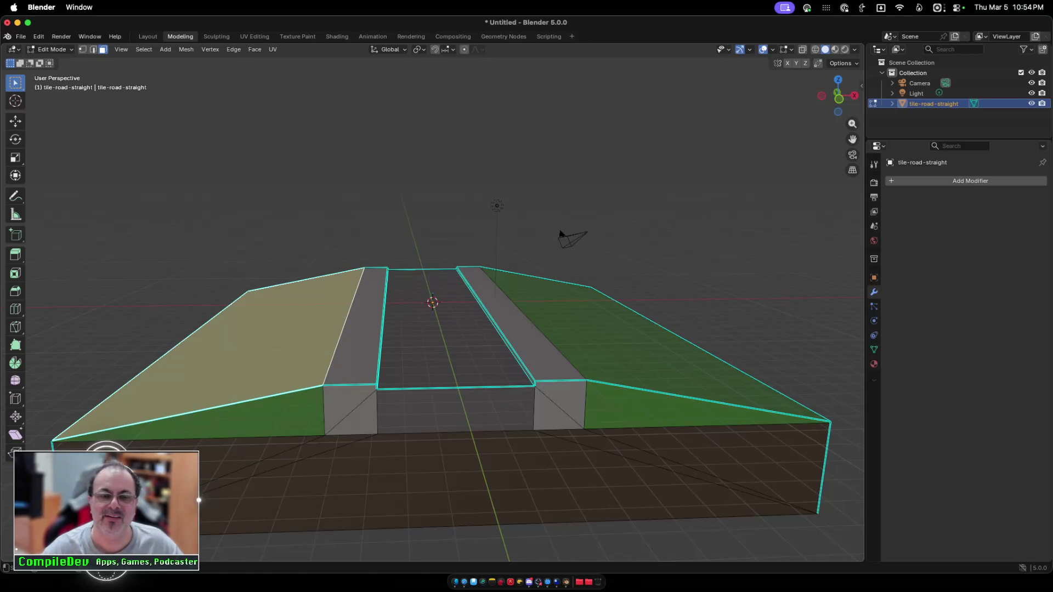
left_click(658, 340, "shift")
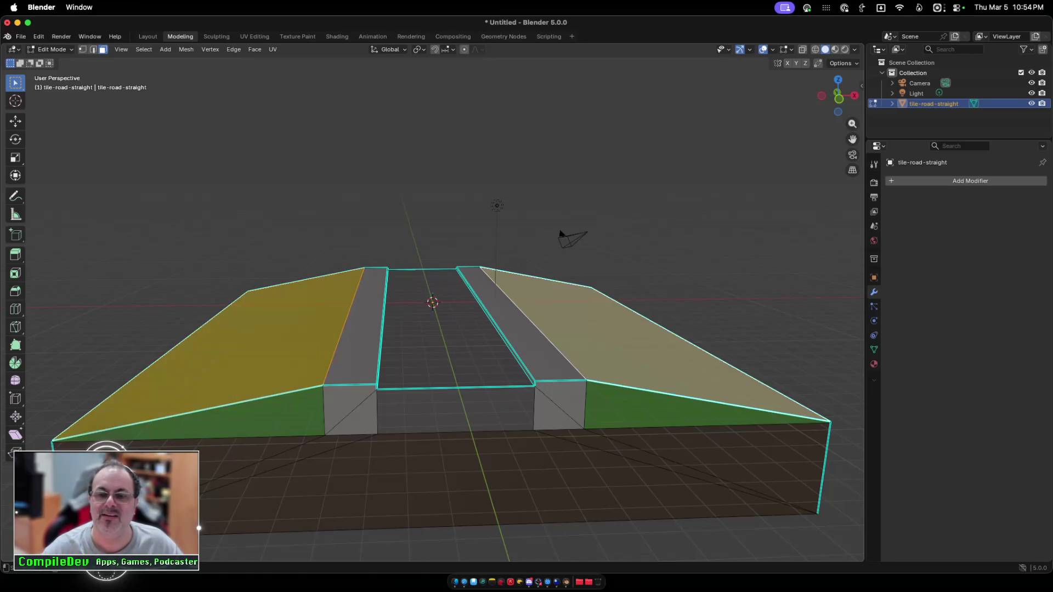
scroll(433, 329, "right", 10)
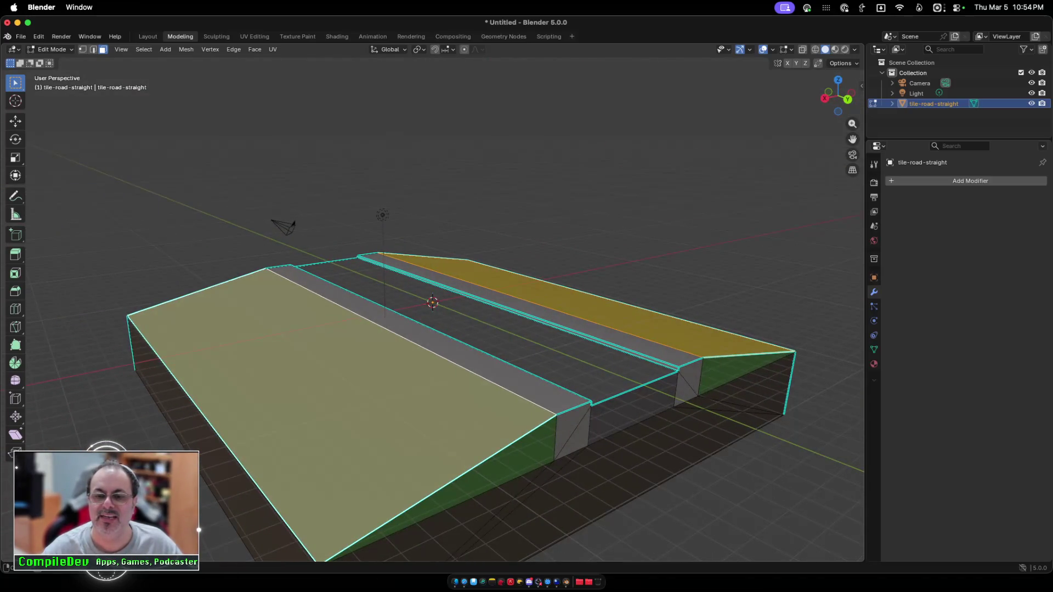
scroll(439, 357, "right", 10)
scroll(438, 357, "right", 1)
scroll(439, 357, "right", 2)
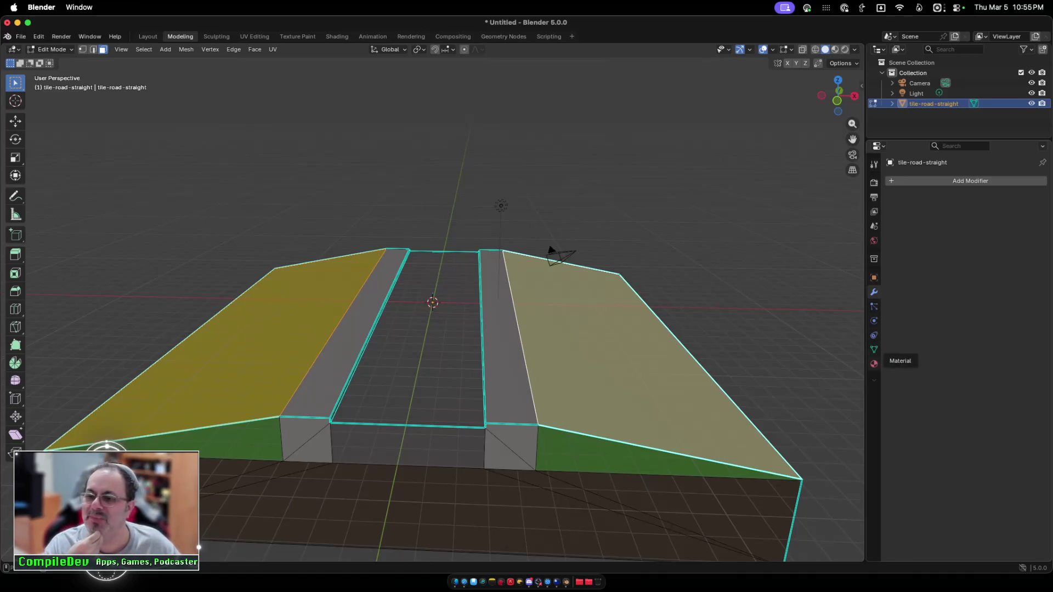
Step: Inspect the road tile's 36 GREEN base colour, then clear the face selection and return to Object Mode
left_click(875, 364)
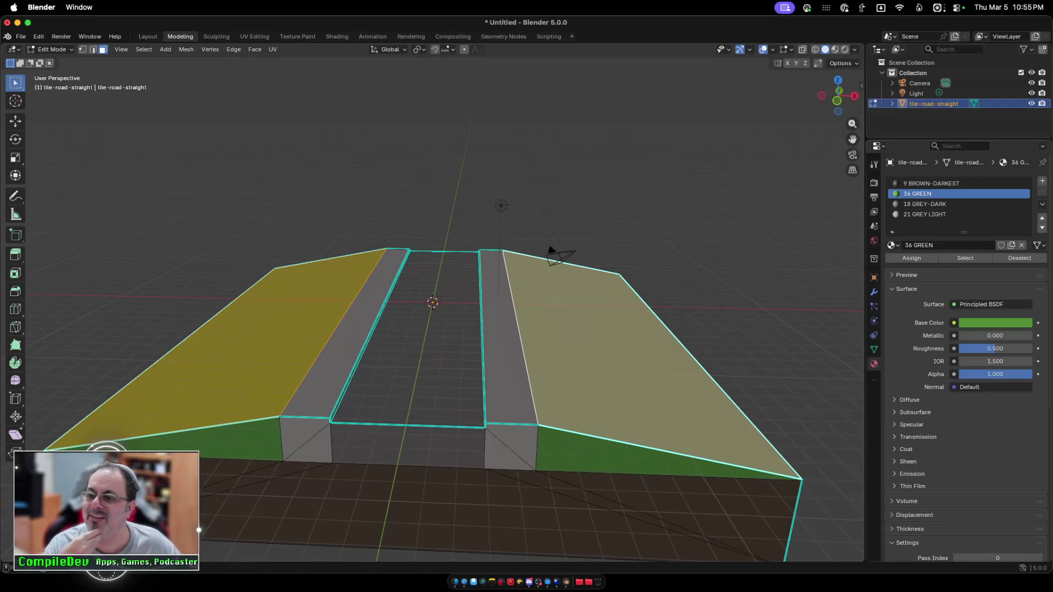
left_click(995, 323)
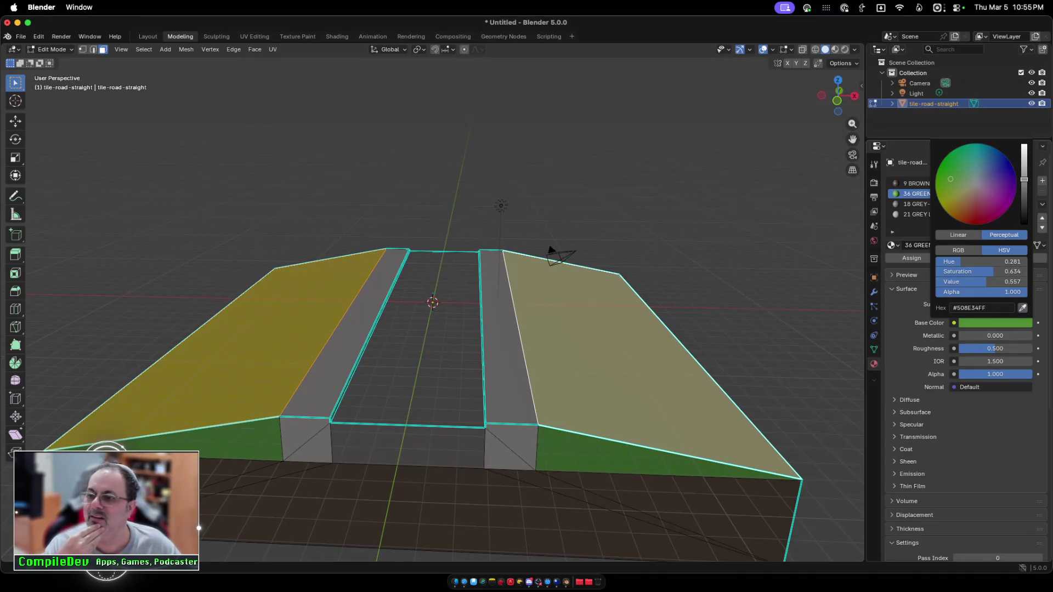
left_click(1023, 308)
left_click(17, 456)
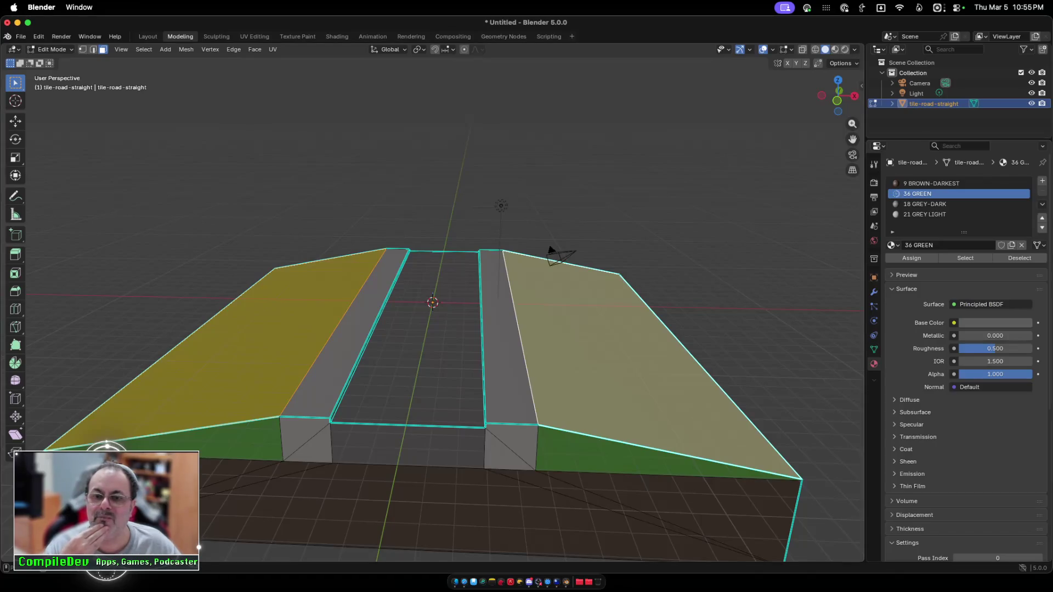
key("alt+a")
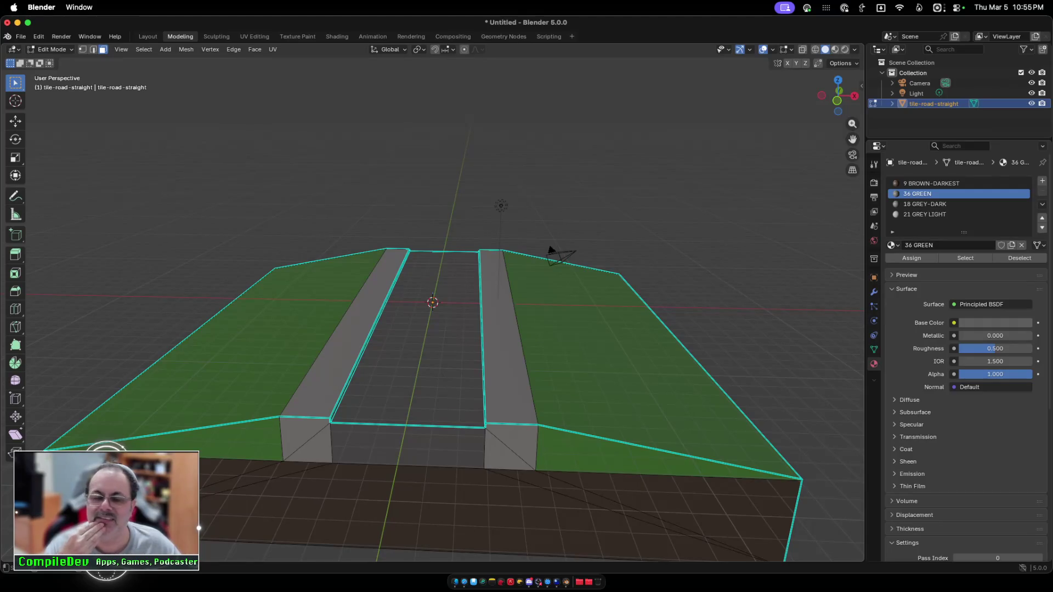
key("Tab")
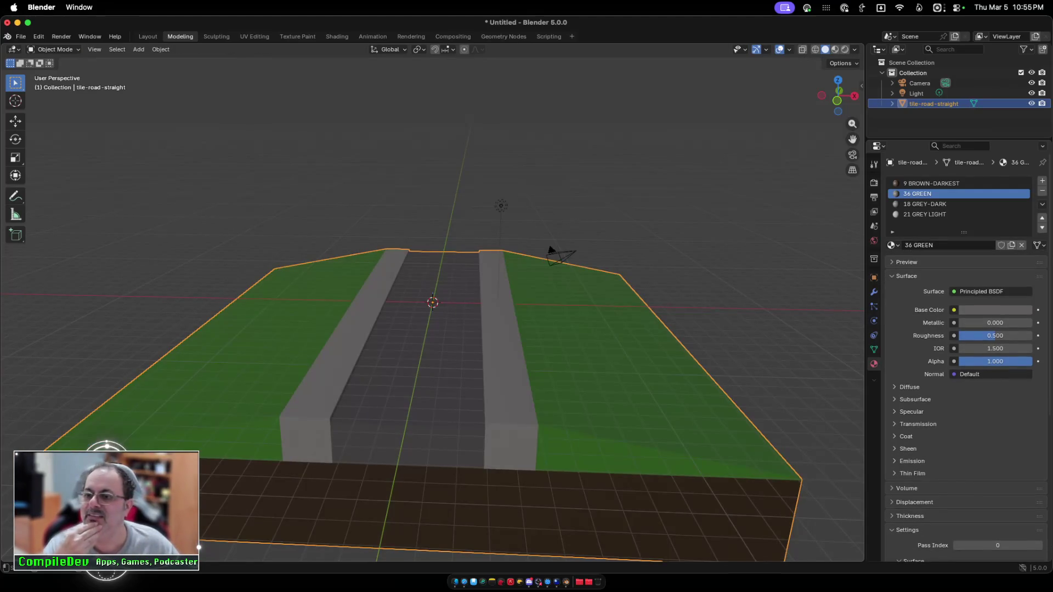
Step: Back in Edit Mode on the road tile, select both green top slopes and both green front faces
key("alt+a")
key("super+z")
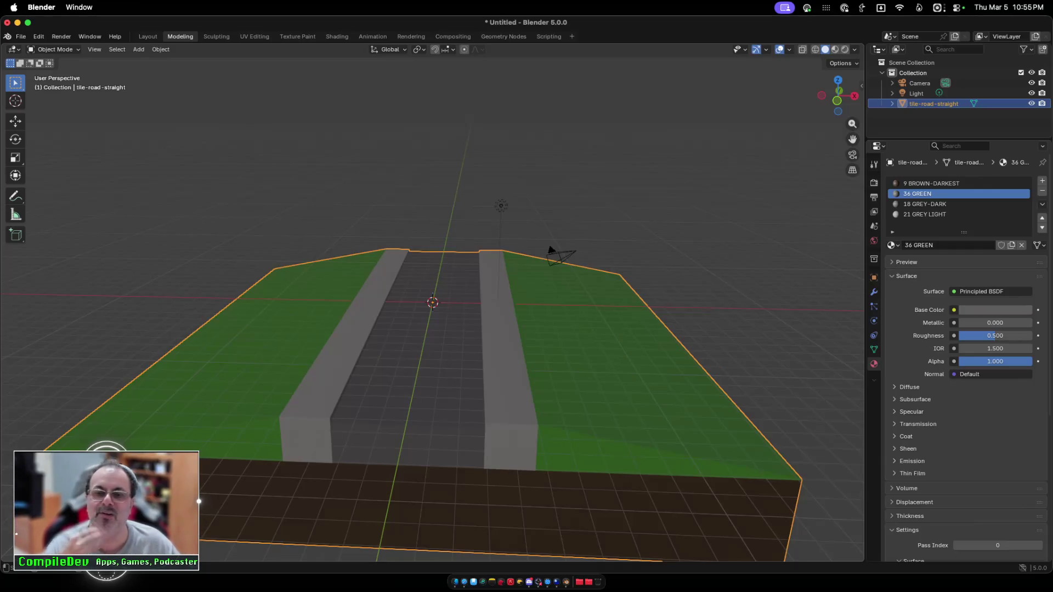
key("Tab")
left_click(630, 356)
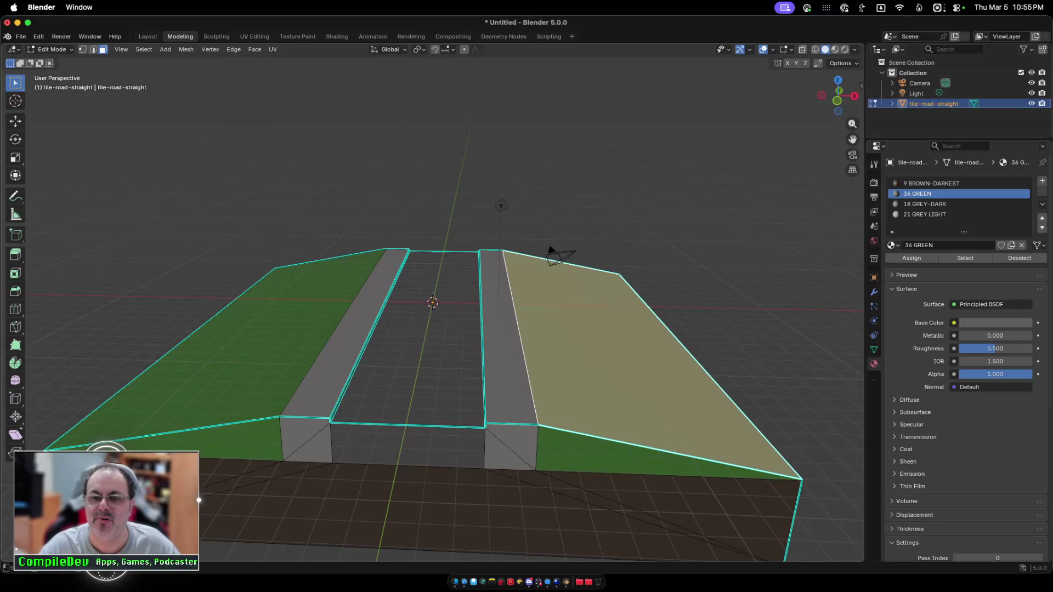
left_click(658, 449, "shift")
left_click(219, 439, "shift")
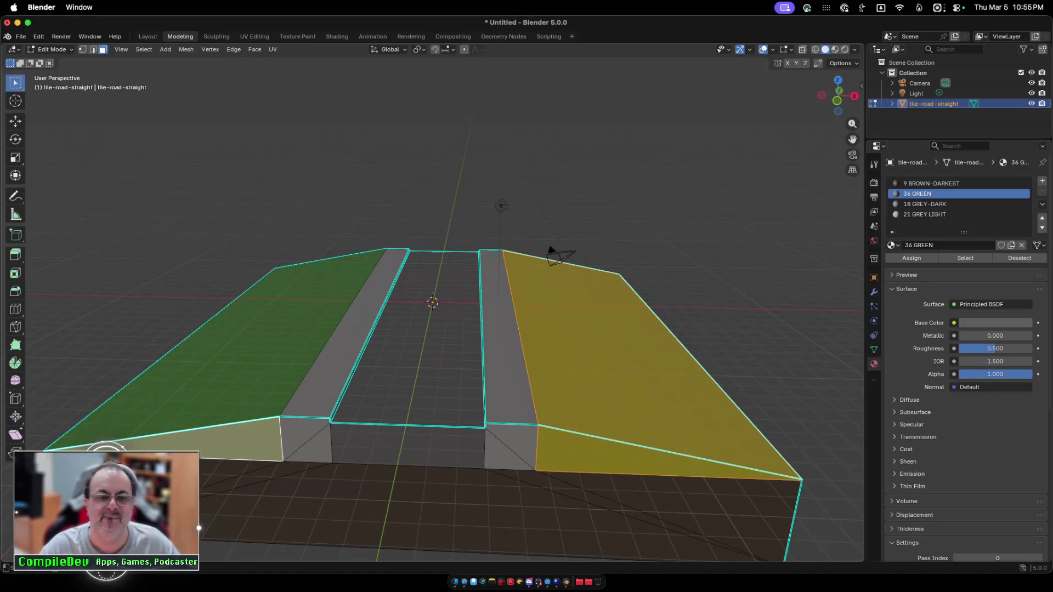
left_click(220, 340, "shift")
scroll(422, 384, "right", 10)
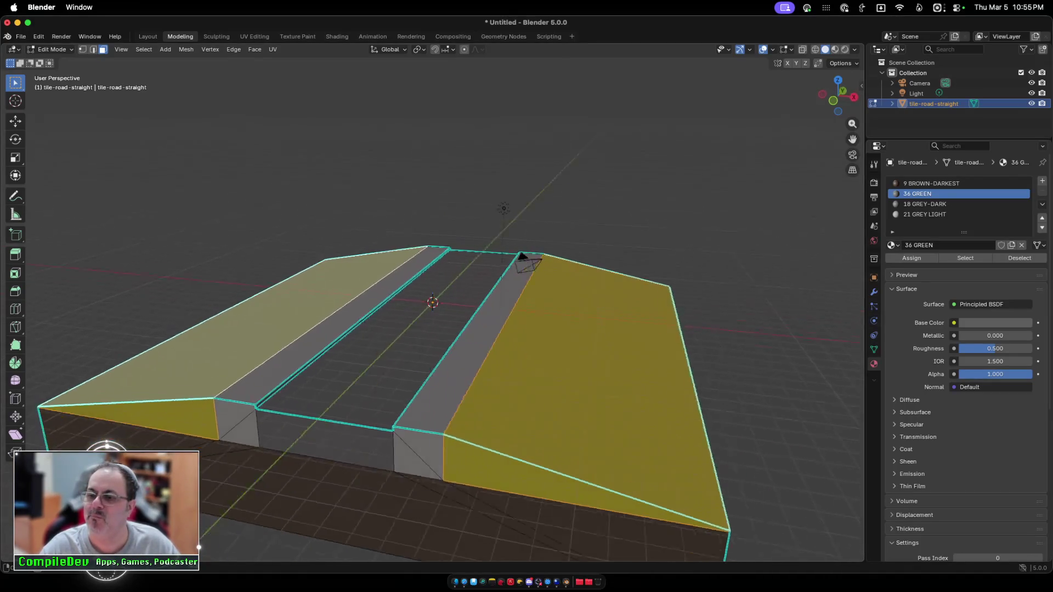
scroll(422, 384, "right", 3)
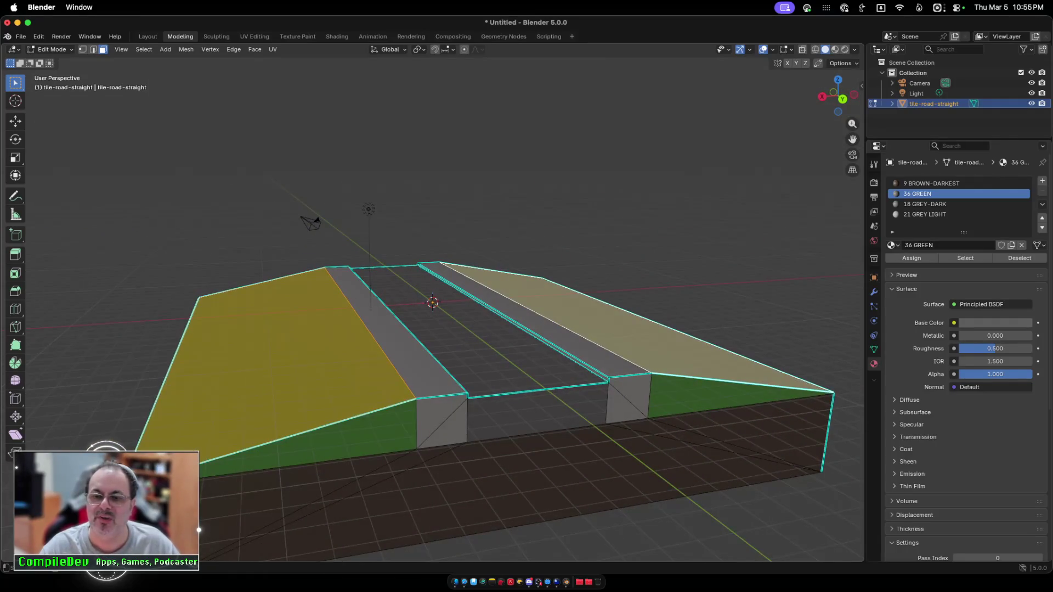
right_click(315, 402)
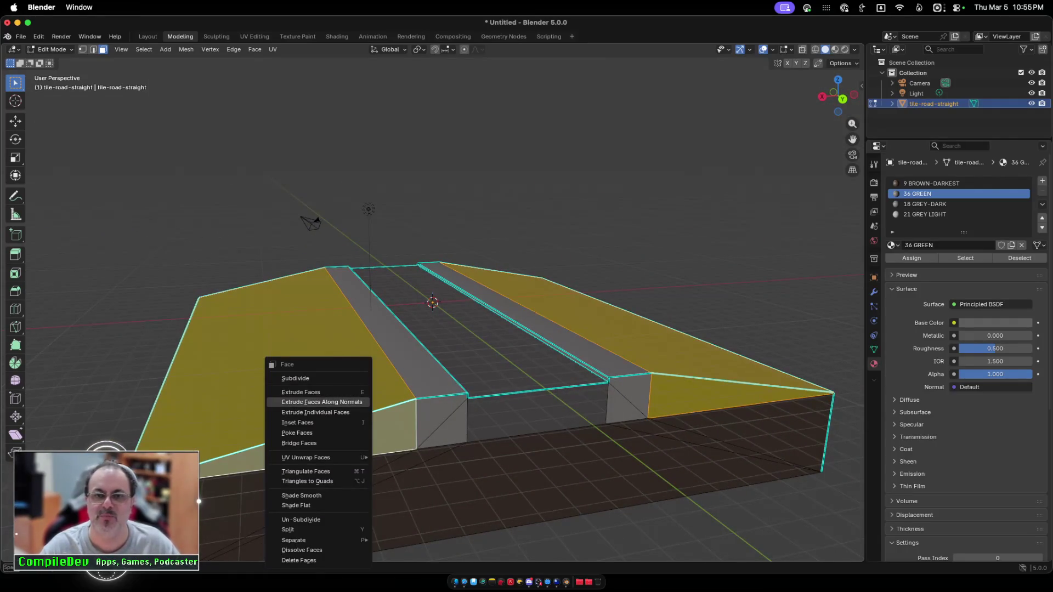
left_click(322, 402)
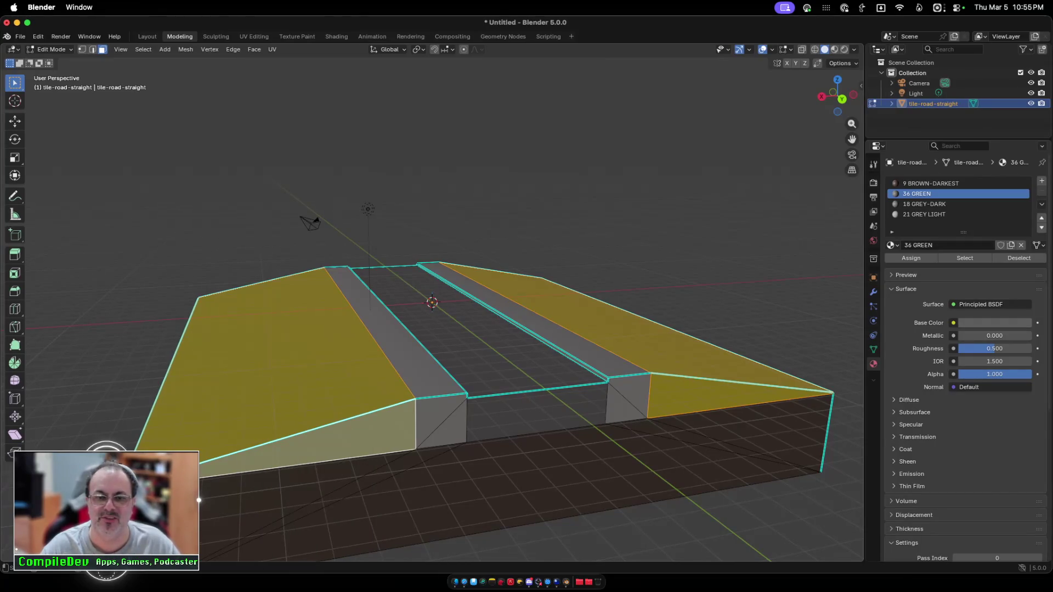
scroll(439, 384, "right", 10)
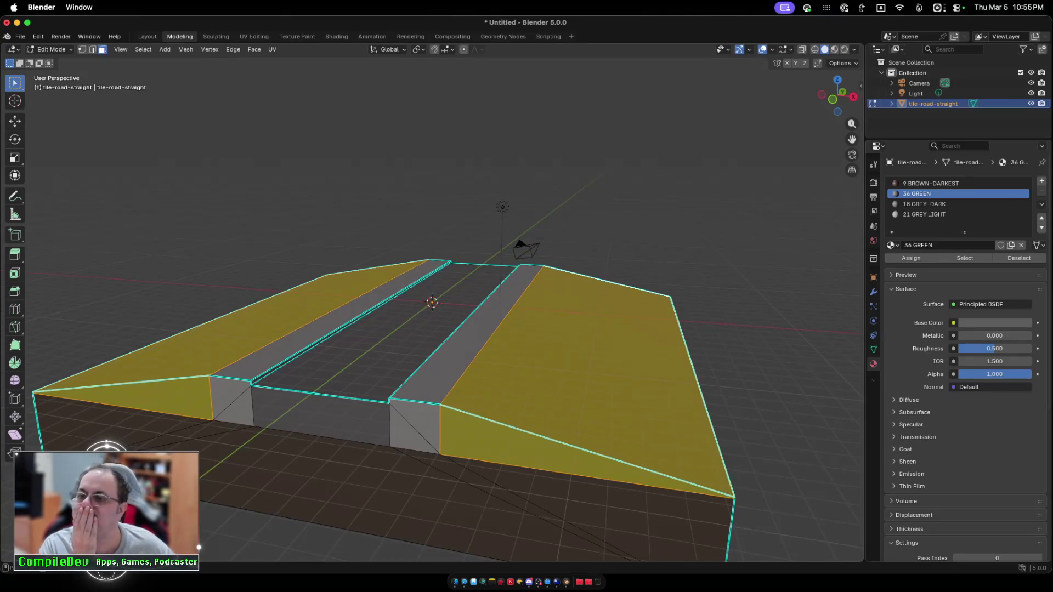
left_click(982, 304)
key("Escape")
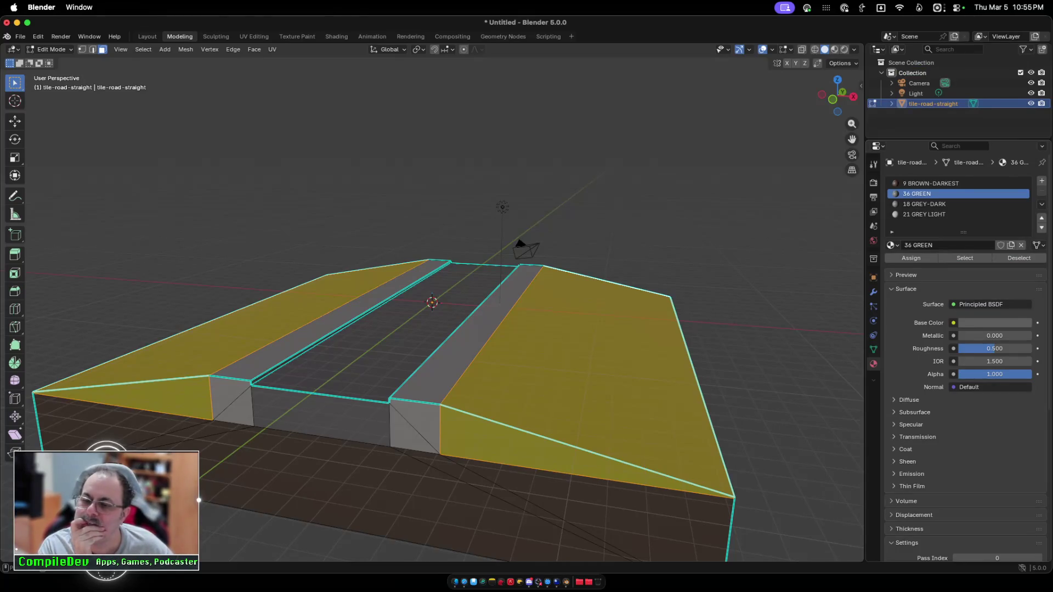
scroll(966, 356, "down", 3)
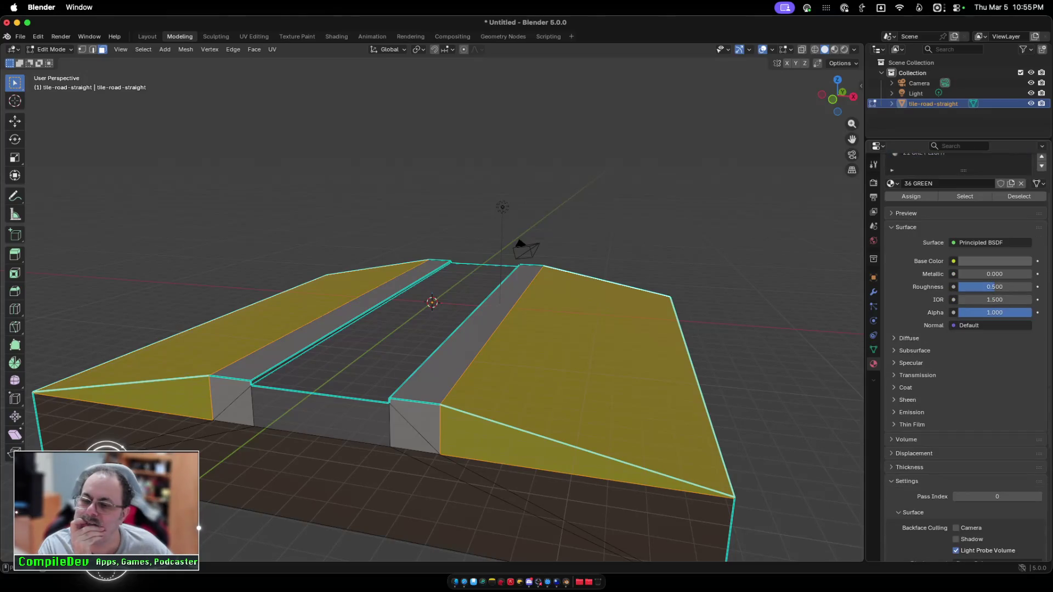
scroll(966, 356, "down", 8)
scroll(966, 357, "up", 7)
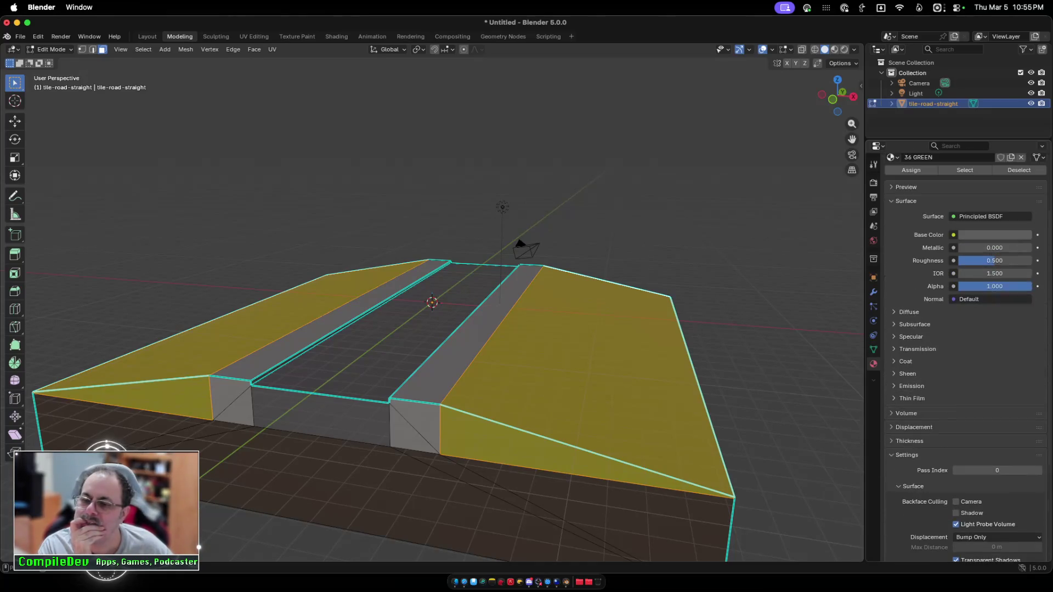
scroll(965, 357, "up", 4)
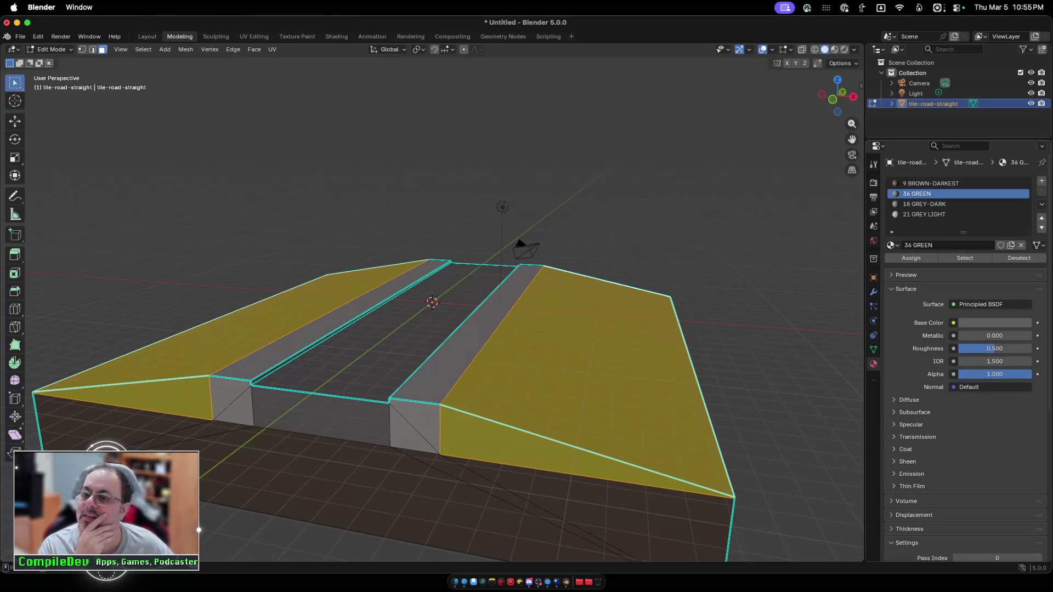
scroll(966, 357, "down", 10)
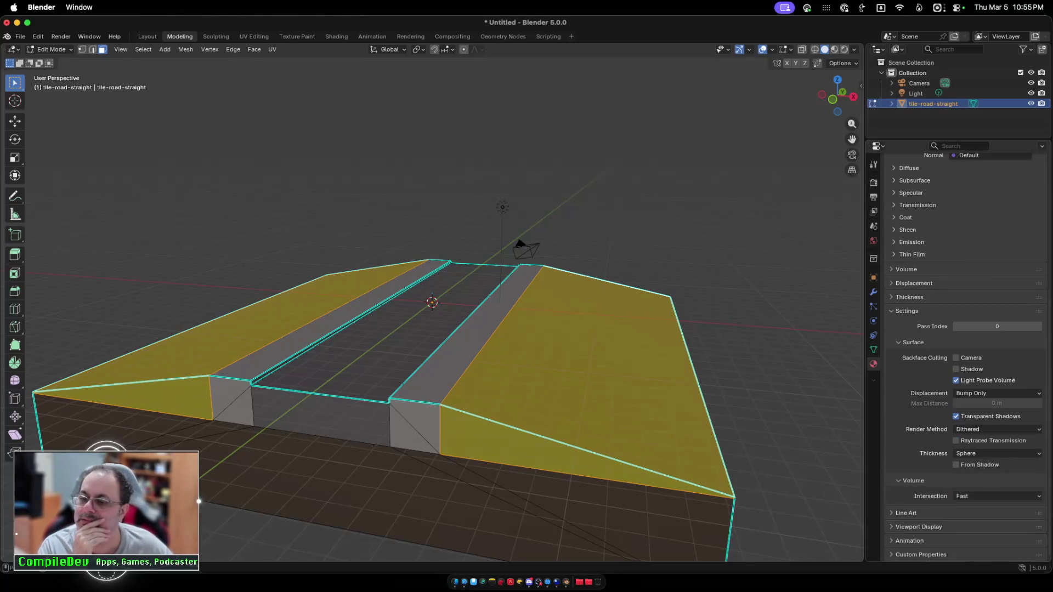
scroll(965, 357, "up", 10)
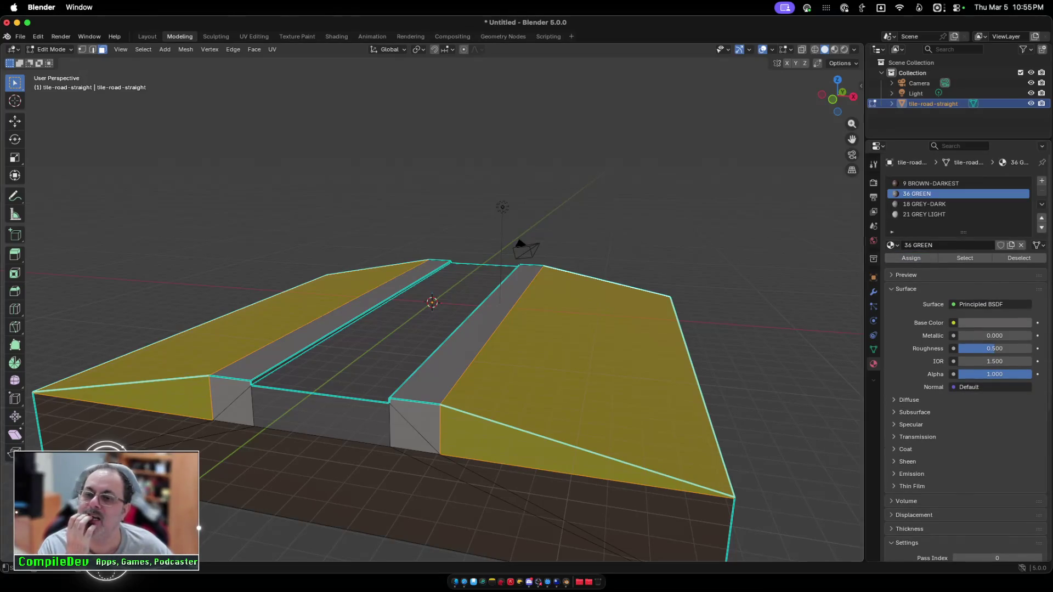
Step: Step back and forth through undo history to recover the green slope face selection
key("alt+a")
key("ctrl+z")
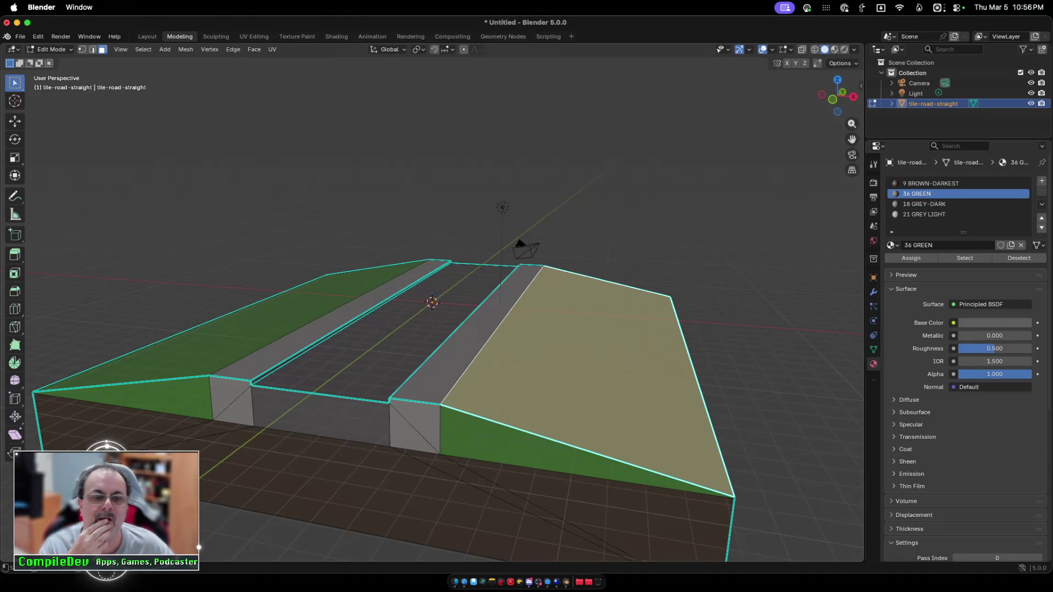
key("ctrl+z")
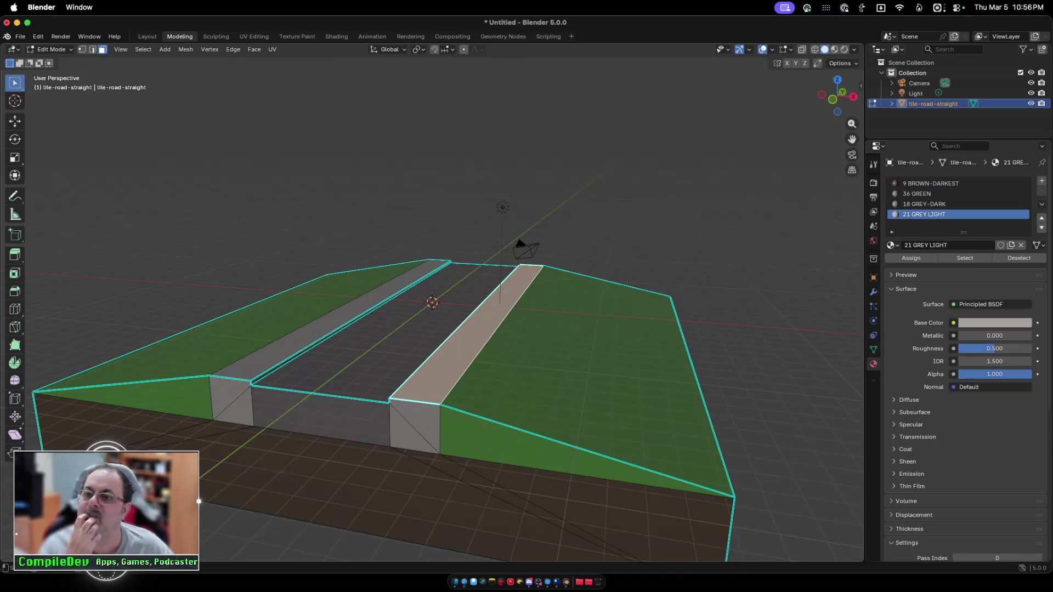
key("ctrl+shift+z")
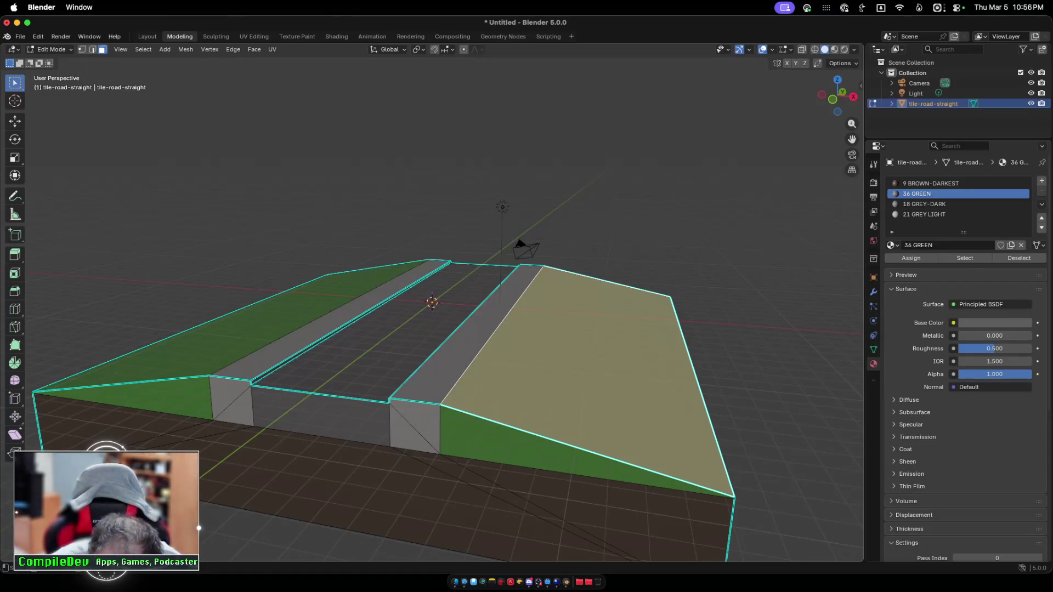
key("ctrl+z")
key("ctrl+shift+z")
key("ctrl+z")
key("ctrl+shift+z")
key("ctrl+shift+z")
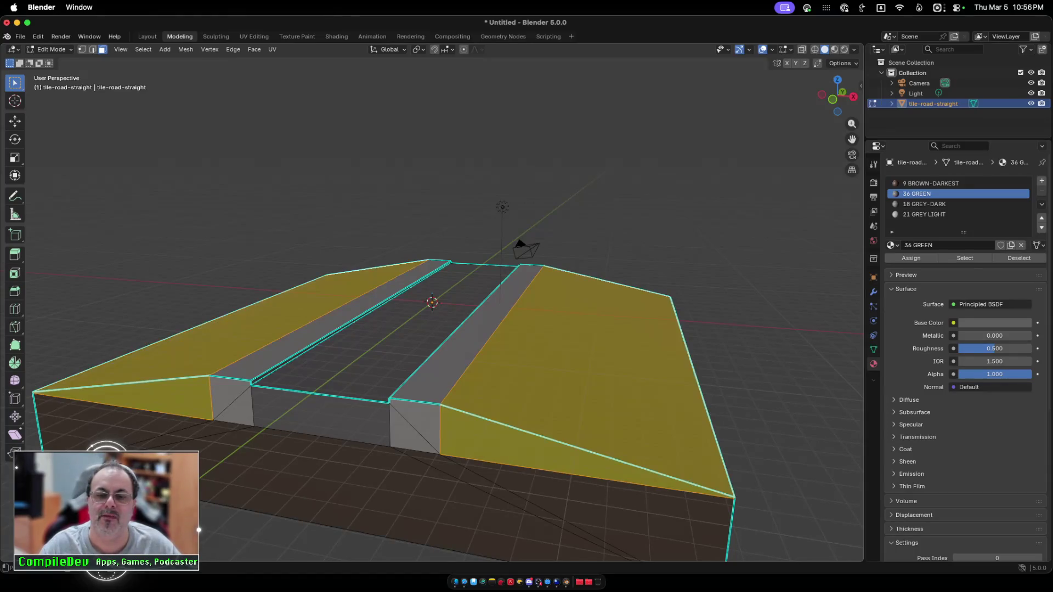
key("ctrl+z")
key("ctrl+z")
key("ctrl+z")
key("ctrl+z")
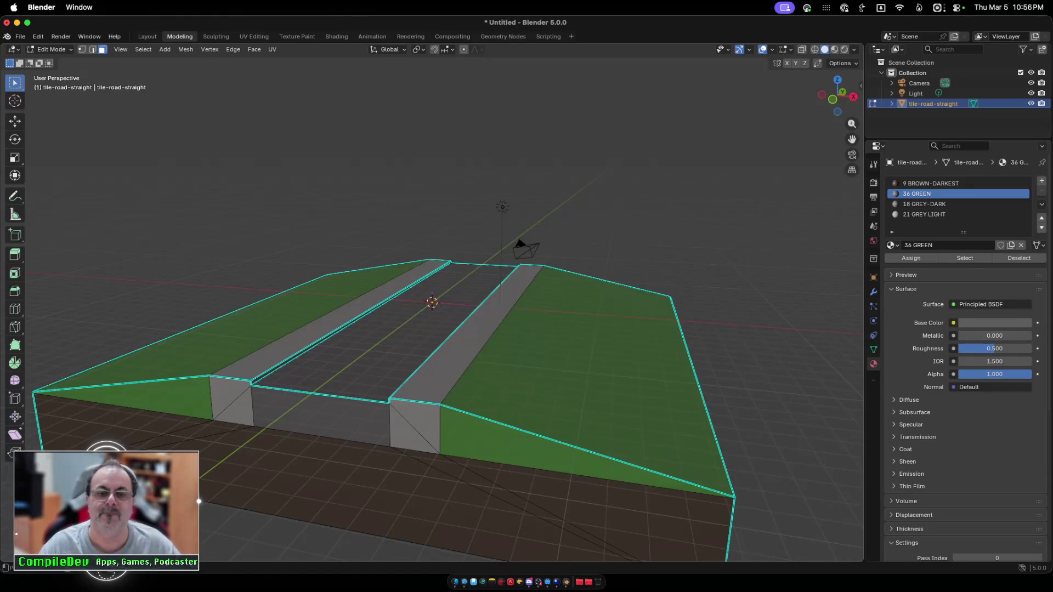
key("Tab")
key("Tab")
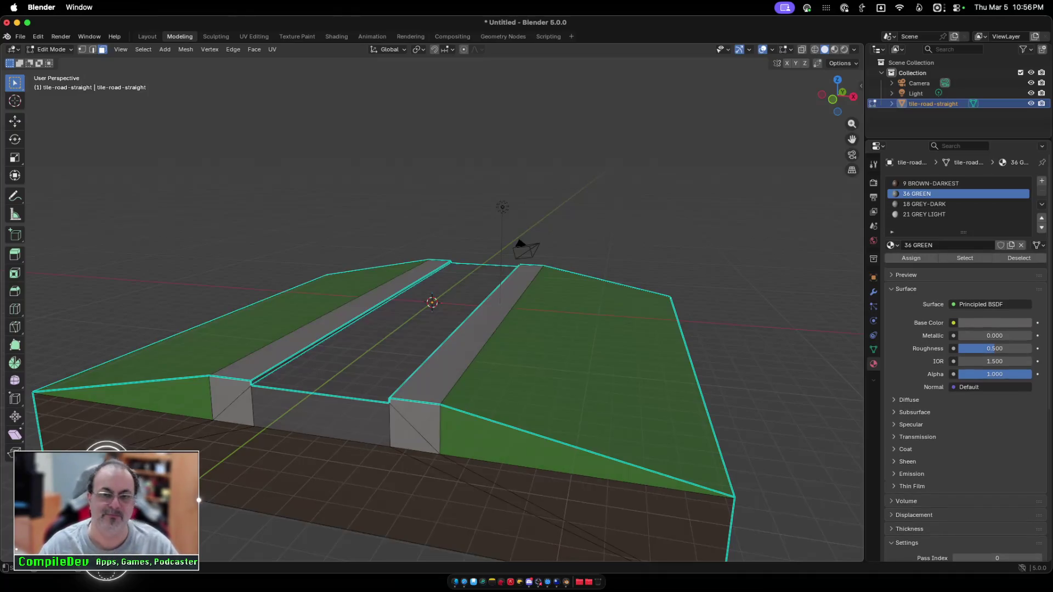
key("ctrl+z")
key("ctrl+shift+z")
key("ctrl+shift+z")
key("ctrl+shift+z")
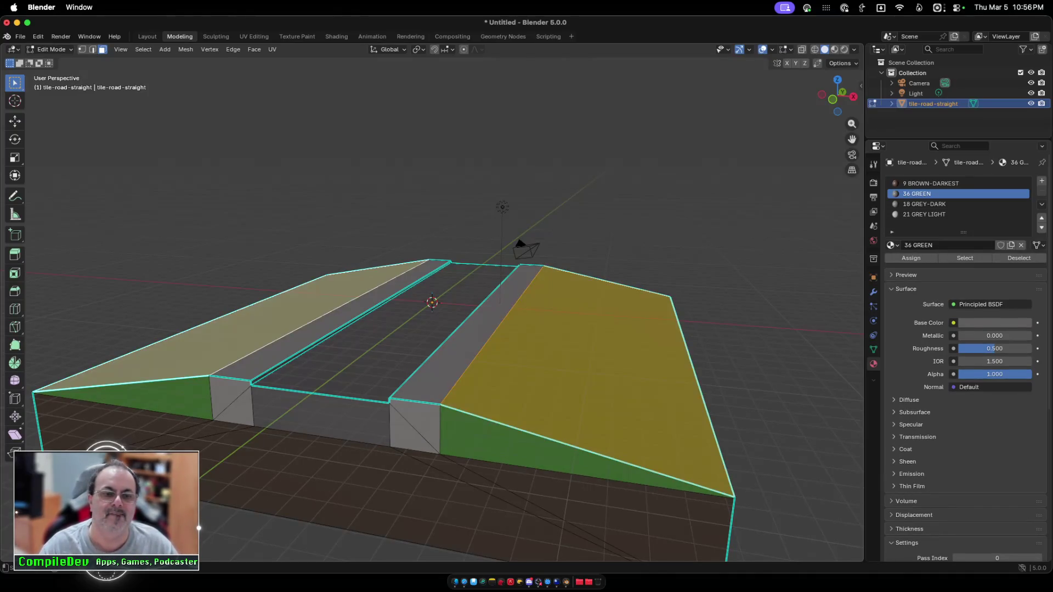
scroll(433, 302, "right", 10)
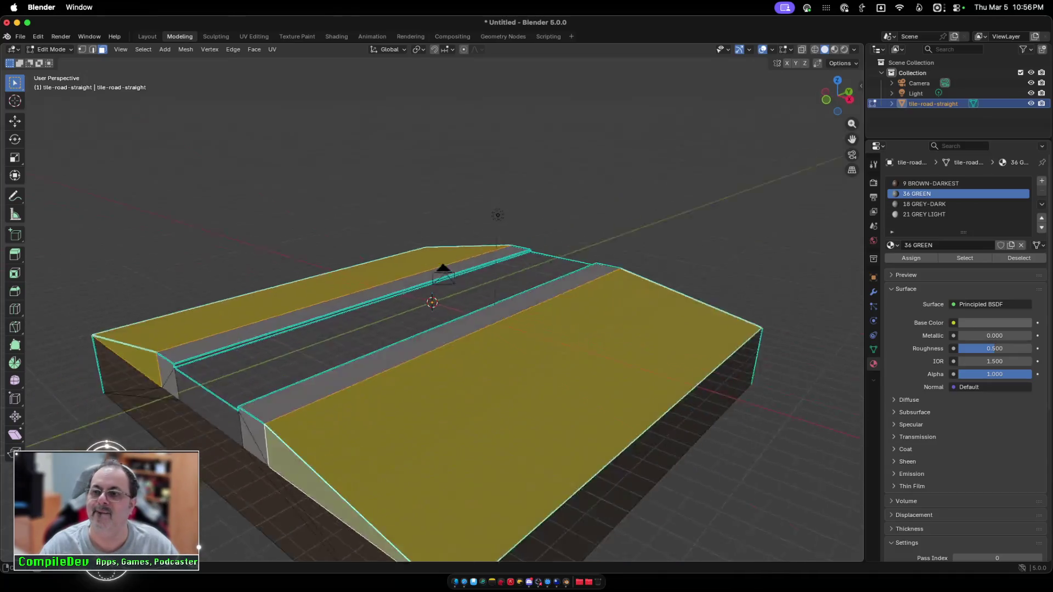
key("ctrl+z")
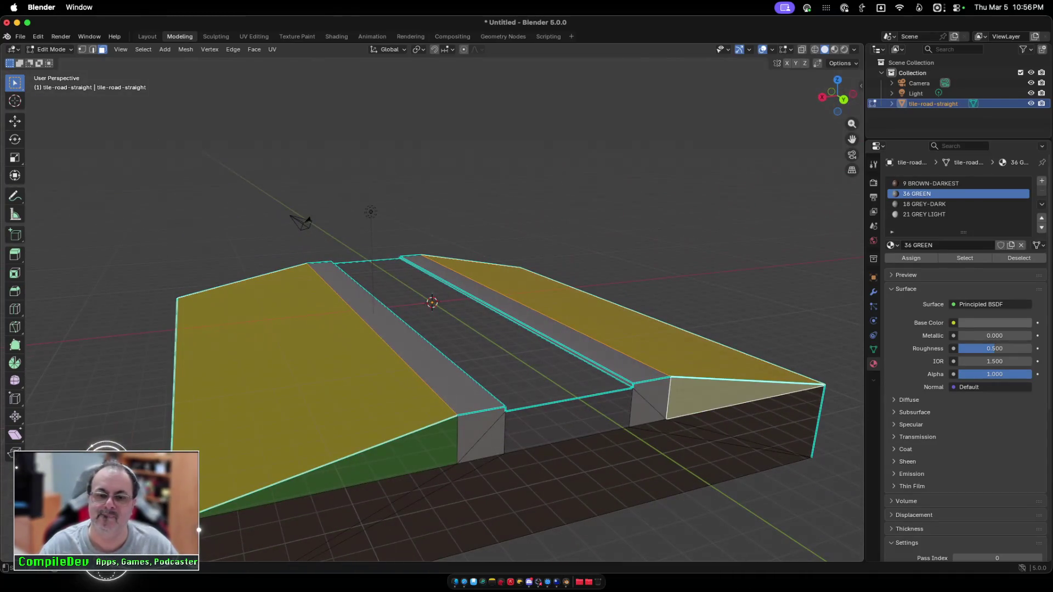
key("ctrl+z")
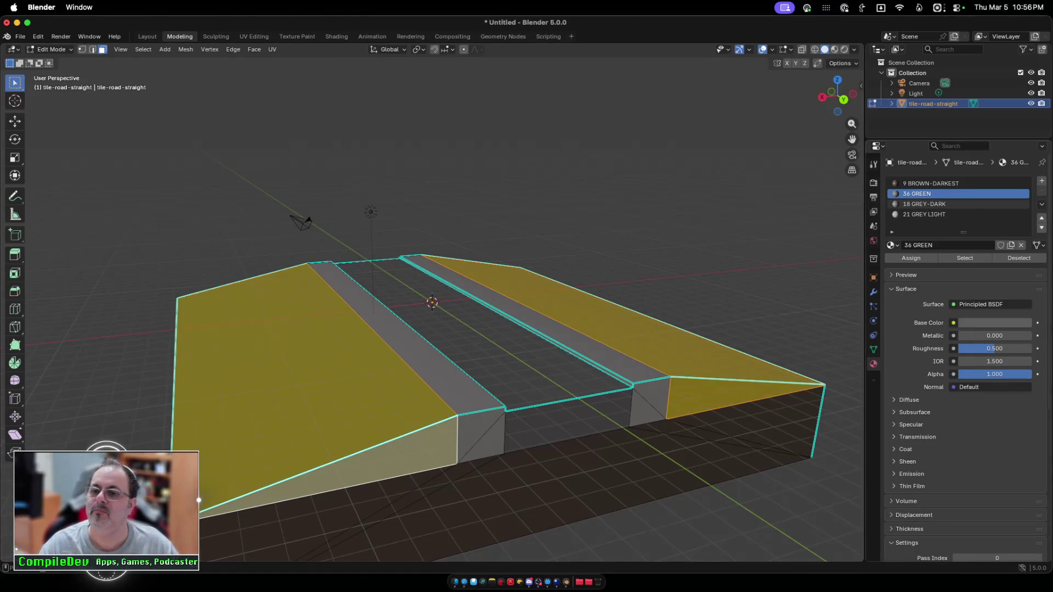
Step: Select the right slope's end and top faces with the 18 GREY-DARK slot active
left_click(927, 204)
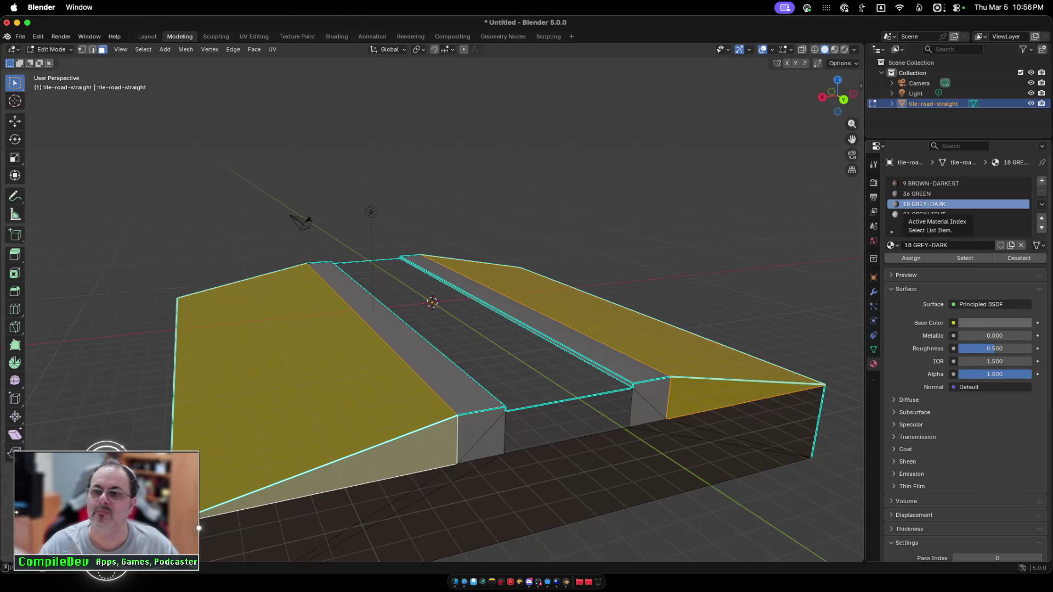
key("alt+a")
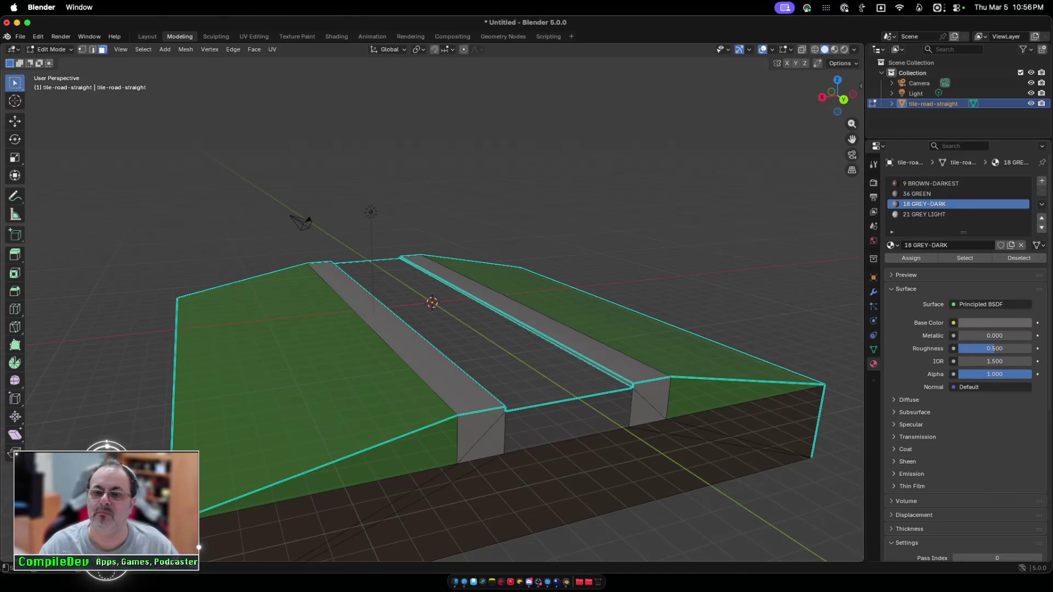
left_click(734, 399)
left_click(658, 324, "shift")
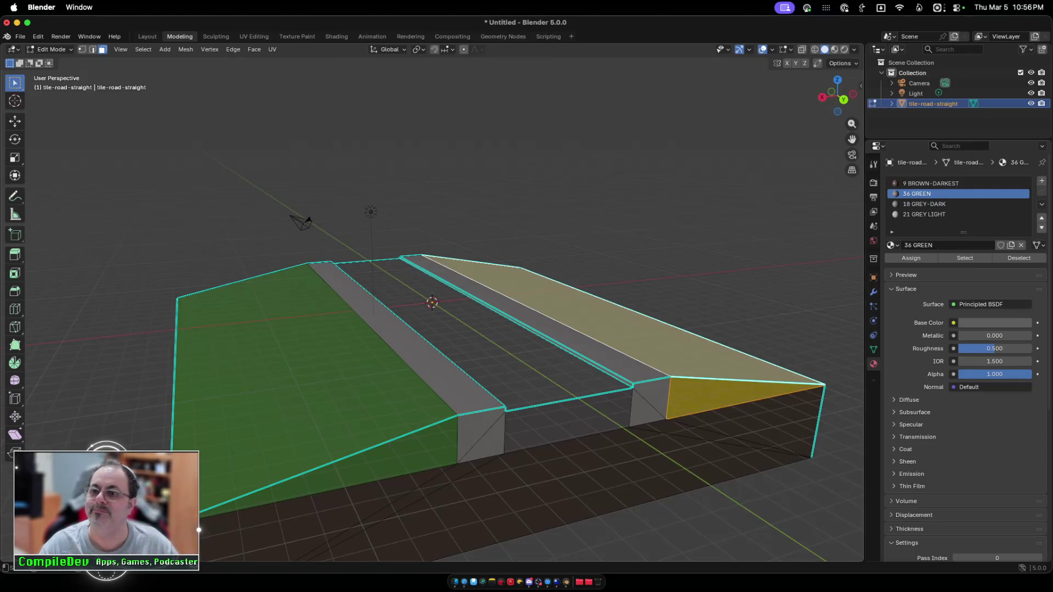
left_click(927, 204)
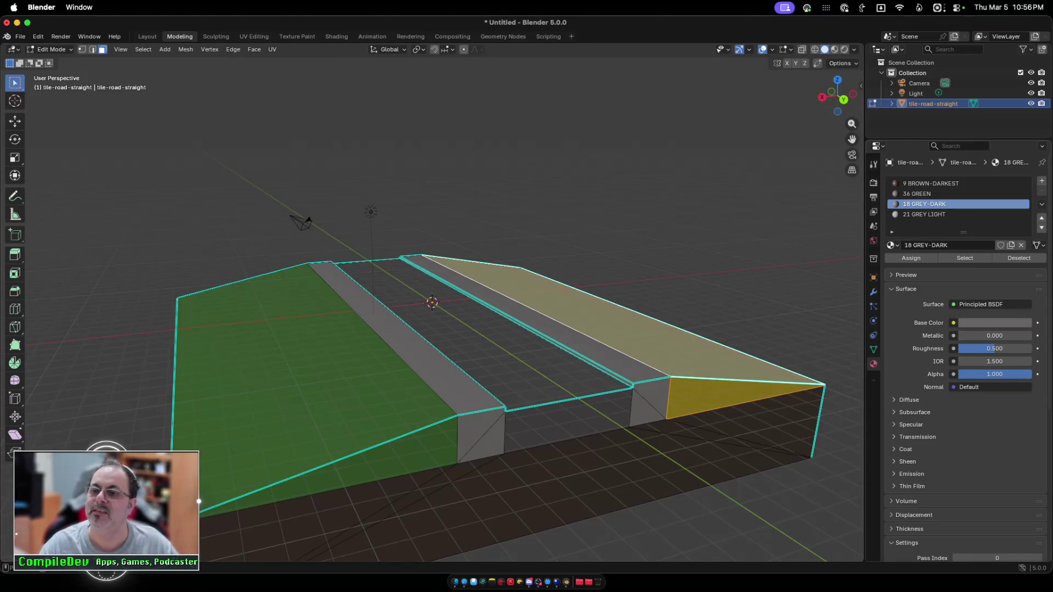
key("alt+a")
left_click(631, 323)
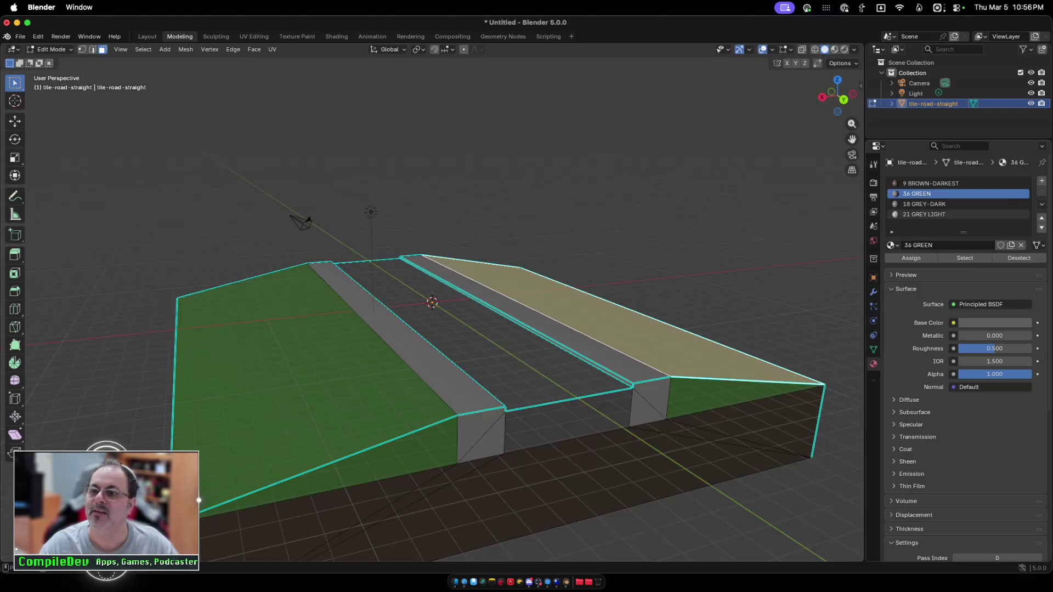
left_click(927, 204)
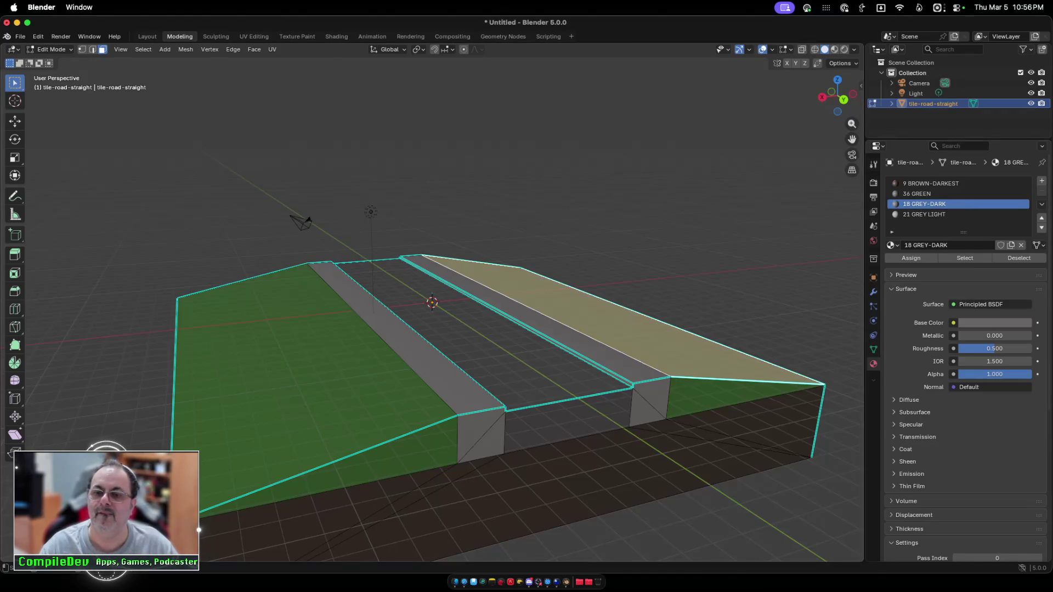
key("alt+a")
left_click(630, 316)
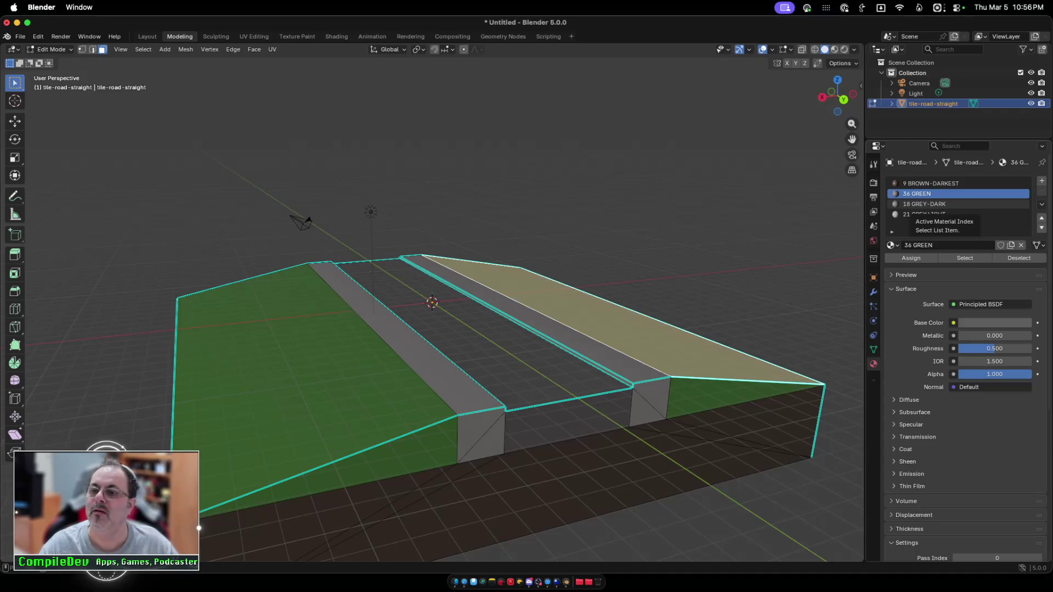
left_click(924, 204)
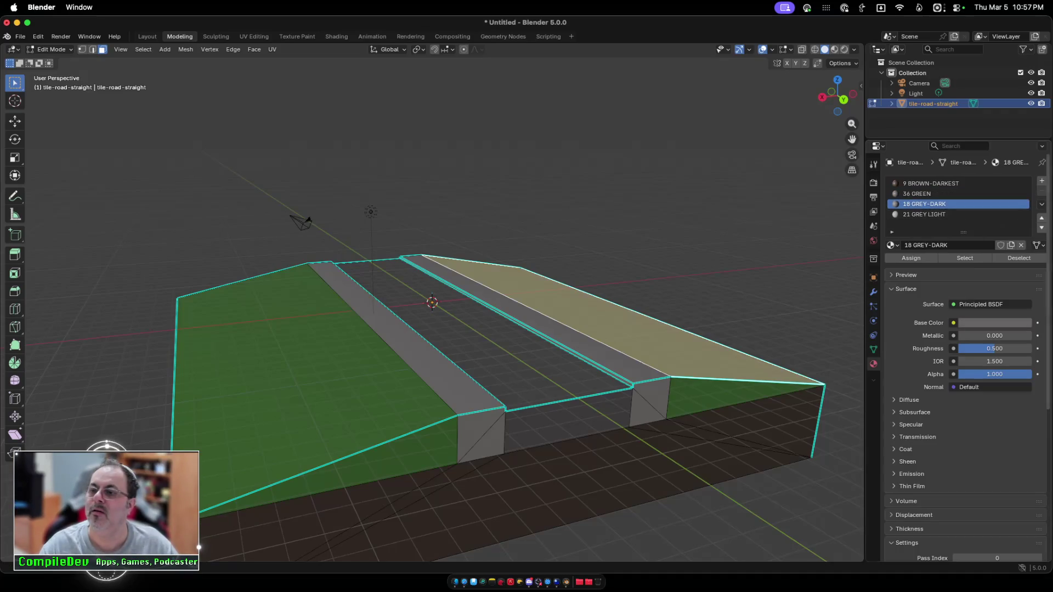
Step: Move 18 GREY-DARK above 36 GREEN in the tile's material slot list
left_click(1041, 218)
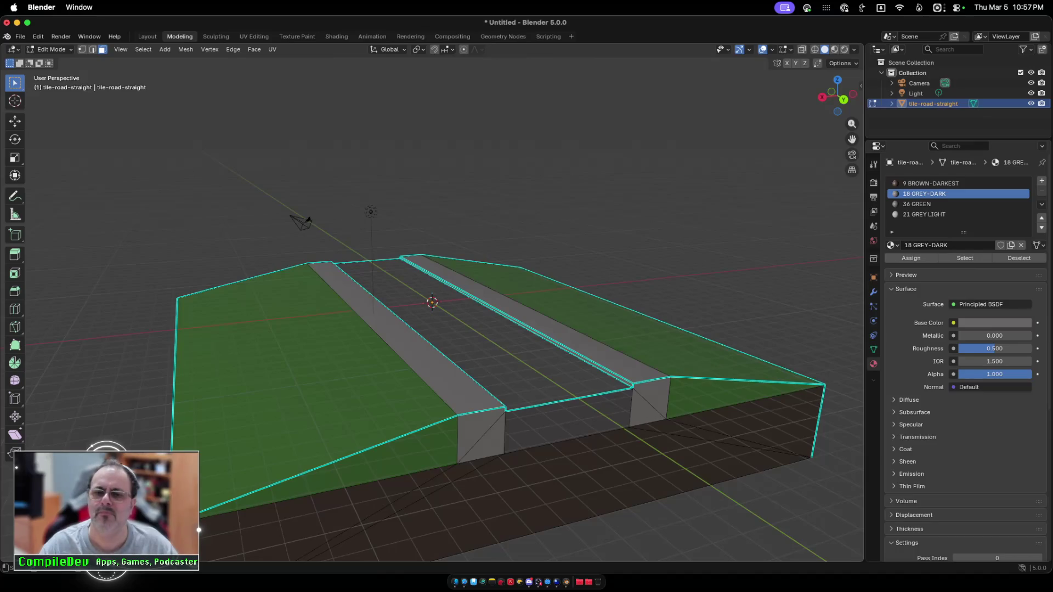
left_click(927, 204)
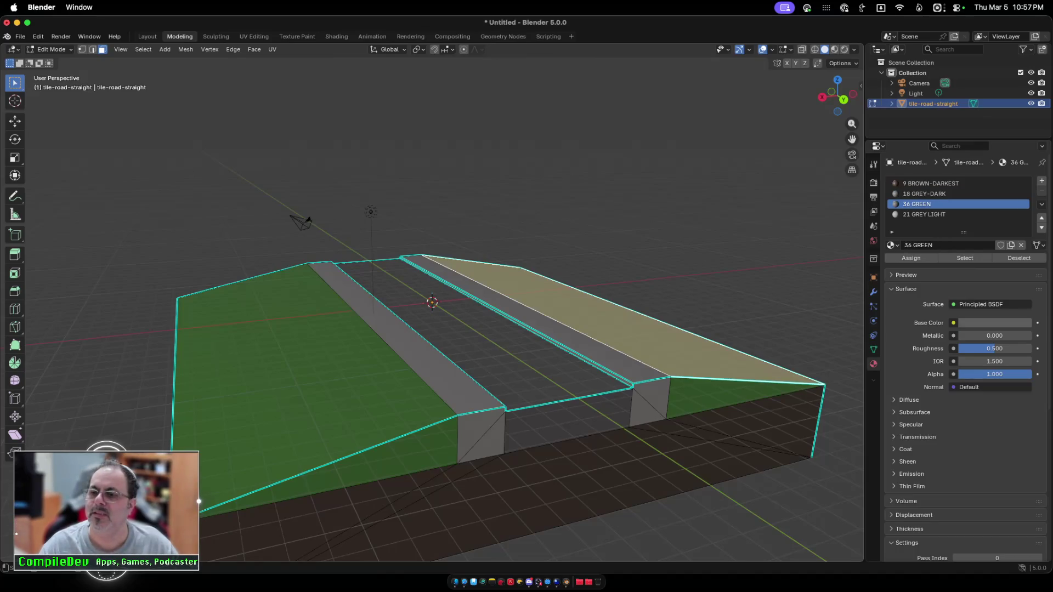
right_click(603, 322)
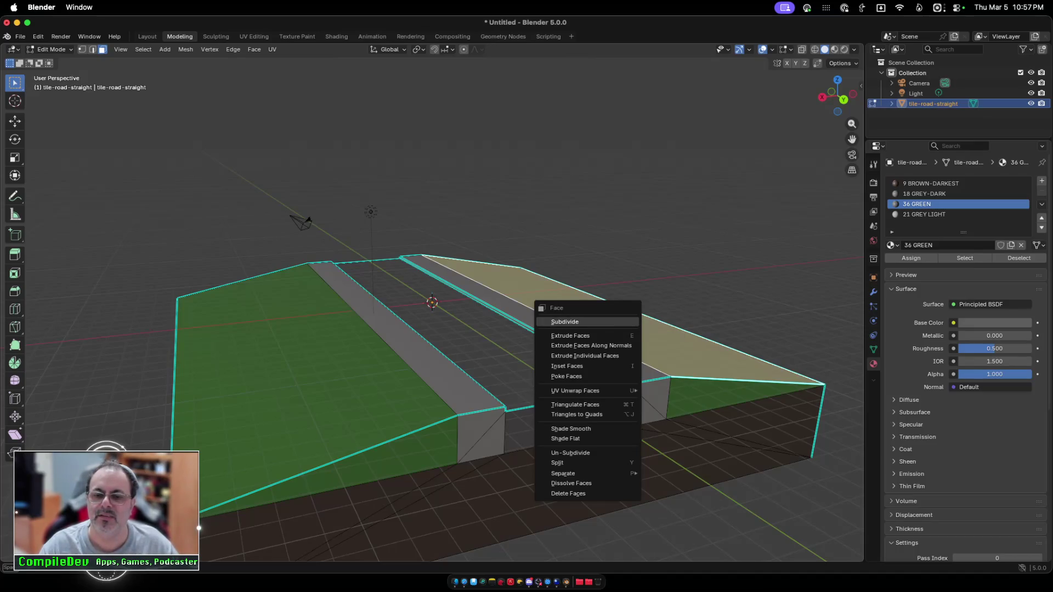
key("Escape")
Step: In Object Mode, select tile-road-straight and remove its 36 GREEN material slot
key("Tab")
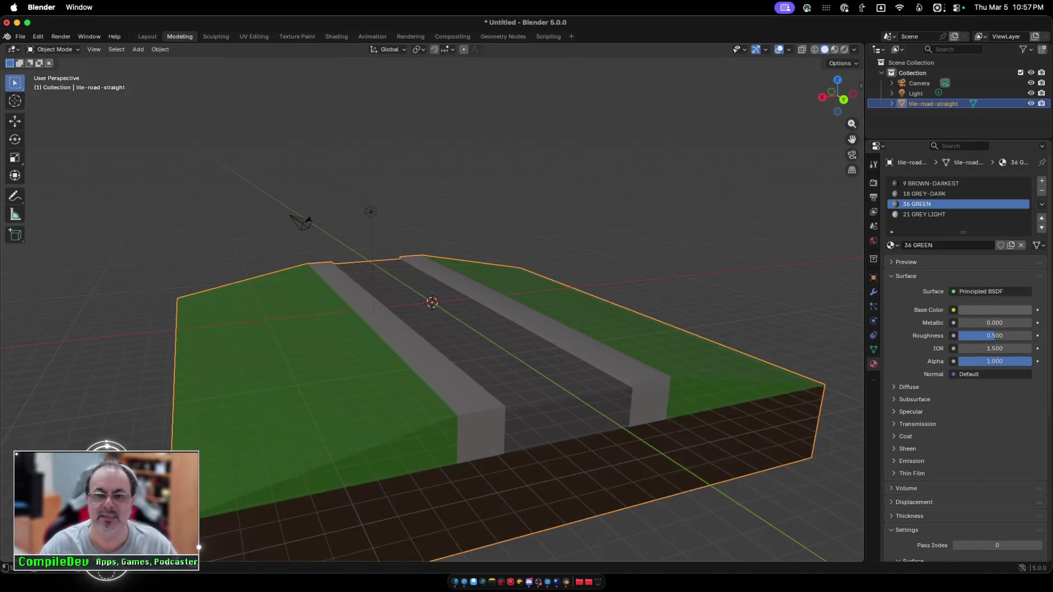
key("alt+a")
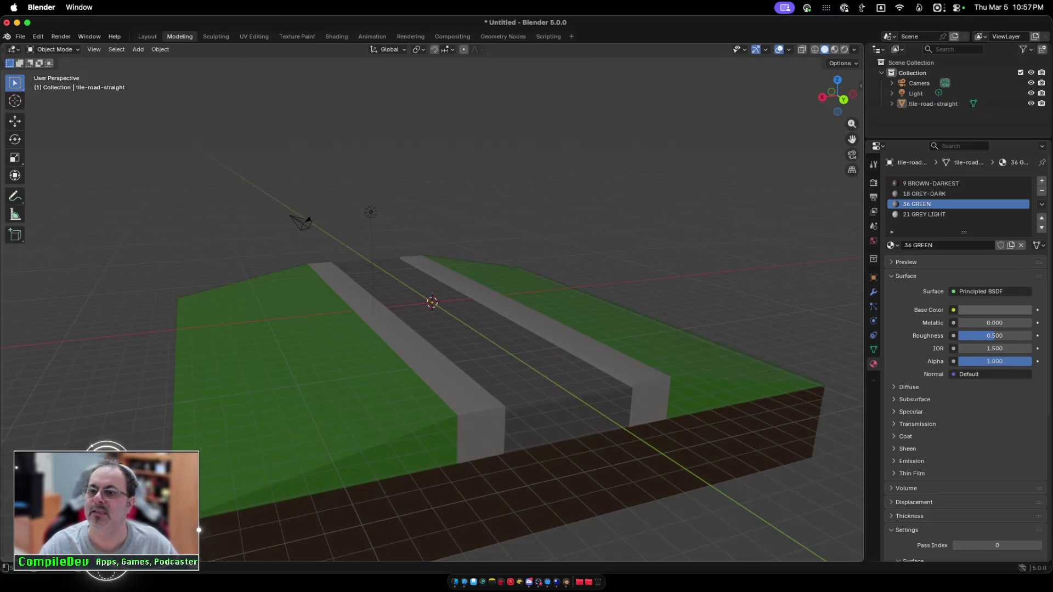
left_click(932, 104)
left_click(924, 194)
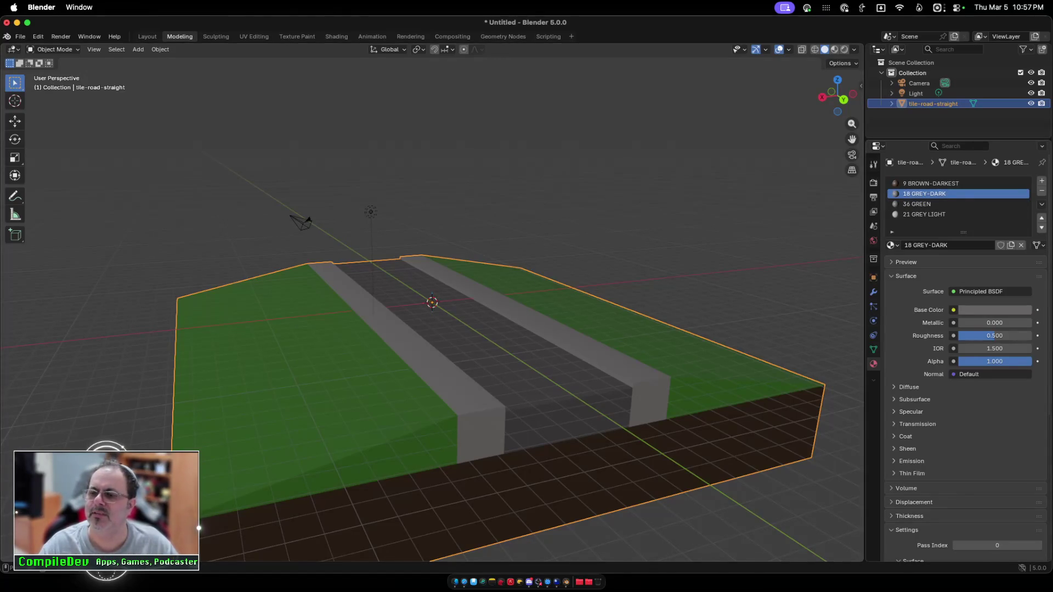
left_click(924, 204)
left_click(924, 193)
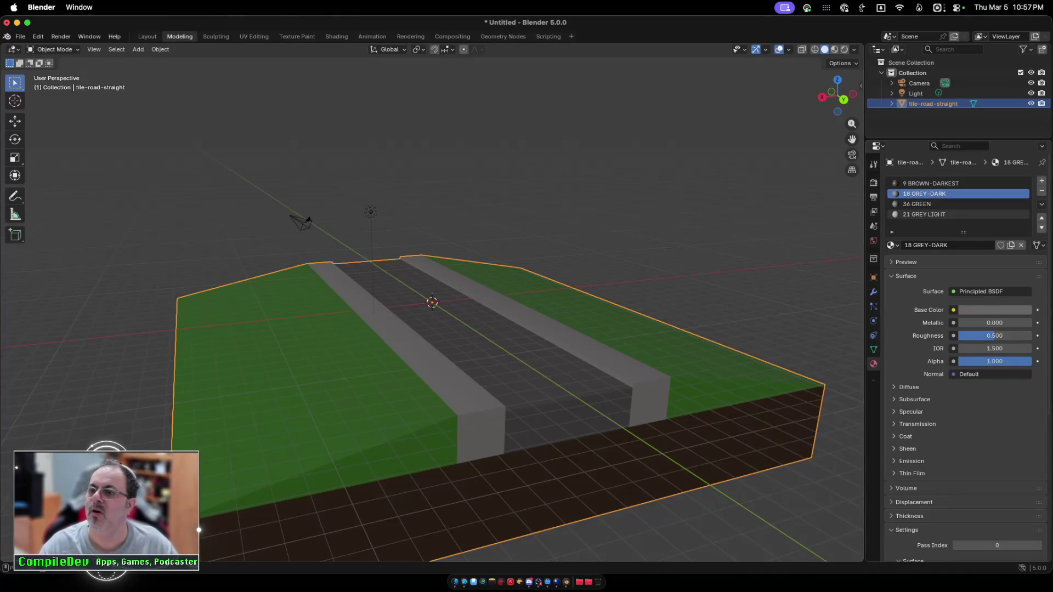
left_click(925, 204)
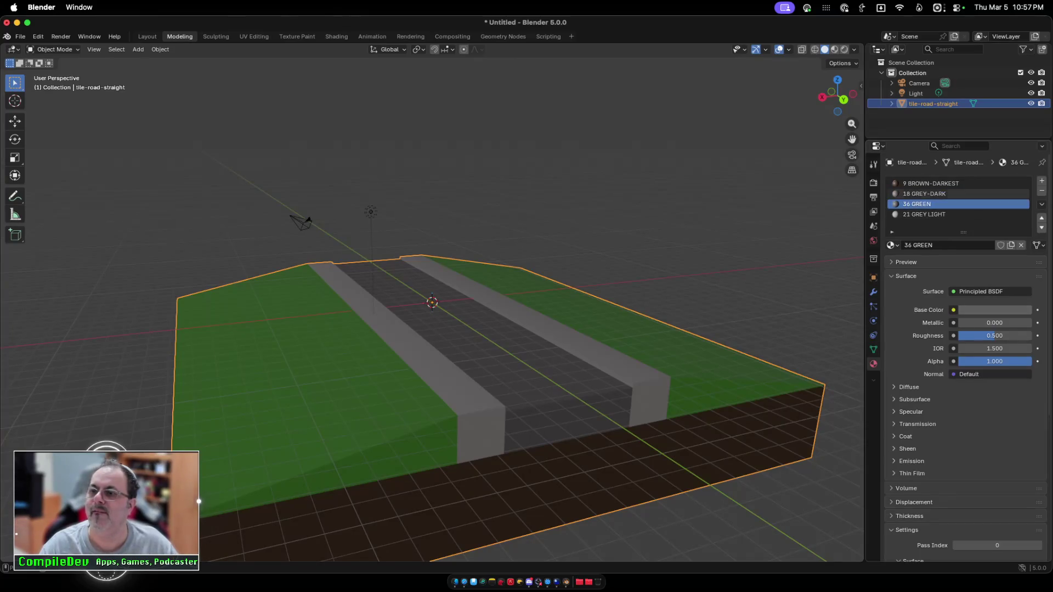
left_click(1042, 191)
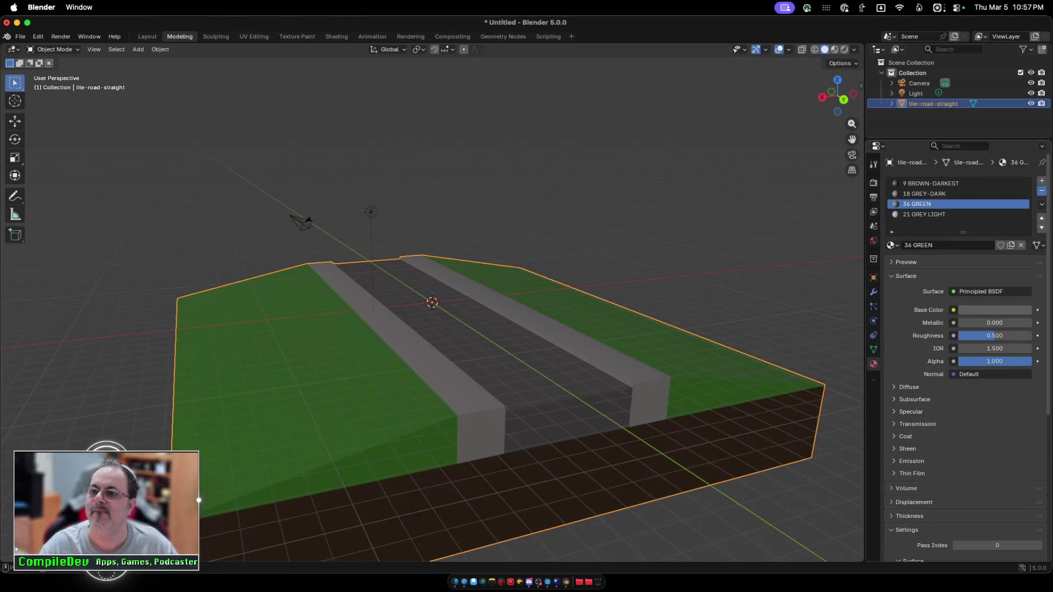
Step: Reselect the road tile and go back into Edit Mode on its mesh
key("alt+a")
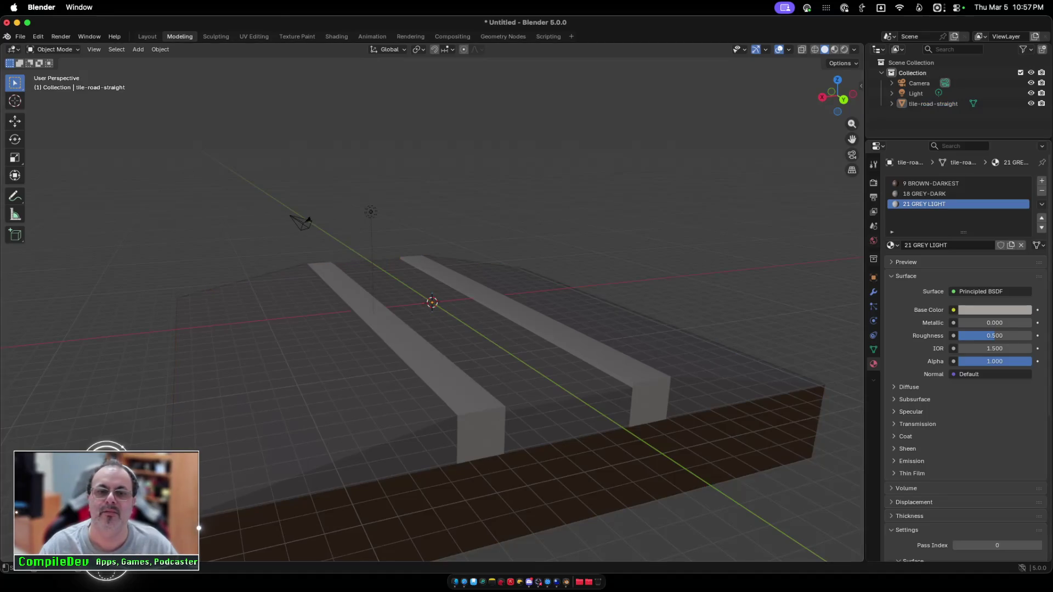
key("ctrl+z")
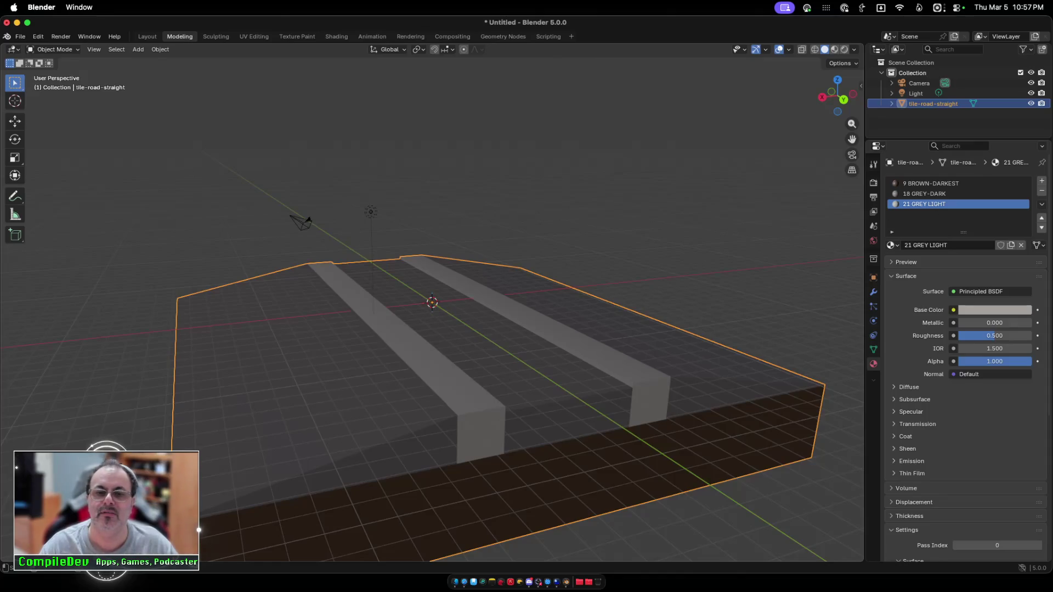
scroll(432, 329, "down", 5)
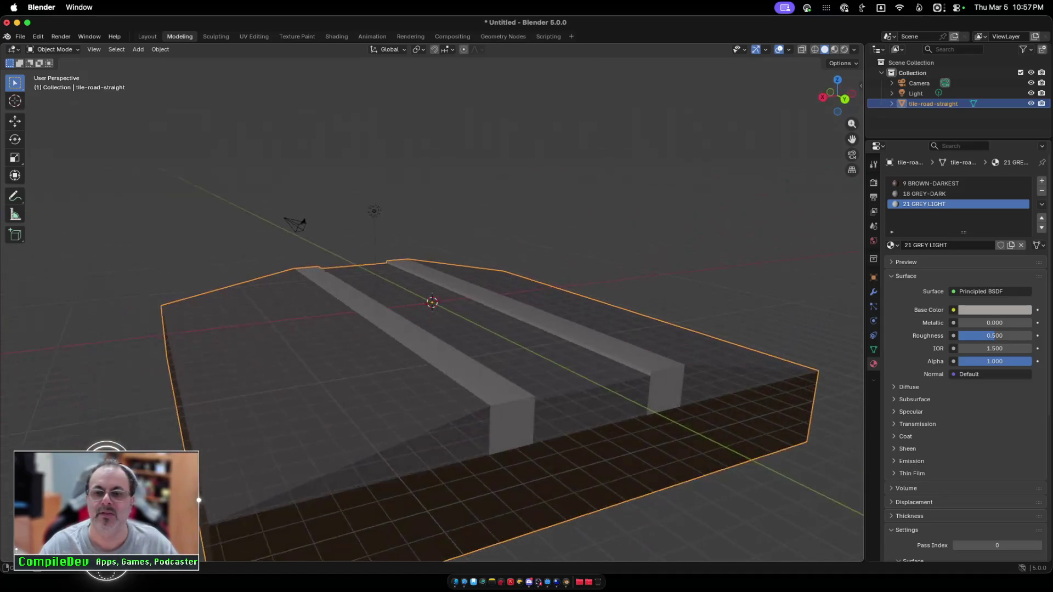
scroll(432, 329, "right", 2)
key("Tab")
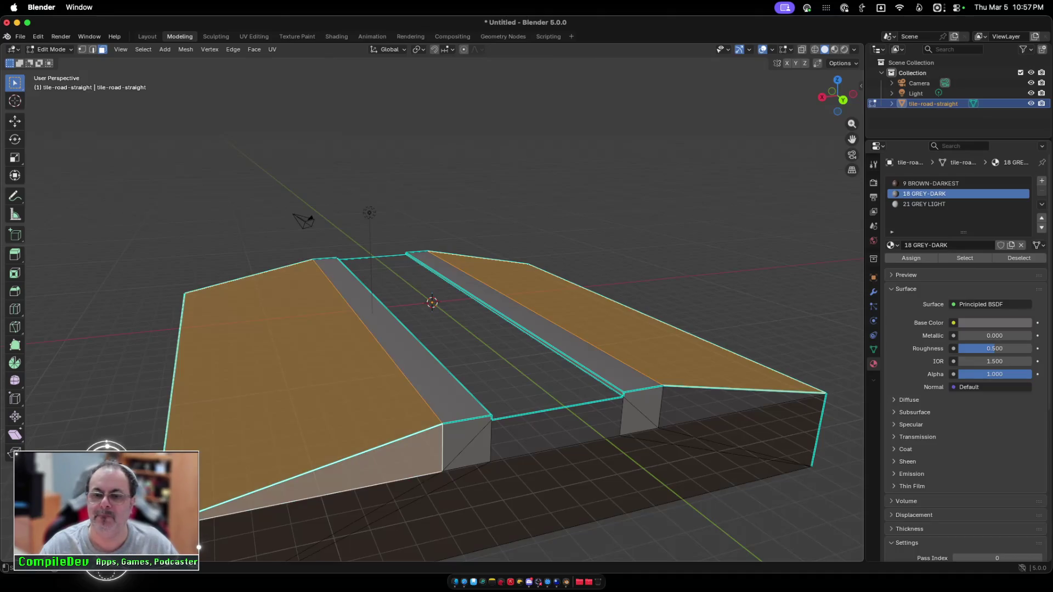
Step: Select both sloped faces with the 21 GREY LIGHT slot active, then re-enter Edit Mode
scroll(432, 329, "left", 8)
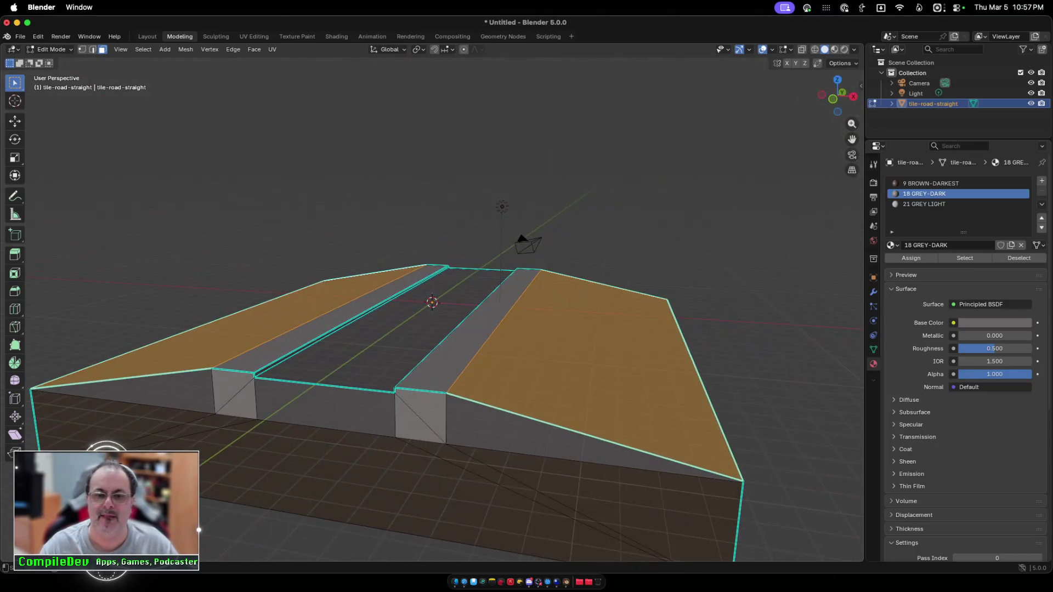
left_click(593, 438, "shift")
left_click(121, 392, "shift")
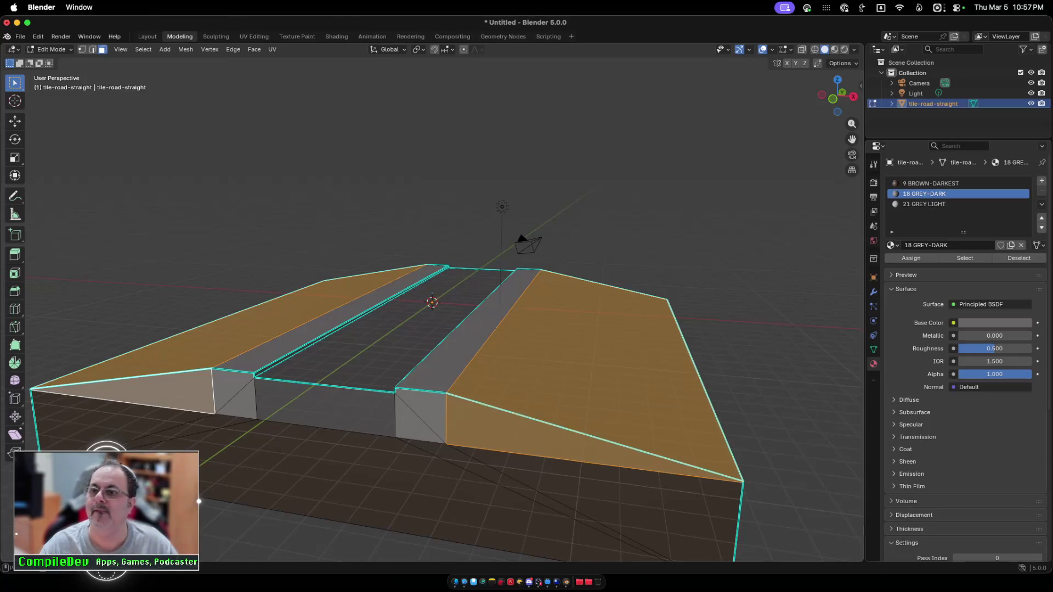
left_click(965, 204)
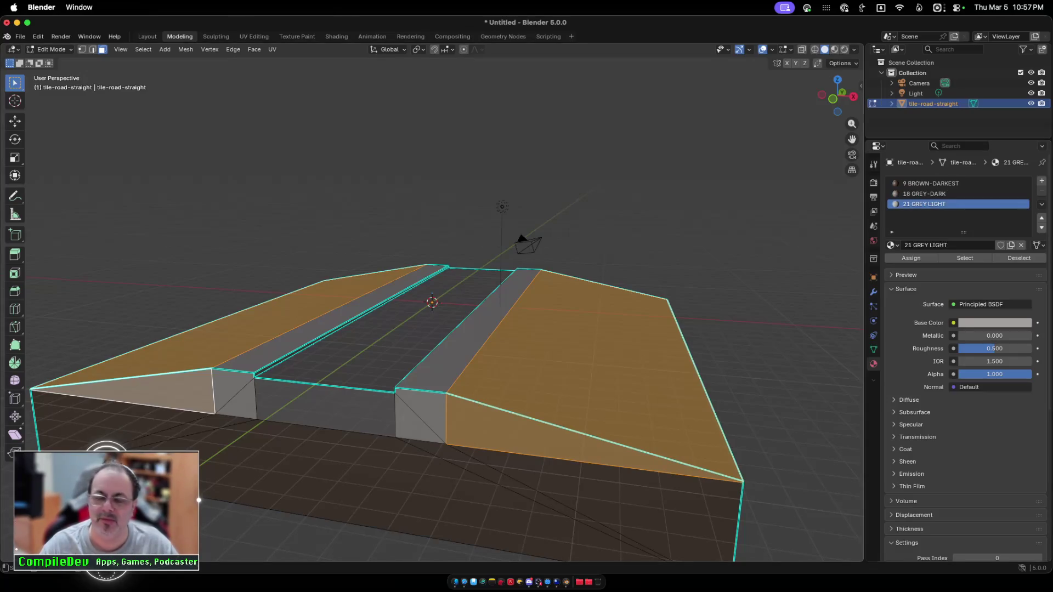
key("alt+a")
key("Tab")
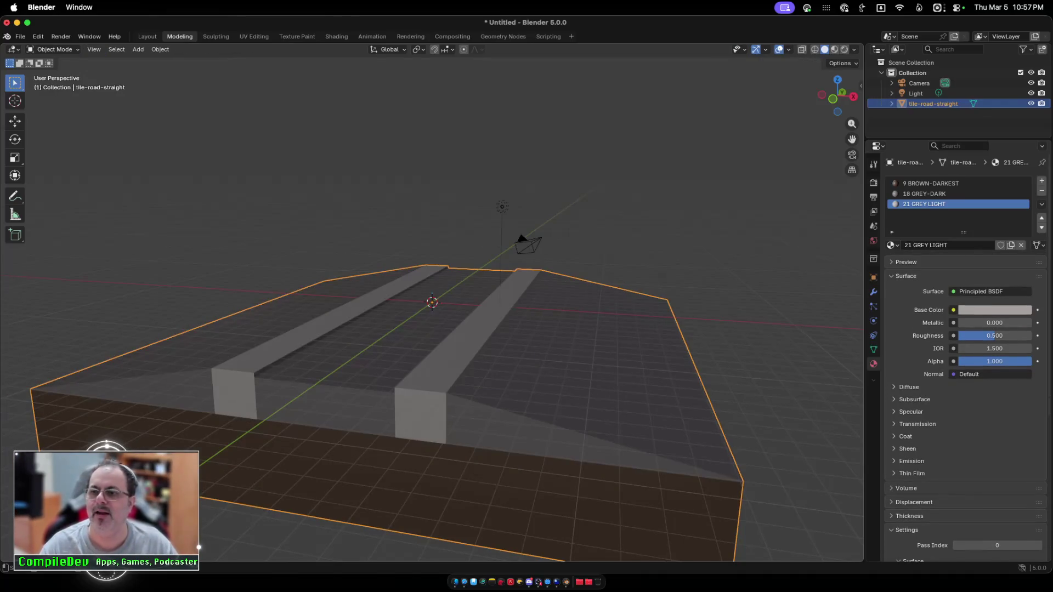
key("Tab")
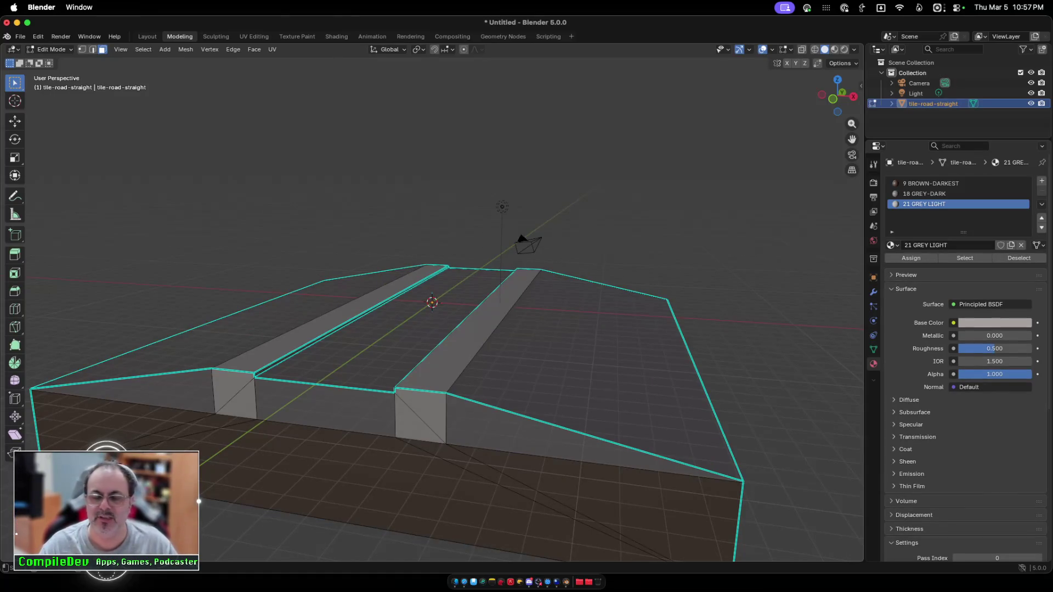
Step: Select all the sloped shoulder and side faces on both sides of the road tile
left_click(592, 373)
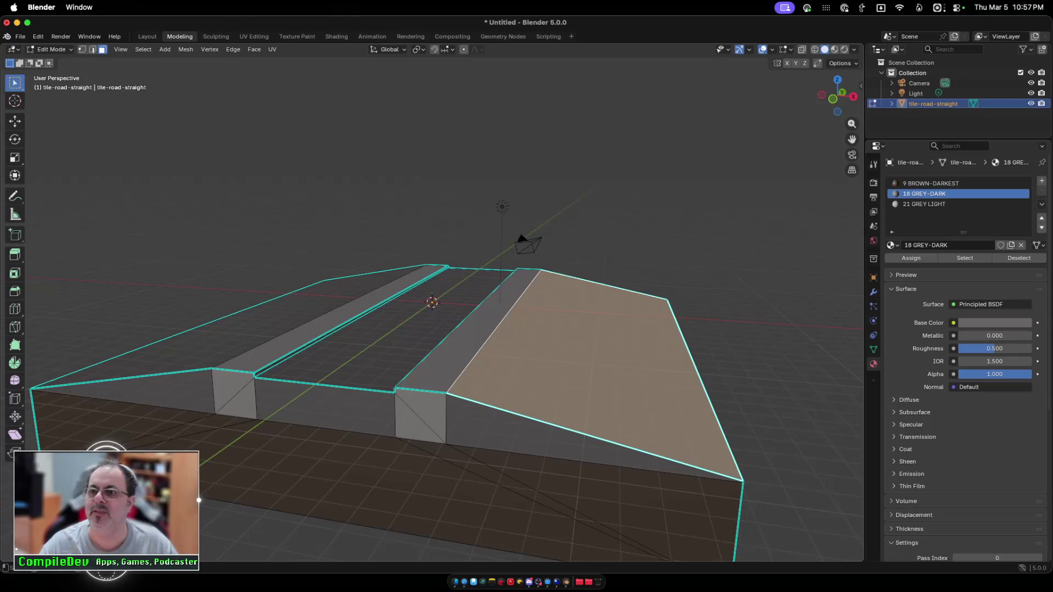
left_click(548, 439, "shift")
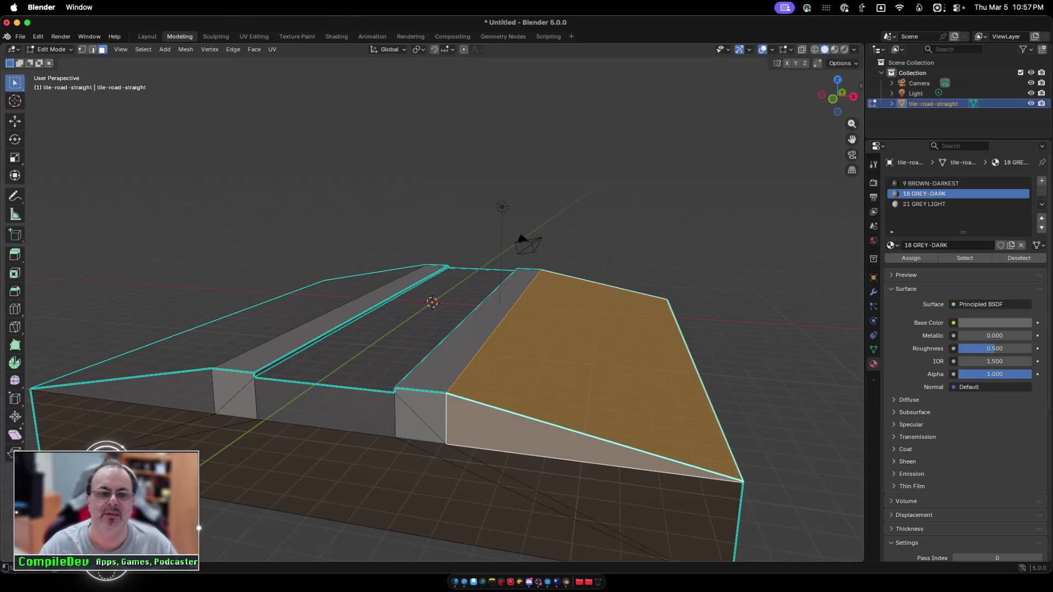
left_click(549, 439, "shift")
left_click(230, 329, "shift")
scroll(432, 329, "left", 10)
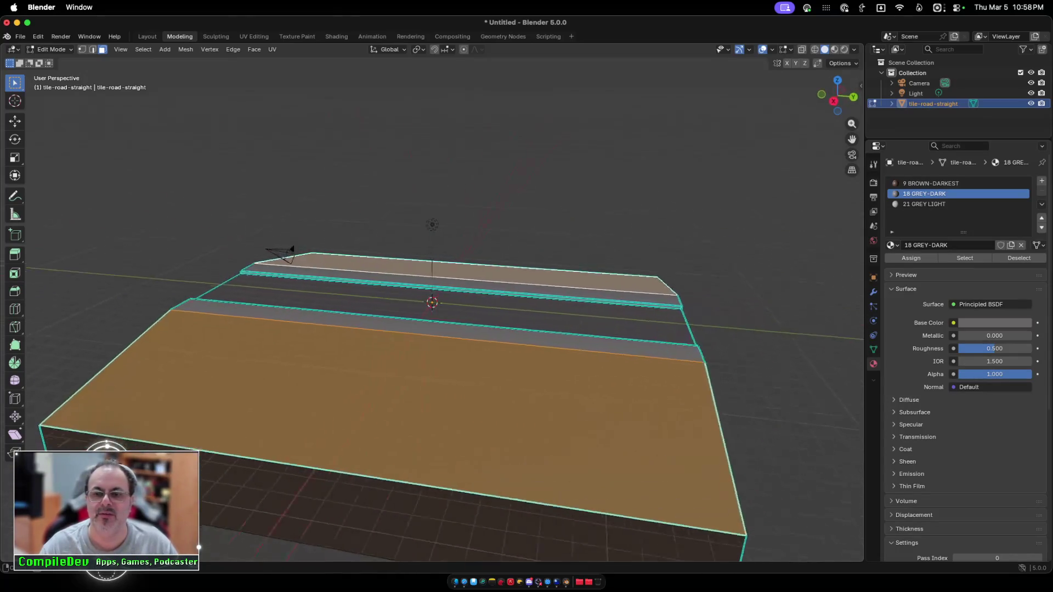
scroll(432, 329, "left", 5)
left_click(751, 384, "shift")
left_click(356, 472, "shift")
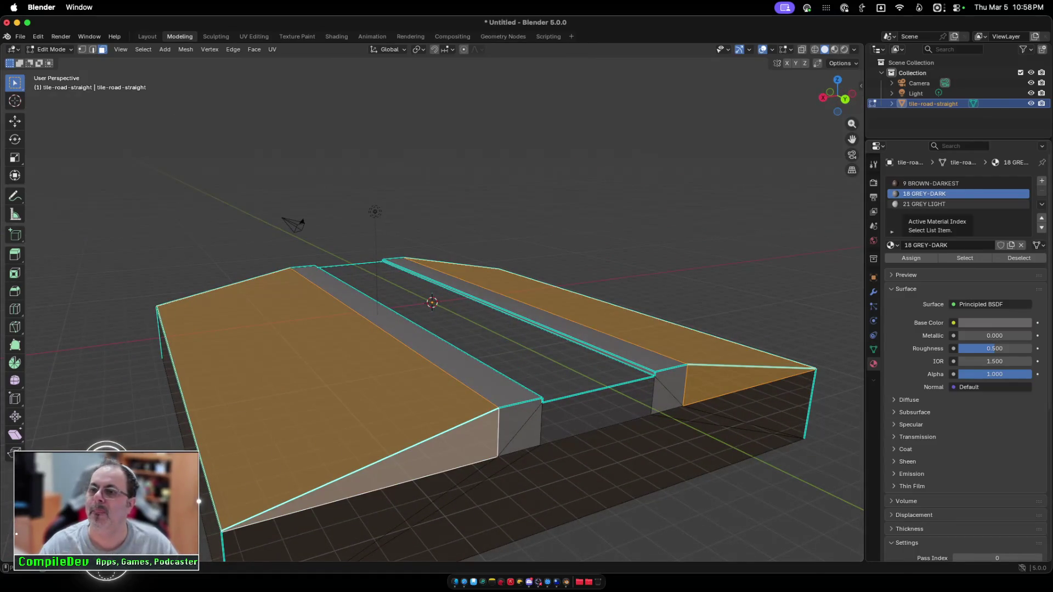
right_click(899, 214)
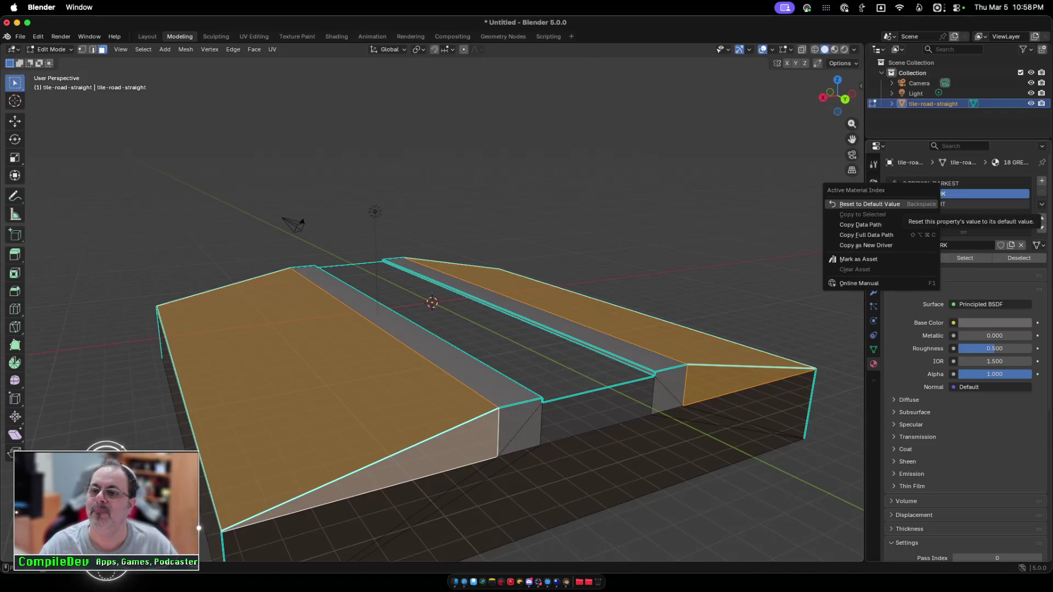
key("Escape")
Step: Assign 21 GREY LIGHT to the selected shoulder faces and return to Object Mode
left_click(926, 204)
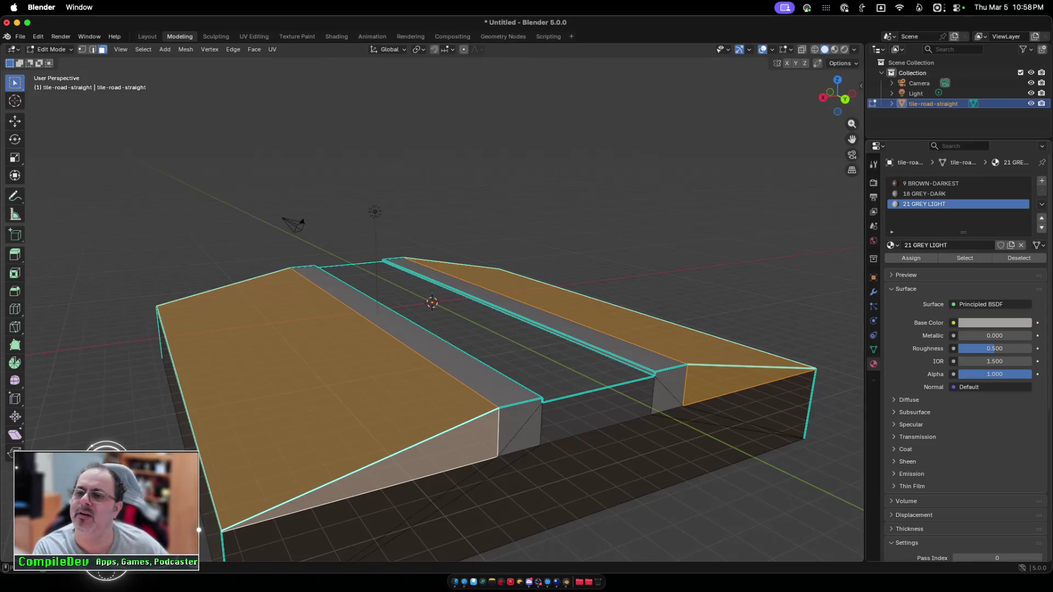
left_click(911, 257)
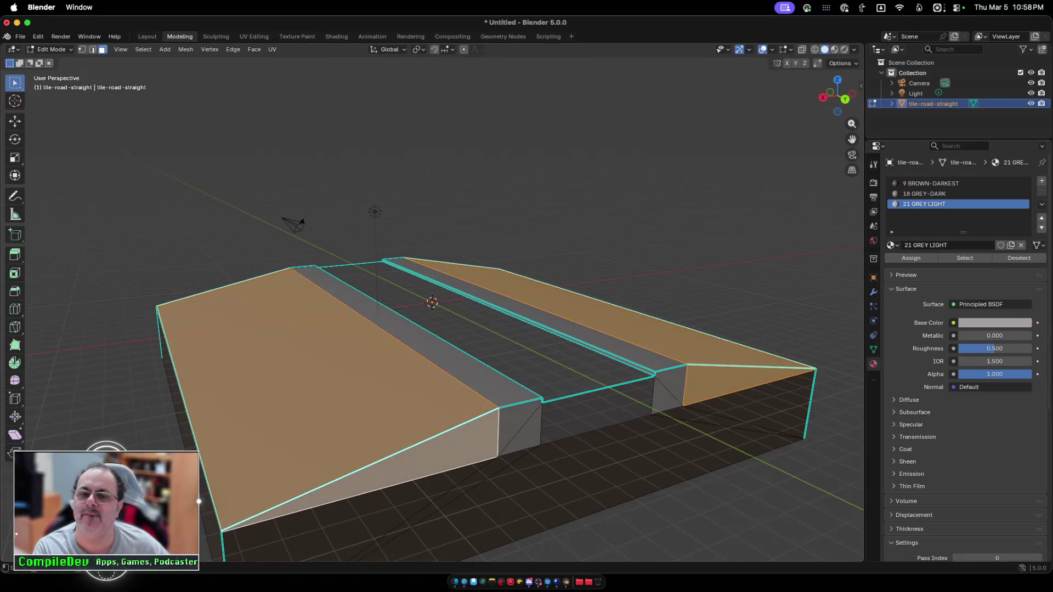
key("alt+a")
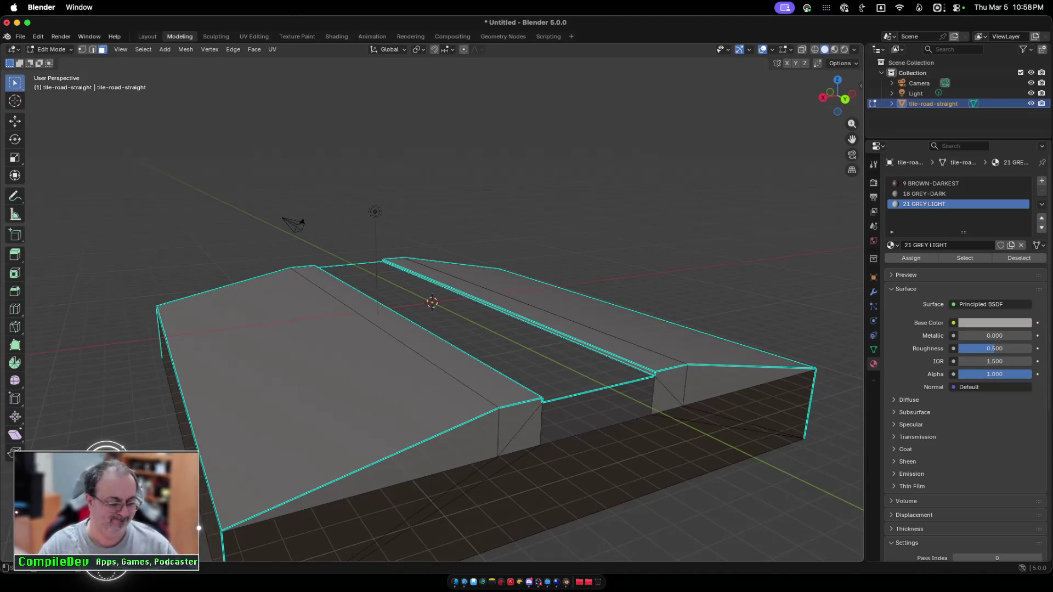
key("Tab")
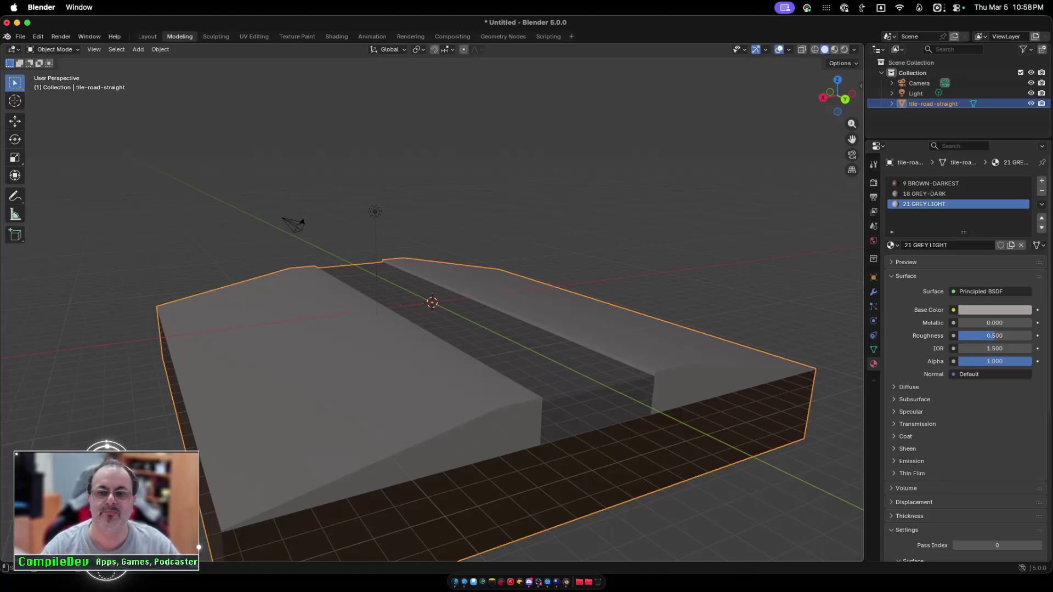
scroll(432, 329, "right", 10)
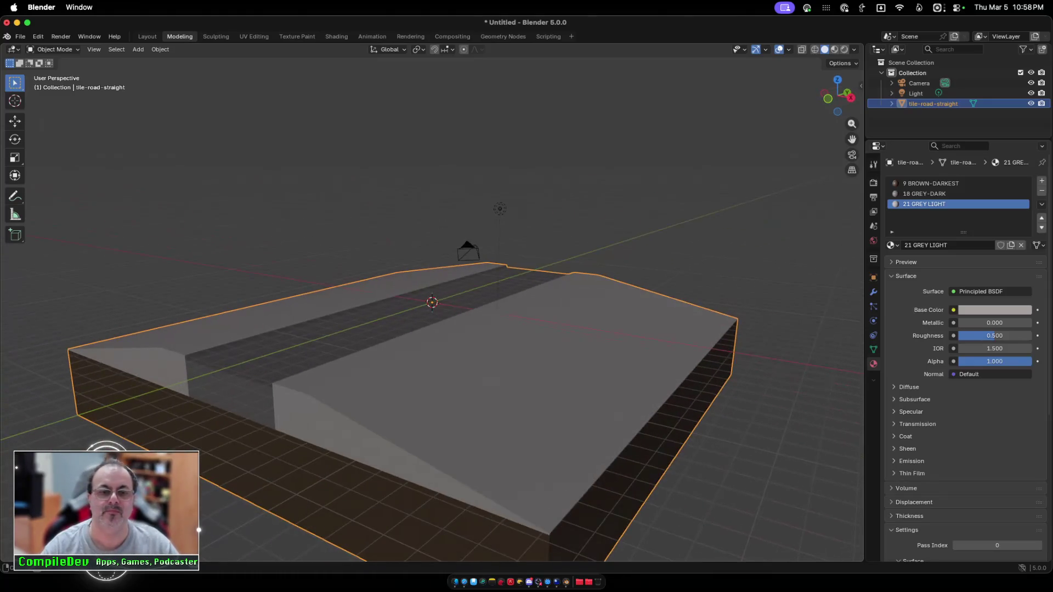
key("super+s")
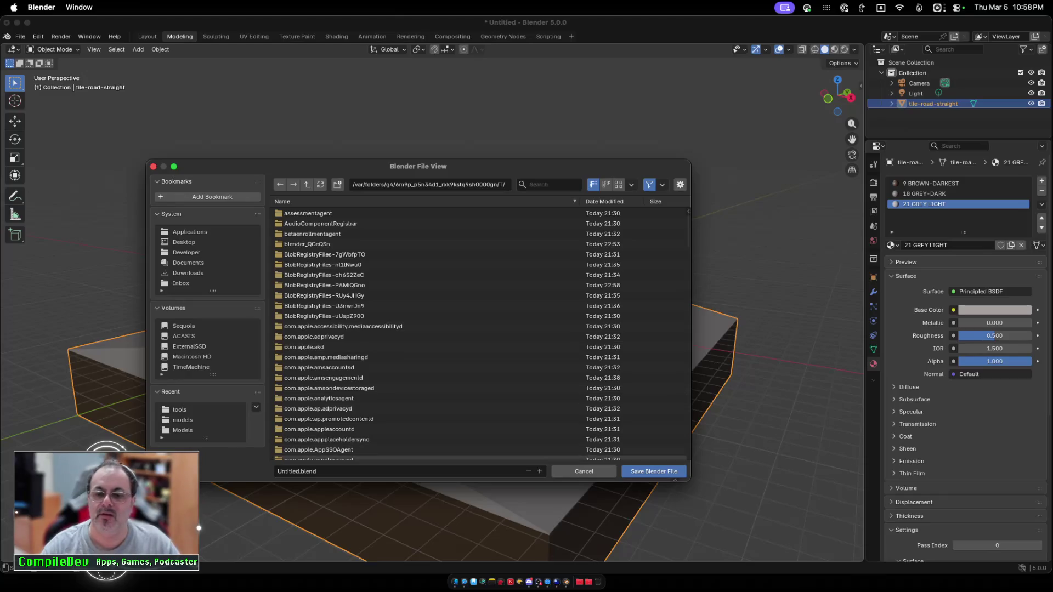
Step: Cancel the save and start an FBX export with Limit to Selected Objects ticked
left_click(584, 471)
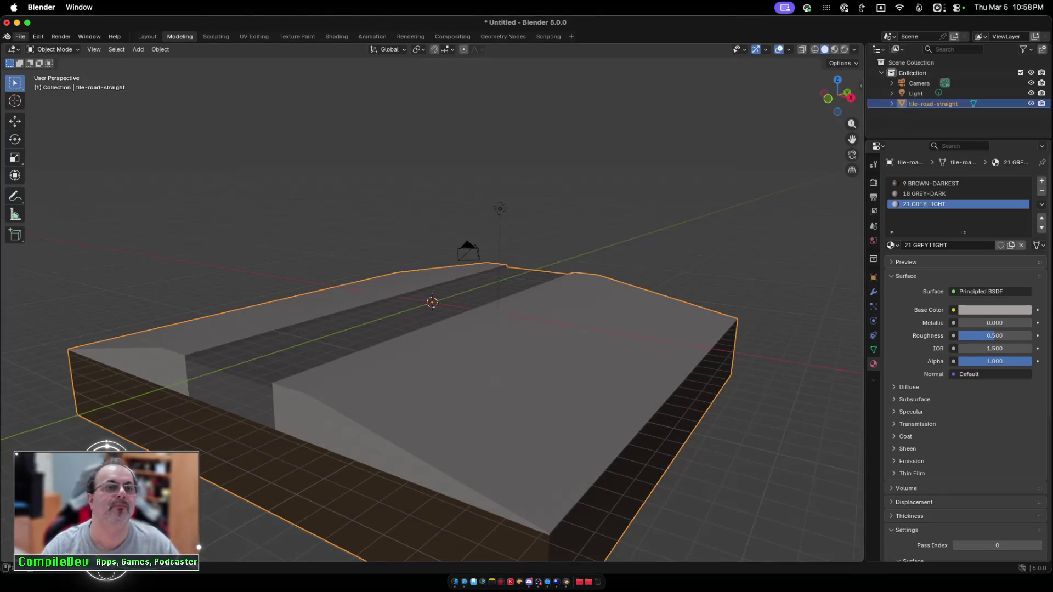
left_click(20, 36)
mouse_move(60, 192)
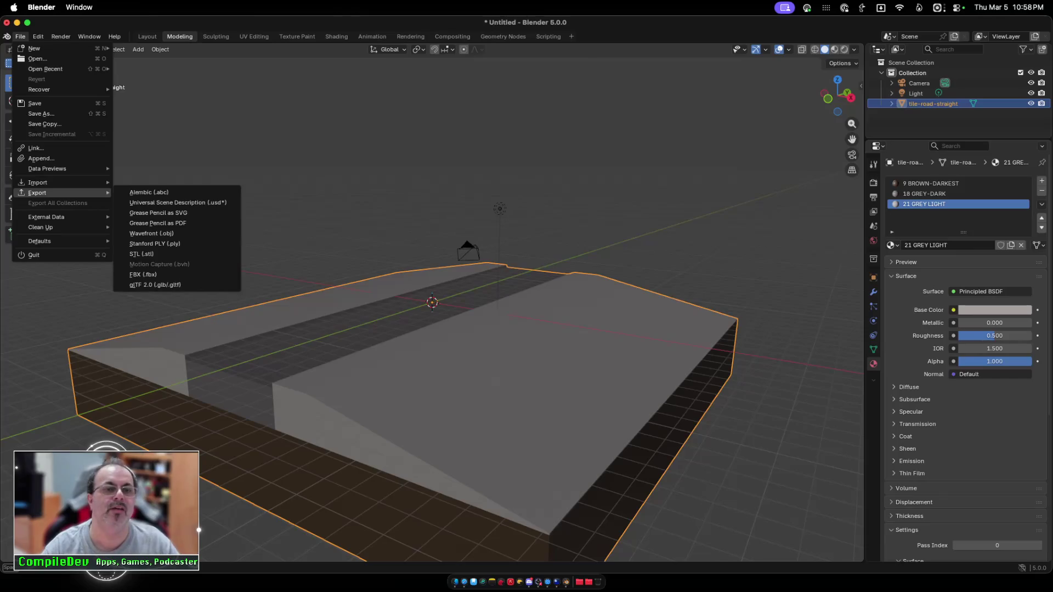
left_click(143, 275)
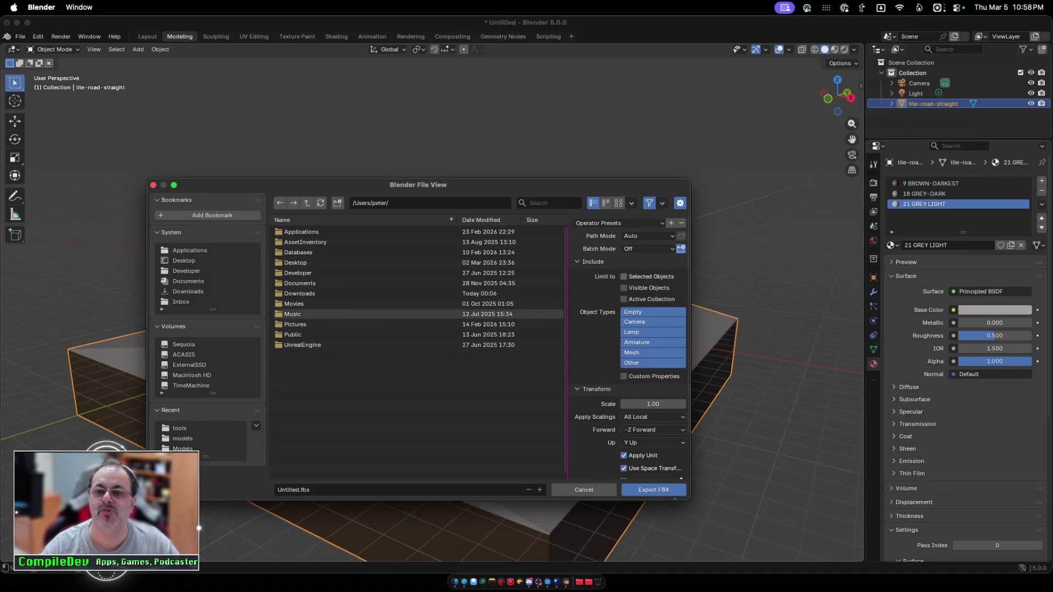
left_click(624, 276)
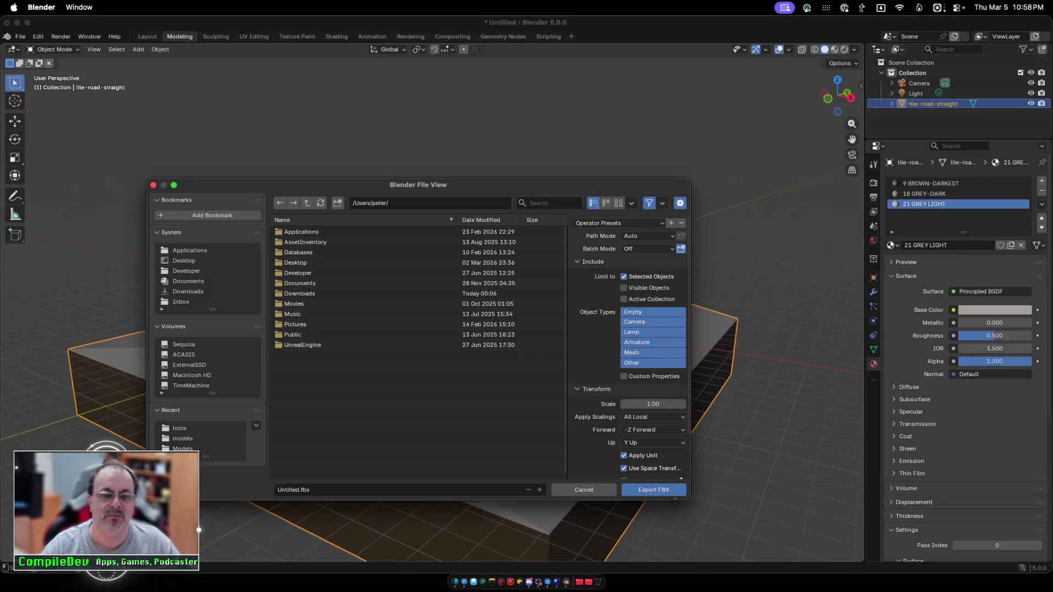
key("ctrl+Up")
key("ctrl+Up")
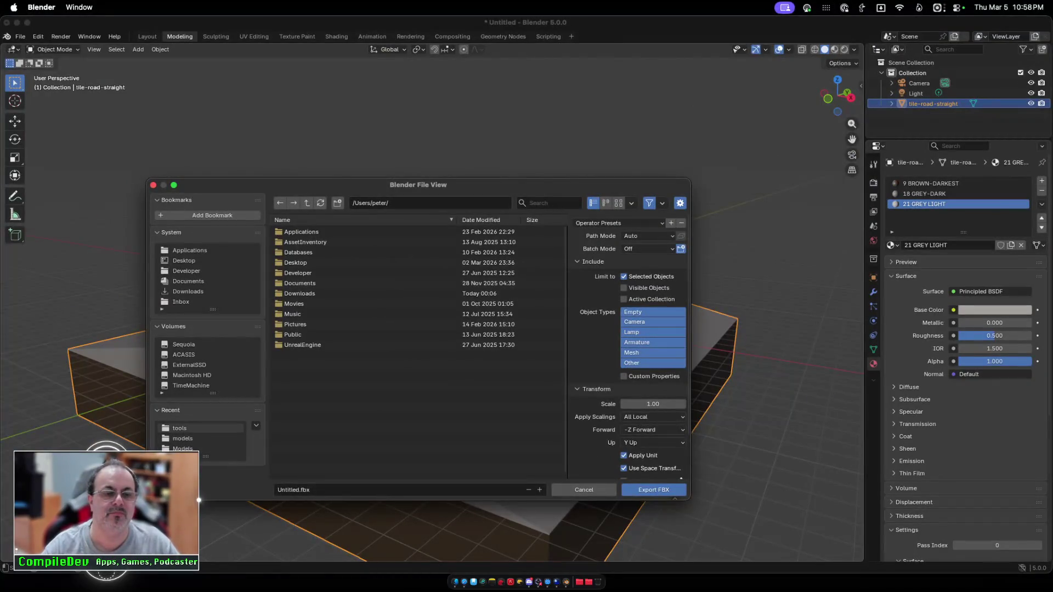
key("ctrl+Up")
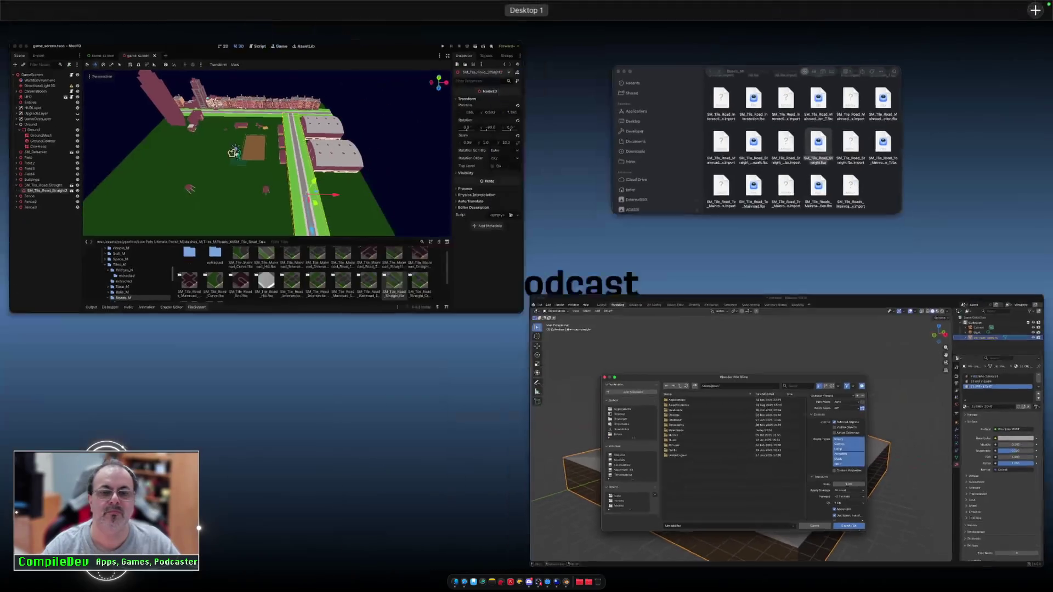
Step: Check the Roads_M folder path in Finder, then point the FBX export at the Desktop
left_click(760, 138)
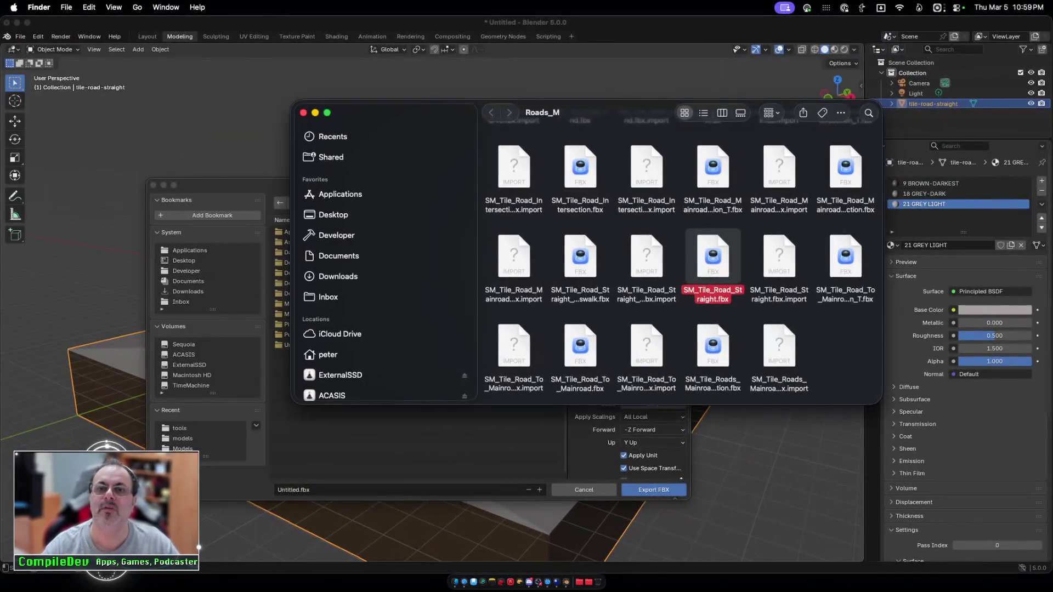
left_click(551, 112, "super")
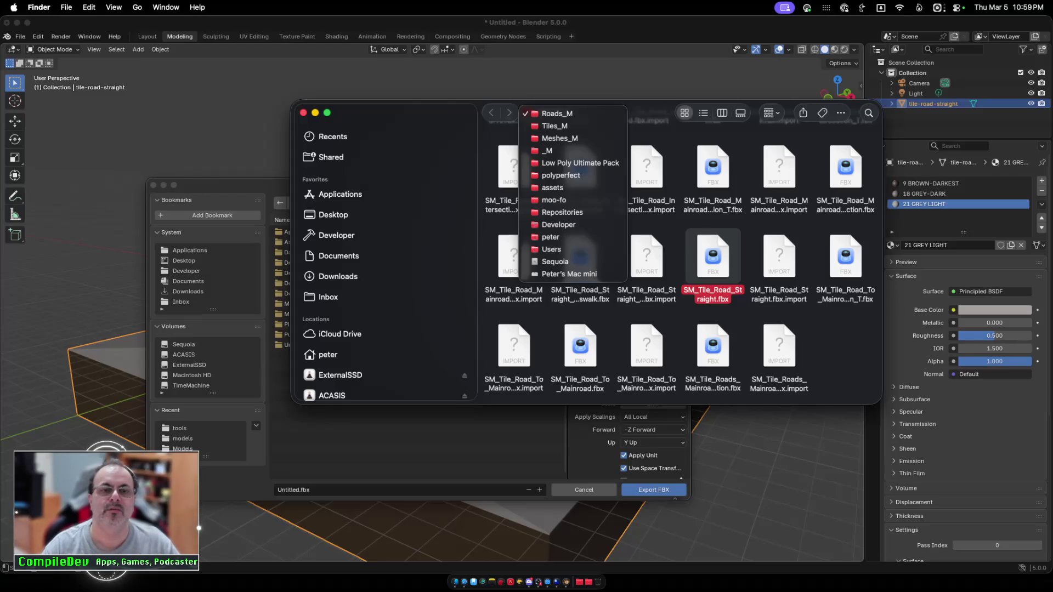
left_click(183, 260)
left_click(183, 260)
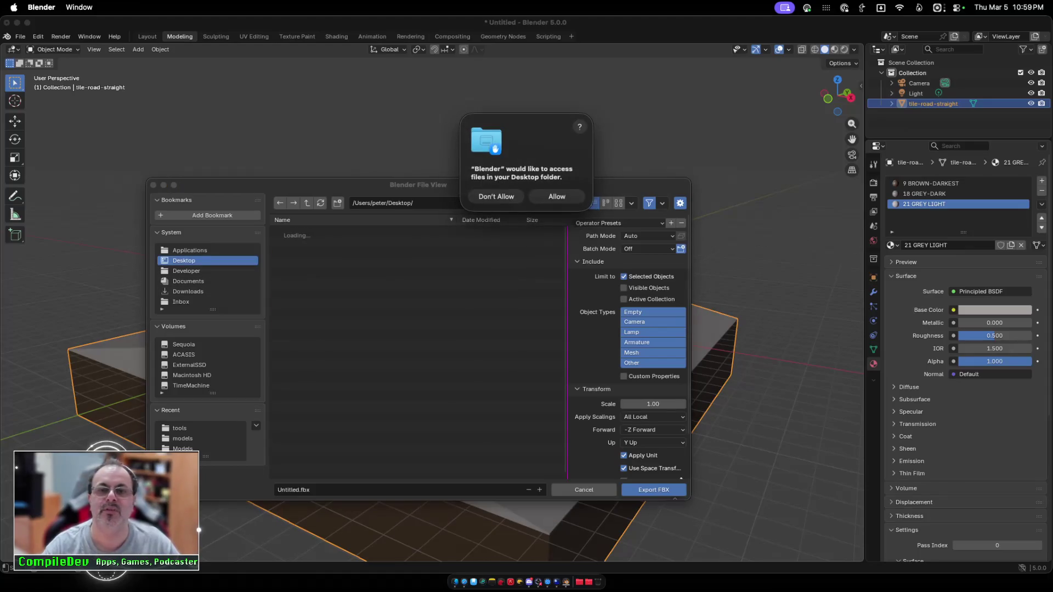
left_click(556, 196)
left_click(294, 490)
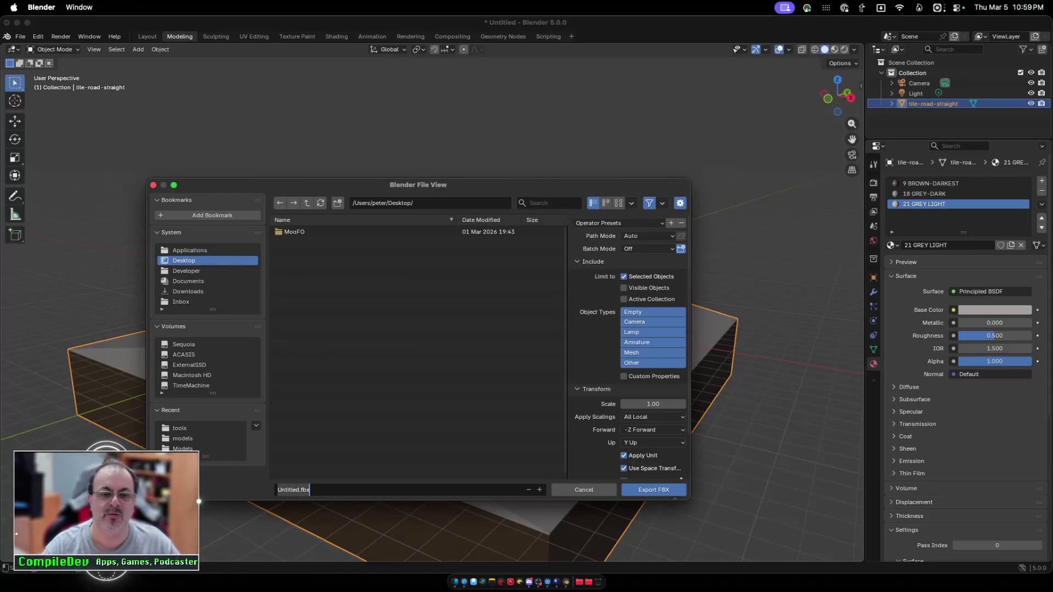
Step: Name the file road_cement and export the FBX to the Desktop
left_click(301, 489)
key("BackSpace")
key("BackSpace")
key("BackSpace")
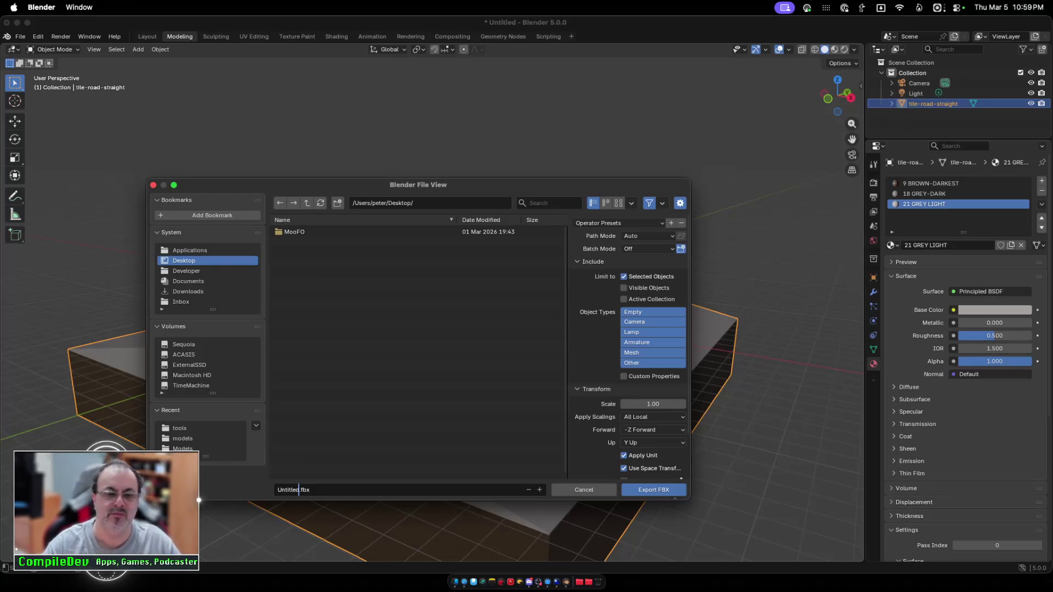
type("road")
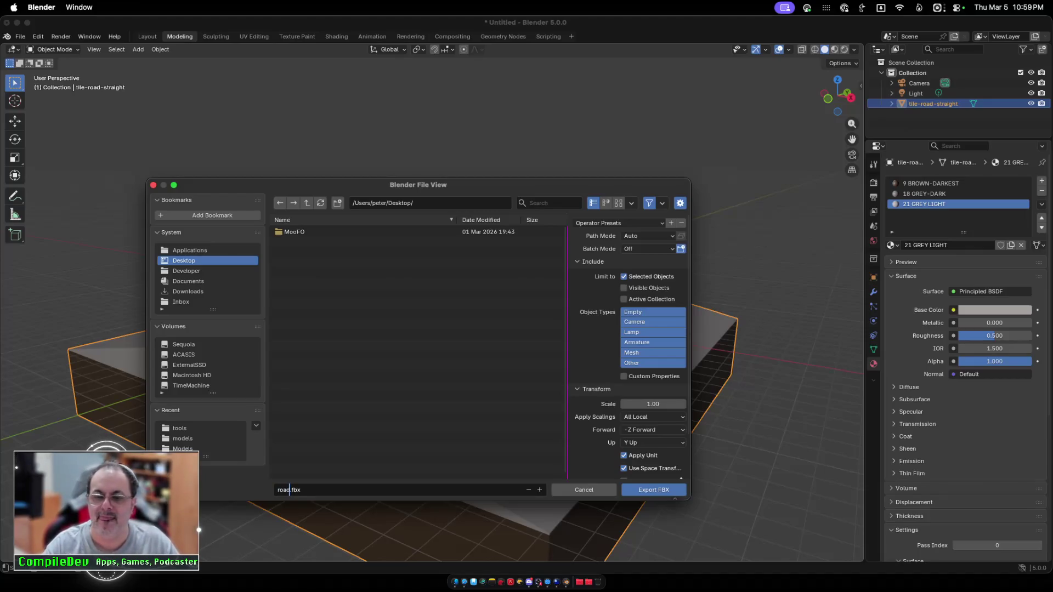
type("_c")
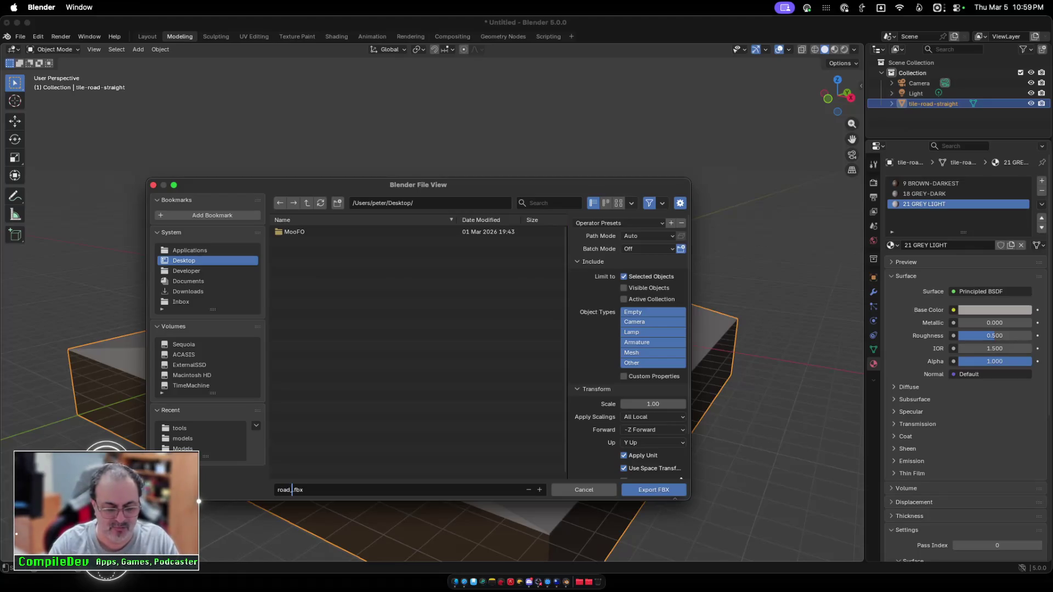
type("eme")
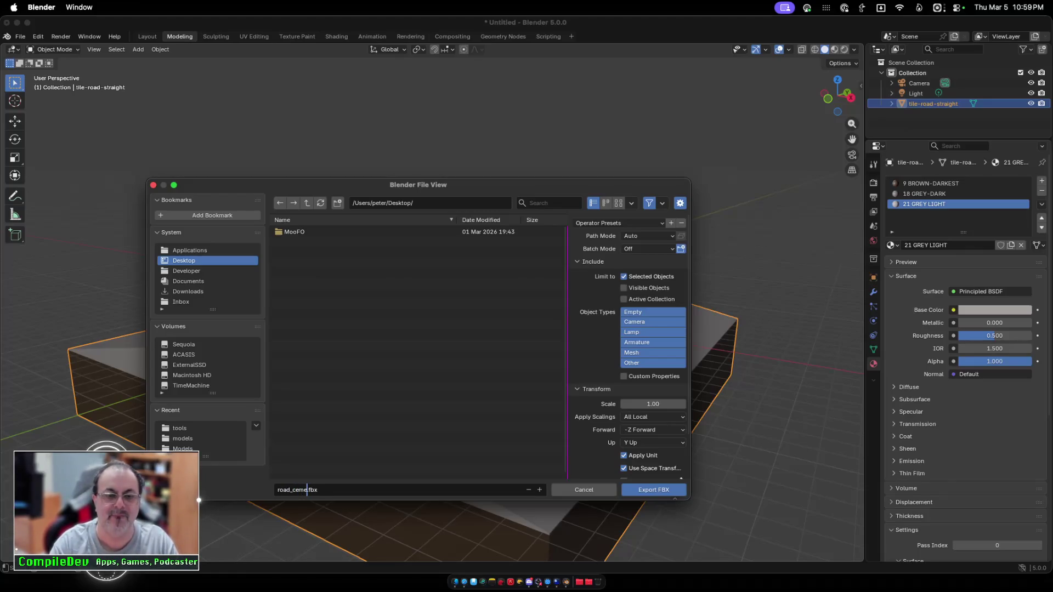
type("nt")
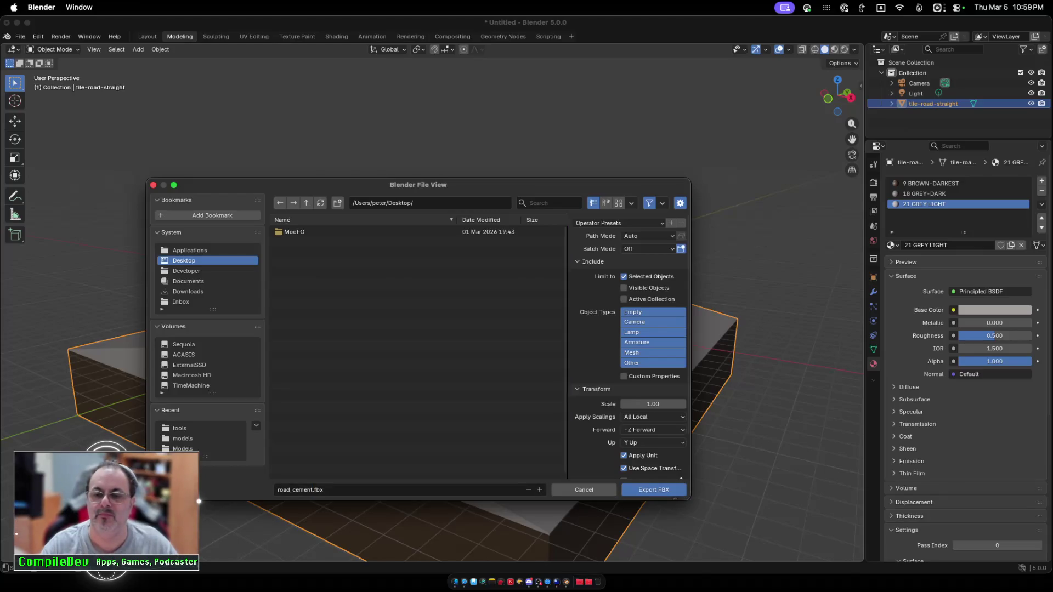
key("Return")
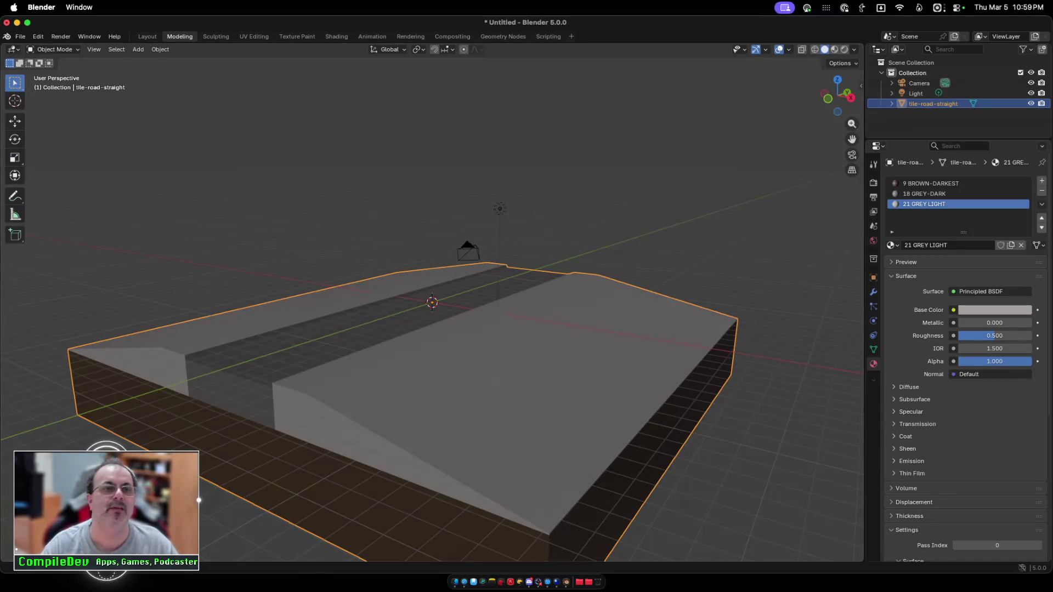
Step: Reposition the Finder window and open the Desktop folder in a new tab
key("super+m")
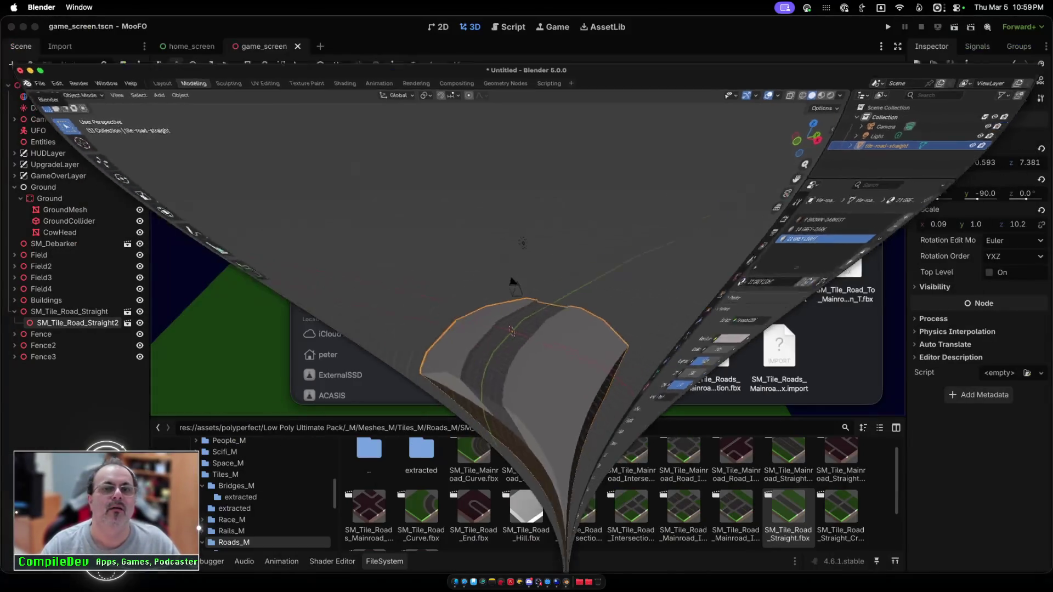
mouse_move(417, 113)
left_mouse_down()
mouse_move(370, 159)
mouse_move(239, 101)
mouse_move(270, 125)
left_mouse_up()
key("Return")
key("Escape")
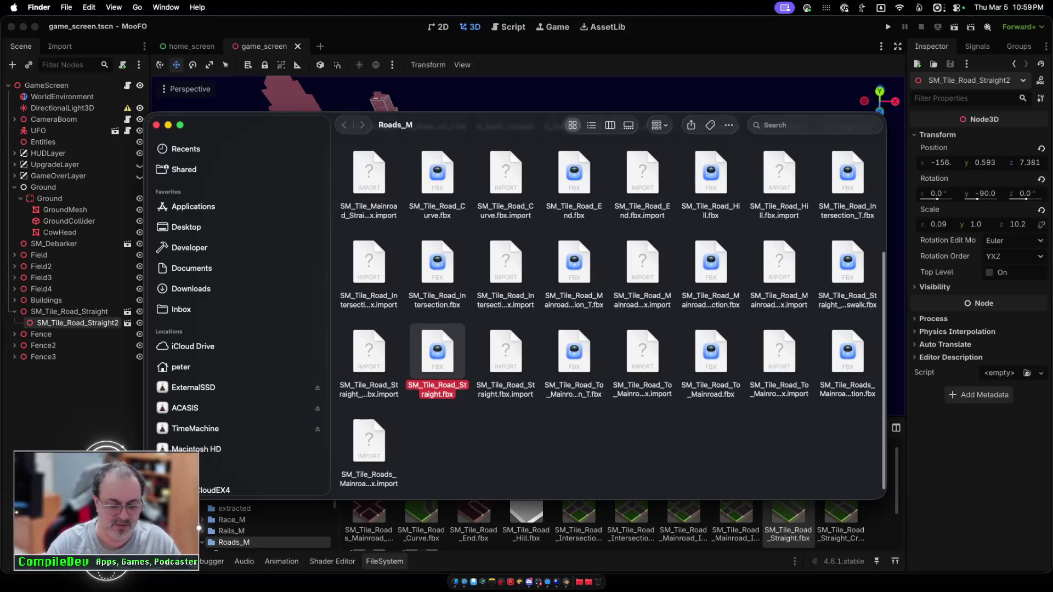
key("super+t")
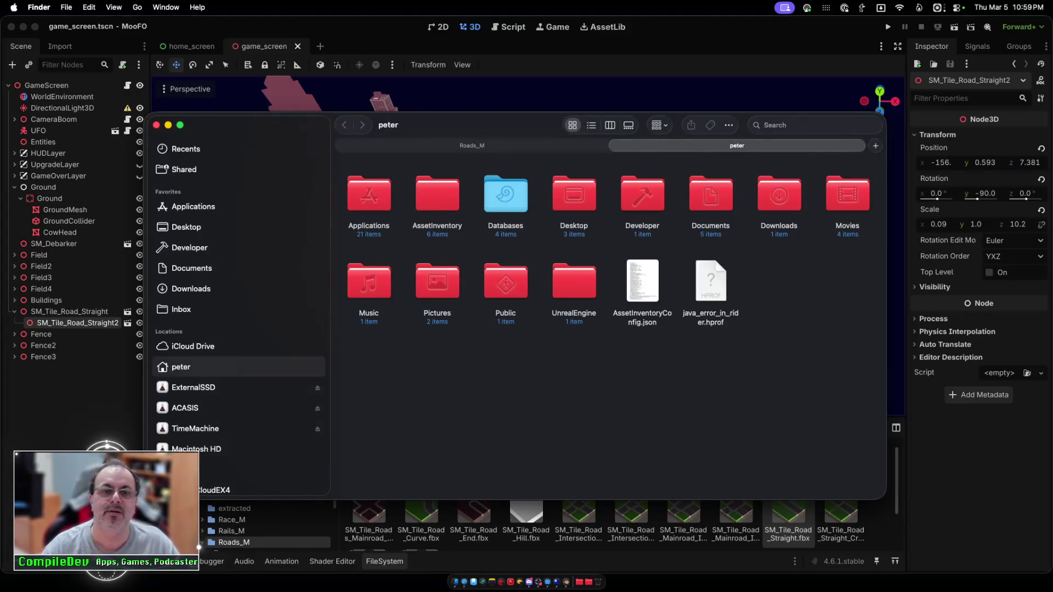
left_click(573, 194)
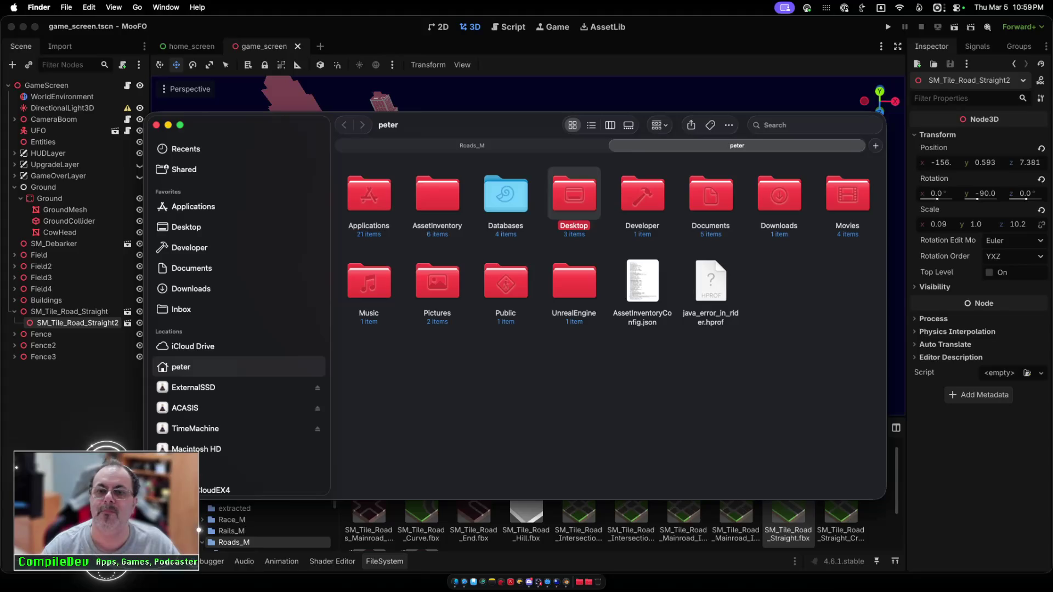
key("super+Down")
Step: Rename road_cement.fbx to SM_Tile_Road_Straight.fbx and move it into Roads_M, replacing the old file
left_click(494, 194)
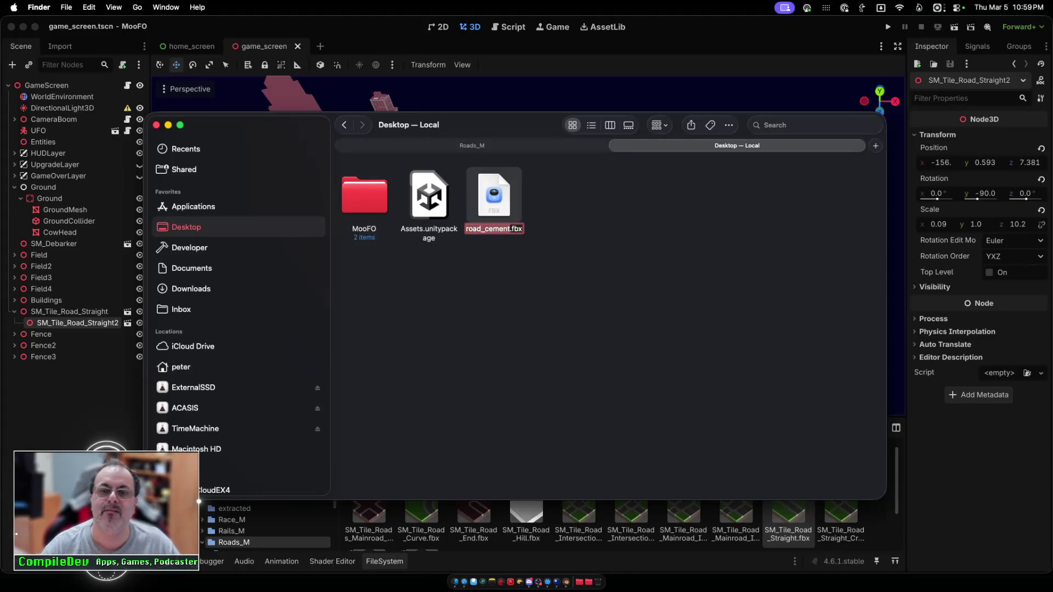
type("SM_Tile_Road_Straight")
key("Return")
mouse_move(494, 195)
left_mouse_down()
mouse_move(480, 145)
mouse_move(594, 275)
mouse_move(494, 159)
mouse_move(495, 189)
mouse_move(550, 282)
mouse_move(526, 263)
left_mouse_up()
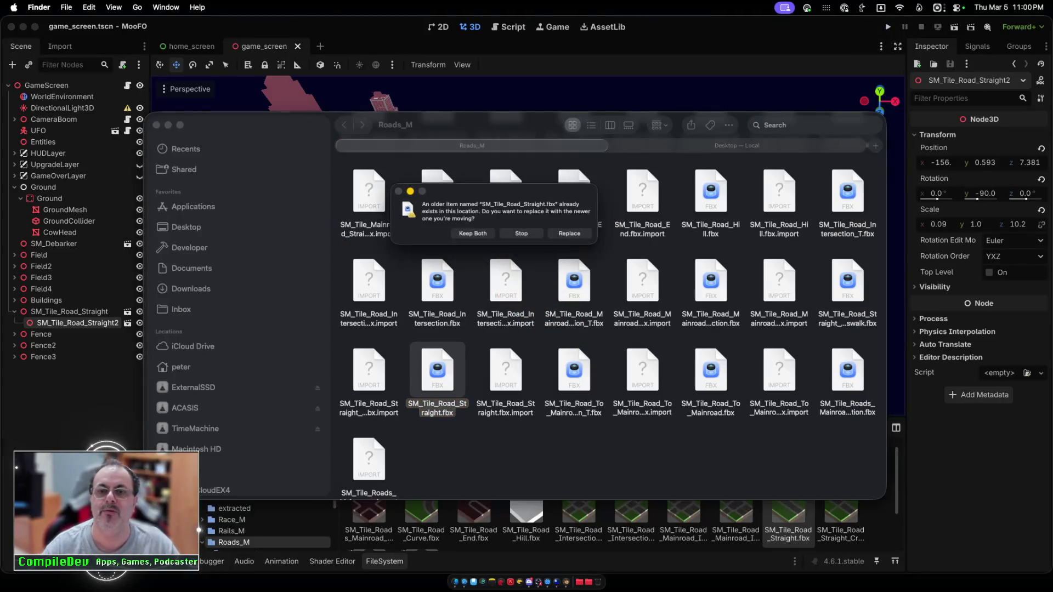
left_click(569, 233)
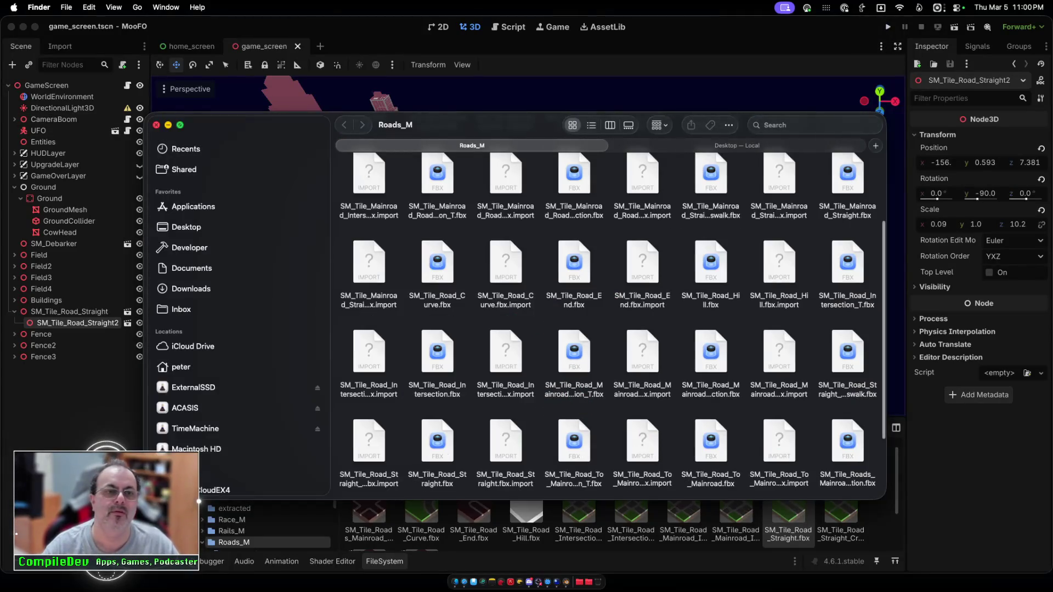
key("super+w")
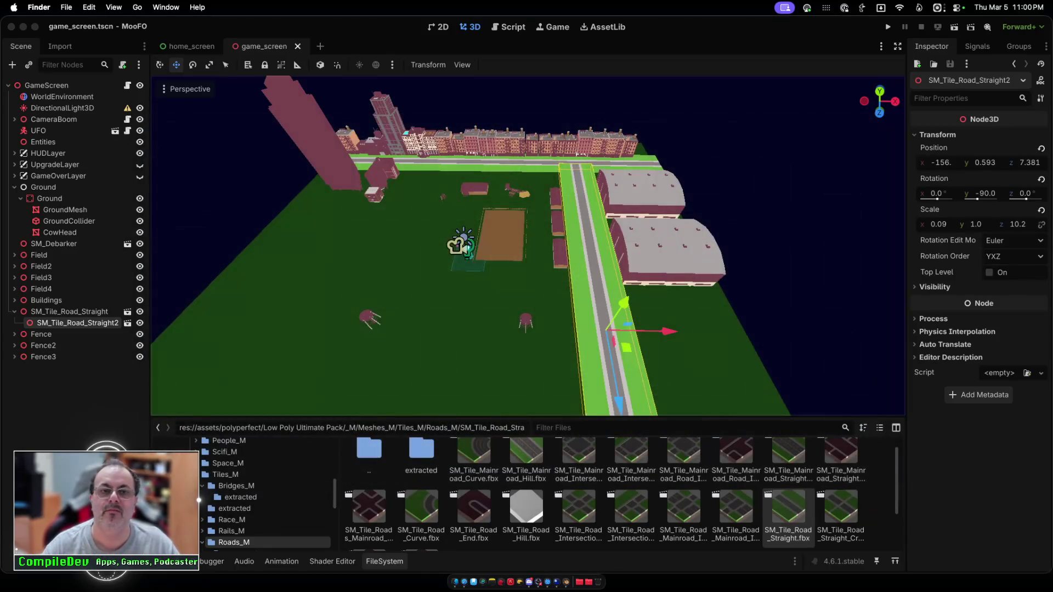
Step: Move SM_Tile_Road_Straight2 onto the ground between barns and warehouses, then save and run
key("super+Tab")
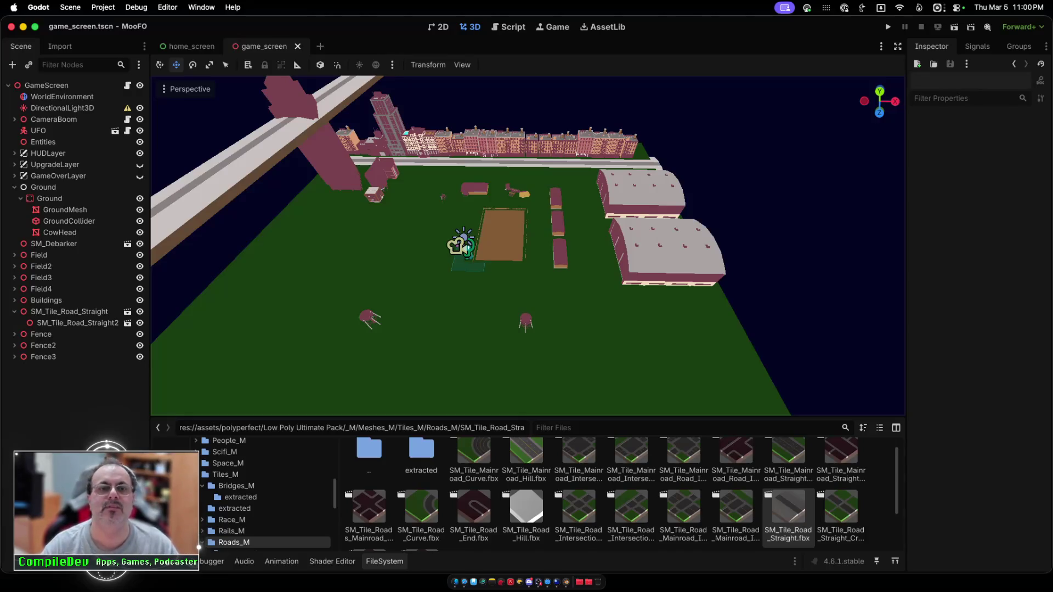
mouse_move(220, 137)
left_mouse_down()
mouse_move(296, 219)
mouse_move(253, 173)
left_mouse_up()
left_click_drag(356, 232, 666, 237)
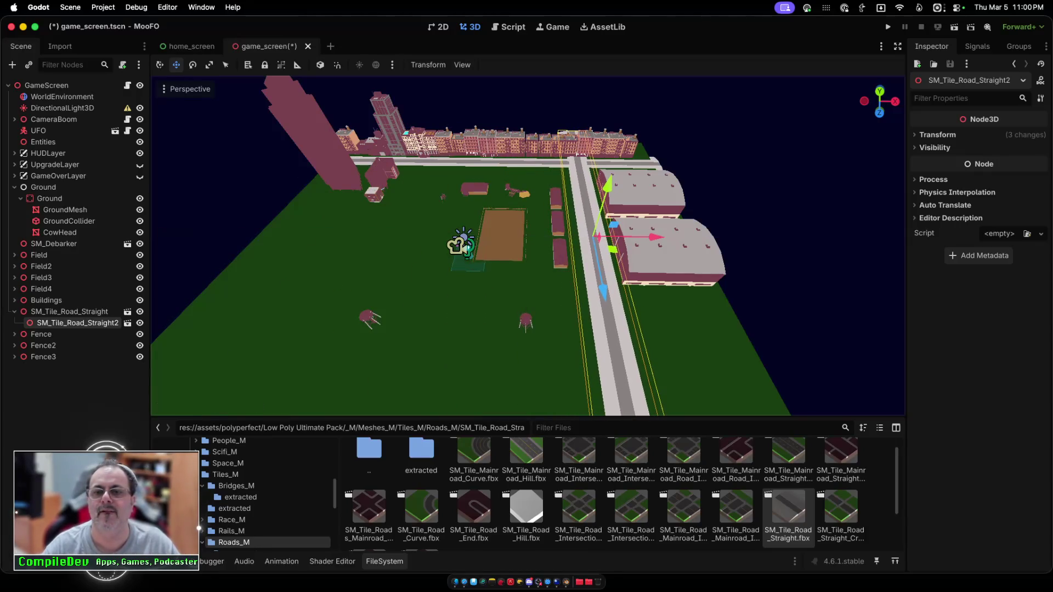
left_click_drag(604, 291, 626, 407)
scroll(527, 245, "up", 5)
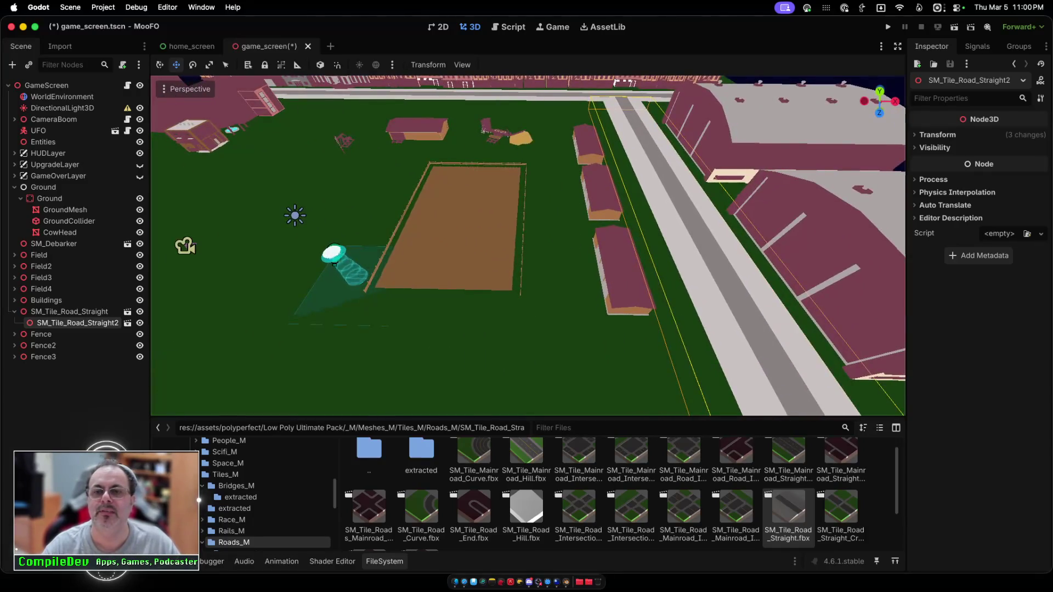
scroll(528, 245, "down", 6)
scroll(527, 245, "up", 5)
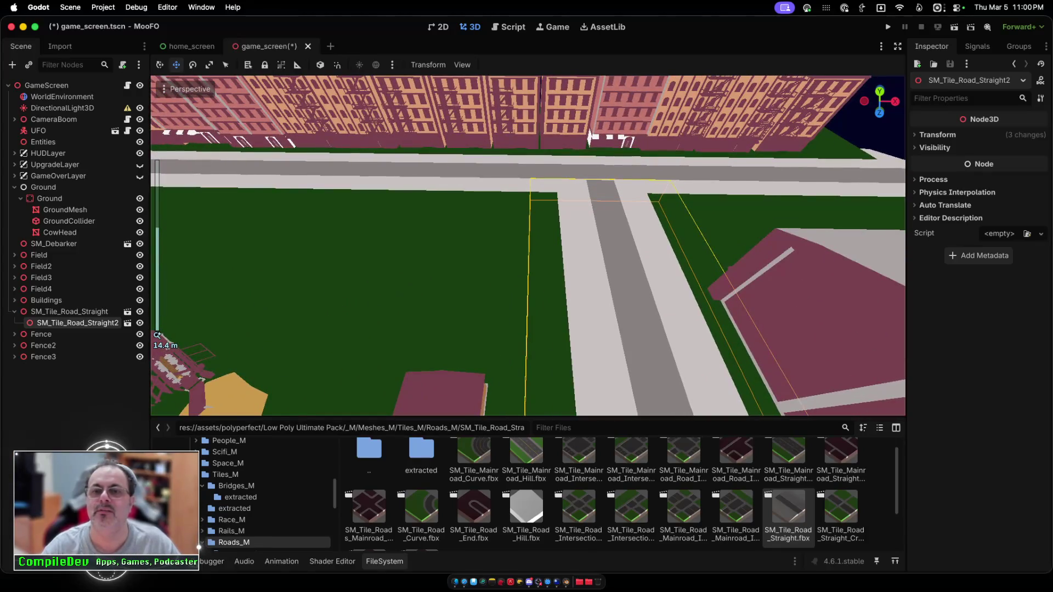
scroll(527, 245, "down", 5)
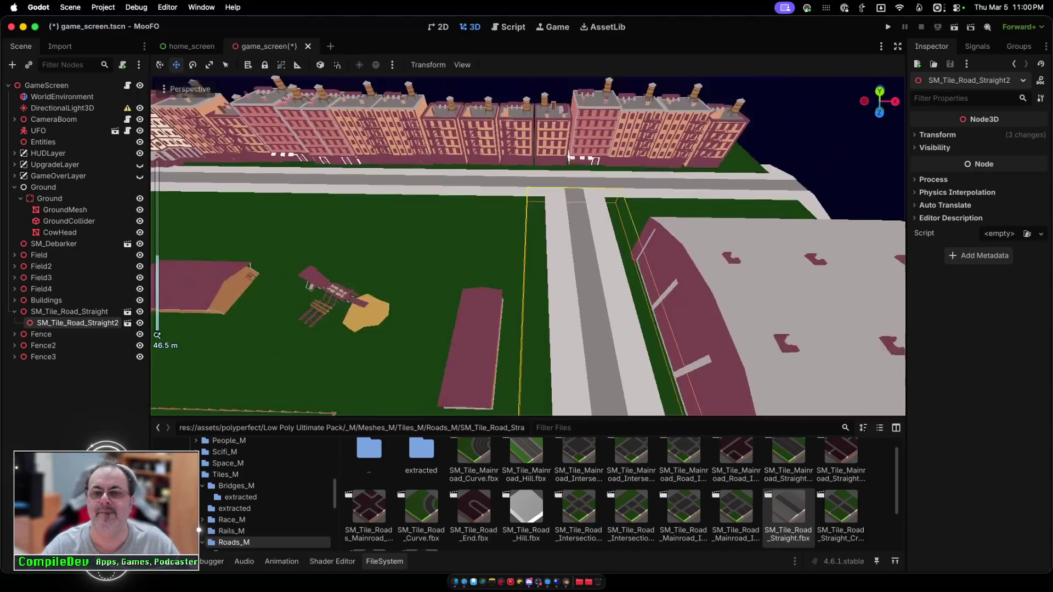
scroll(527, 245, "up", 5)
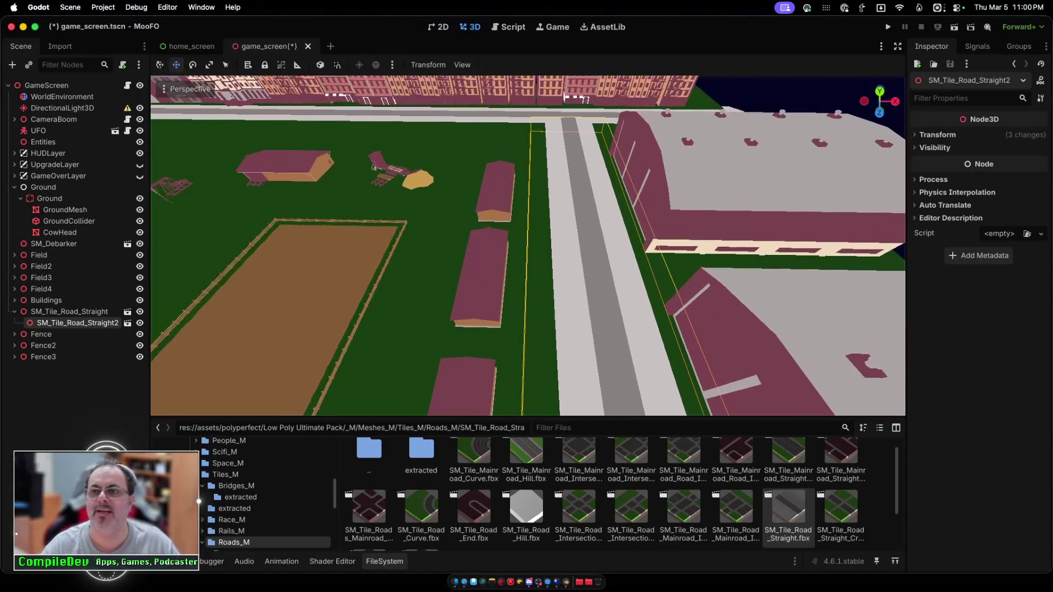
left_click(888, 26)
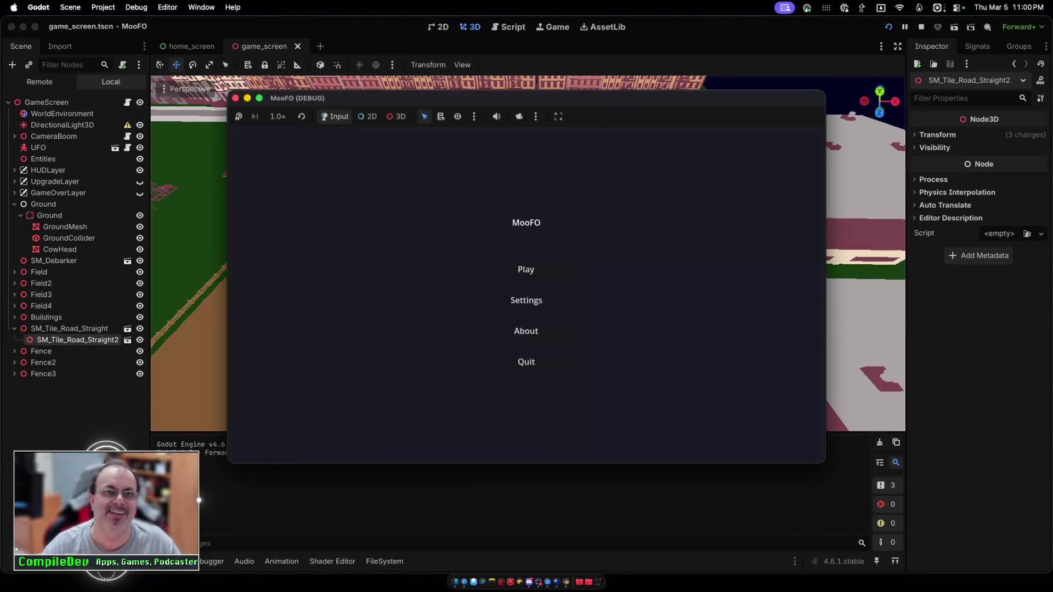
Step: Start the MooFO game, fly the UFO across the field toward the barns, then stop it
left_click(526, 269)
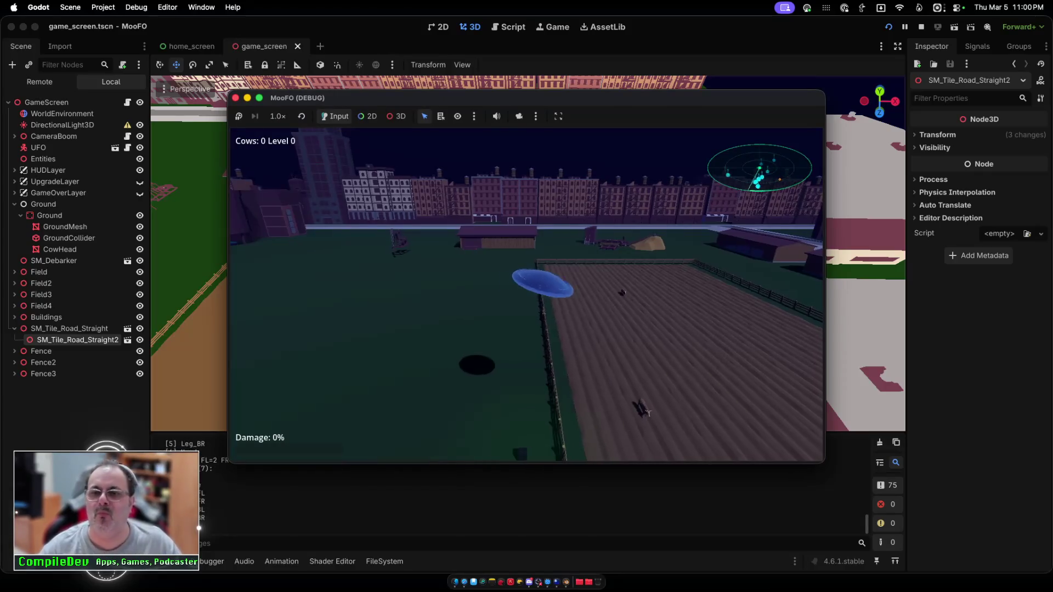
key("d")
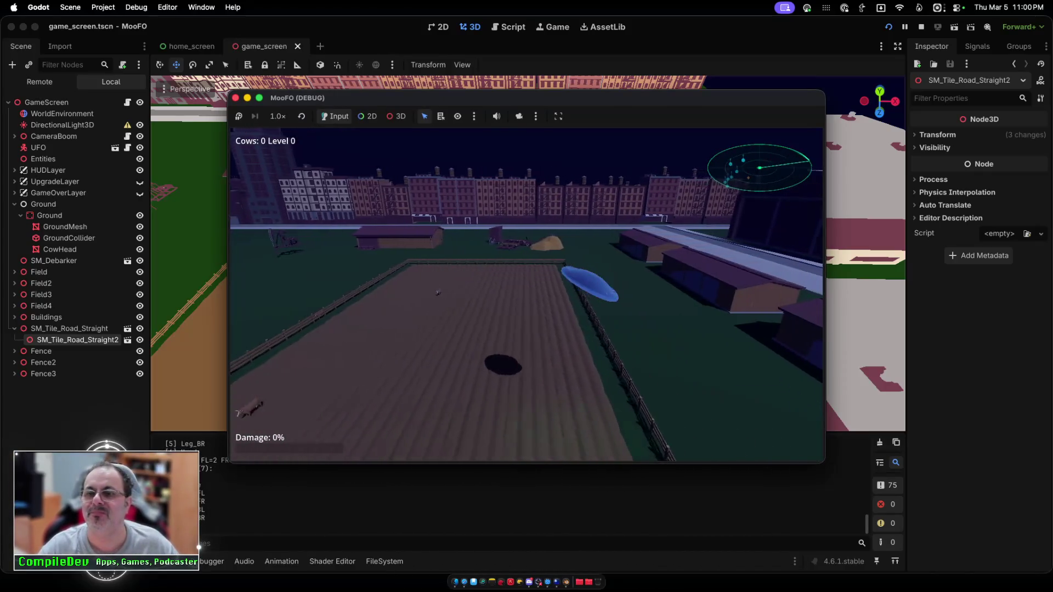
key("w")
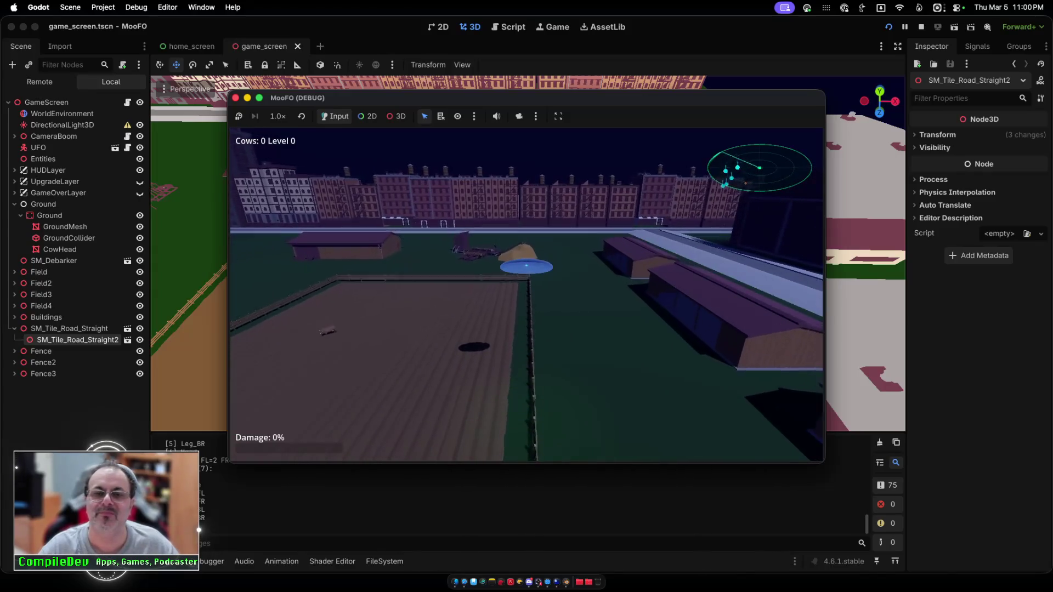
key("w")
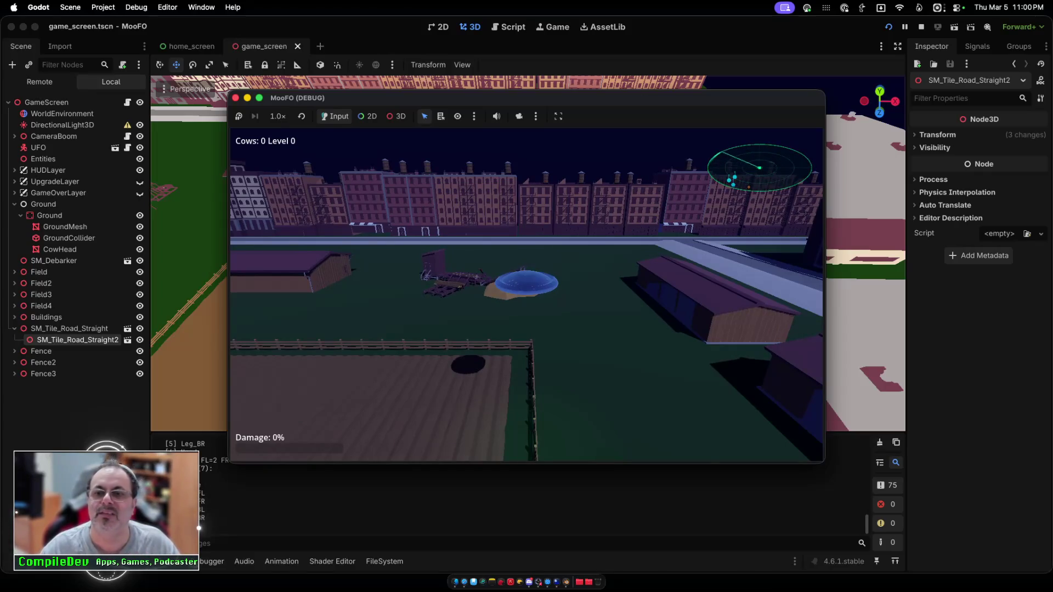
key("super+q")
scroll(528, 252, "down", 2)
scroll(528, 252, "up", 5)
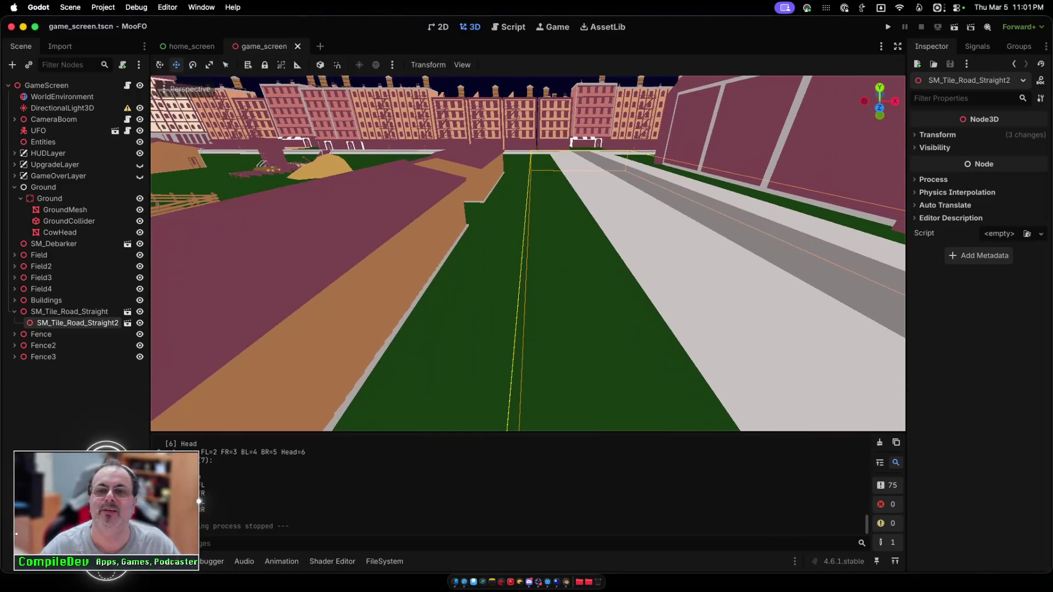
Step: Zoom in and drag SM_Tile_Road_Straight2's Position to align it (y 0.223, z 7.638)
scroll(528, 253, "down", 4)
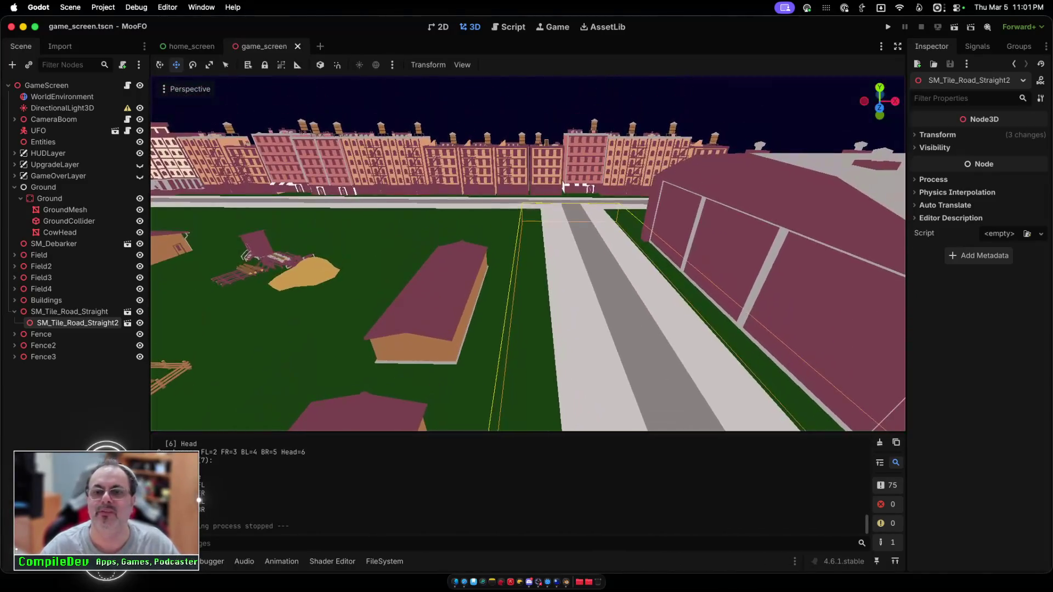
scroll(528, 252, "up", 3)
scroll(528, 253, "up", 3)
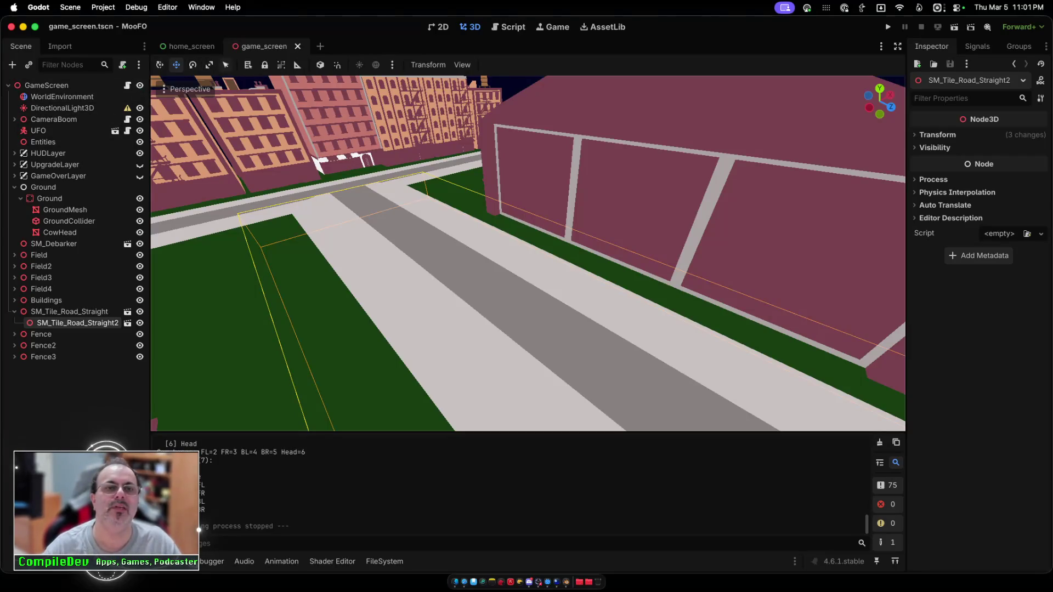
scroll(527, 253, "up", 2)
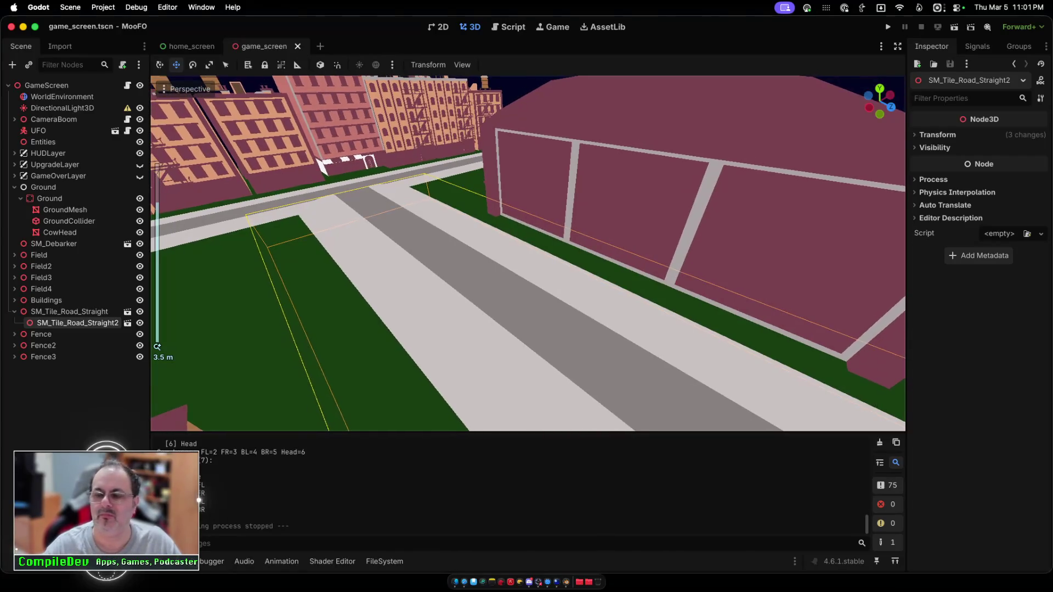
scroll(527, 254, "down", 3)
scroll(527, 253, "up", 5)
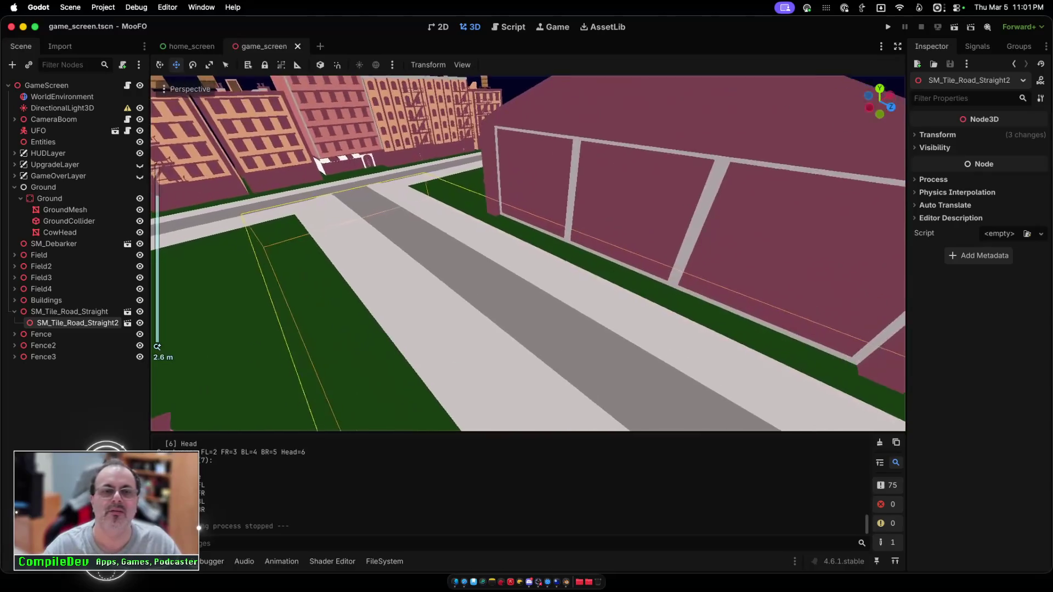
scroll(527, 254, "up", 5)
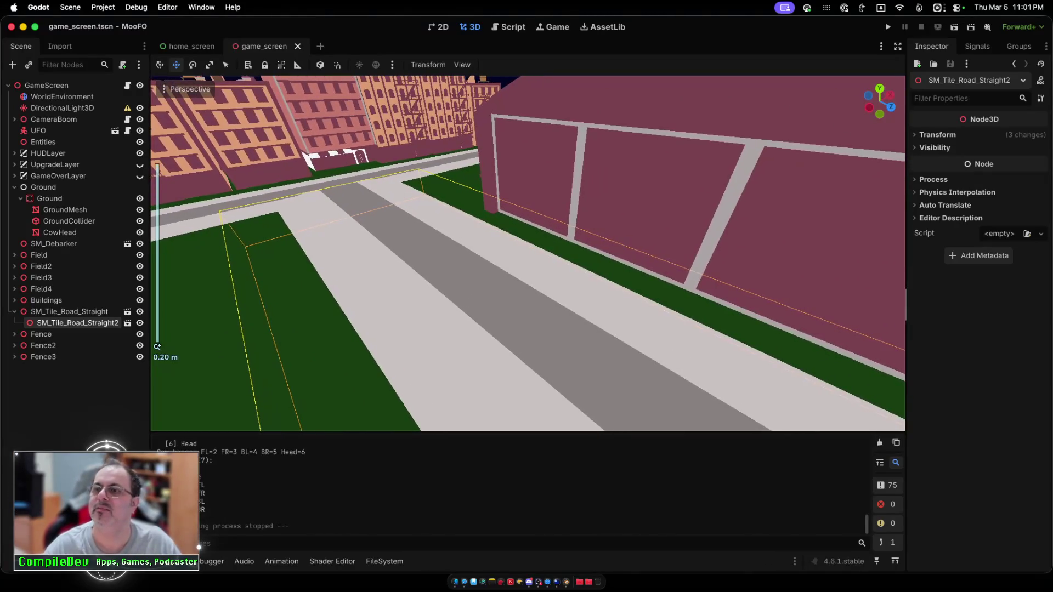
left_click(938, 135)
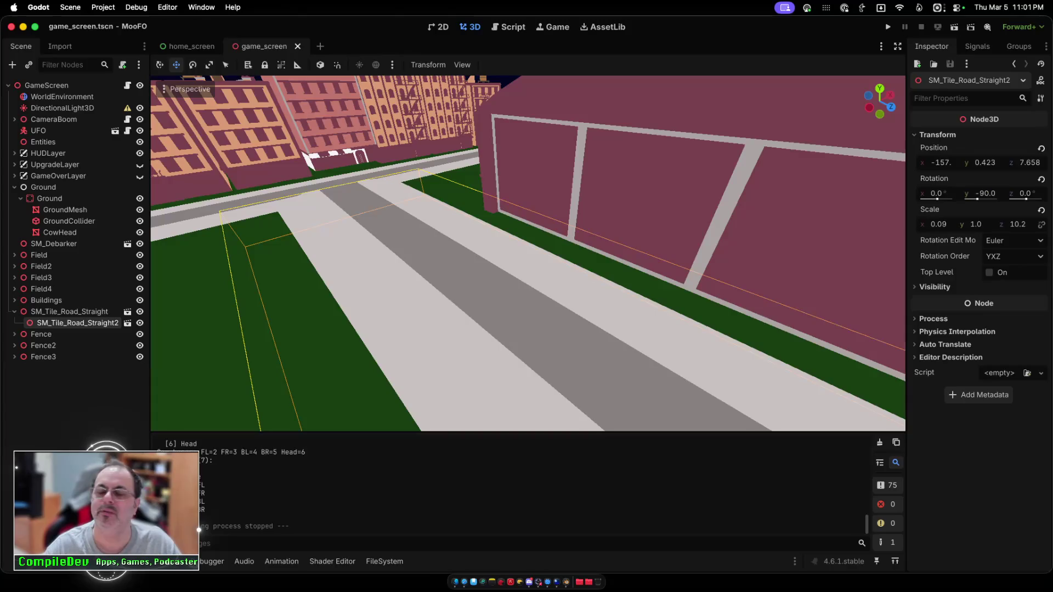
mouse_move(941, 163)
left_mouse_down()
mouse_move(924, 162)
mouse_move(979, 162)
mouse_move(960, 162)
left_mouse_up()
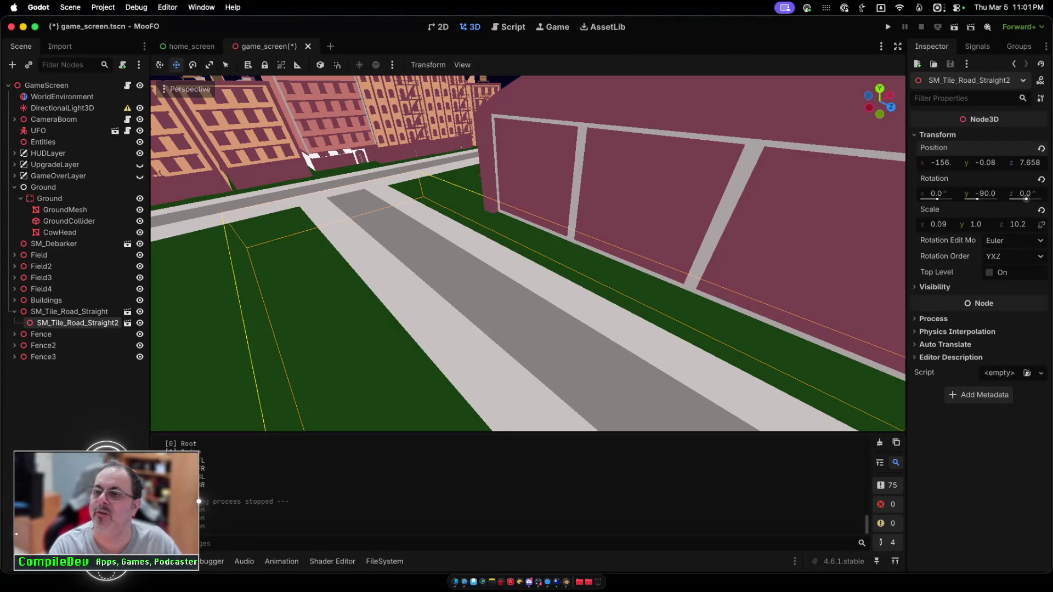
left_click_drag(1029, 162, 1026, 162)
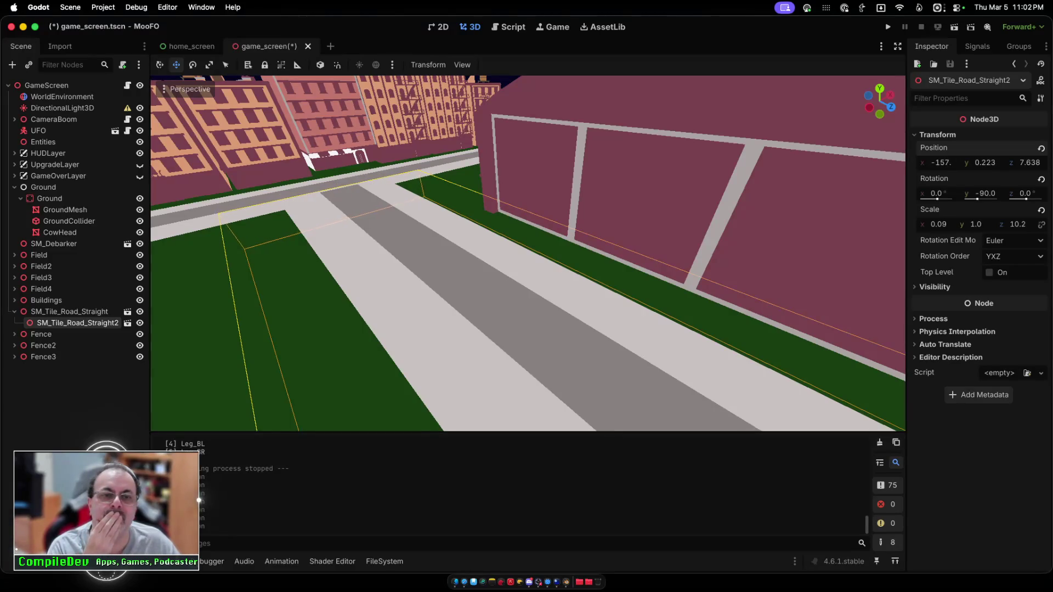
Step: Save and rerun the game, fly the UFO forward and back over the field, then stop it
left_click(888, 27)
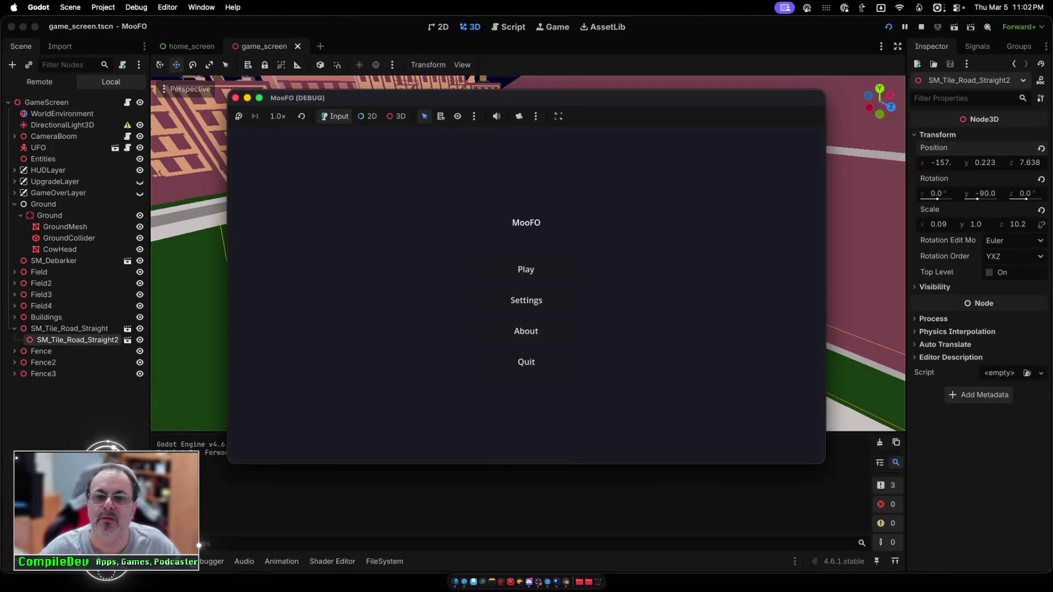
left_click(526, 269)
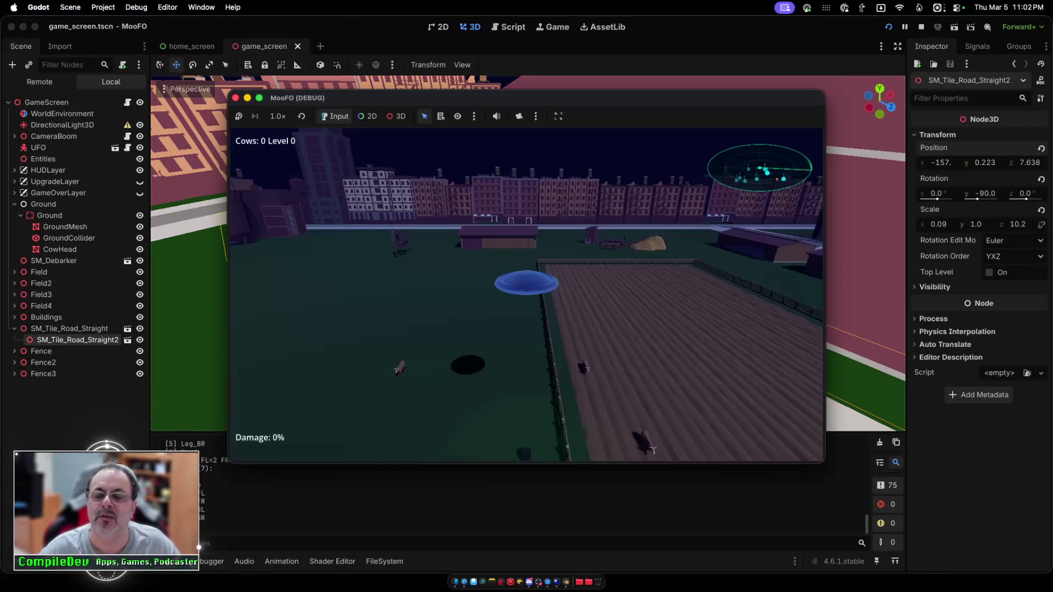
key("w")
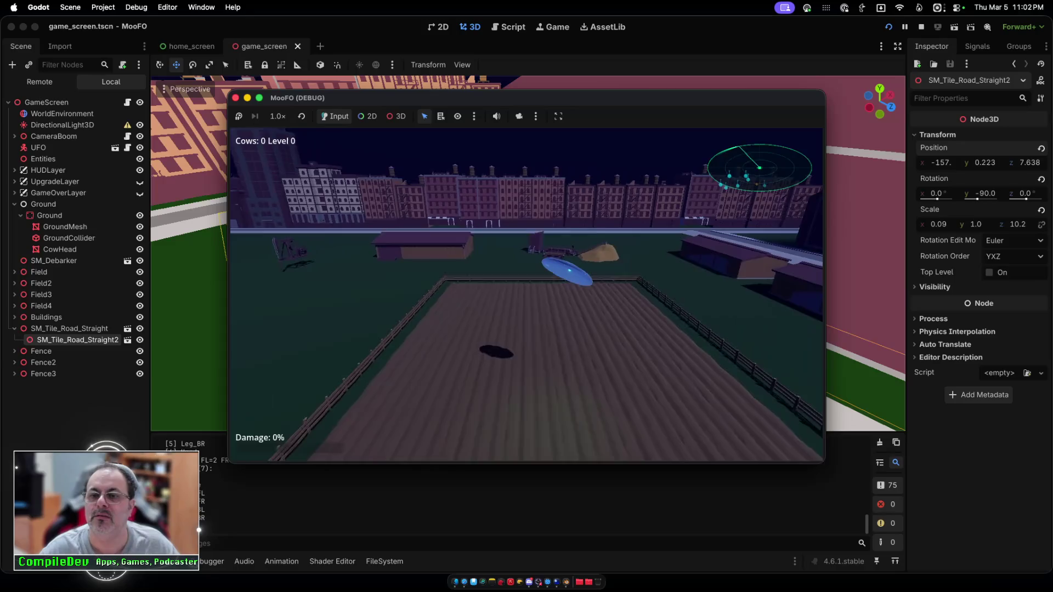
key("w")
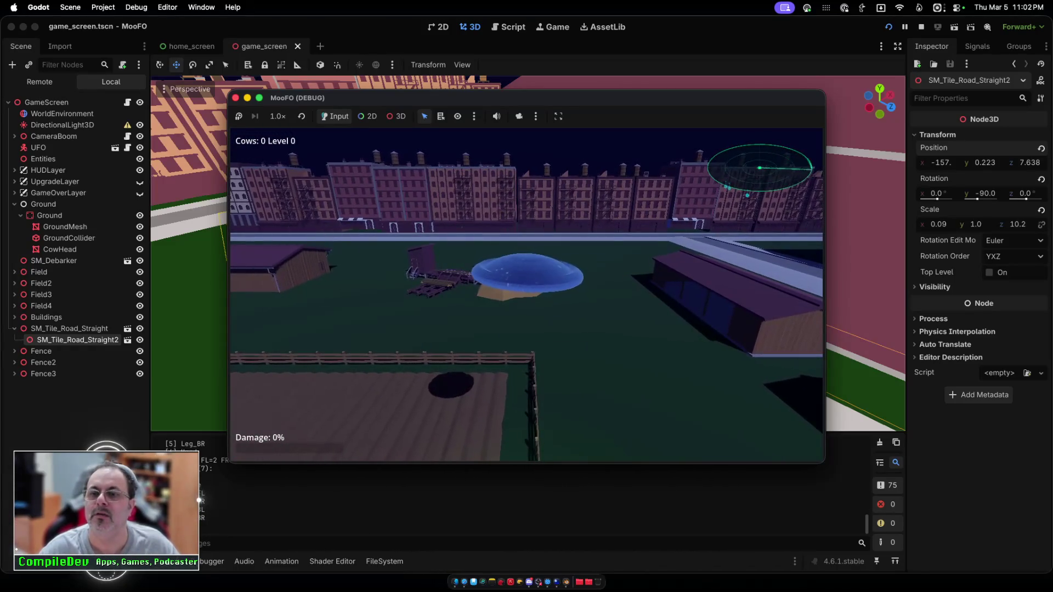
key("s")
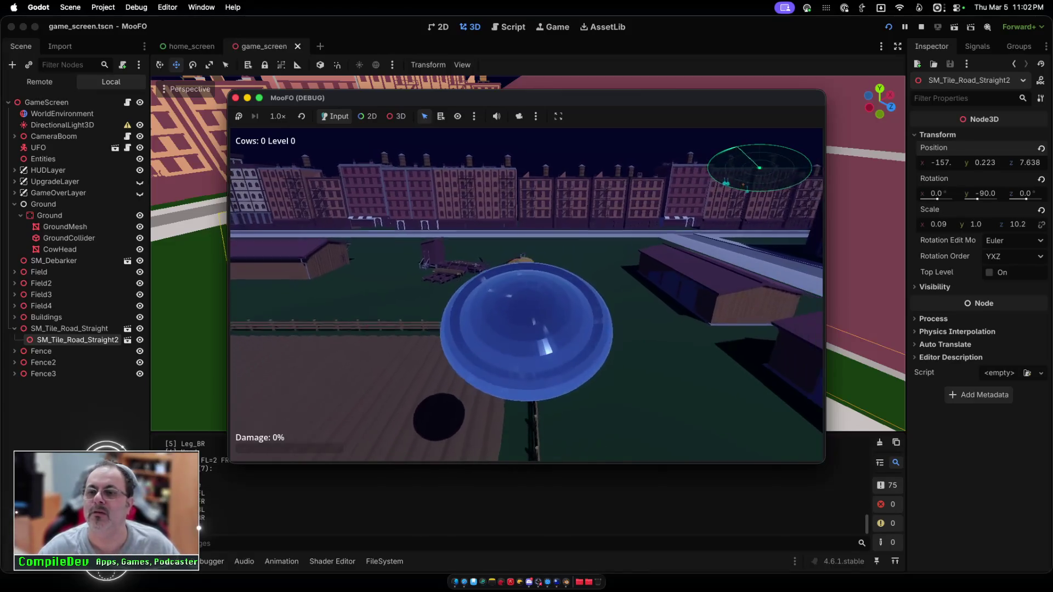
key("w")
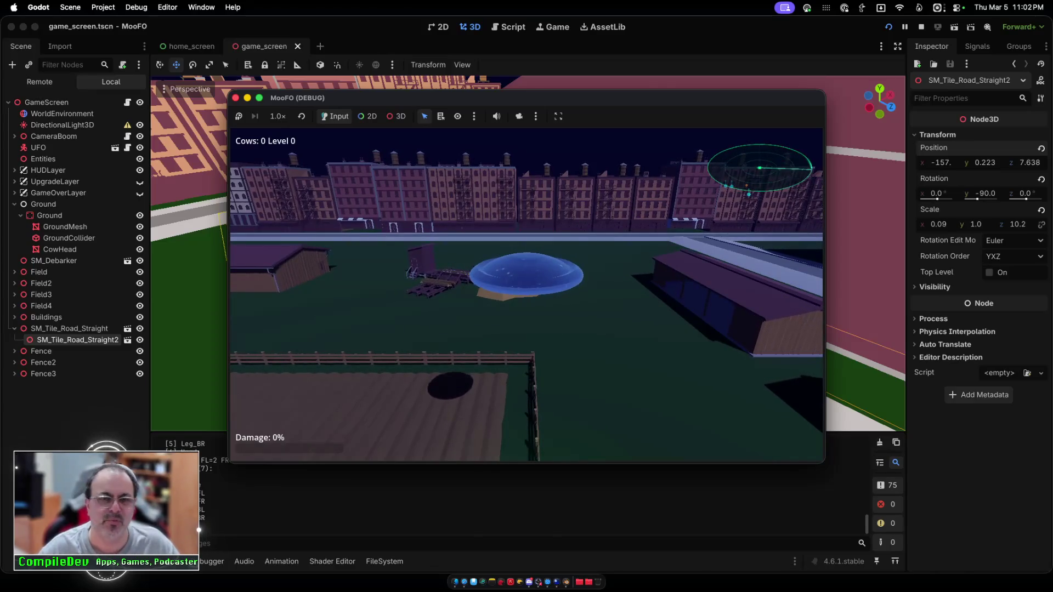
key("super+q")
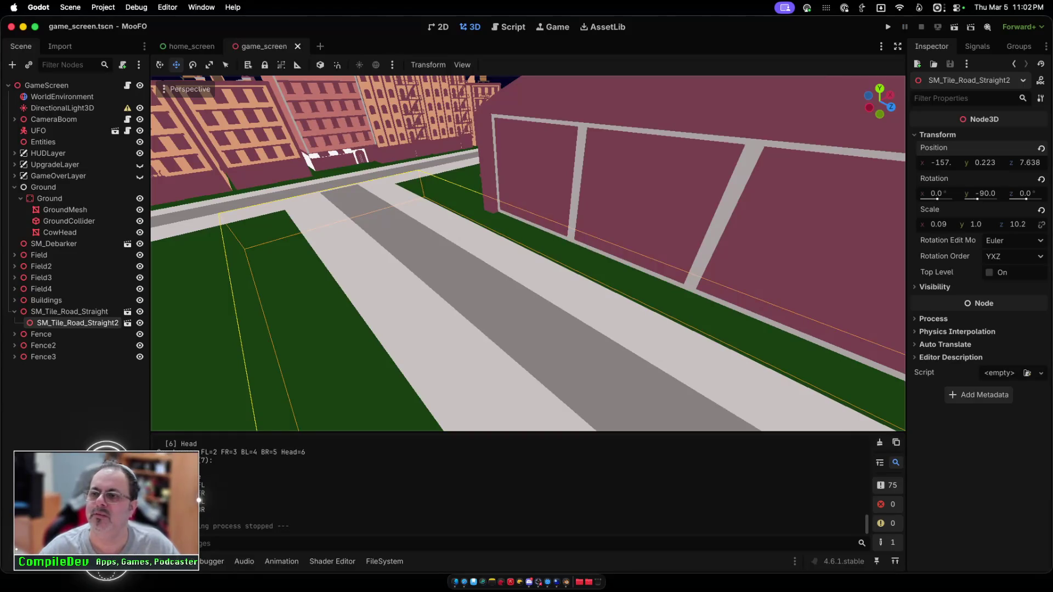
Step: Nudge SM_Tile_Road_Straight2 slightly along Z with G to line it up with the road
scroll(528, 254, "up", 3)
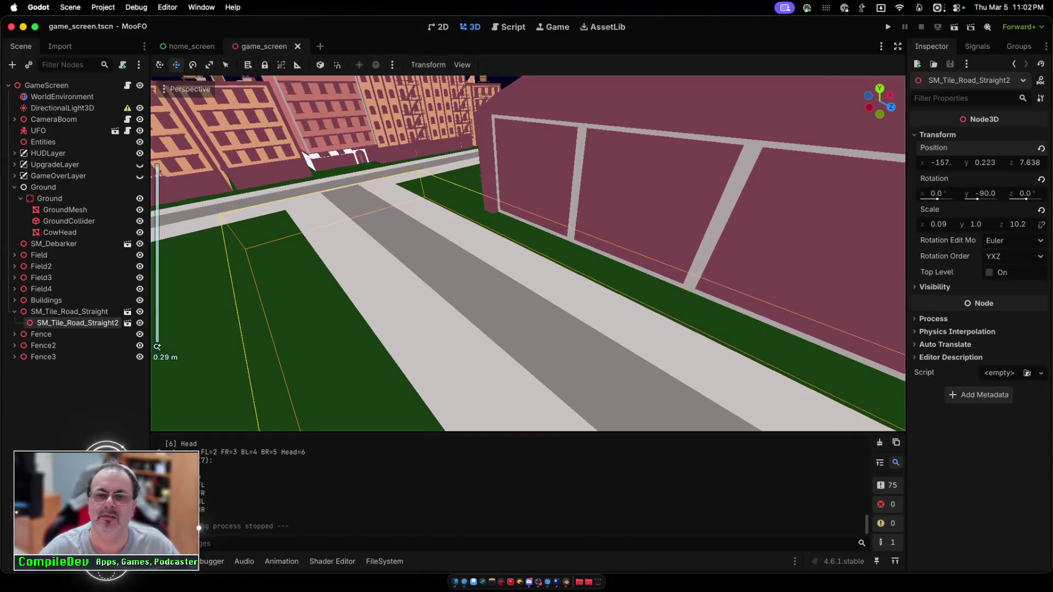
scroll(528, 254, "down", 10)
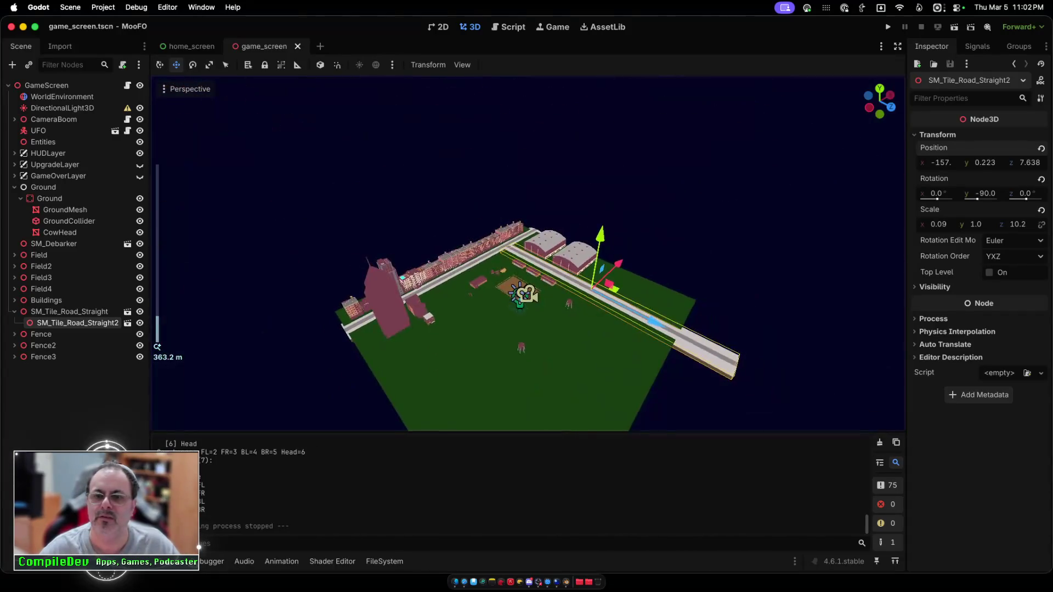
scroll(528, 253, "up", 4)
key("g")
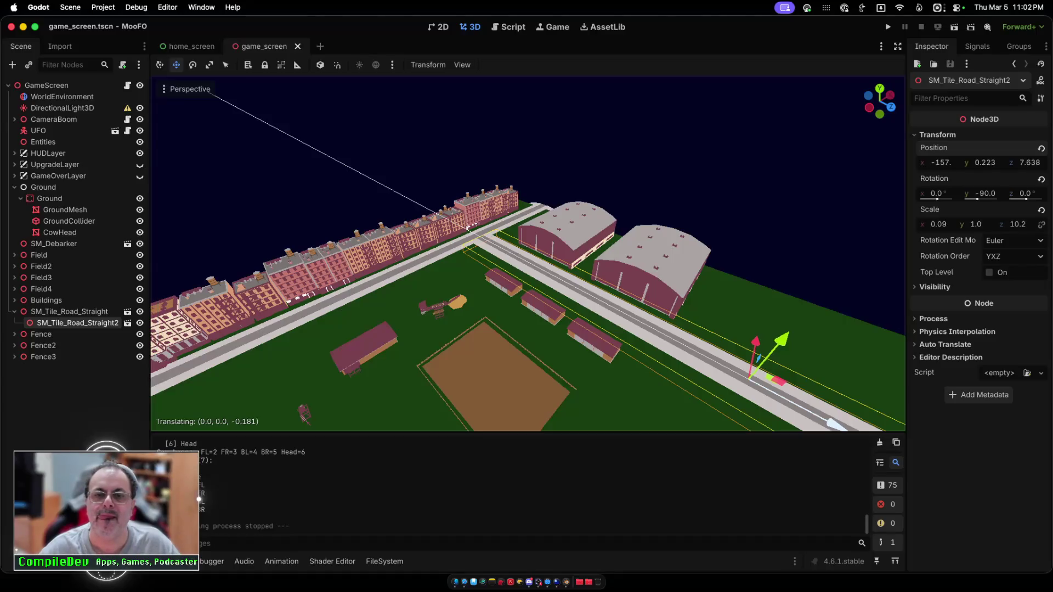
left_click(209, 92)
Step: Select the medium water tower and start moving it along X, about 5.1 units
scroll(527, 254, "up", 5)
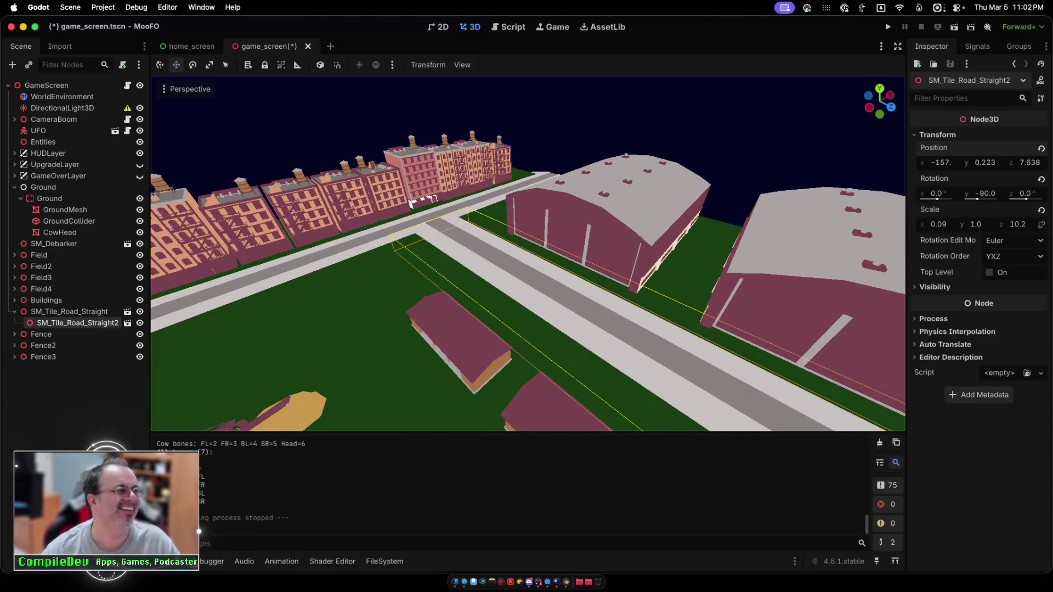
scroll(528, 254, "down", 3)
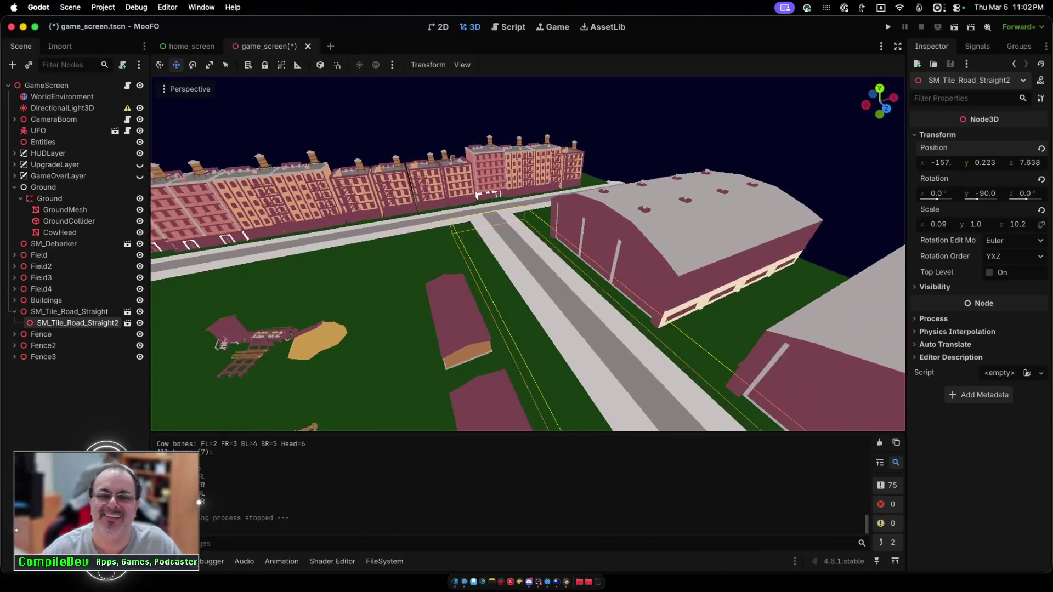
left_click(312, 334)
scroll(313, 335, "up", 3)
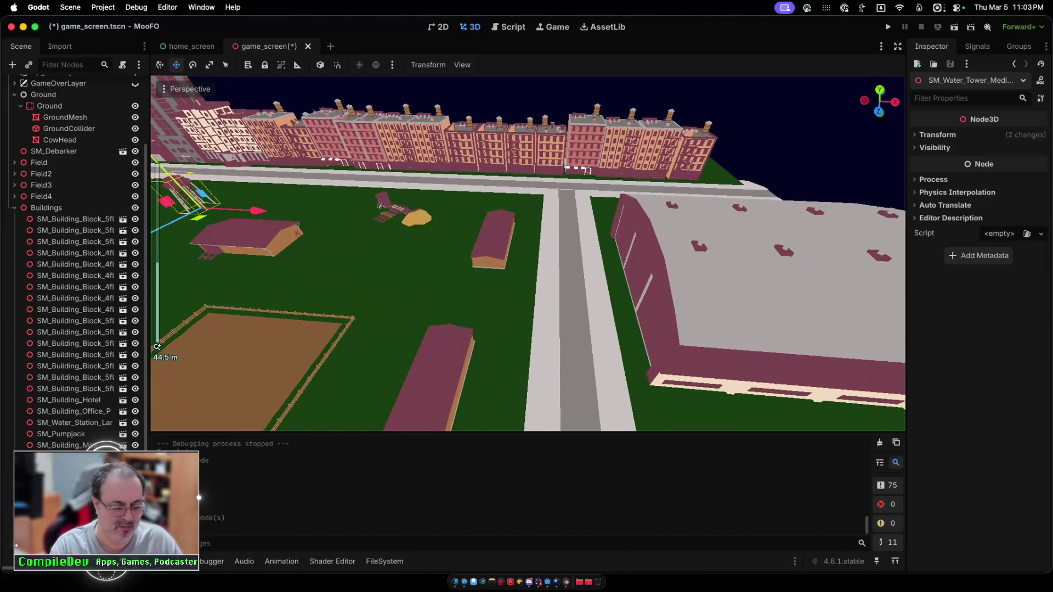
scroll(528, 254, "down", 3)
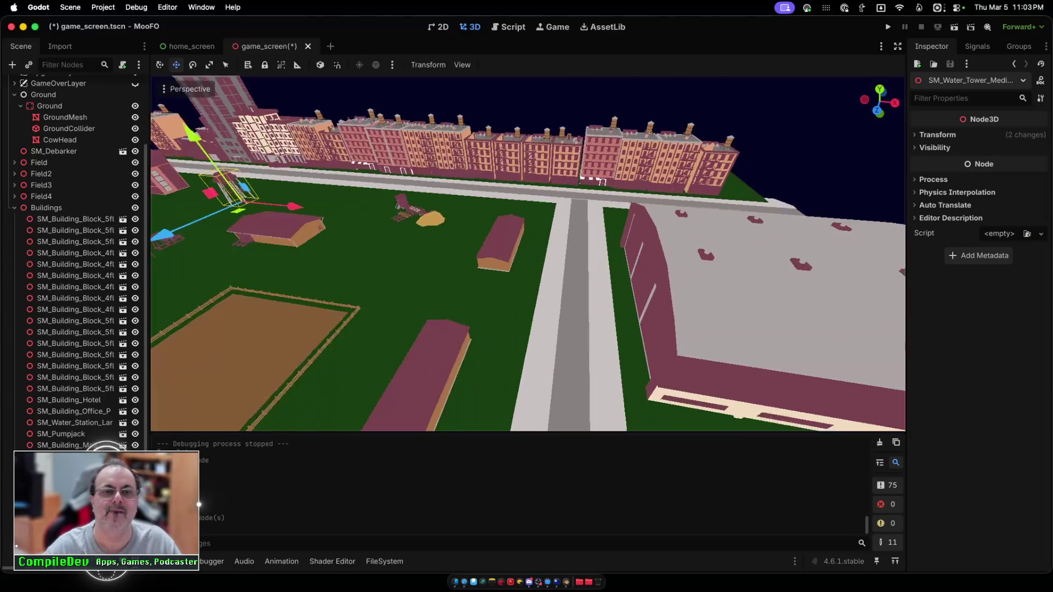
scroll(527, 253, "up", 5)
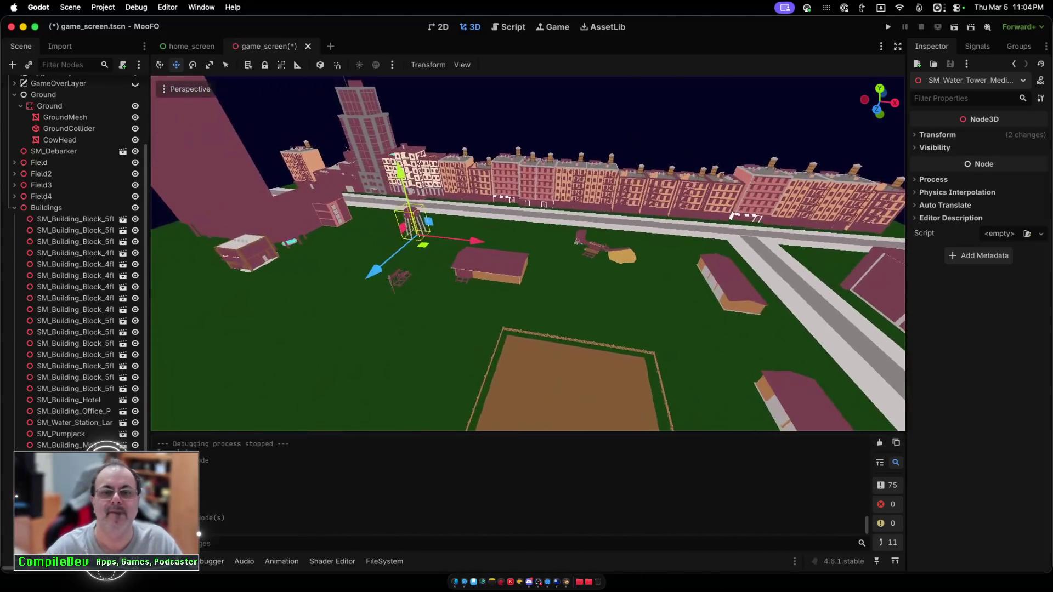
scroll(527, 253, "down", 10)
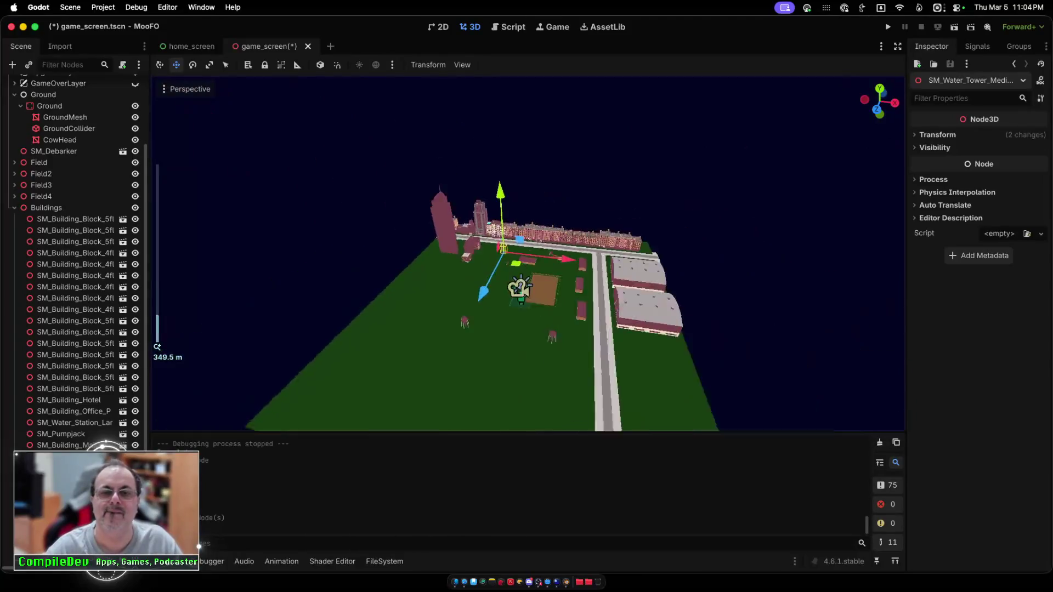
scroll(528, 253, "up", 4)
scroll(528, 254, "up", 10)
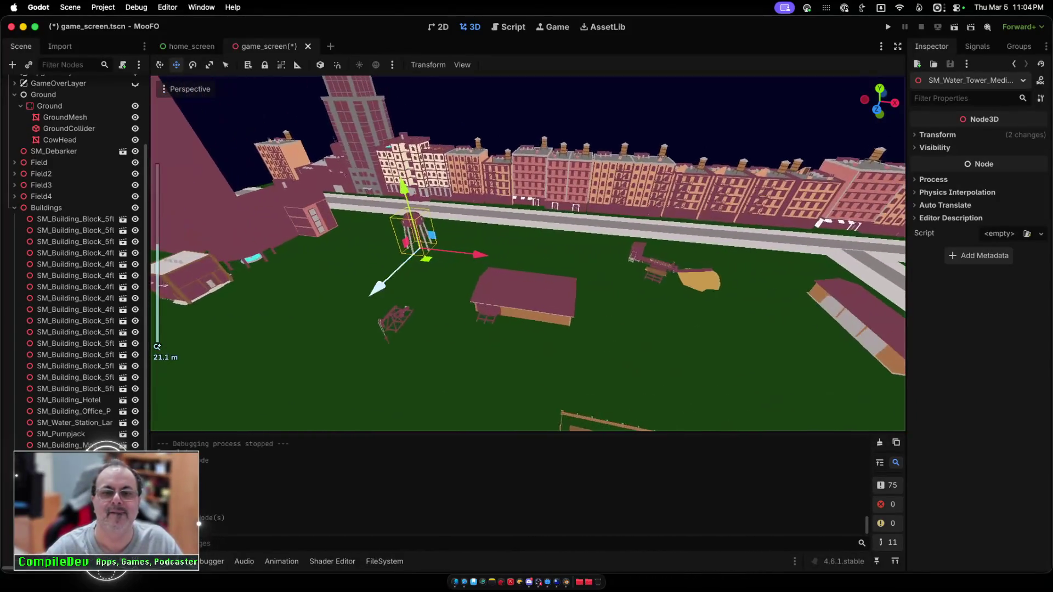
mouse_move(455, 254)
left_mouse_down()
mouse_move(484, 252)
mouse_move(406, 247)
mouse_move(479, 256)
left_mouse_up()
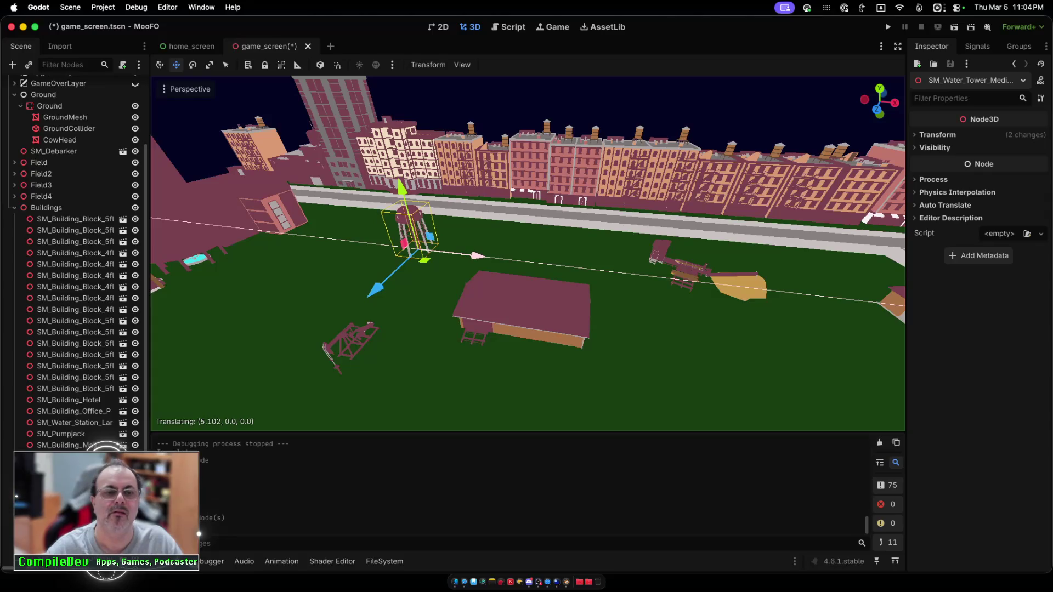
Step: Finish the water tower's sideways move and delete the SM_Pumpjack from the farm
left_click_drag(476, 256, 477, 255)
left_click(476, 258)
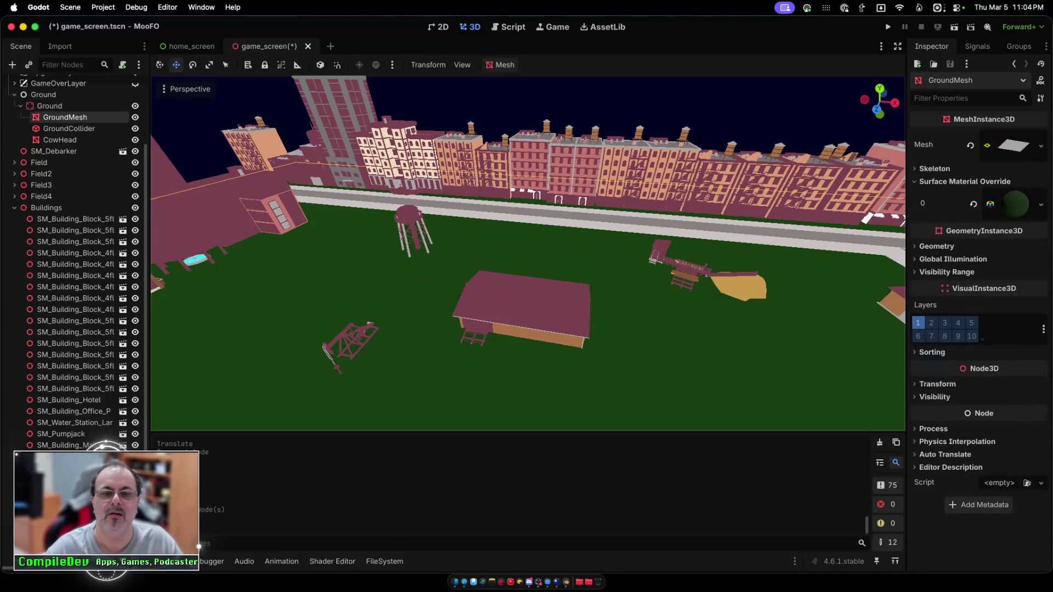
left_click(349, 344)
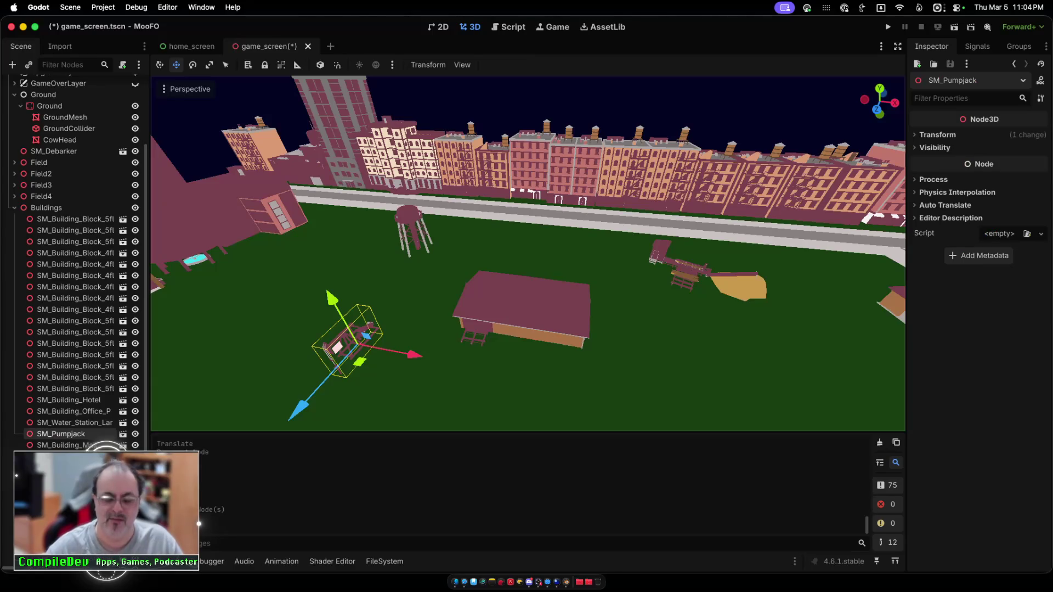
key("Delete")
key("Return")
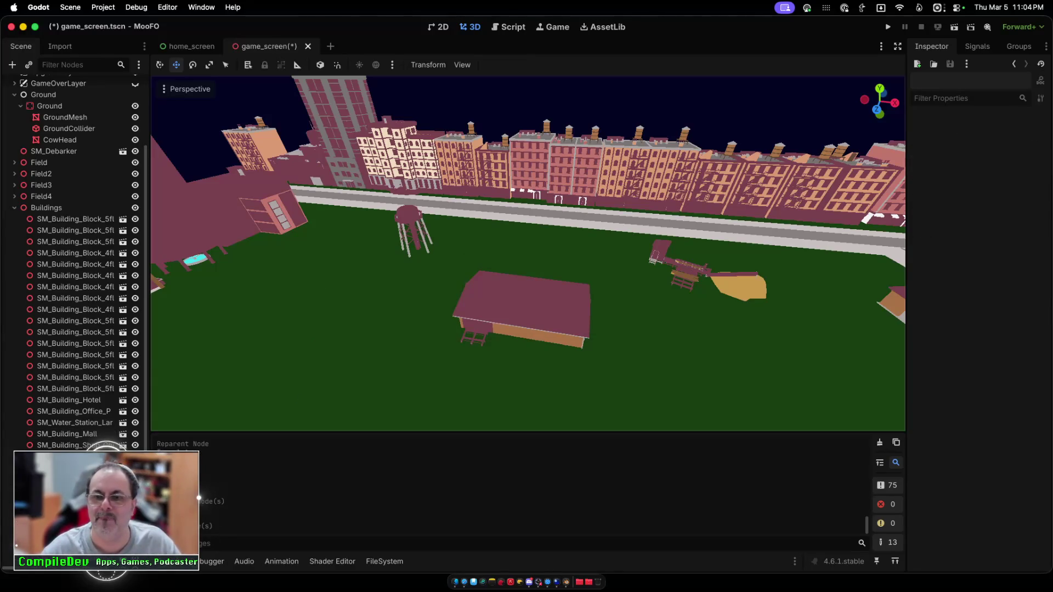
Step: Move the forester building further back toward the road, then select the water tower
scroll(528, 253, "up", 3)
left_click_drag(541, 324, 555, 274)
scroll(528, 253, "down", 8)
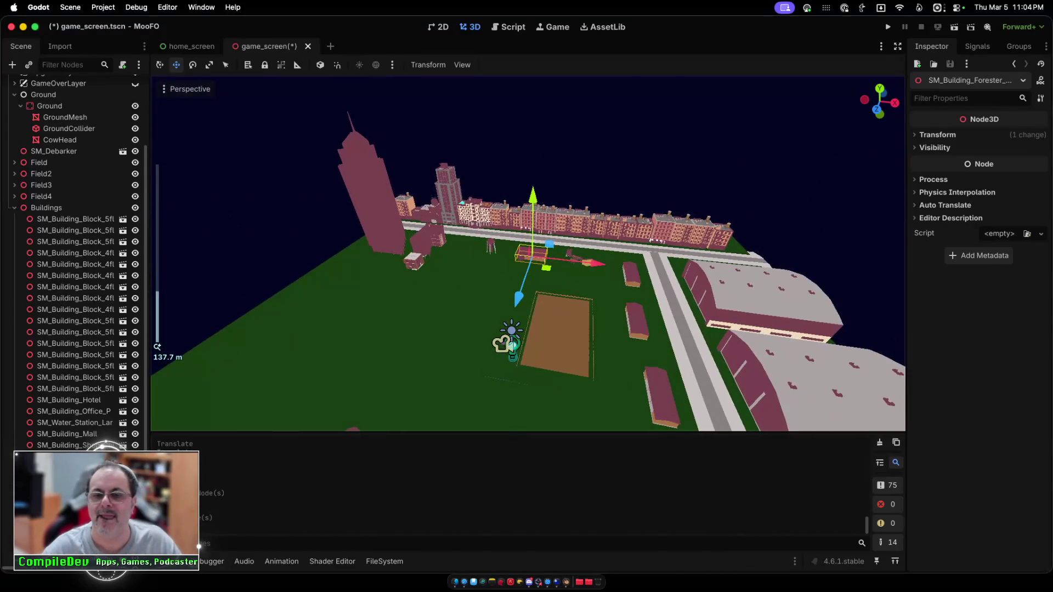
scroll(528, 253, "left", 8)
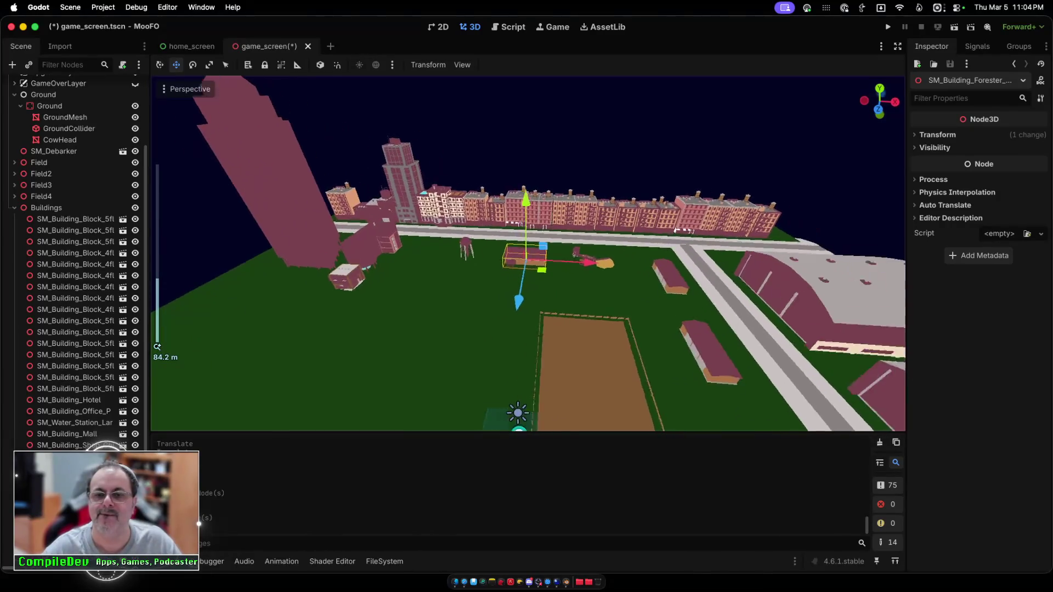
scroll(527, 253, "left", 10)
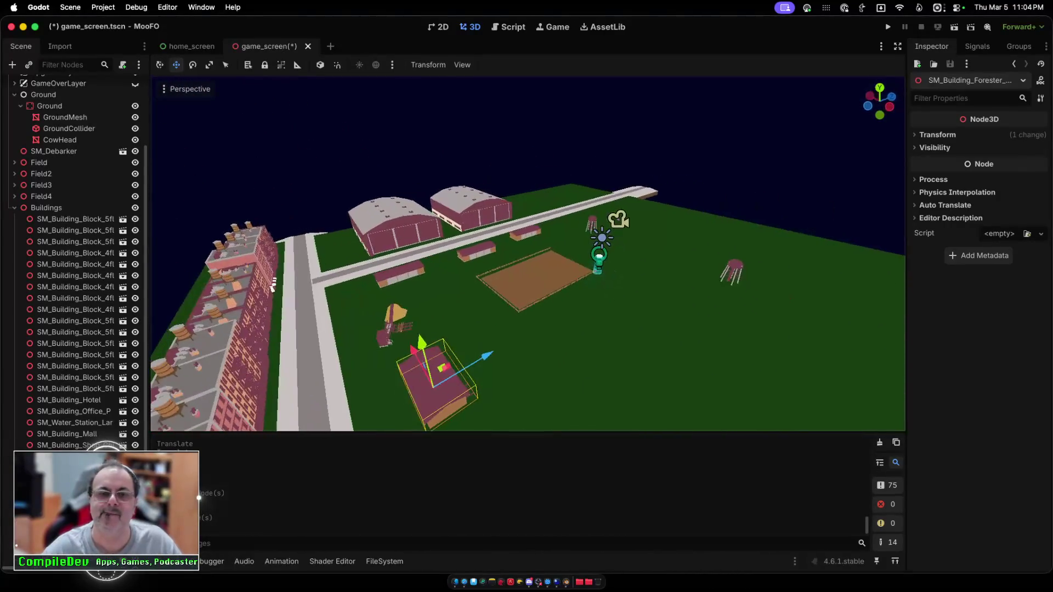
scroll(528, 254, "left", 5)
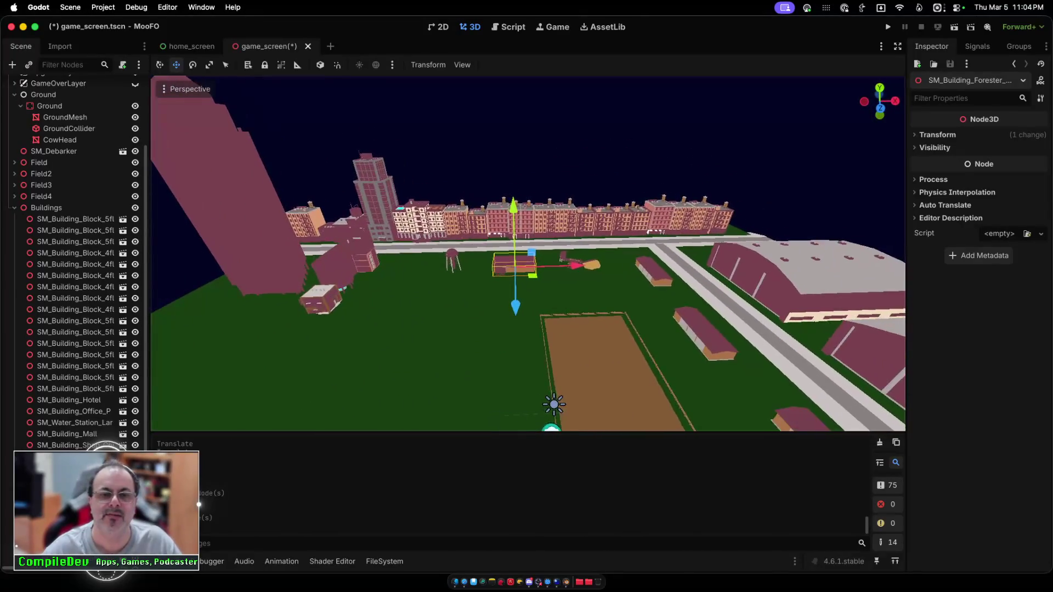
scroll(528, 254, "up", 10)
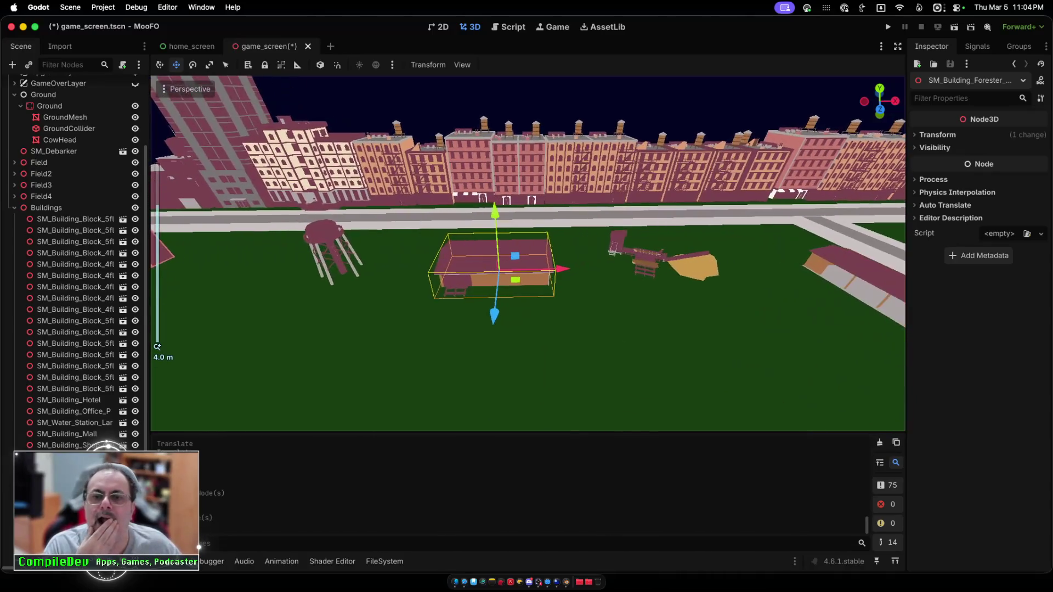
scroll(527, 254, "down", 5)
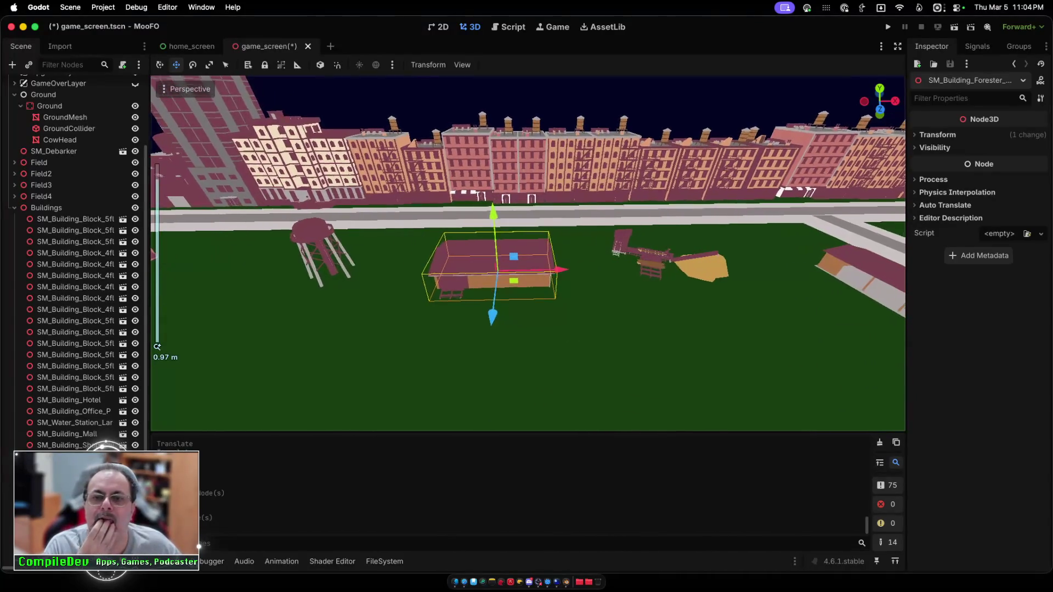
scroll(527, 254, "down", 5)
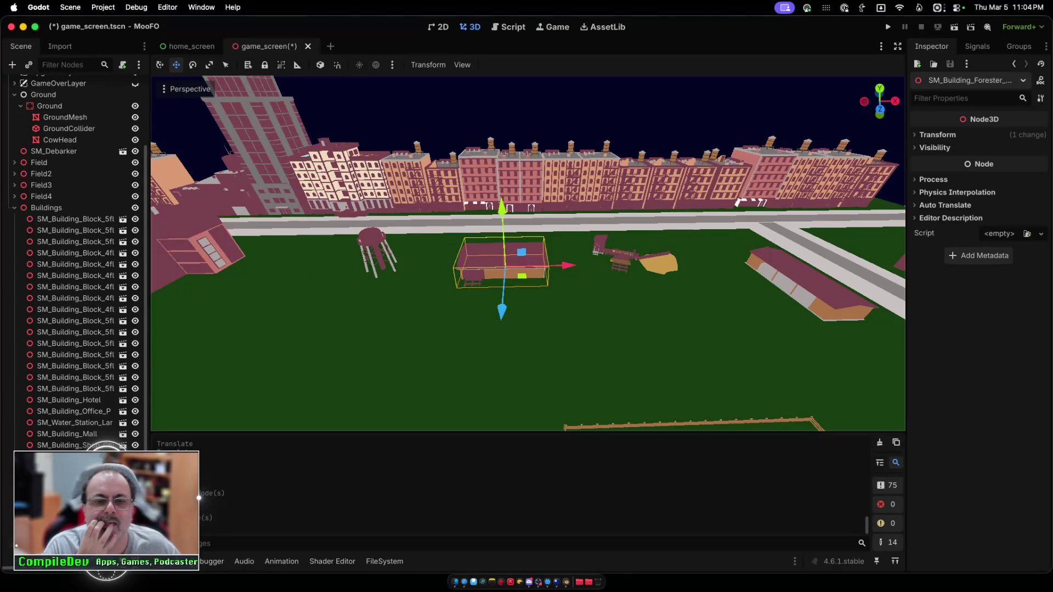
left_click(374, 244)
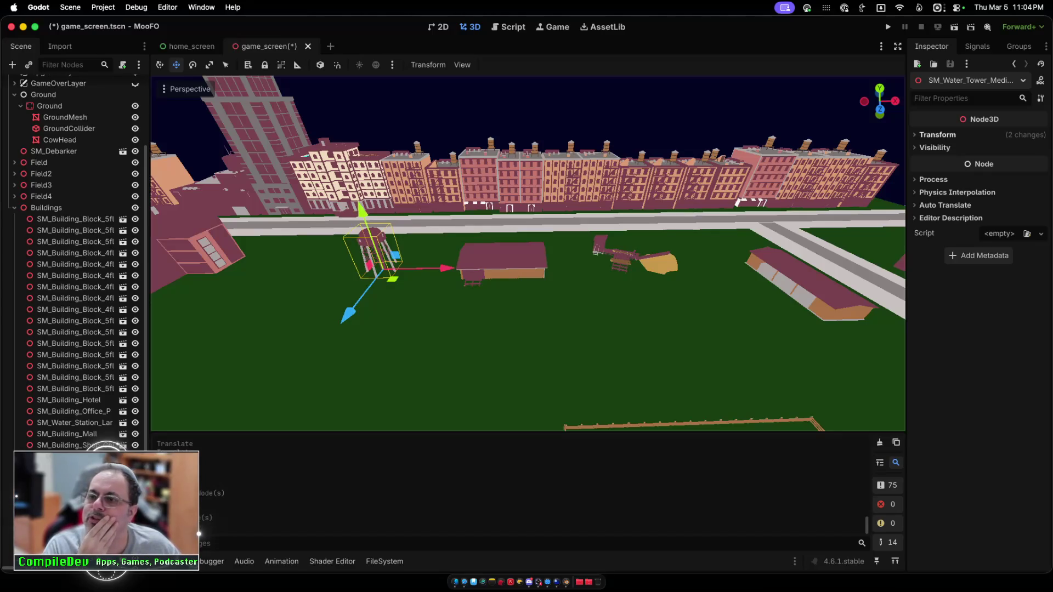
Step: Scale the water tower to 1.0, lower it to y -2, and place it at x -43, z -84.2
left_click(937, 135)
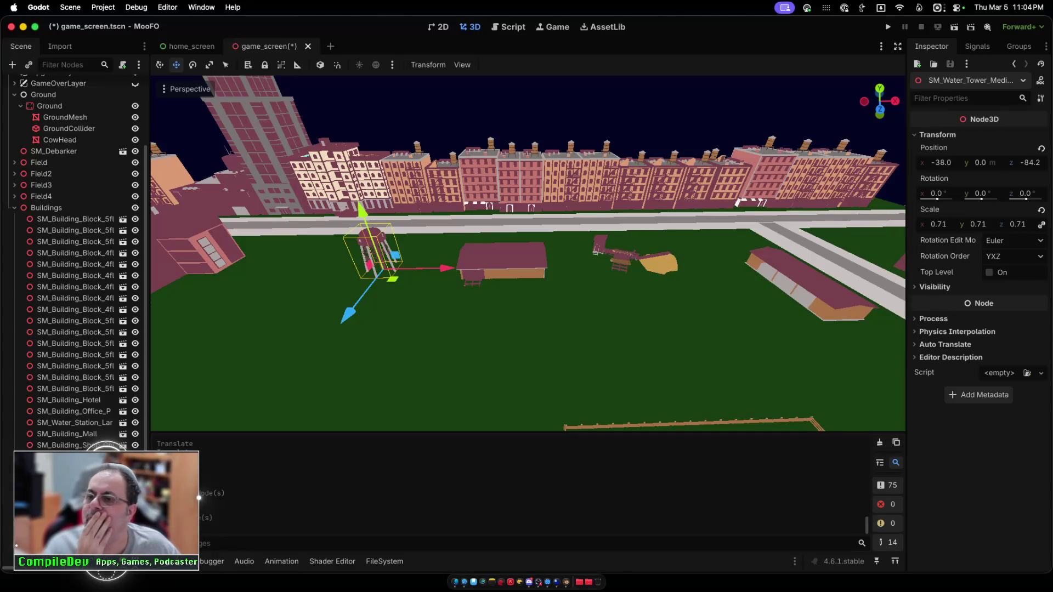
left_click_drag(938, 224, 993, 224)
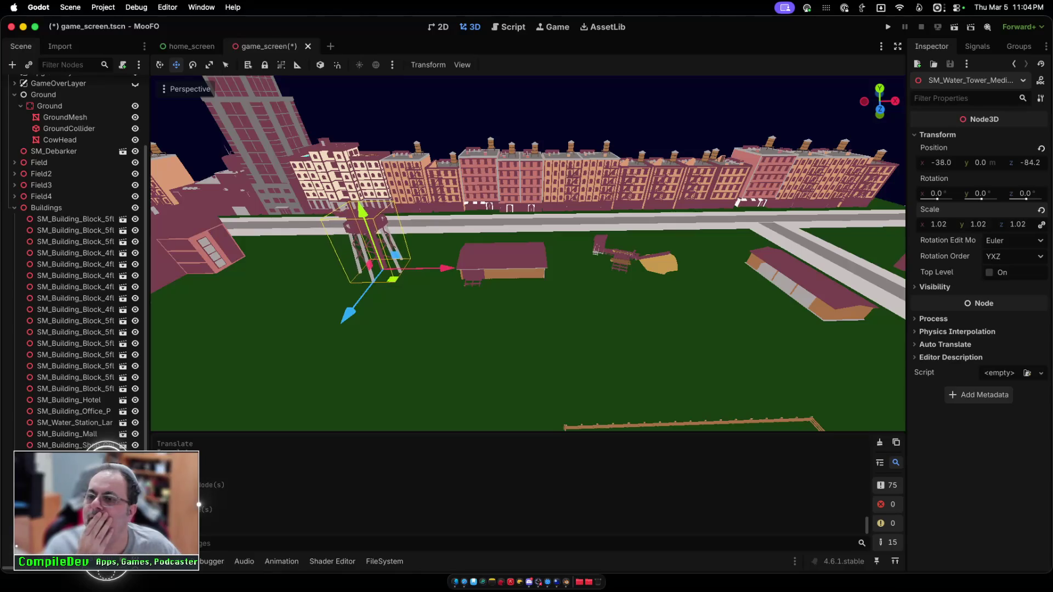
left_click_drag(363, 211, 363, 217)
left_click_drag(445, 274, 423, 274)
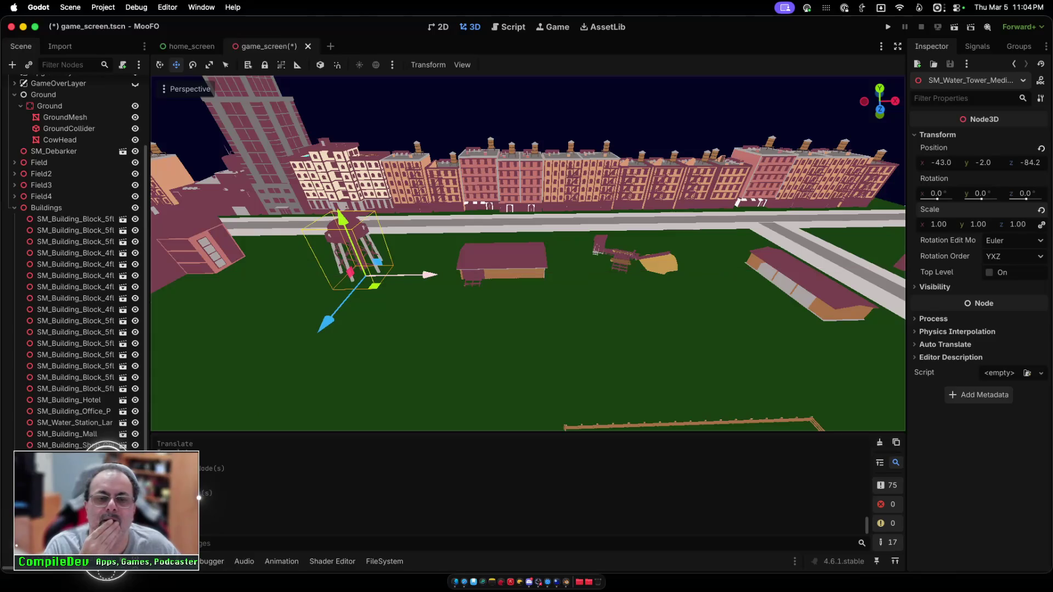
scroll(528, 254, "down", 10)
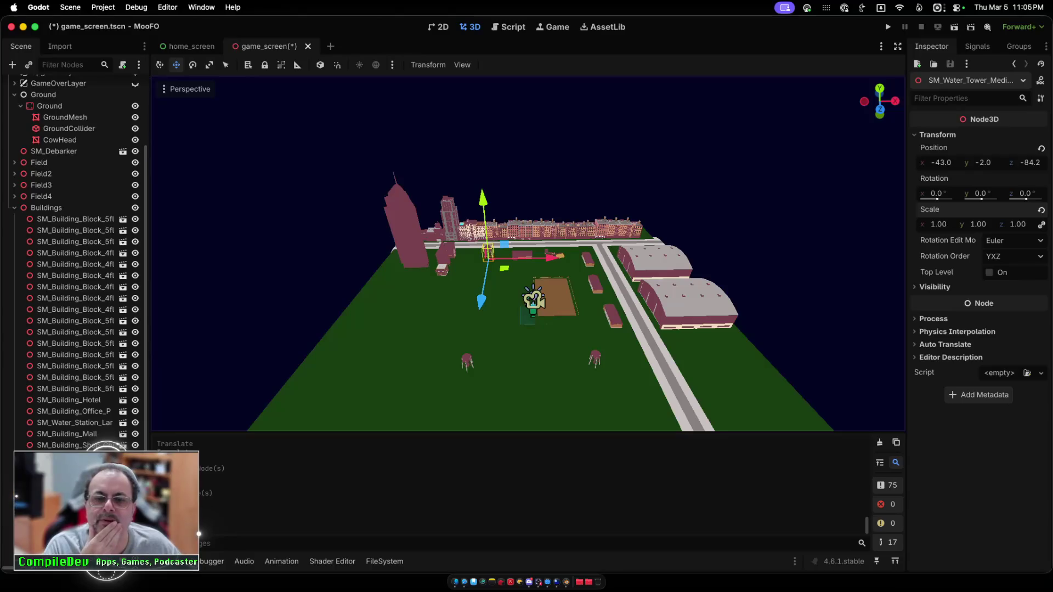
key("ctrl+z")
left_click_drag(528, 364, 558, 364)
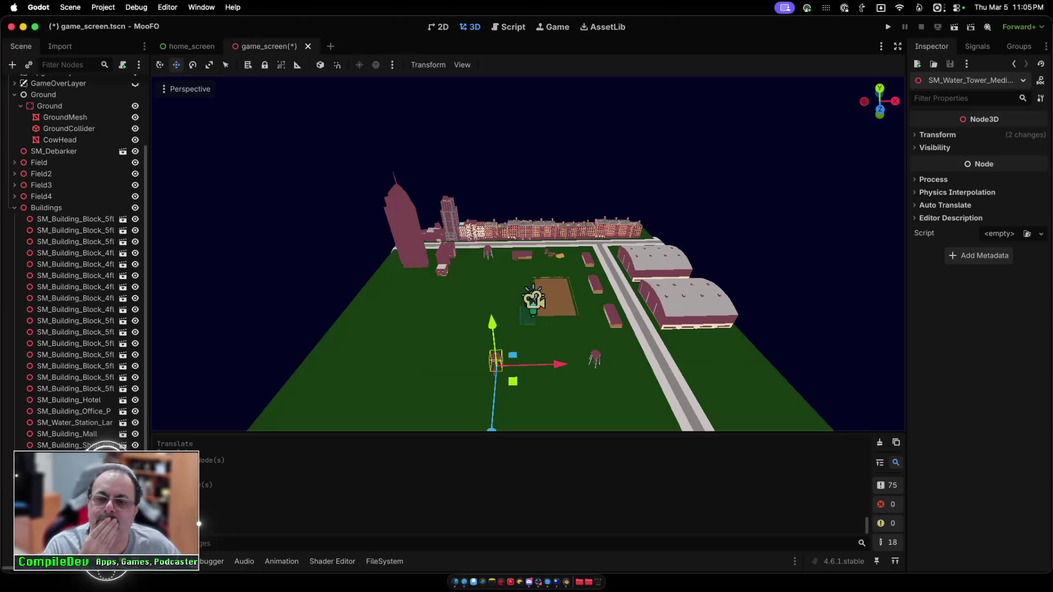
left_click(677, 362)
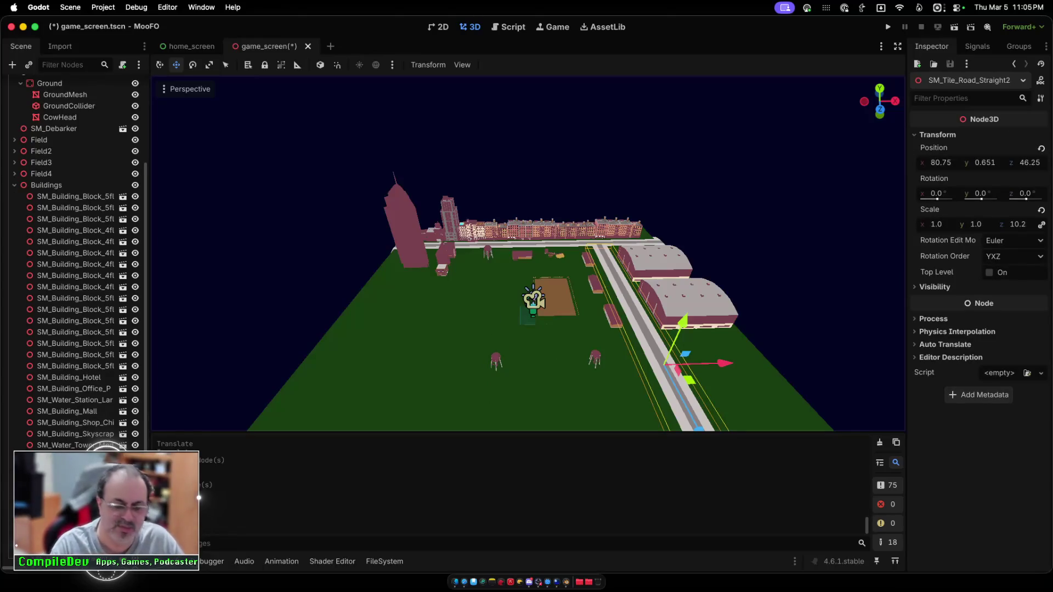
Step: Duplicate the straight road as SM_Tile_Road_Straight3 along the field's left side, then save and run
key("ctrl+d")
left_click_drag(704, 363, 475, 369)
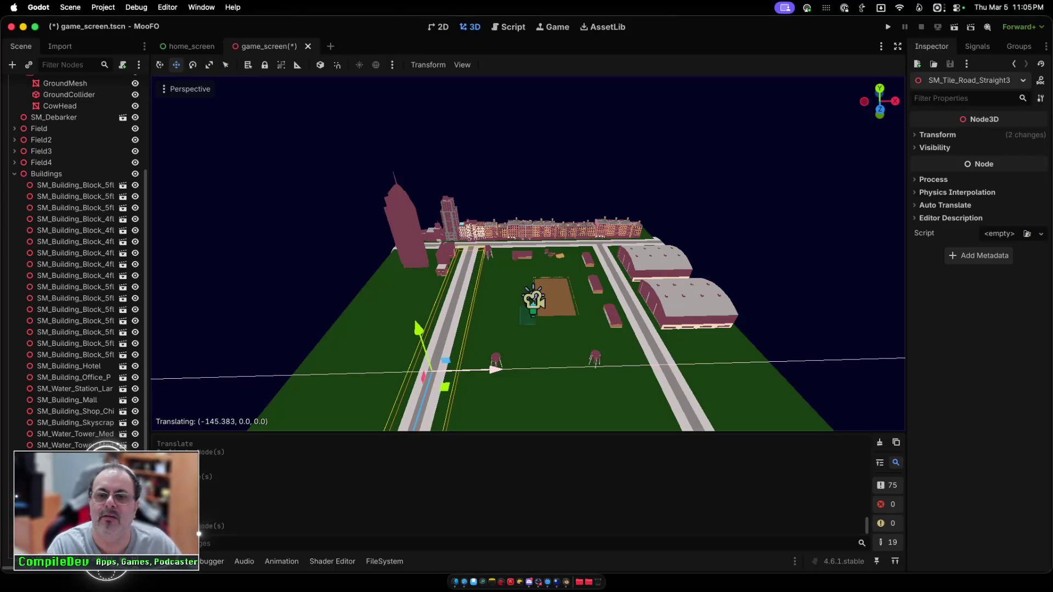
left_click_drag(475, 368, 475, 369)
key("super+b")
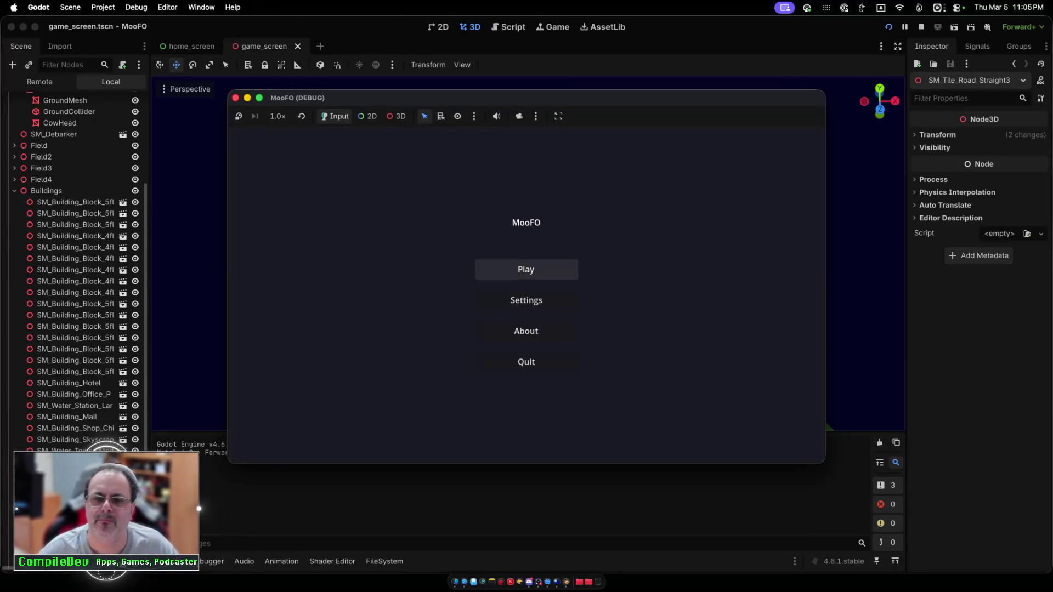
Step: Start the game and fly the UFO over the buildings, plowed field and water tower
left_click(526, 269)
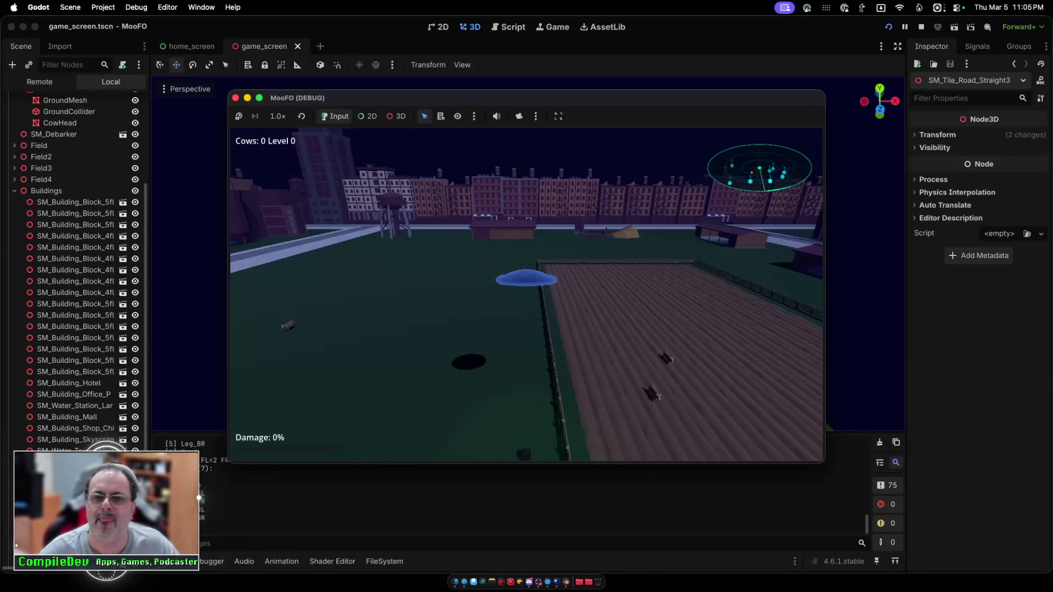
key("a")
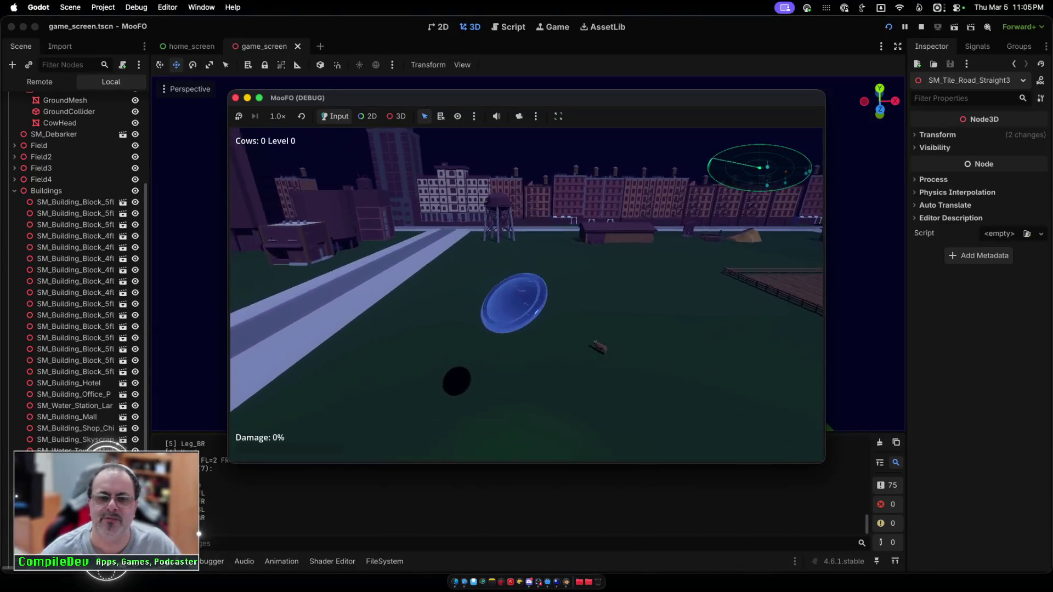
key("w")
key("d")
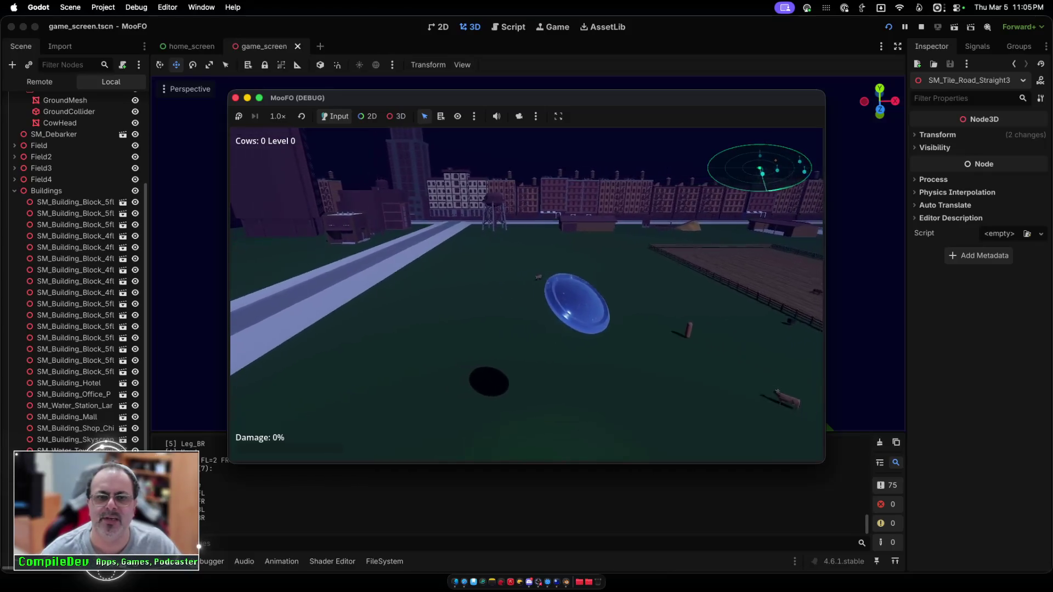
key("w")
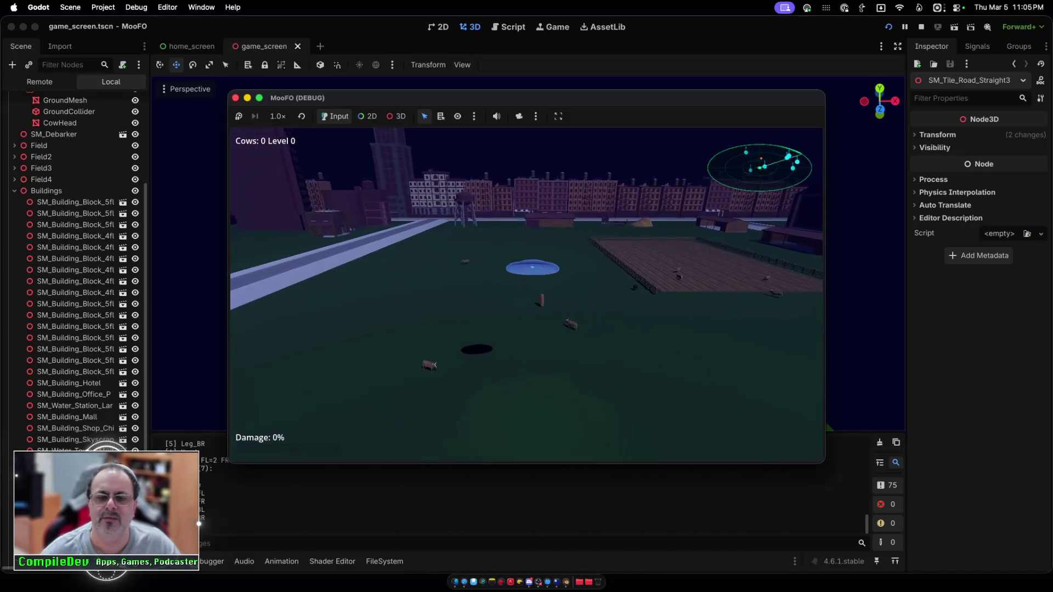
key("d")
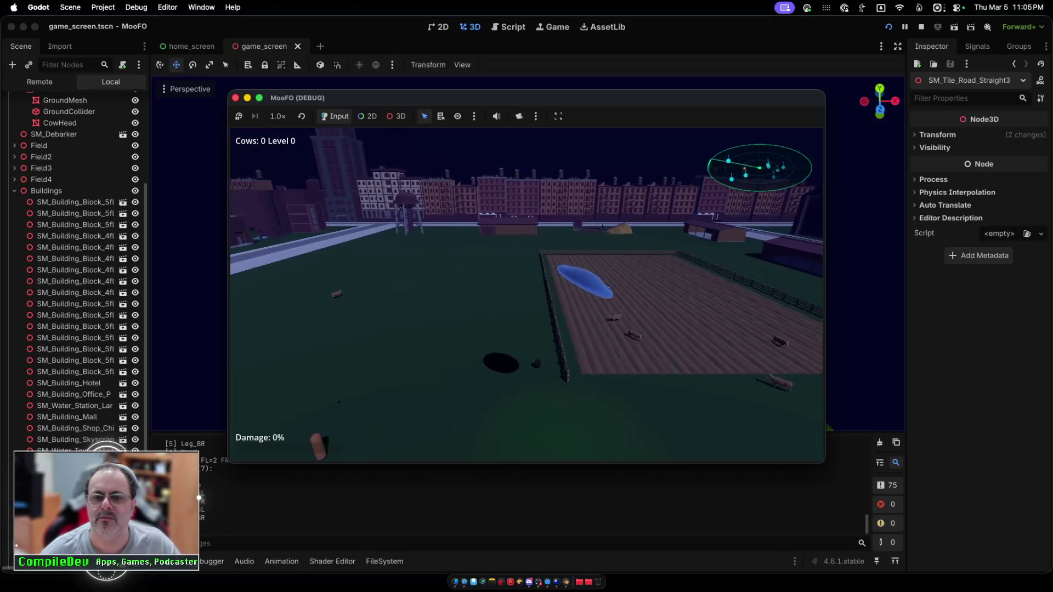
key("d")
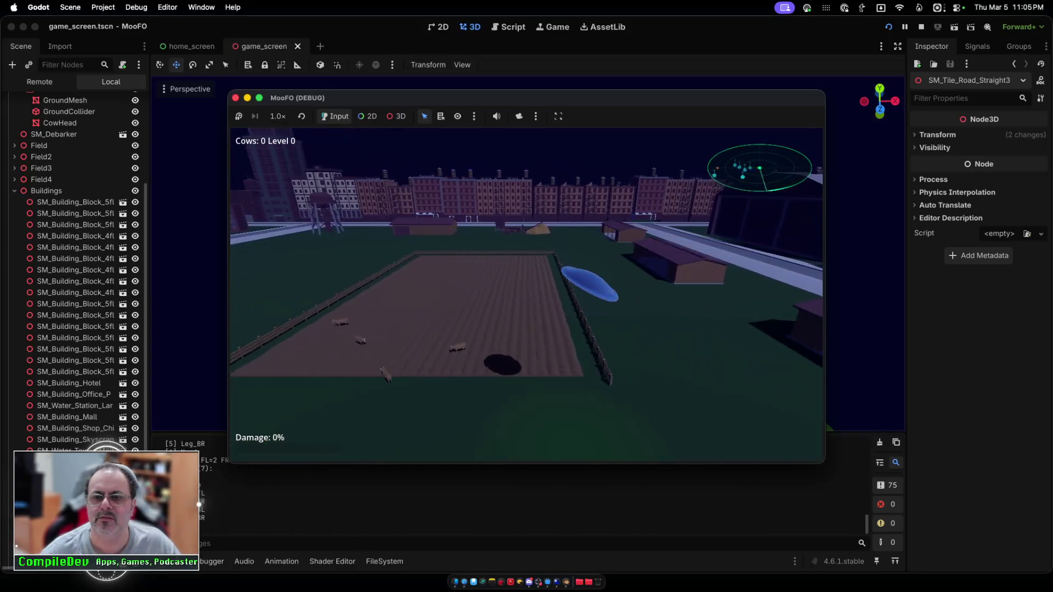
key("w")
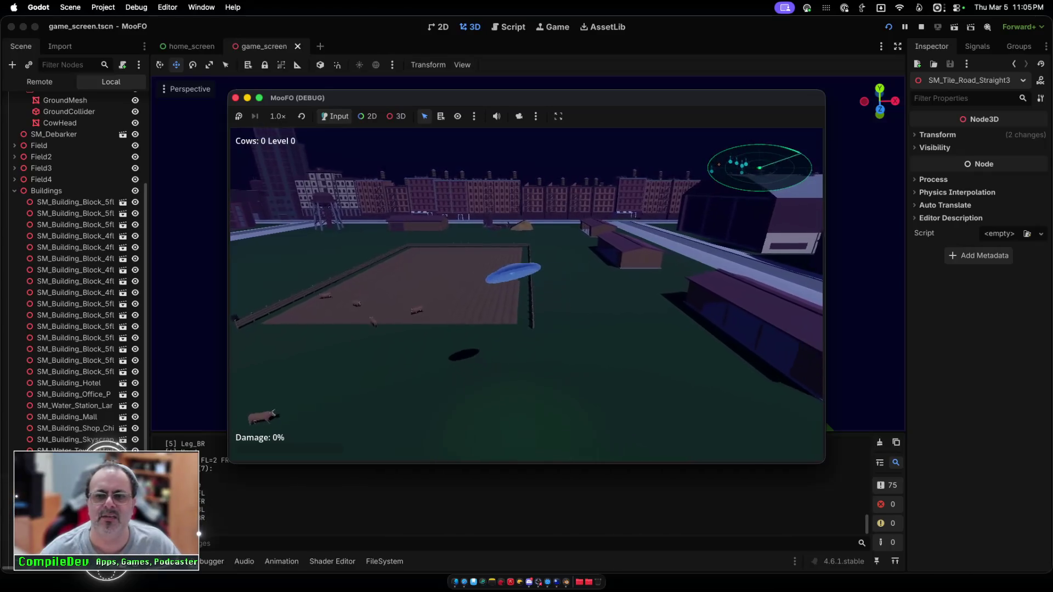
key("s")
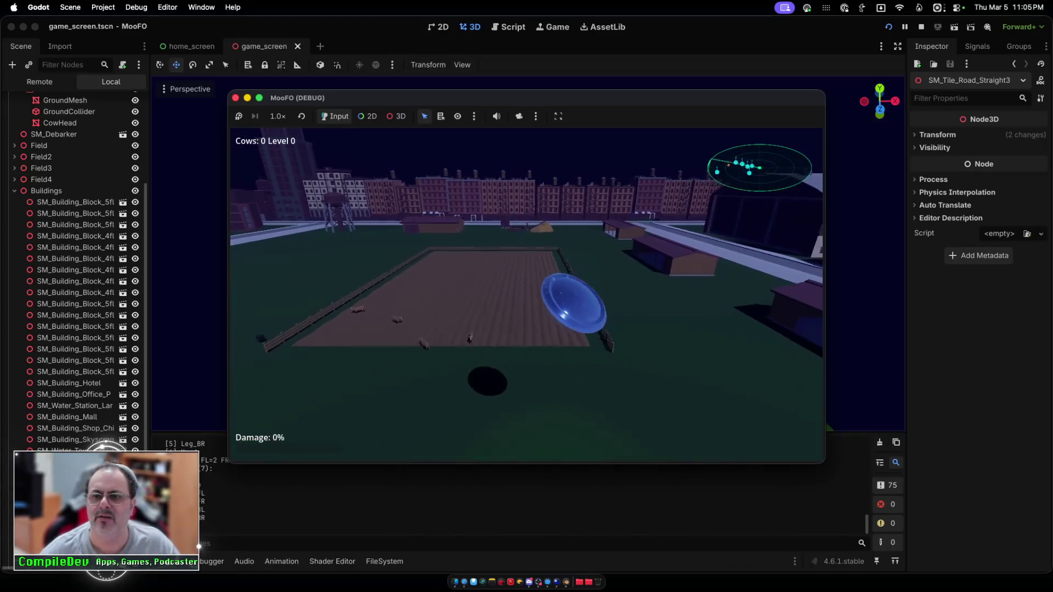
key("w")
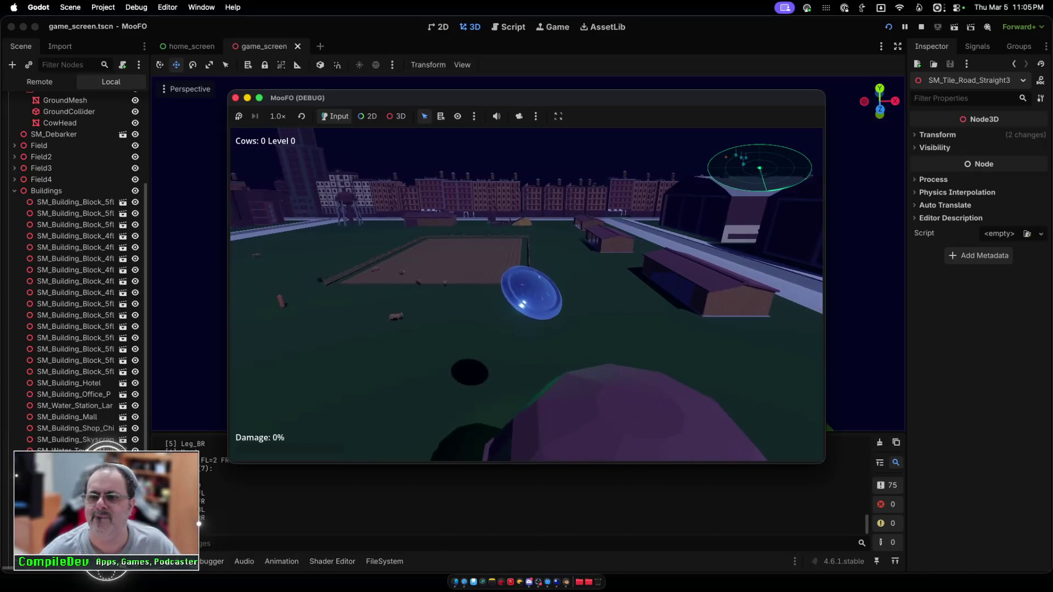
key("s")
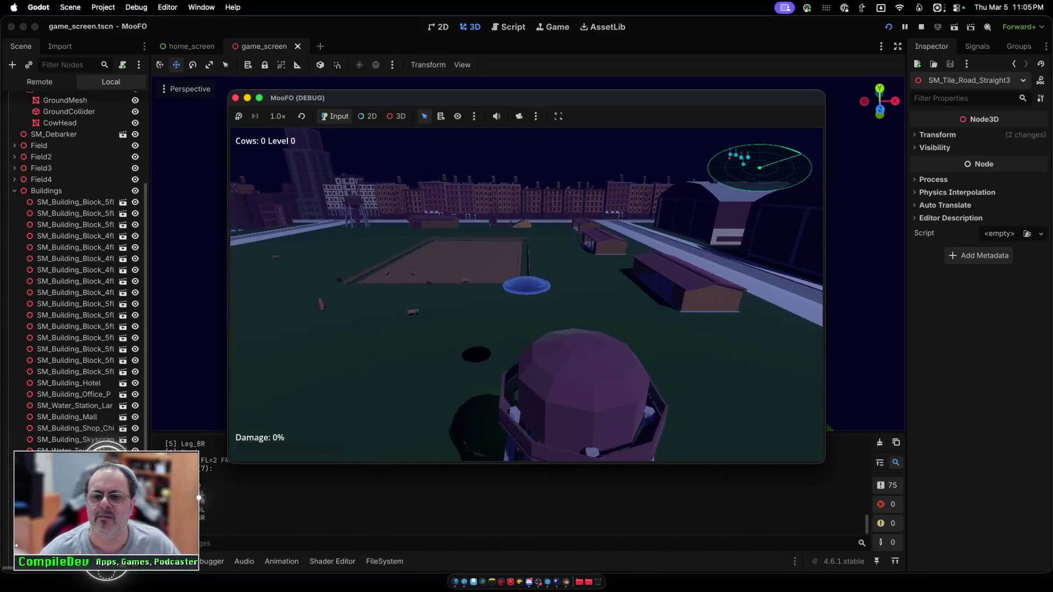
key("w")
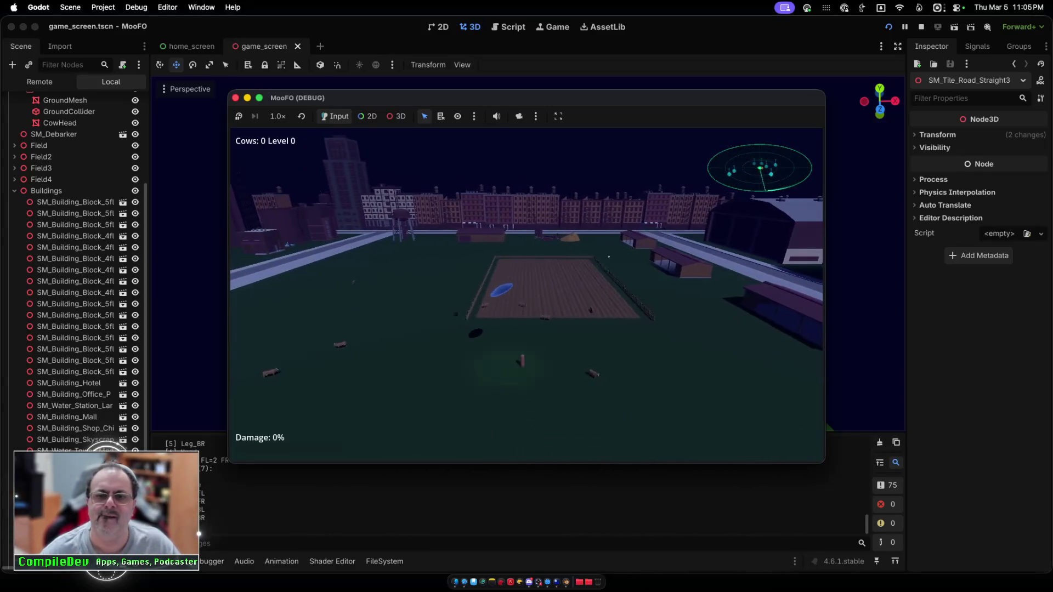
Step: Turn the UFO toward the road and fenced field, and beam up a cow
key("a")
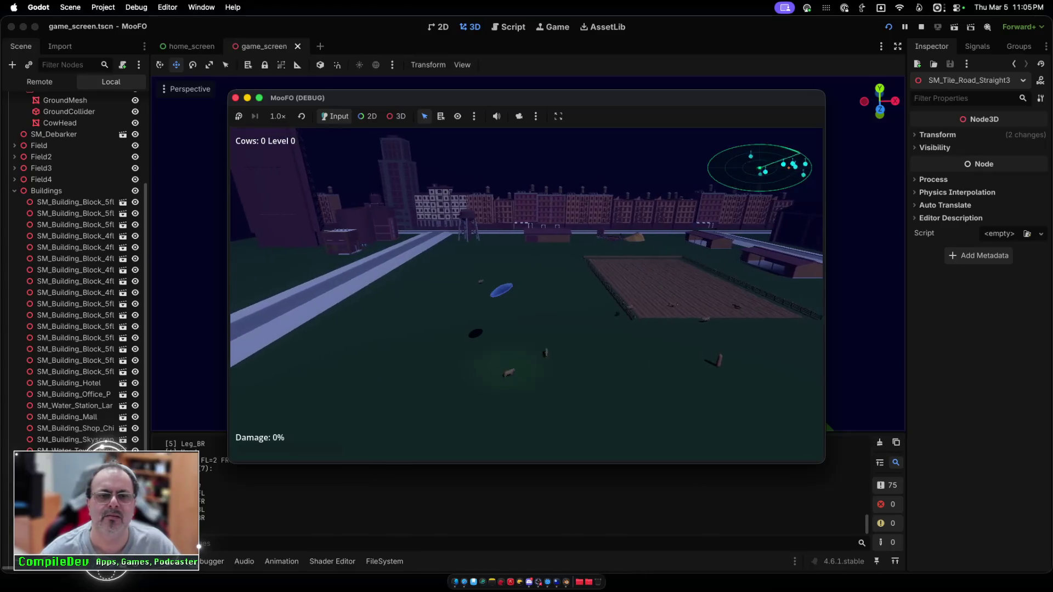
key("a")
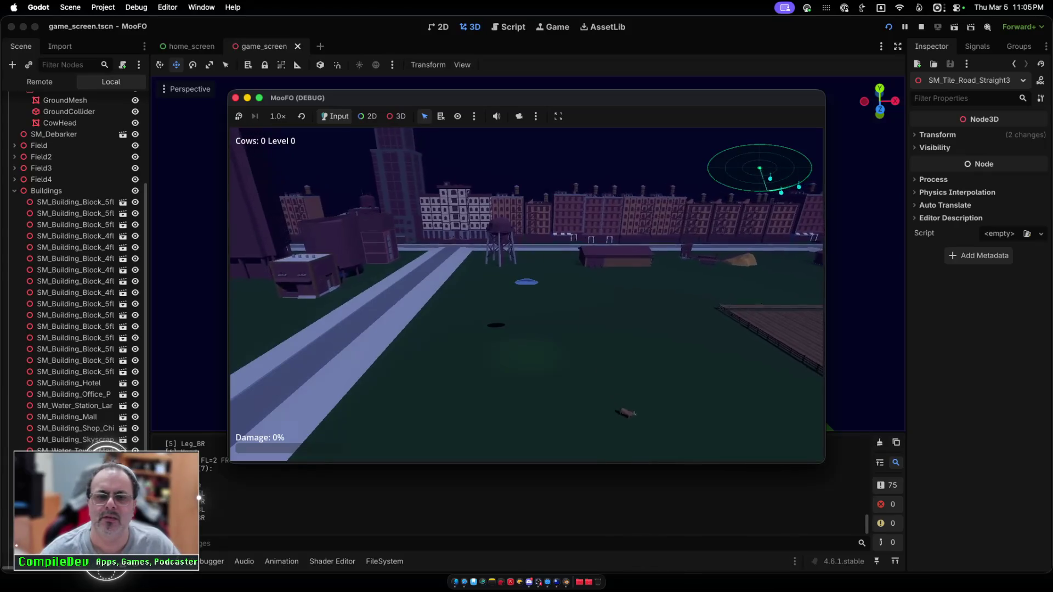
key("d")
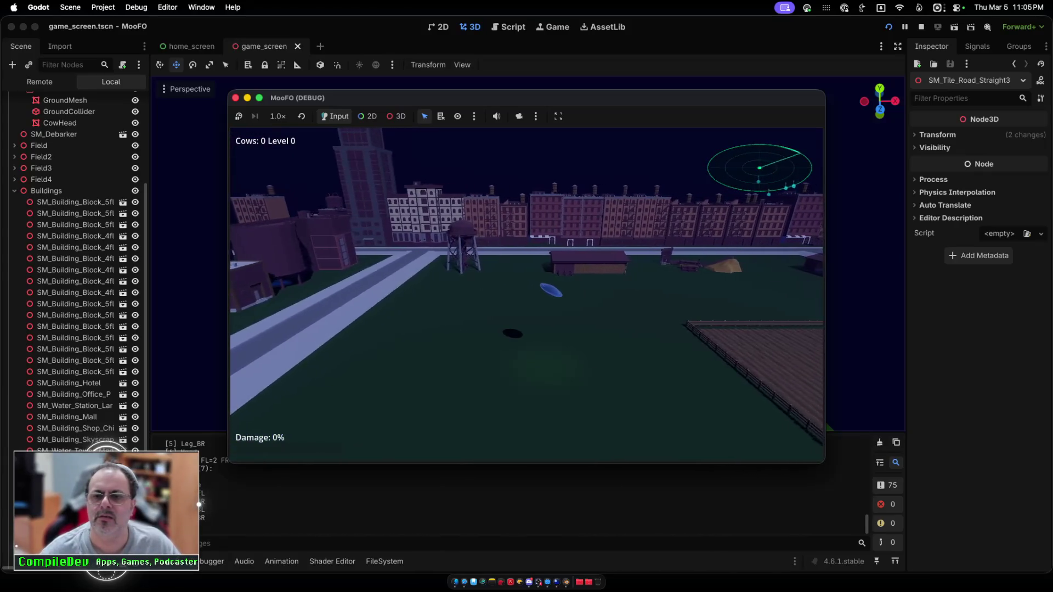
key("d")
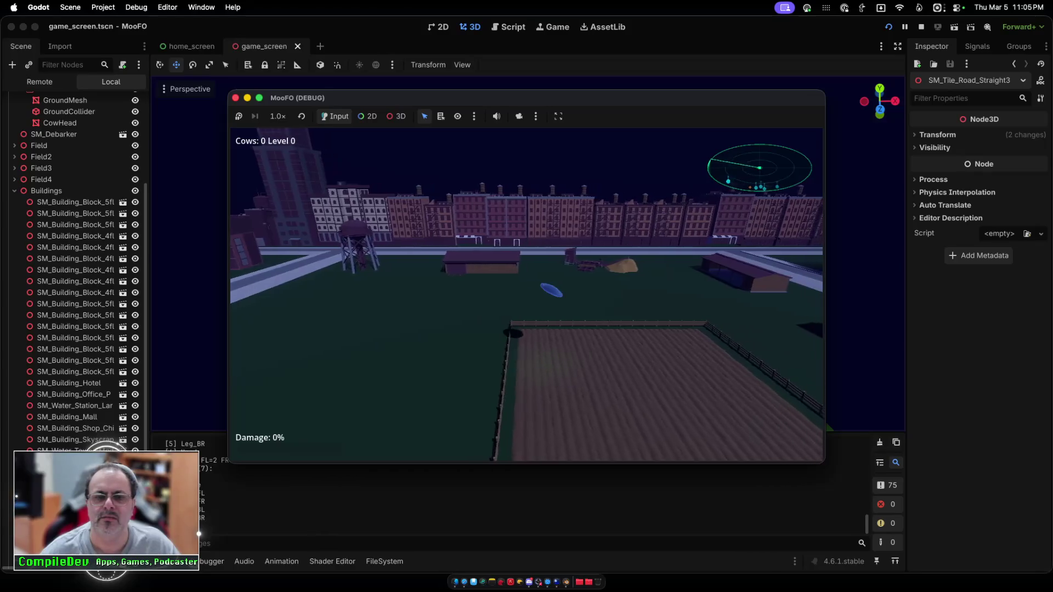
key("d")
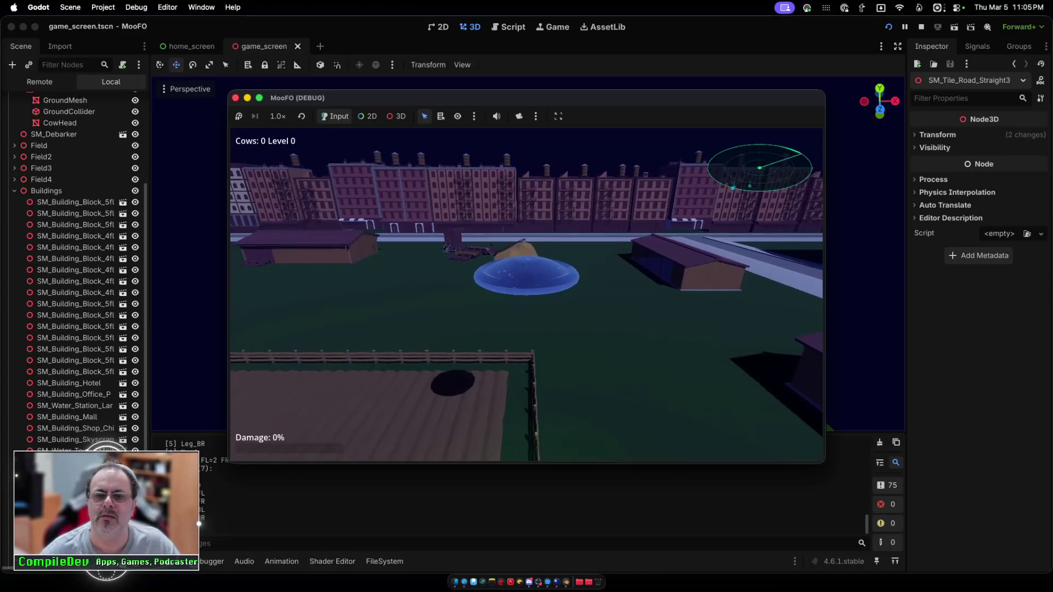
key("a")
key("a")
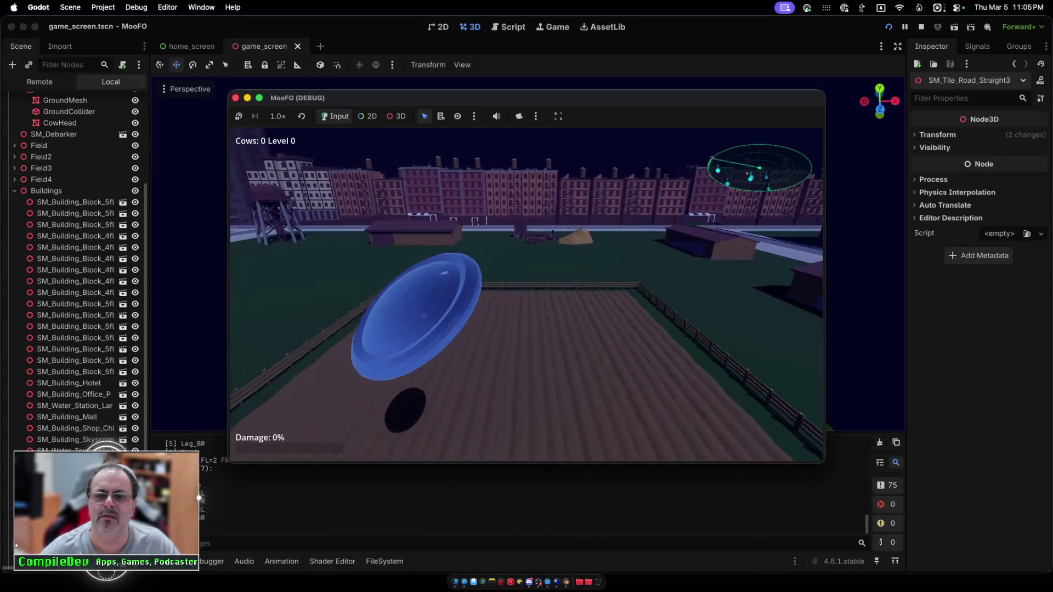
key("a")
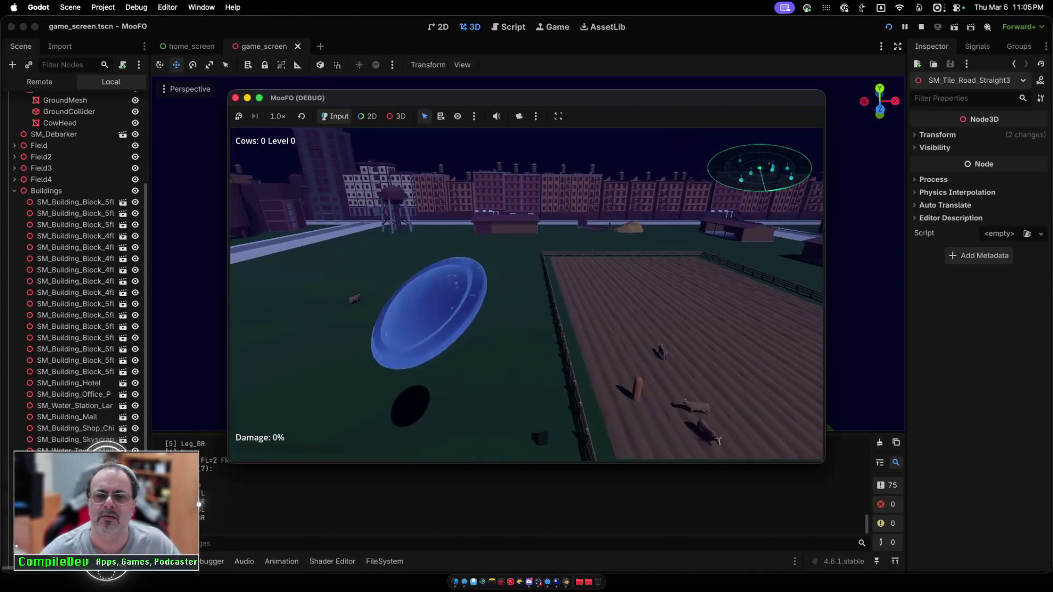
key("d")
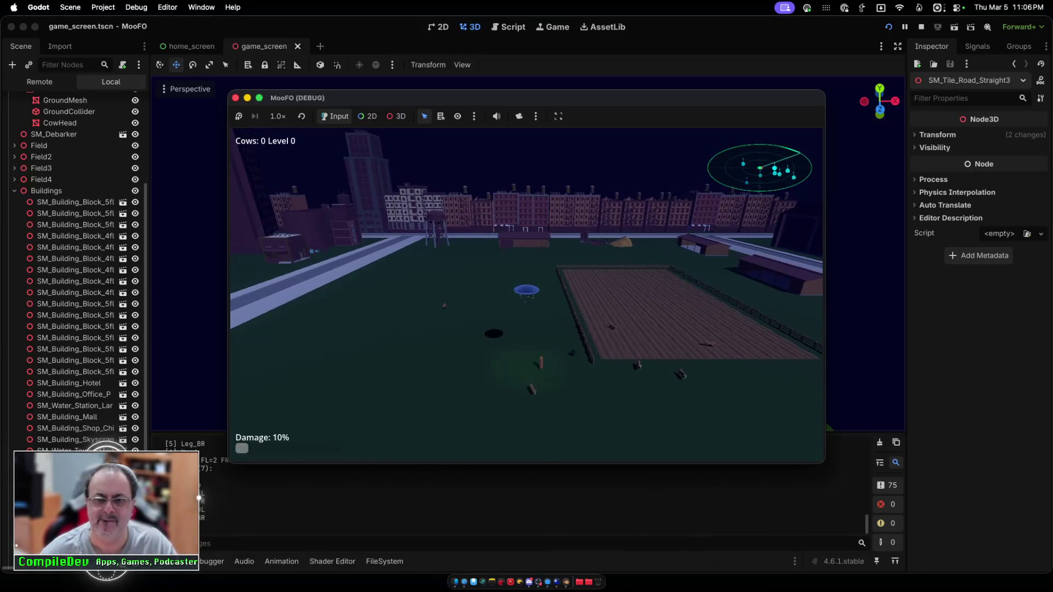
key("w")
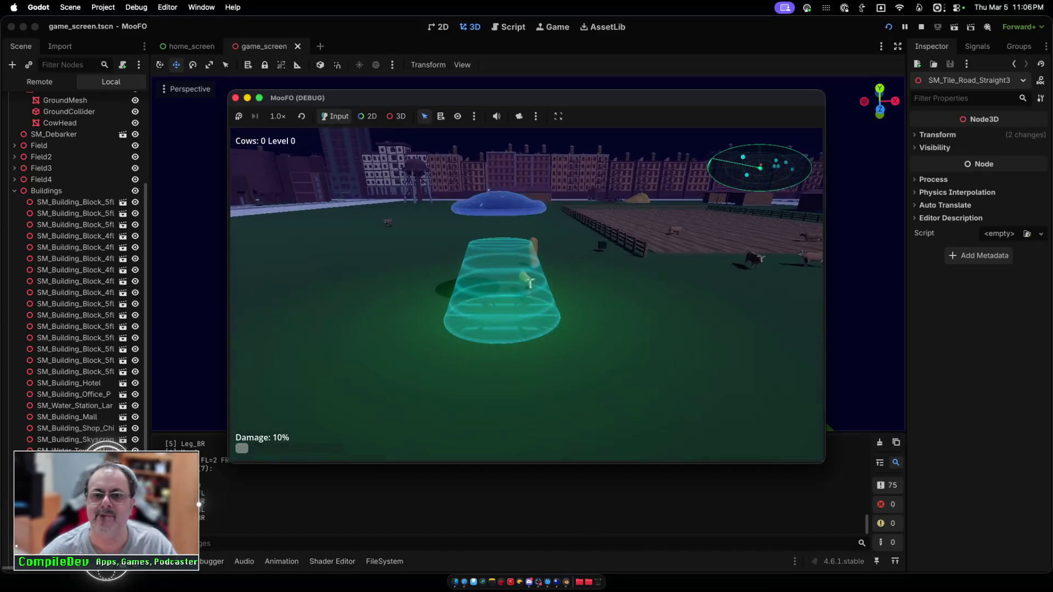
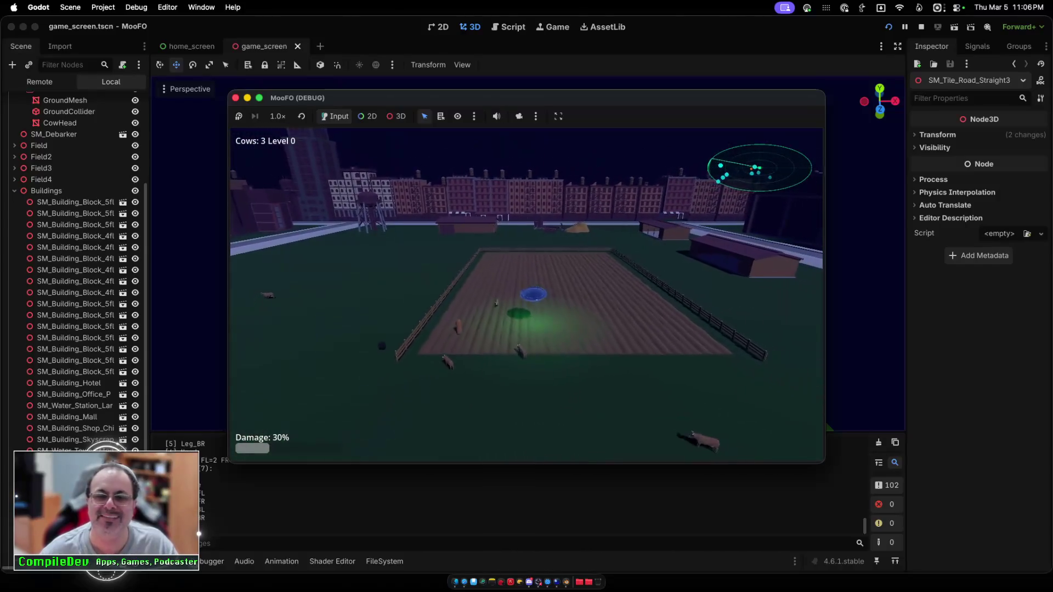
Step: Fly the UFO past the buildings and over the ploughed field, beaming up the first cows
key("d")
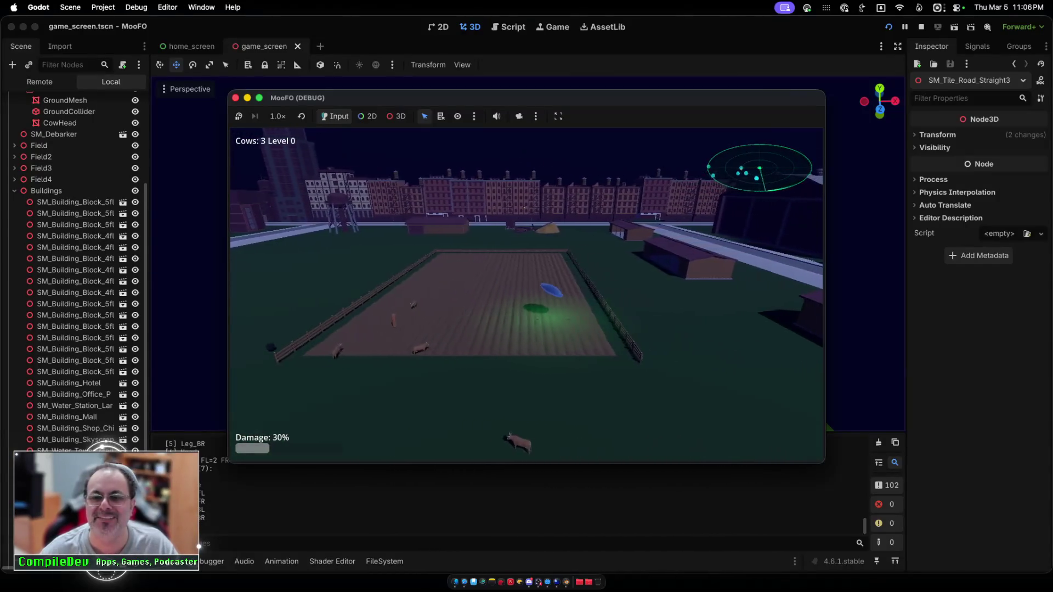
key("space")
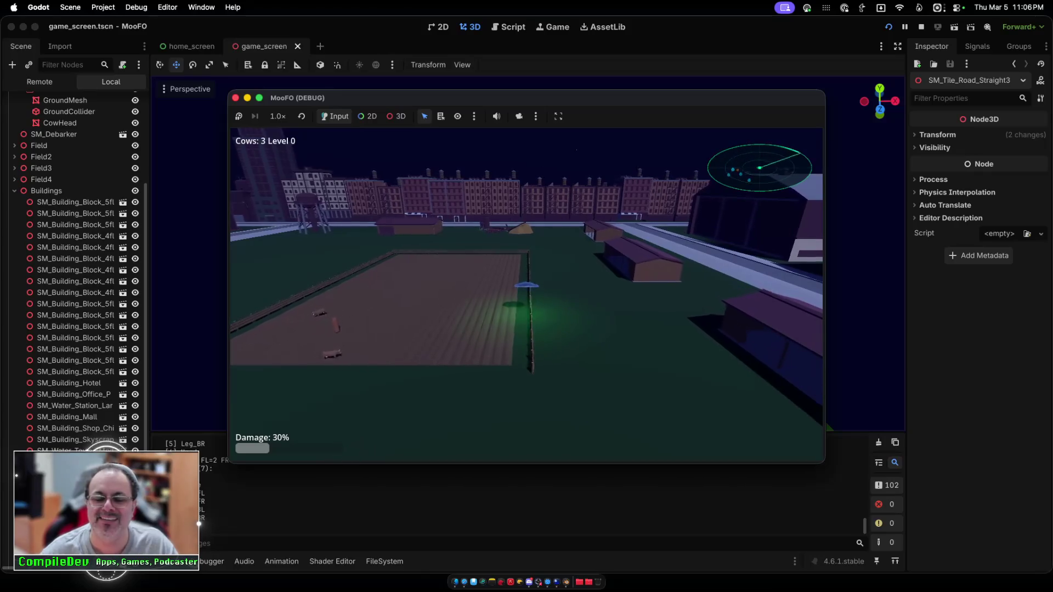
key("a")
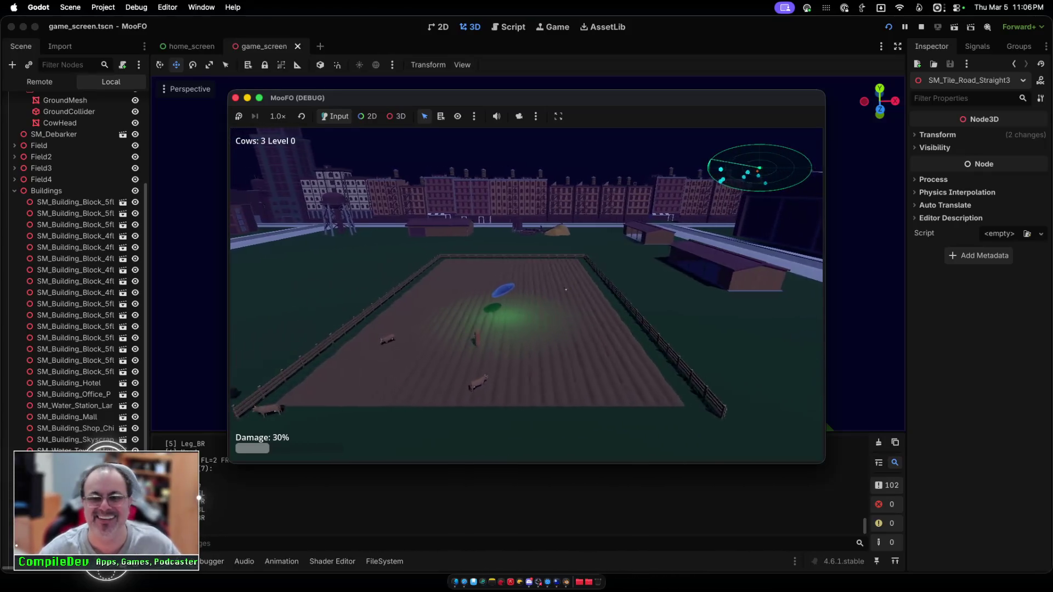
key("a")
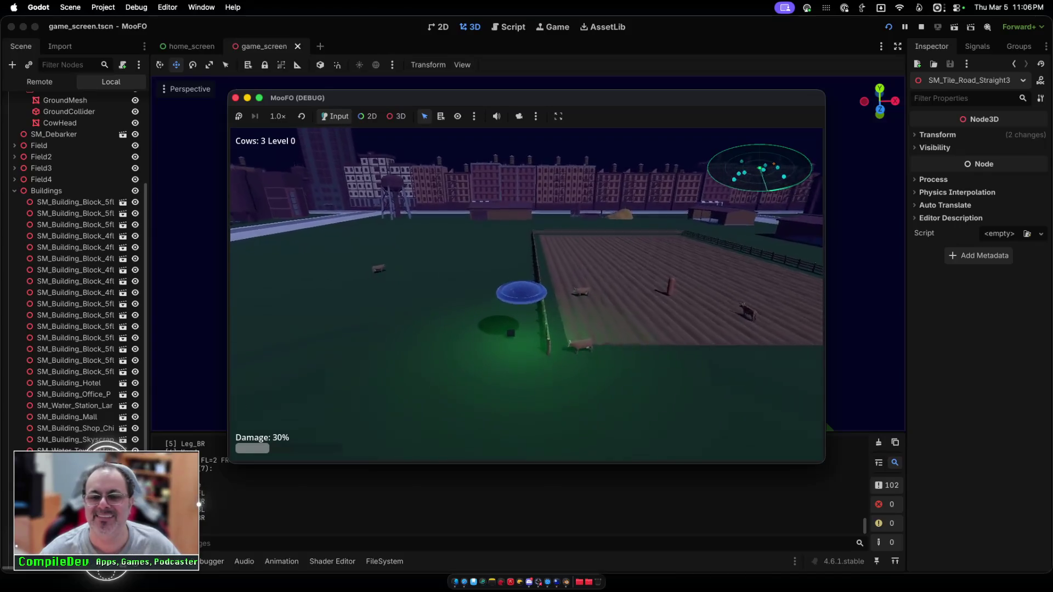
key("d")
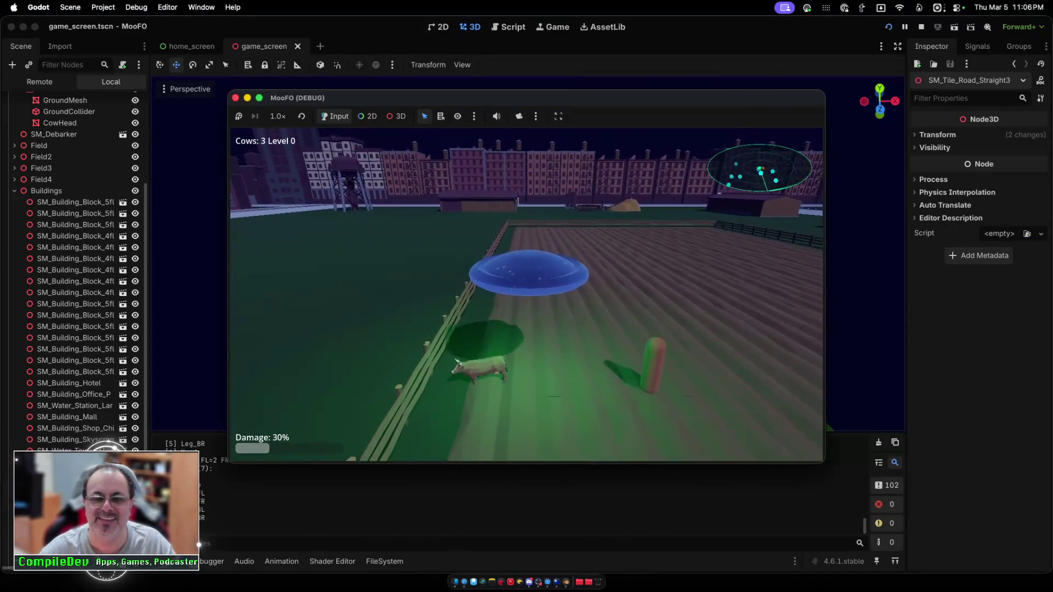
key("w")
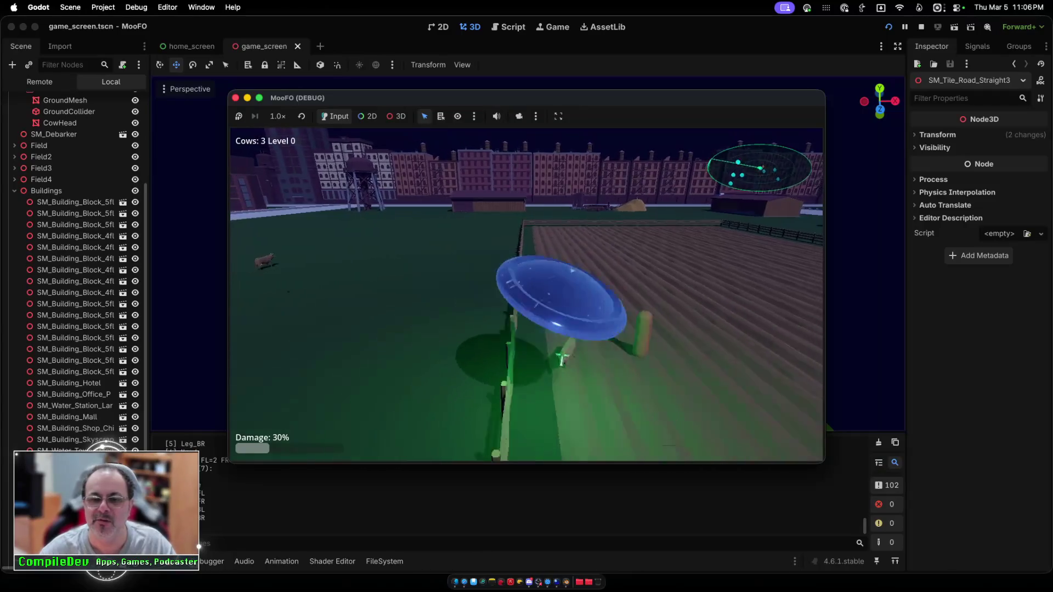
key("space")
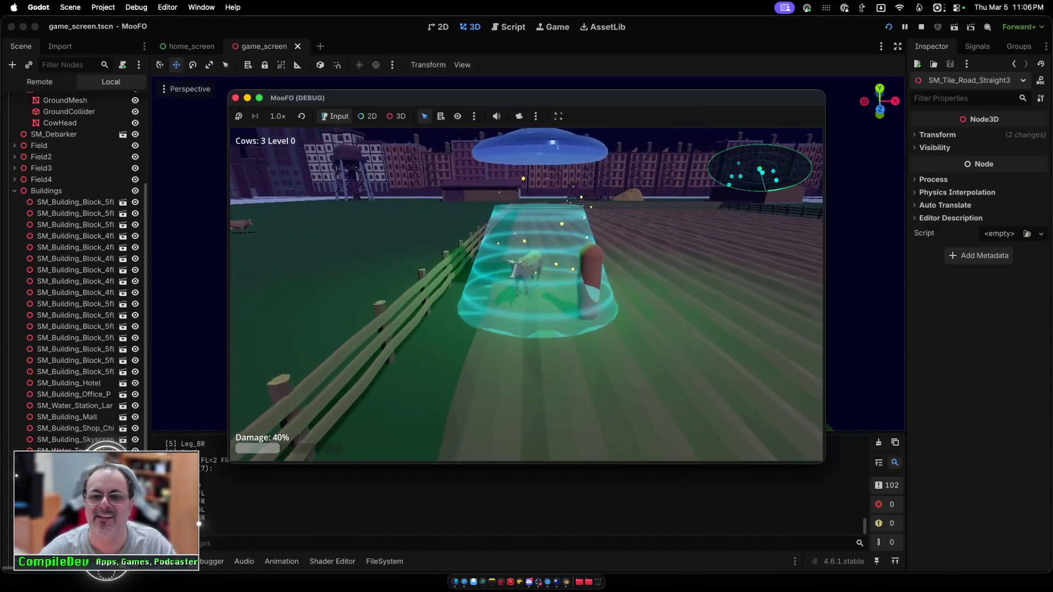
key("a")
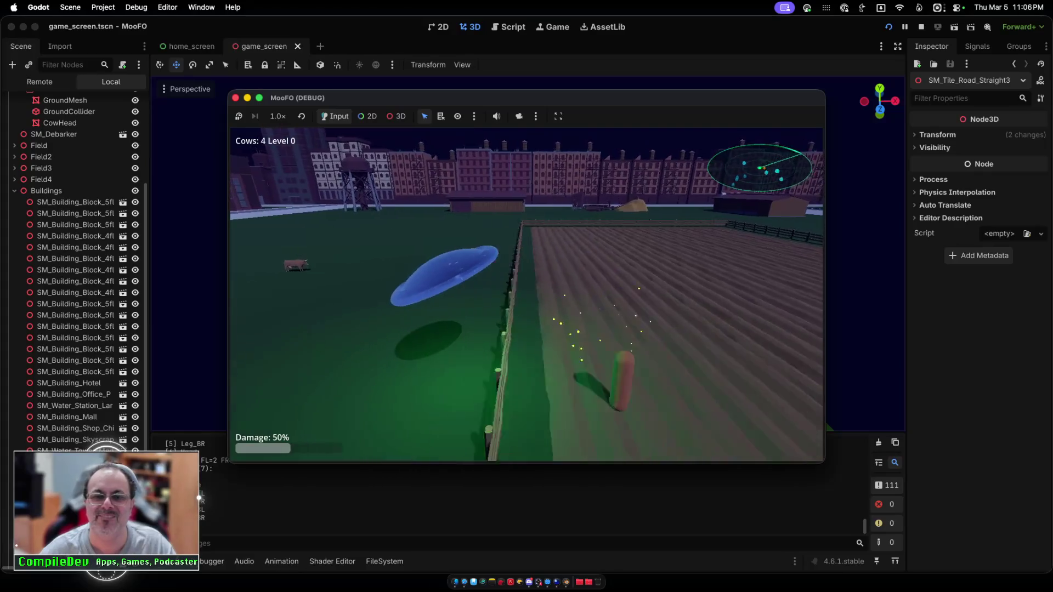
key("space")
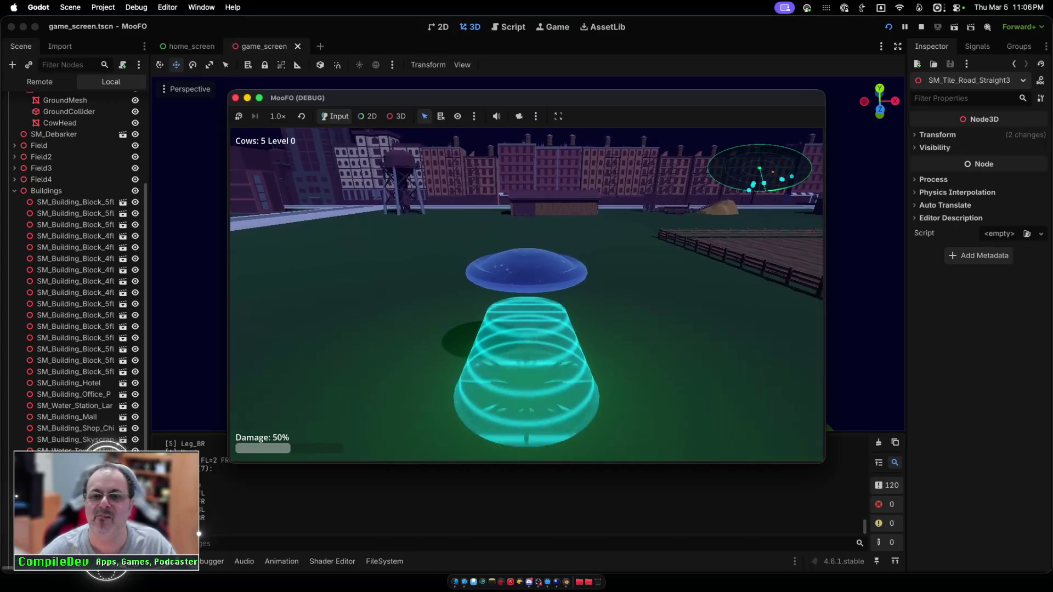
Step: Abduct more cows on the grass and in the pen until the count reaches 10
key("a")
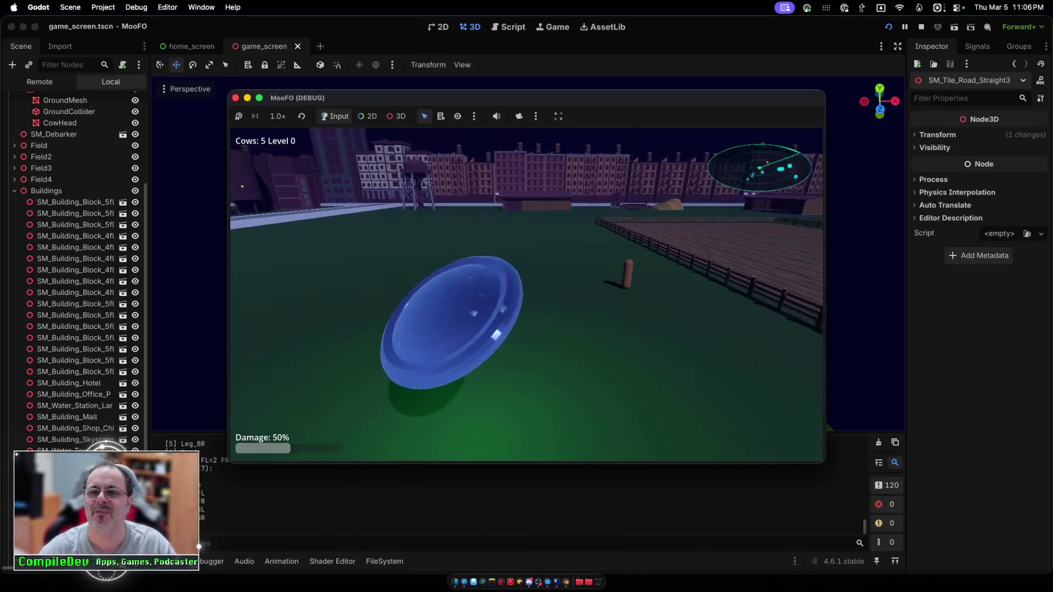
key("space")
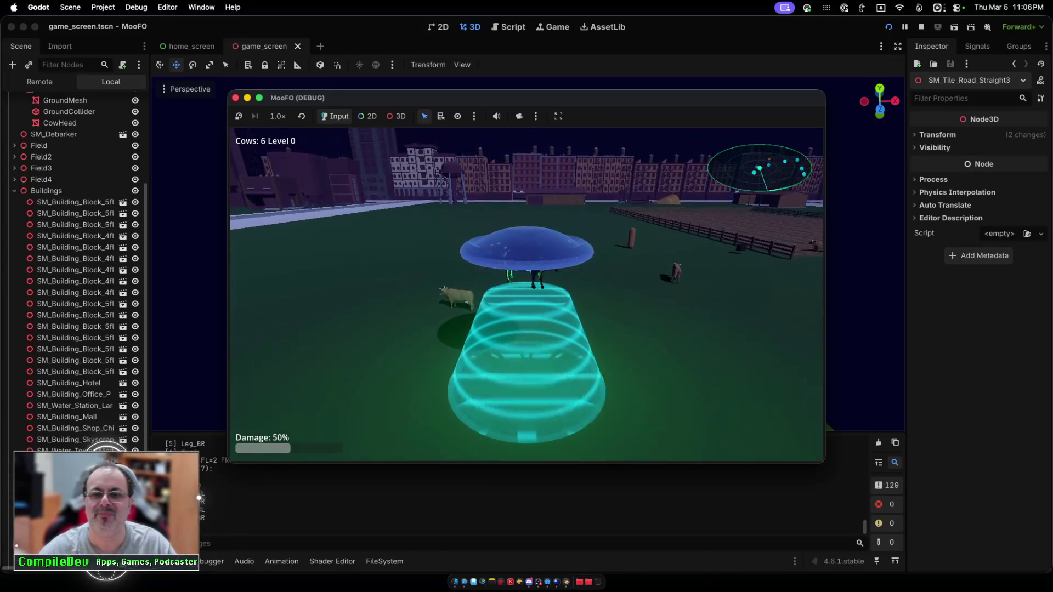
key("a")
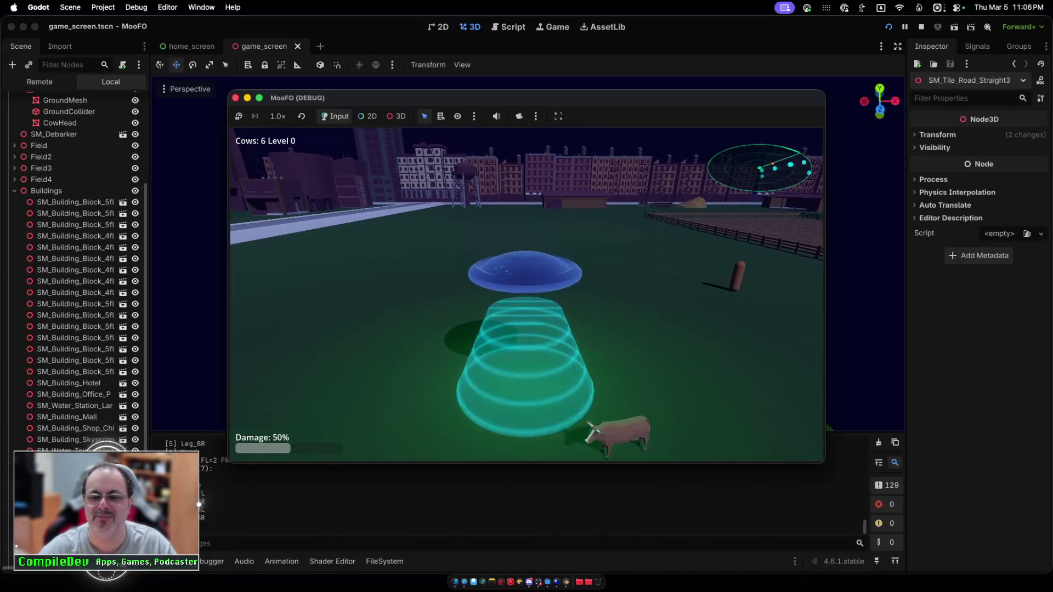
key("s")
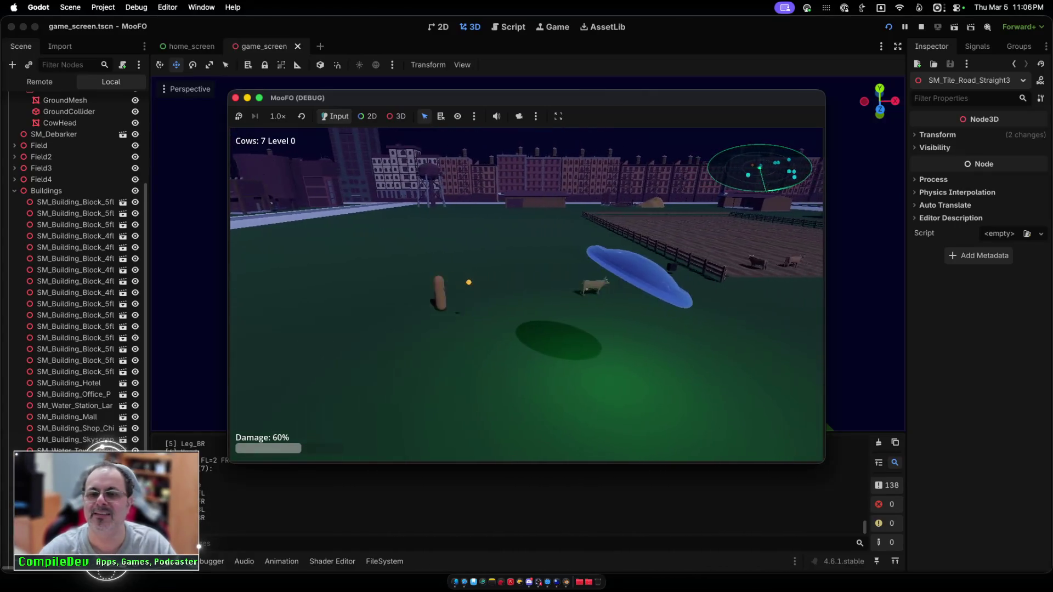
key("w")
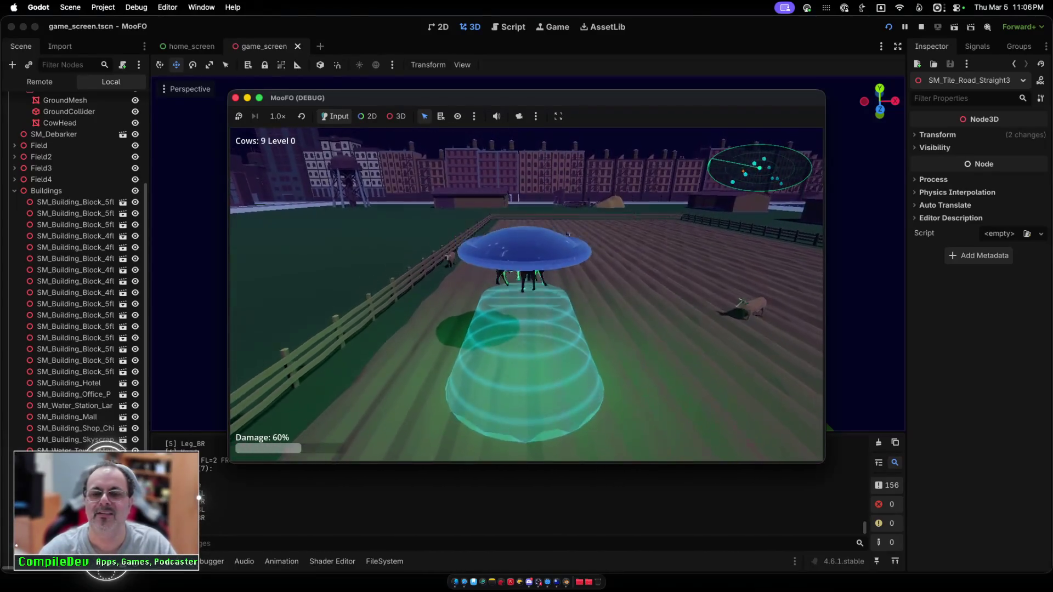
key("w")
key("w")
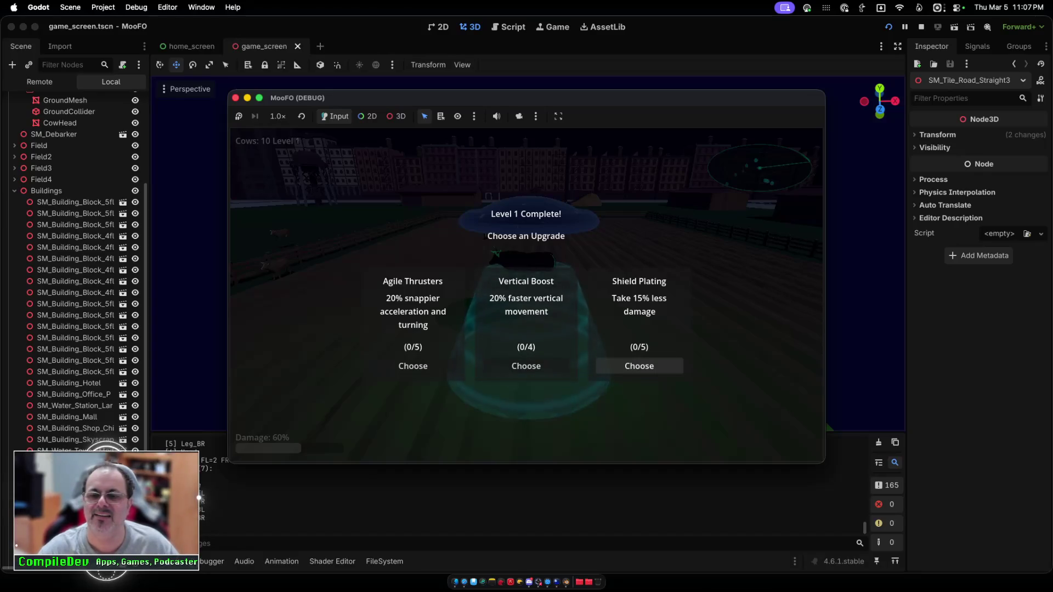
Step: Take a Level 1 upgrade and resume, beaming up cows on the field and grass
left_click(639, 365)
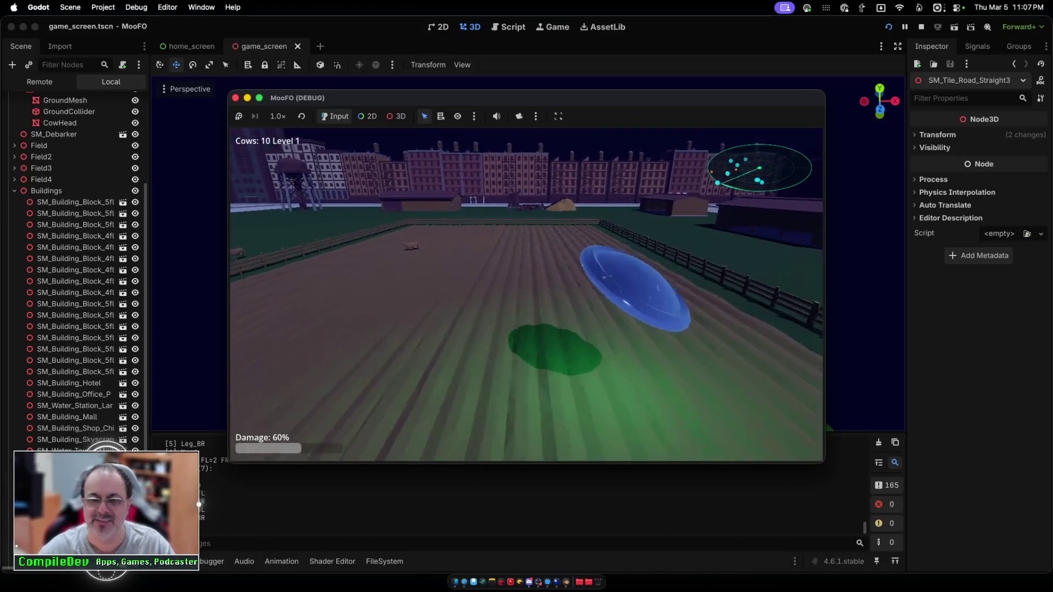
key("a")
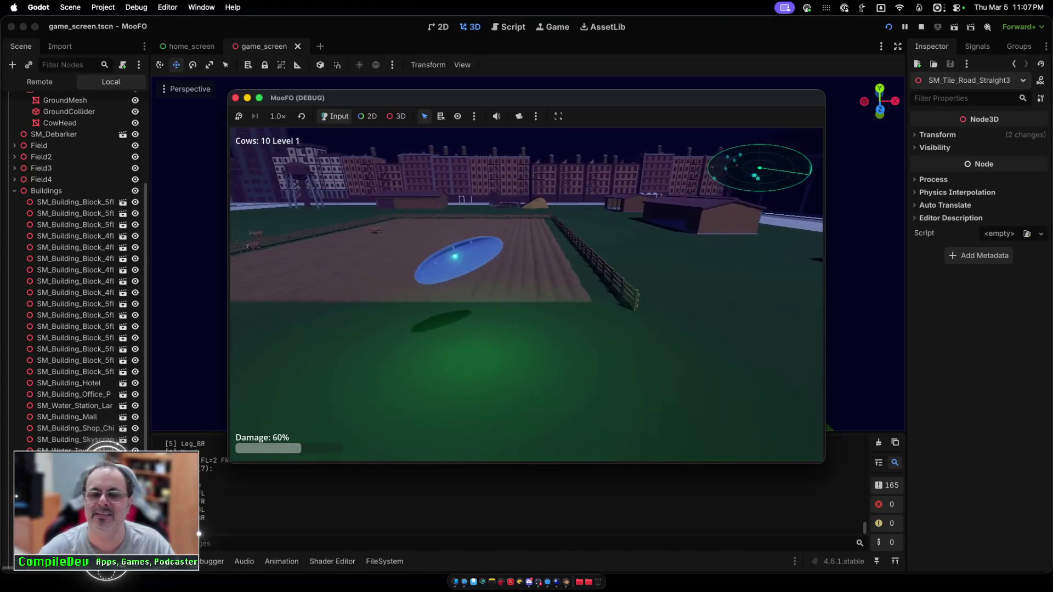
key("w")
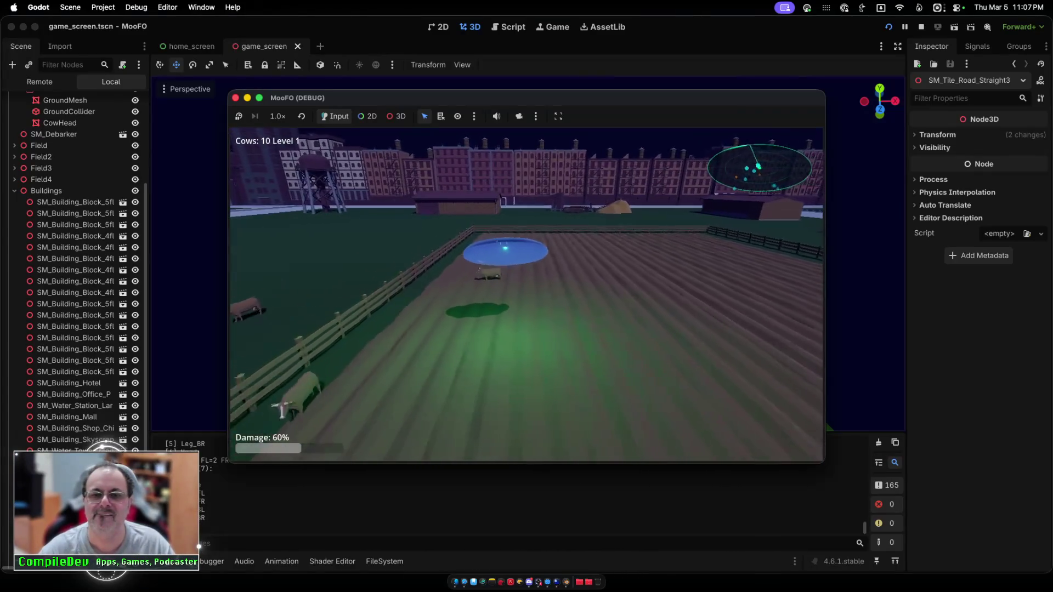
key("space")
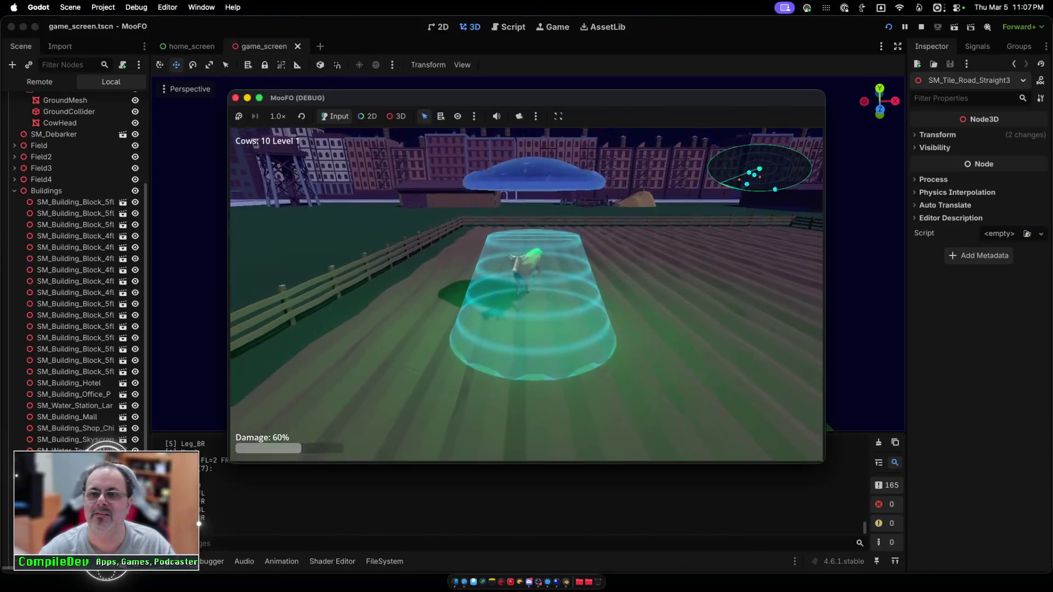
key("a")
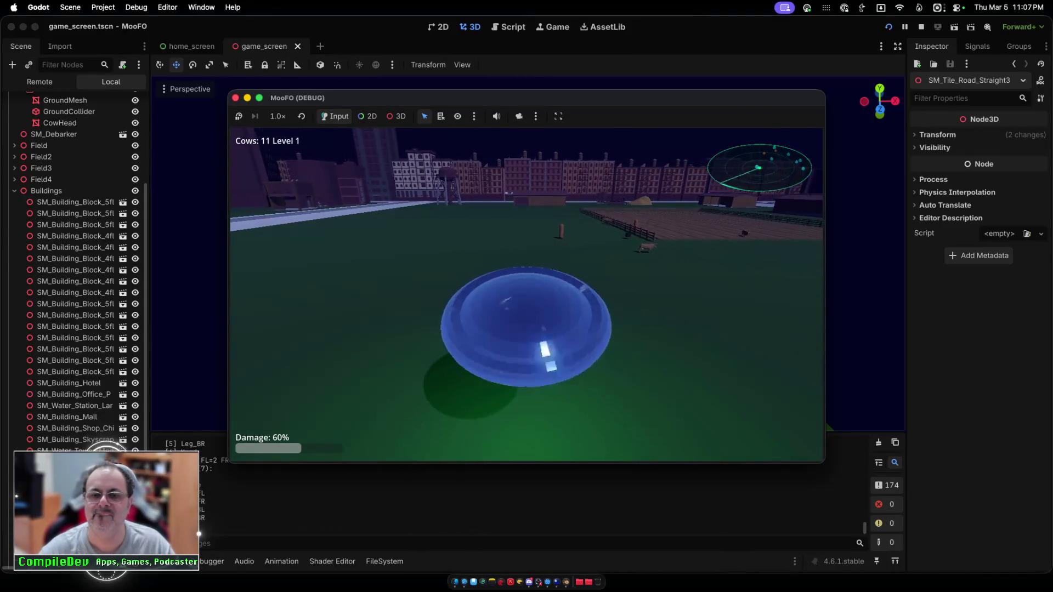
key("space")
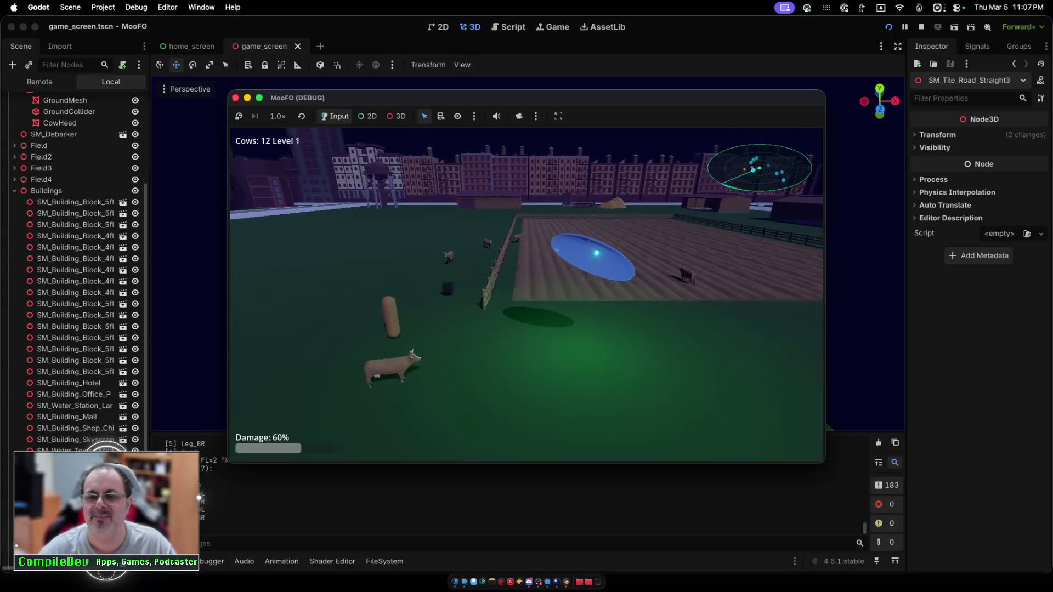
key("d")
key("space")
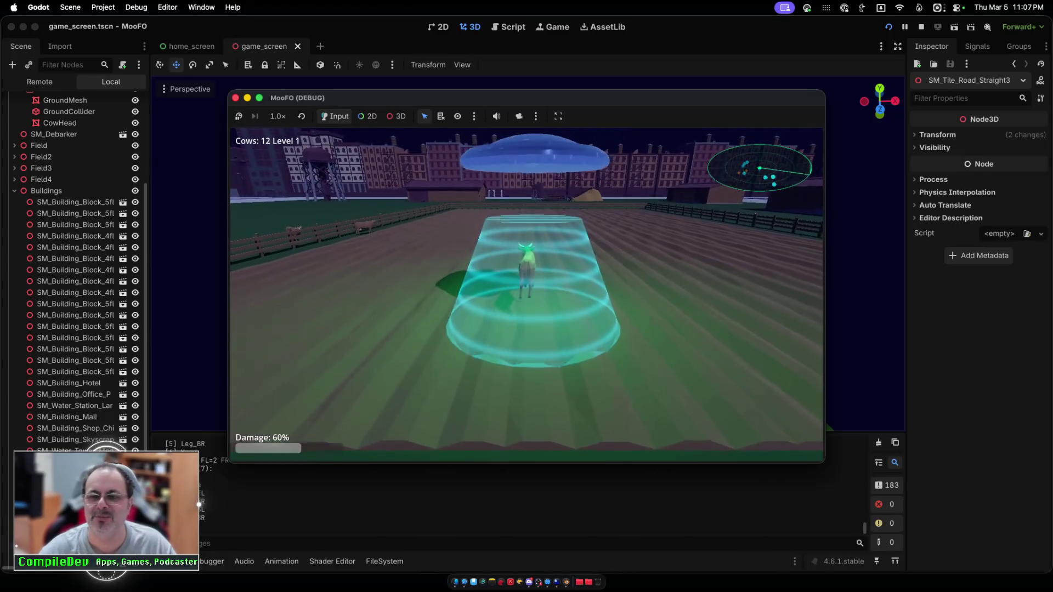
Step: Abduct a cow past the fence, then swing the UFO over the ploughed field
key("d")
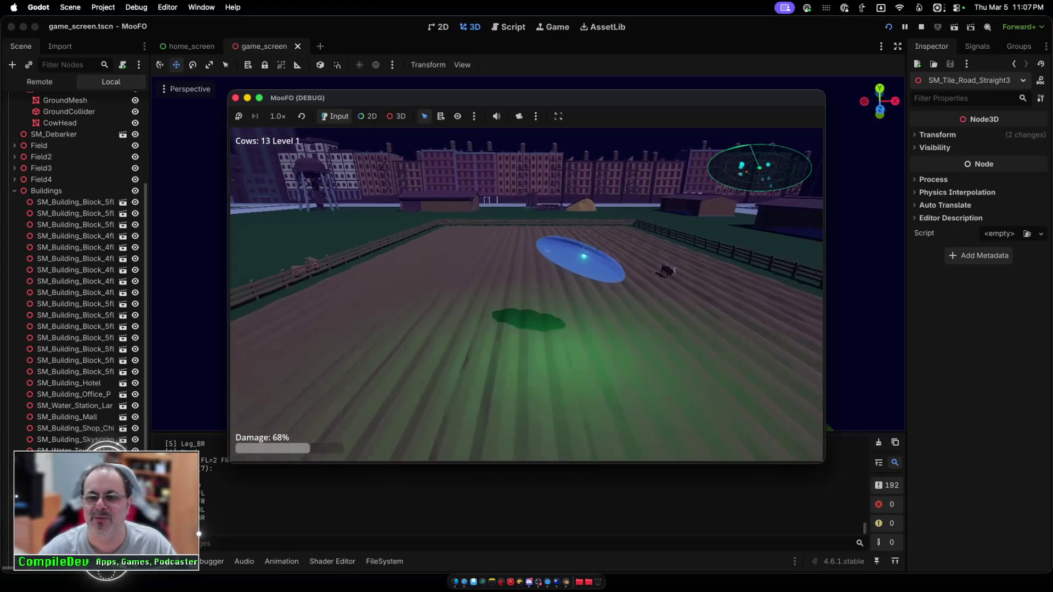
key("space")
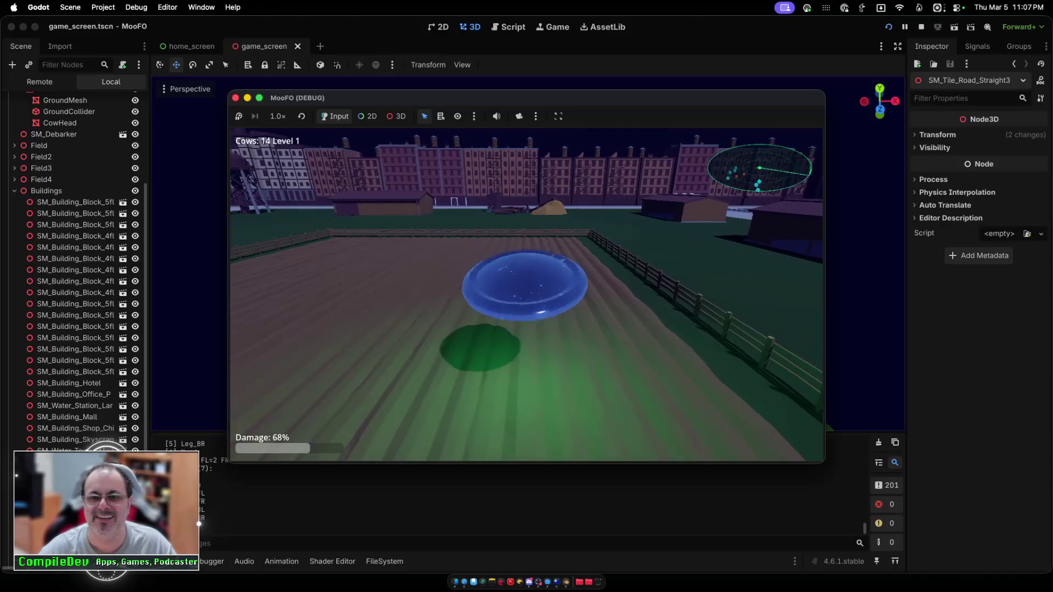
key("d")
key("space")
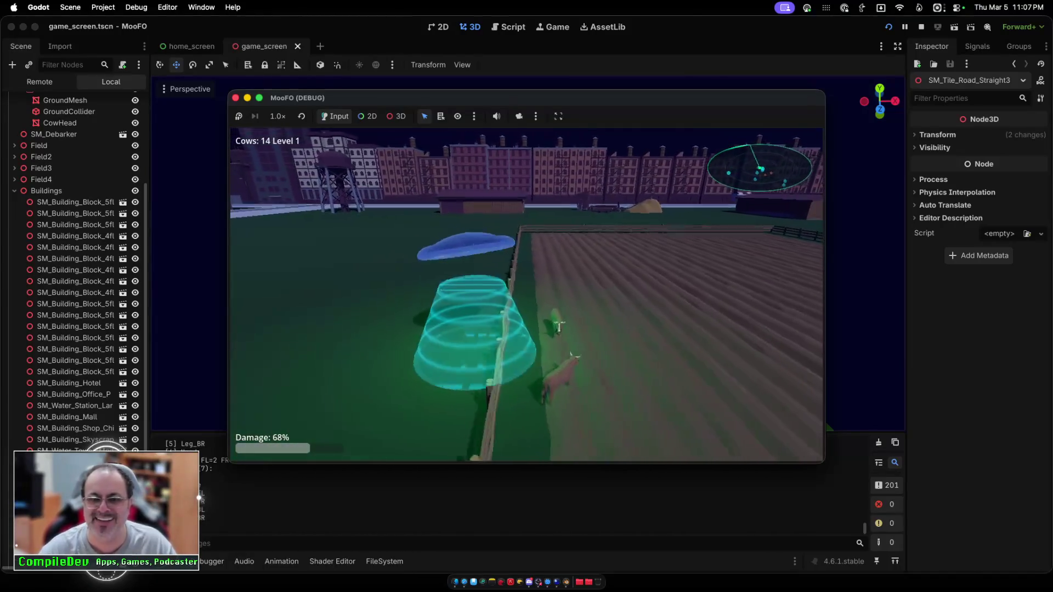
key("space")
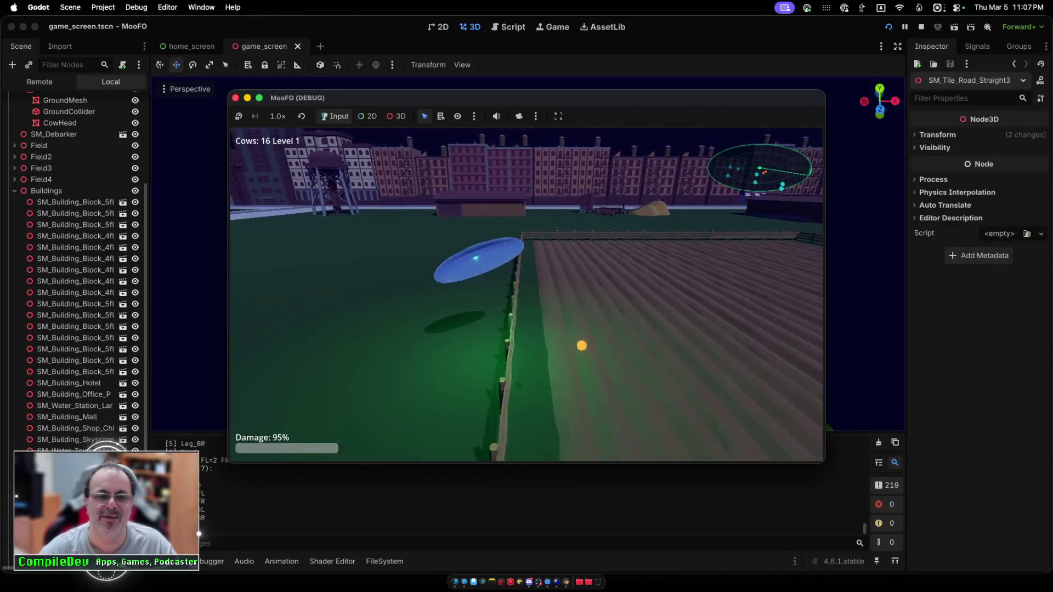
key("d")
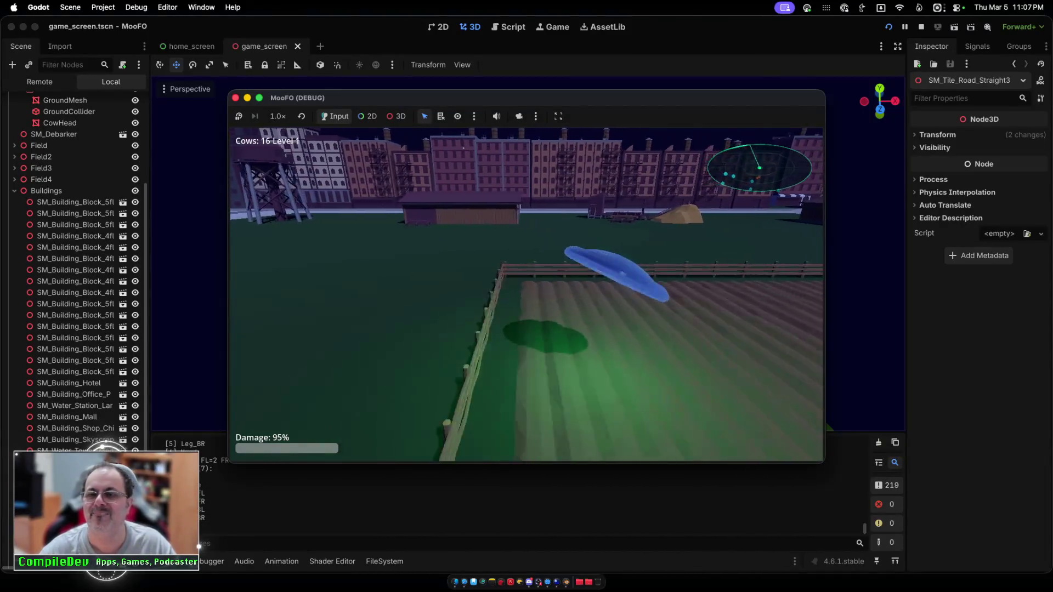
key("d")
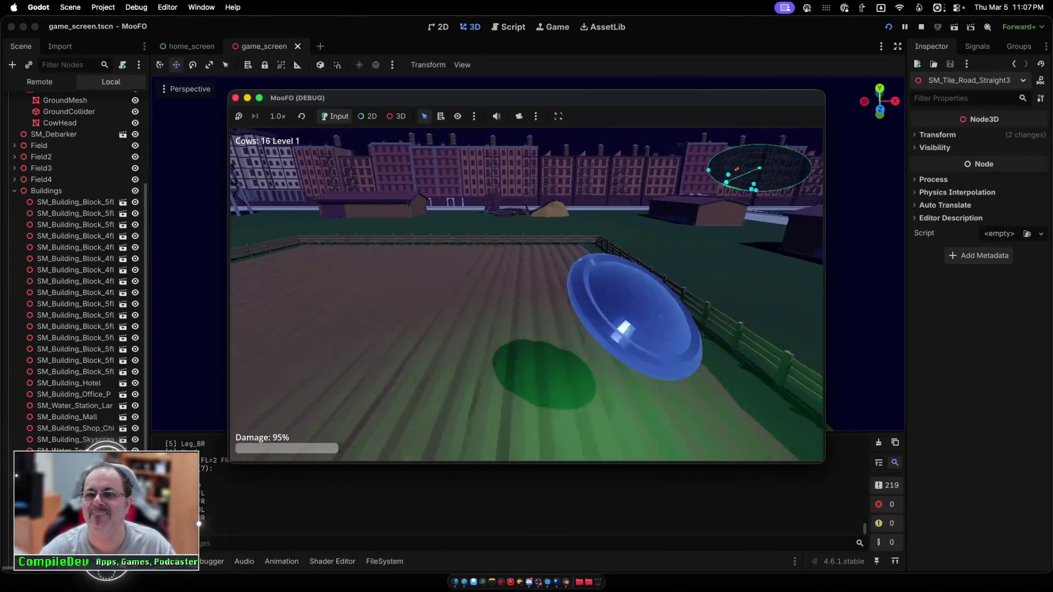
key("d")
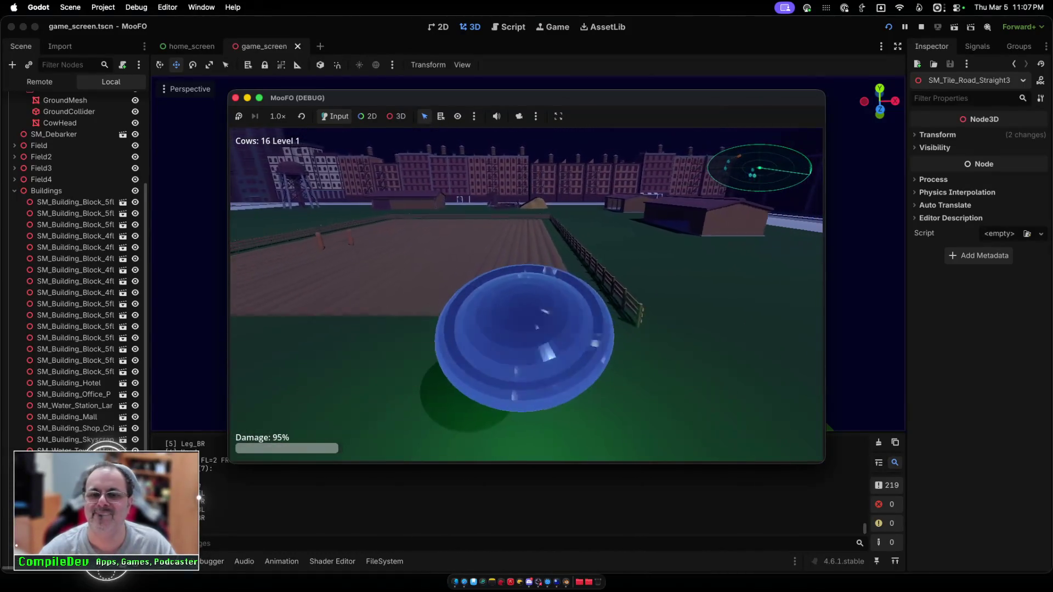
Step: Beam up the remaining cows, including a pair, until 20 are abducted
key("w")
key("space")
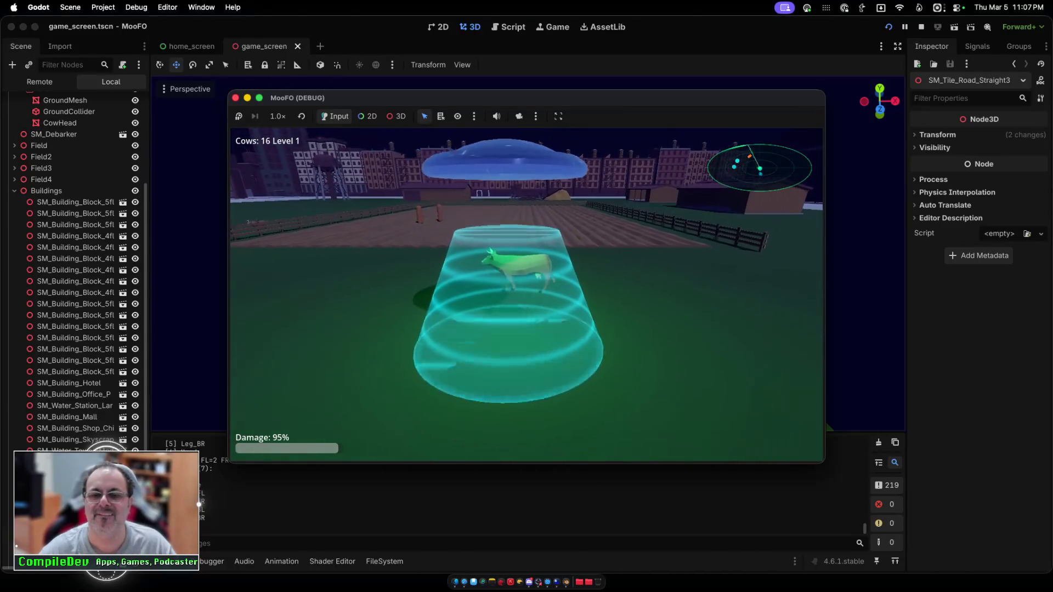
key("w")
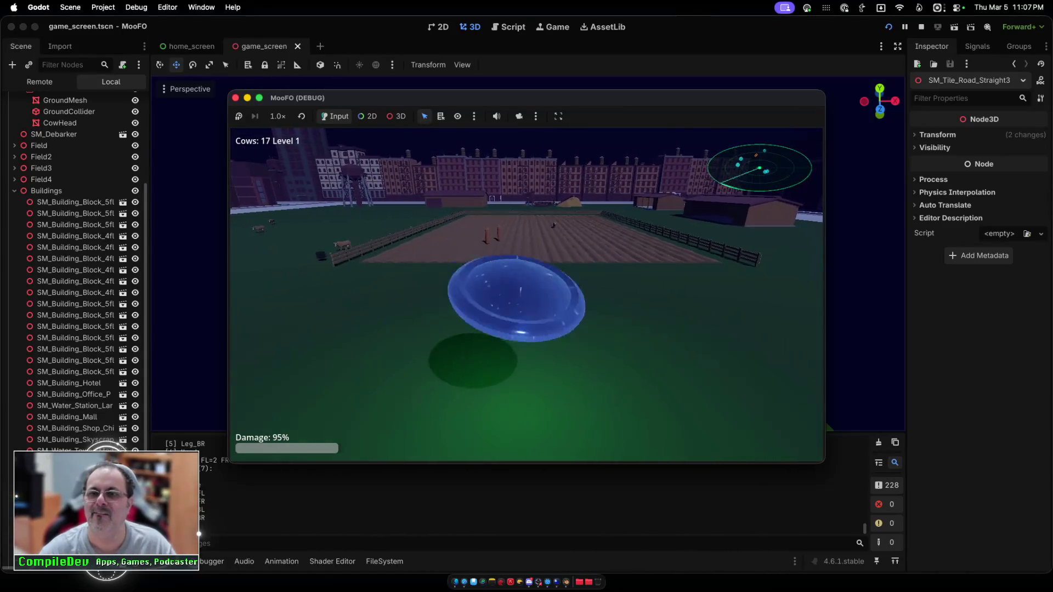
key("space")
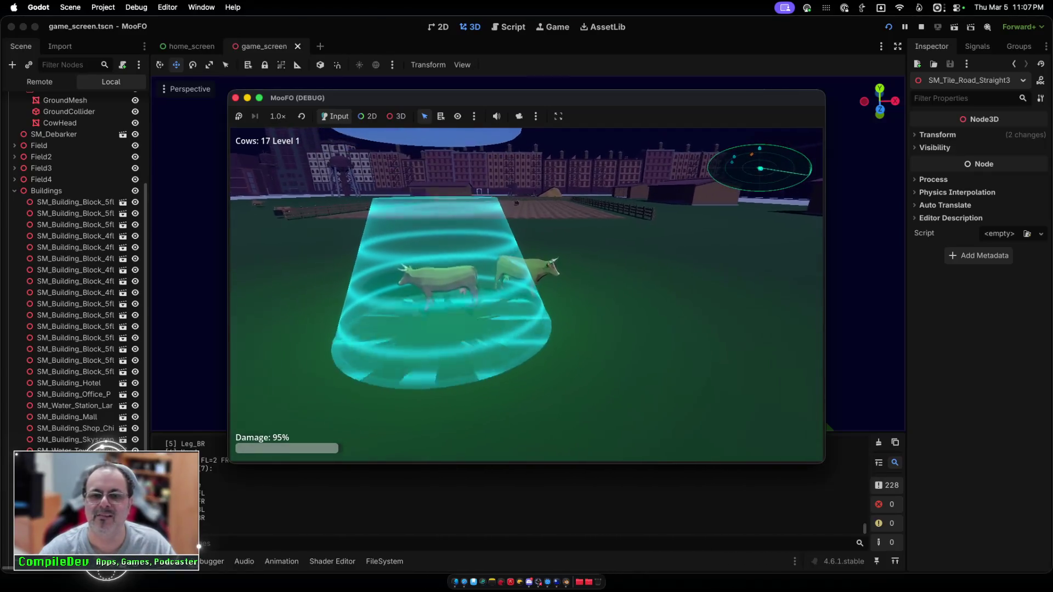
key("d")
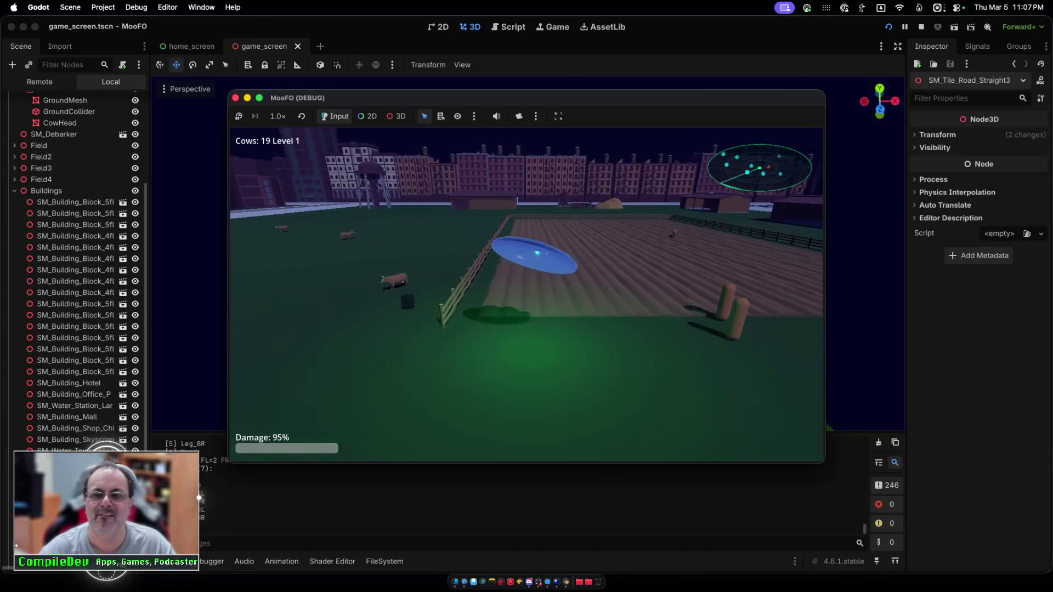
key("d")
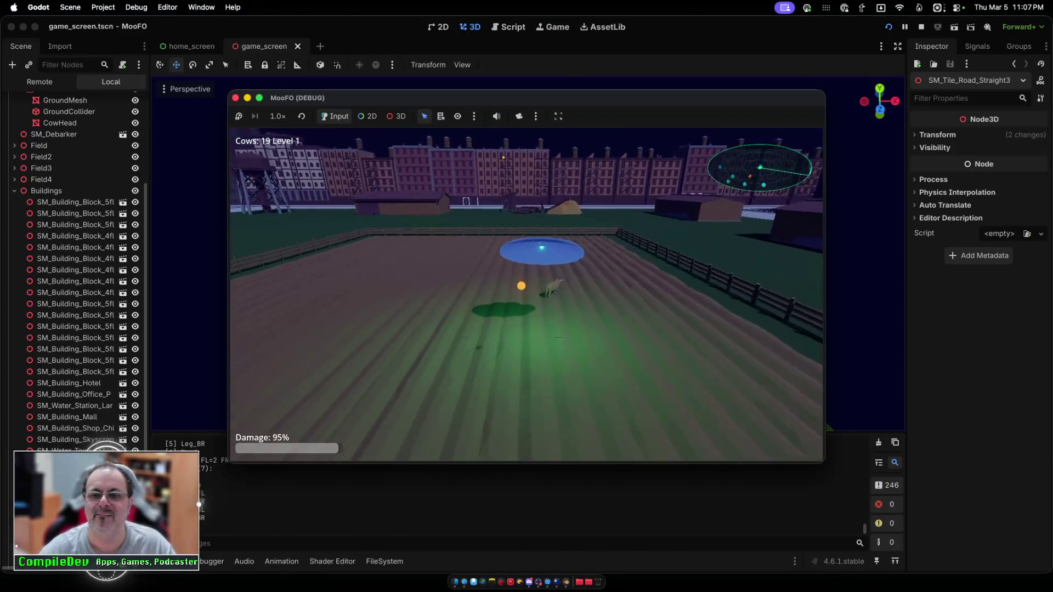
key("w")
key("space")
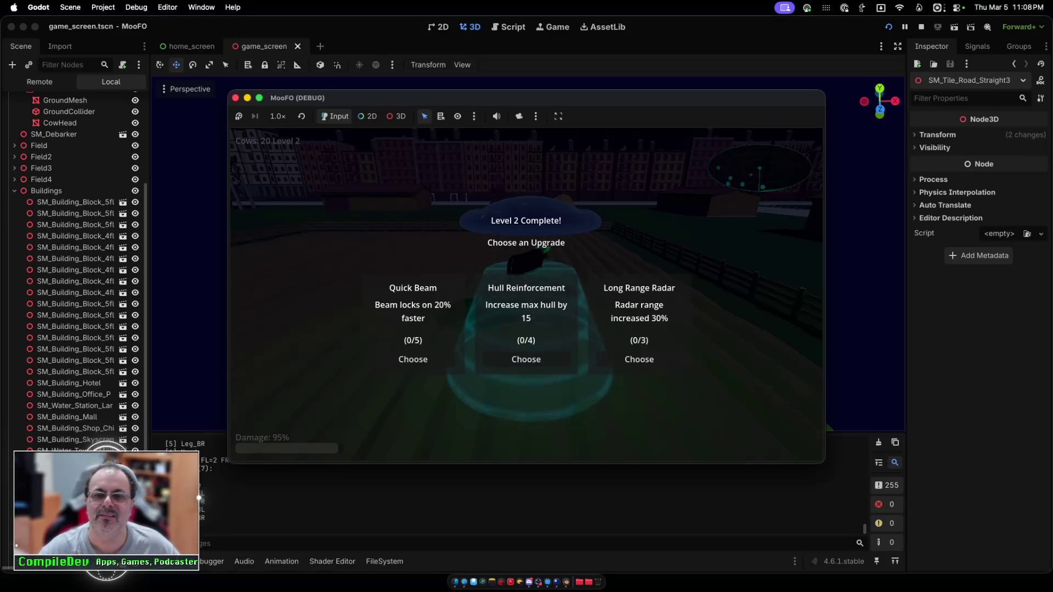
Step: Accept a Level 2 upgrade and beam up cows on the grass and field
key("Return")
key("a")
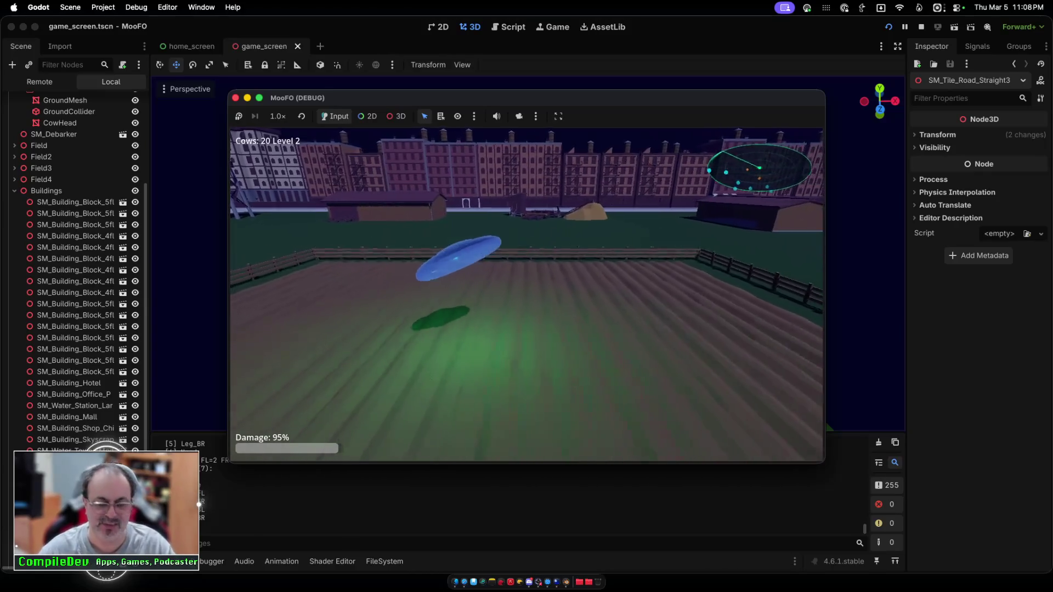
key("a")
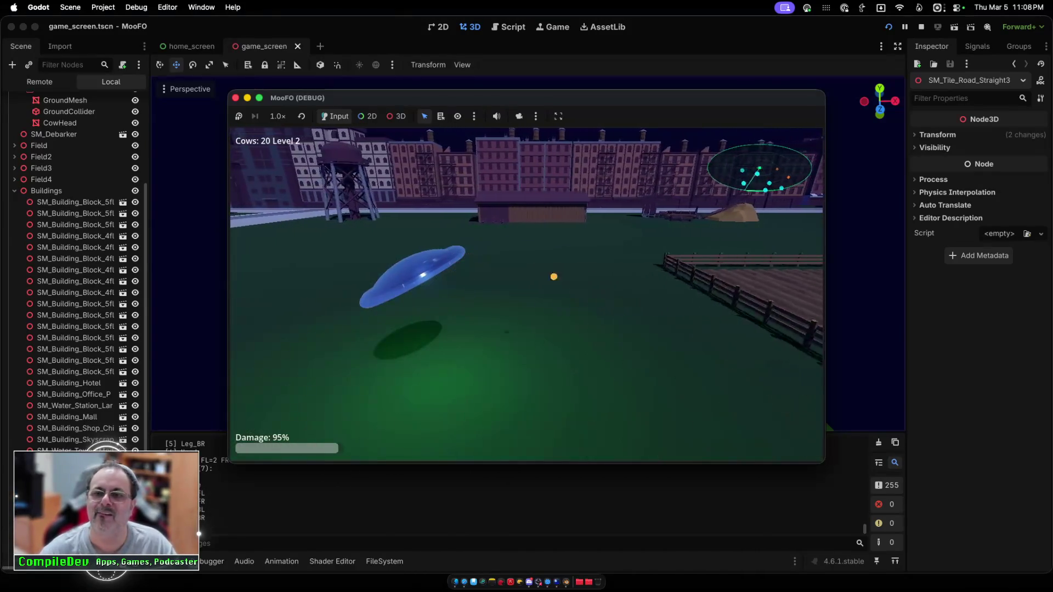
key("space")
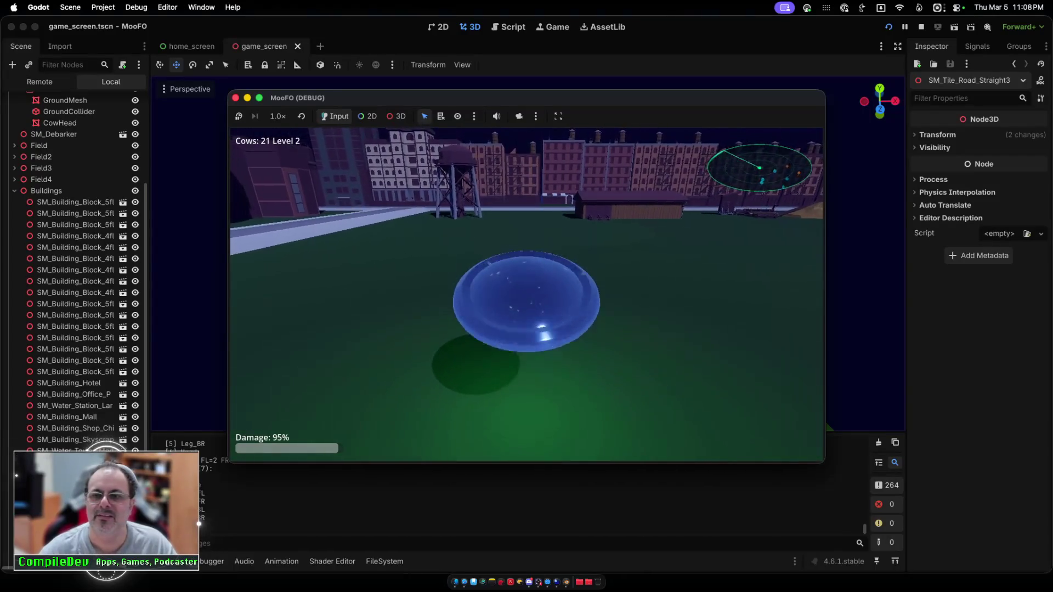
key("w")
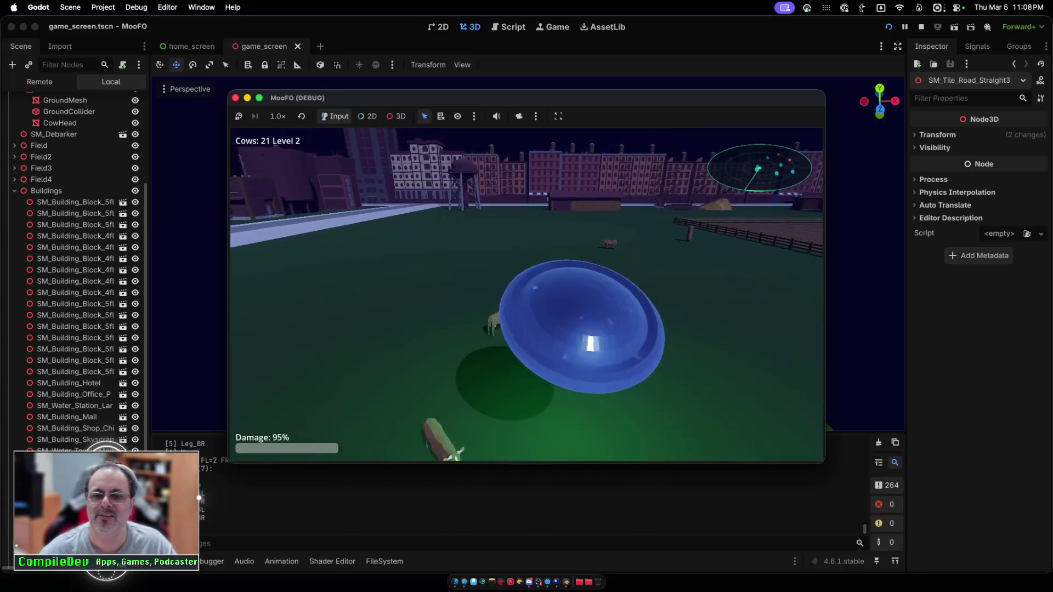
key("space")
key("space")
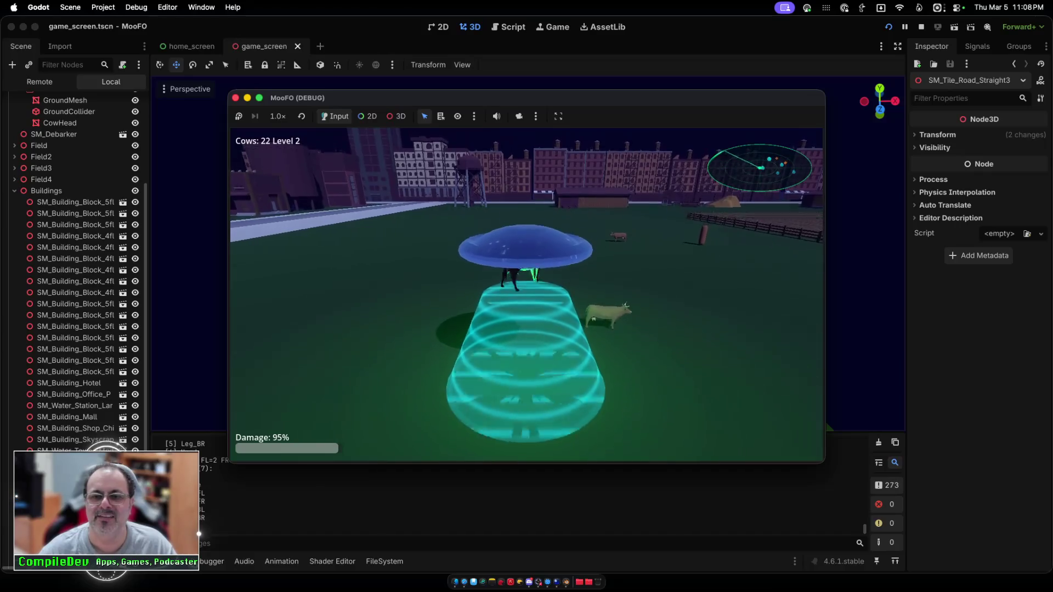
key("d")
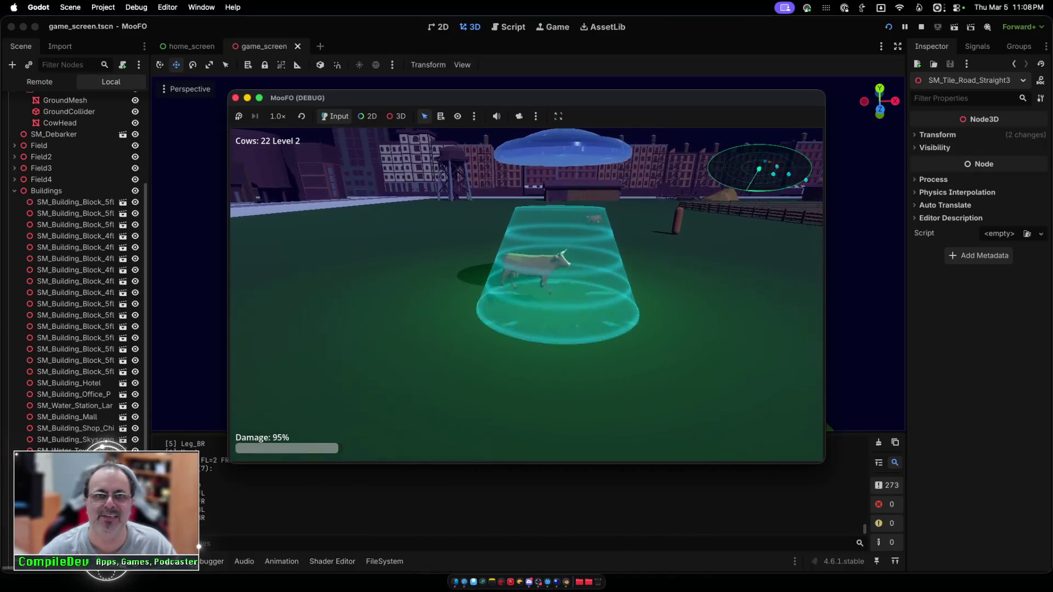
Step: Abduct several more cows around the plowed area
key("d")
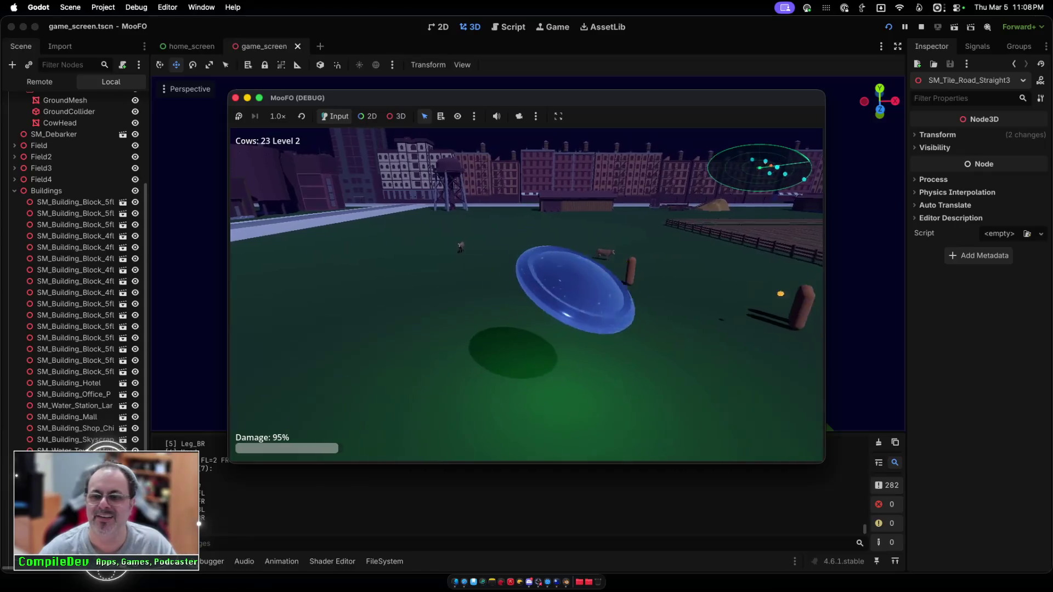
key("w")
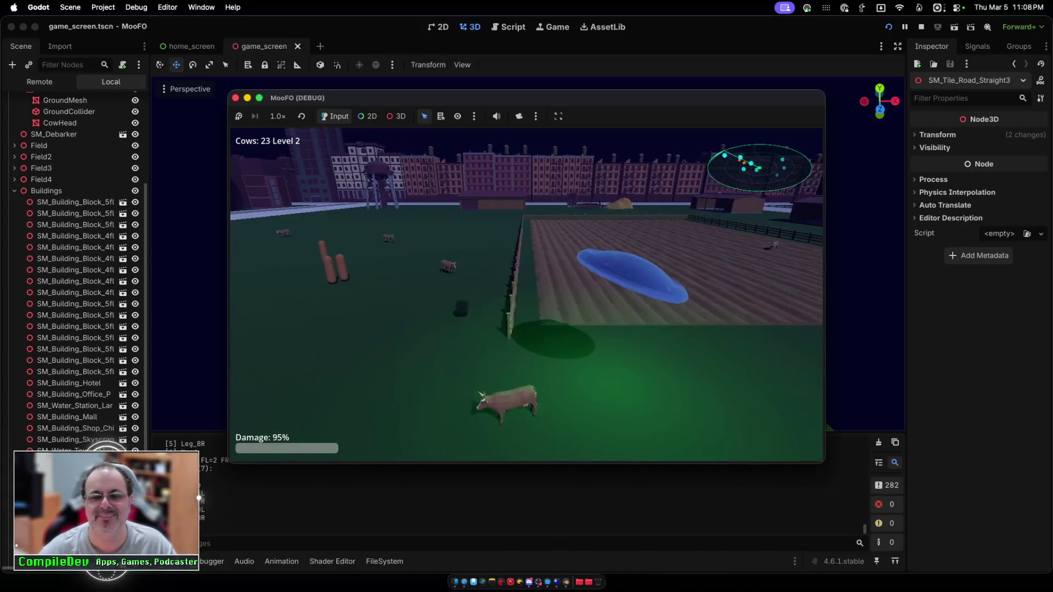
key("space")
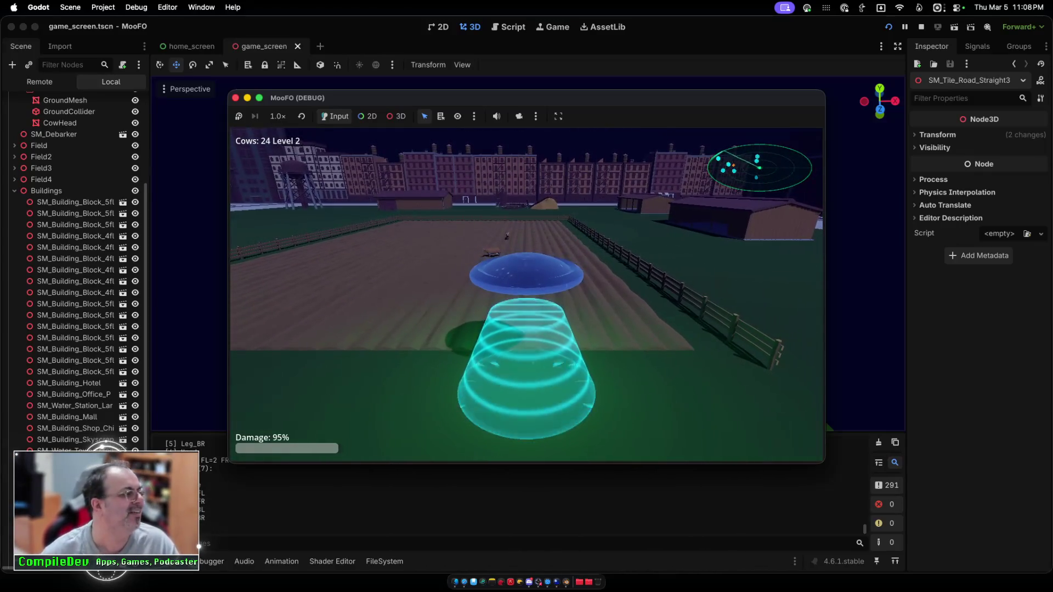
key("w")
key("space")
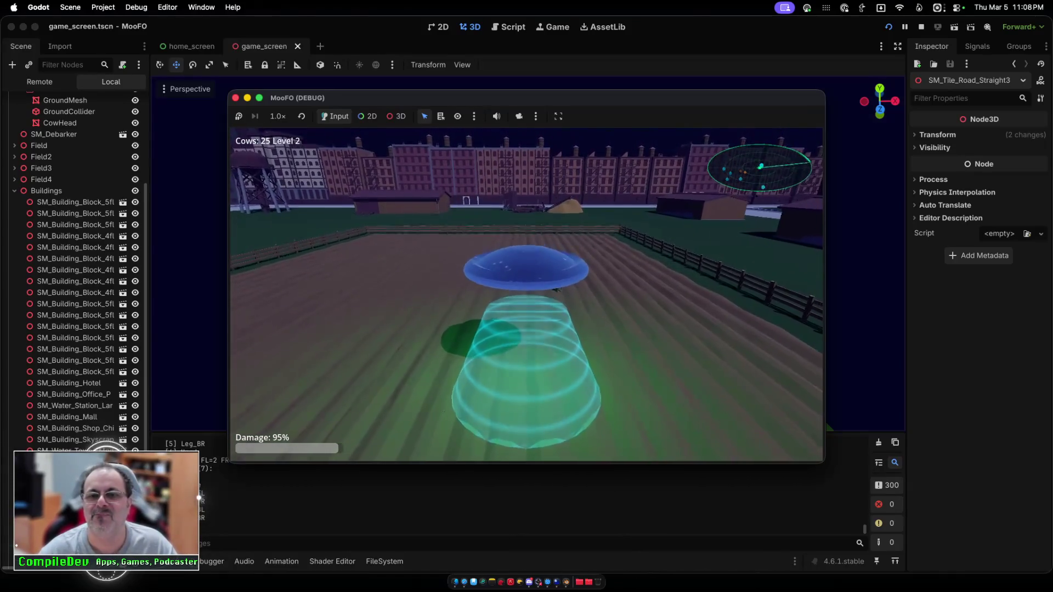
key("space")
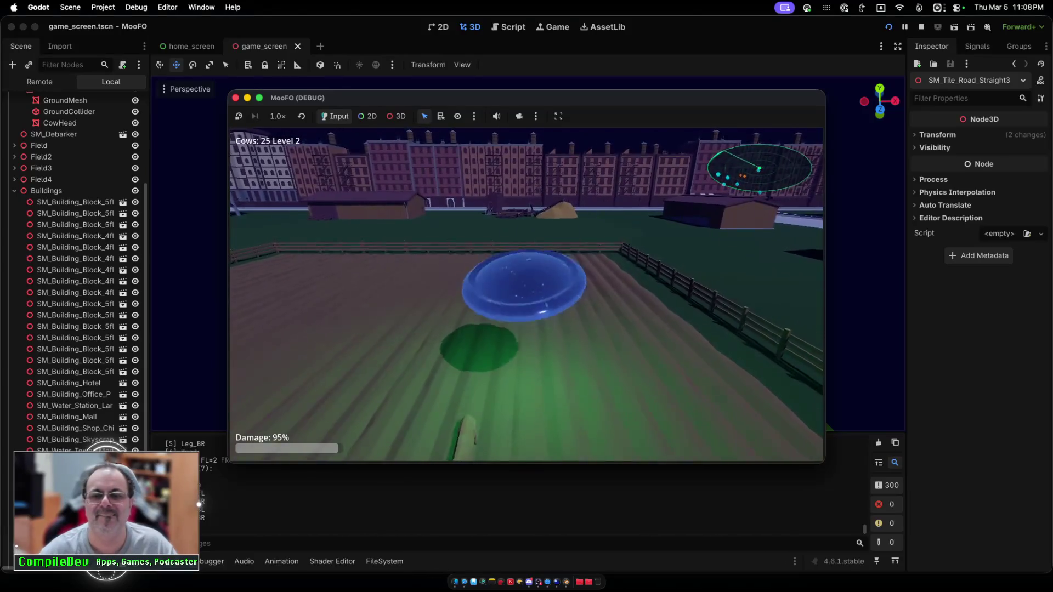
key("space")
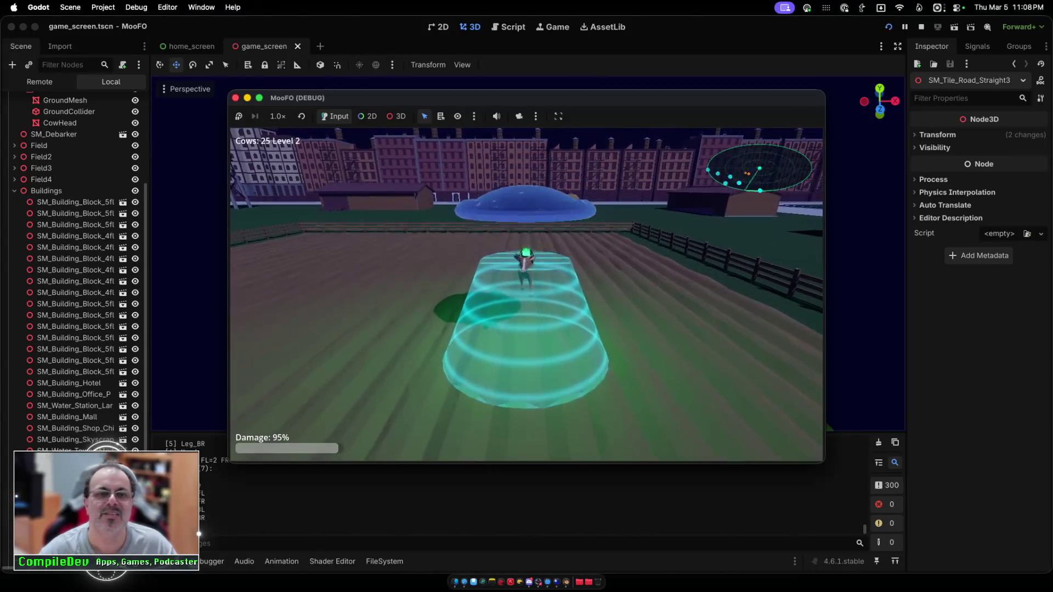
Step: Turn off the field and beam up two nearby cows
key("d")
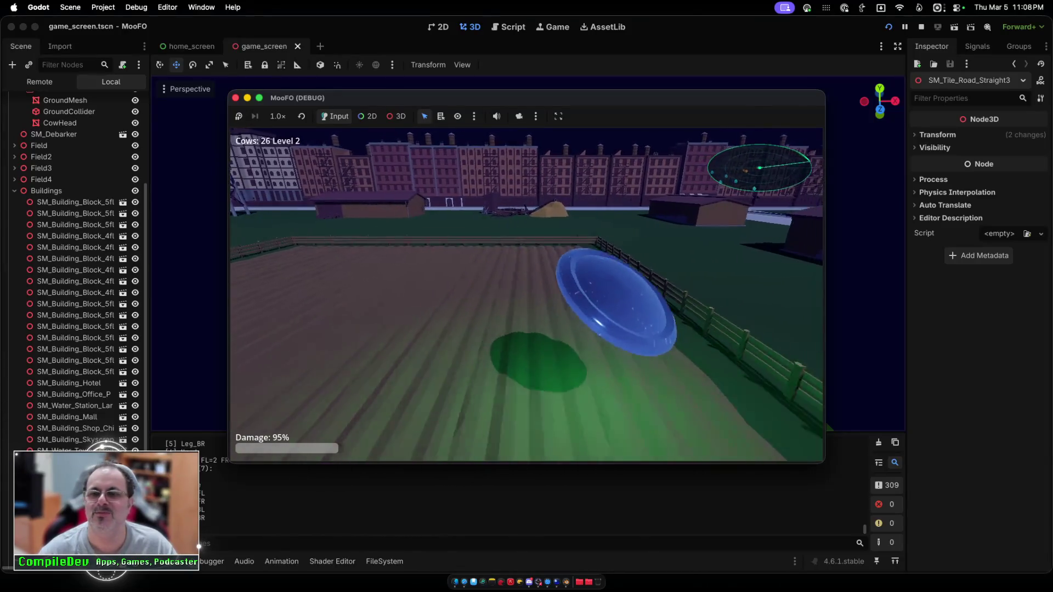
key("w")
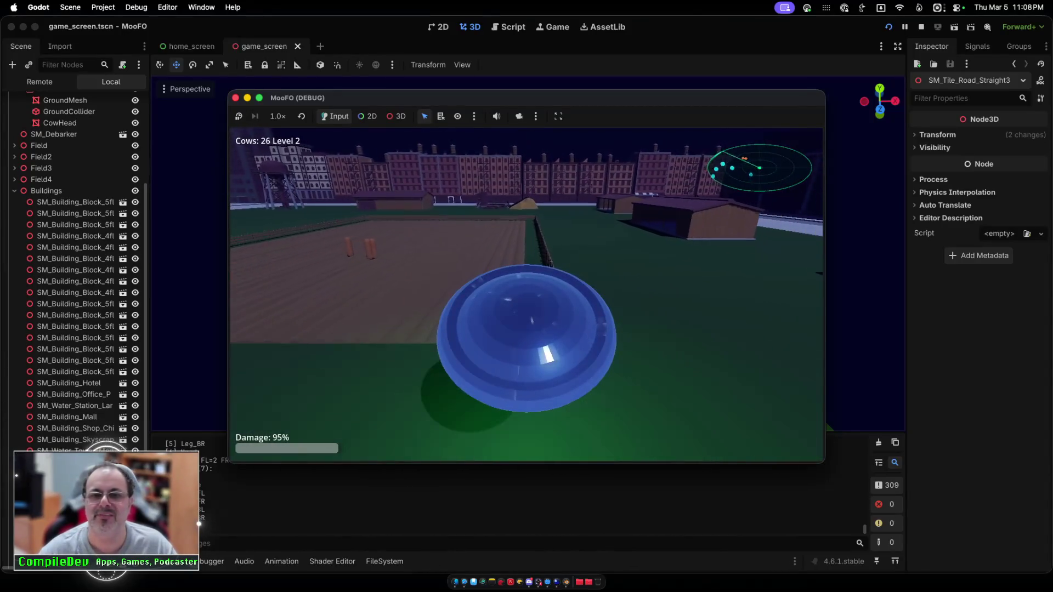
key("a")
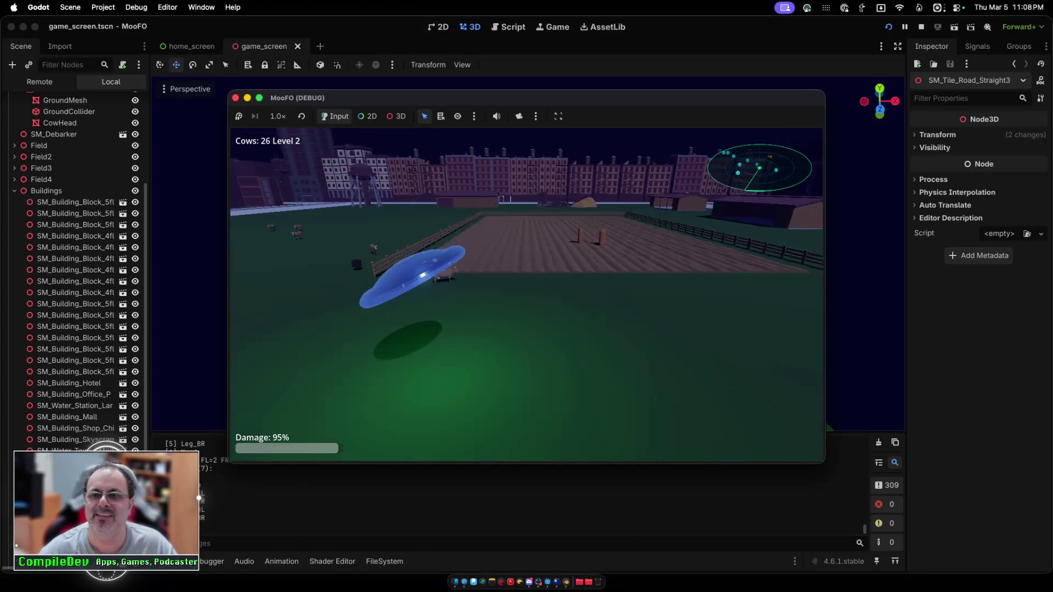
key("a")
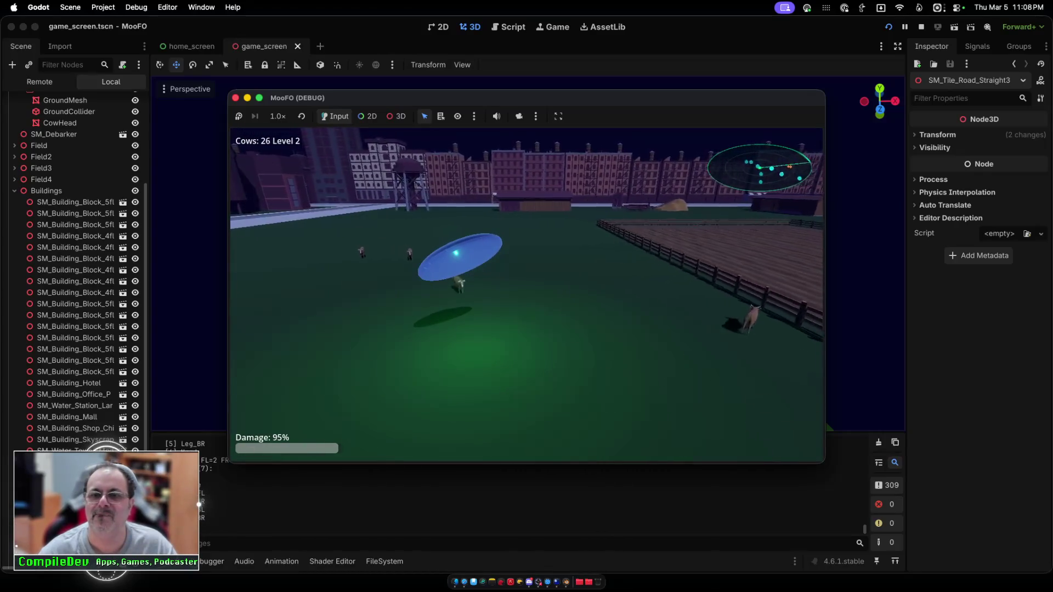
key("space")
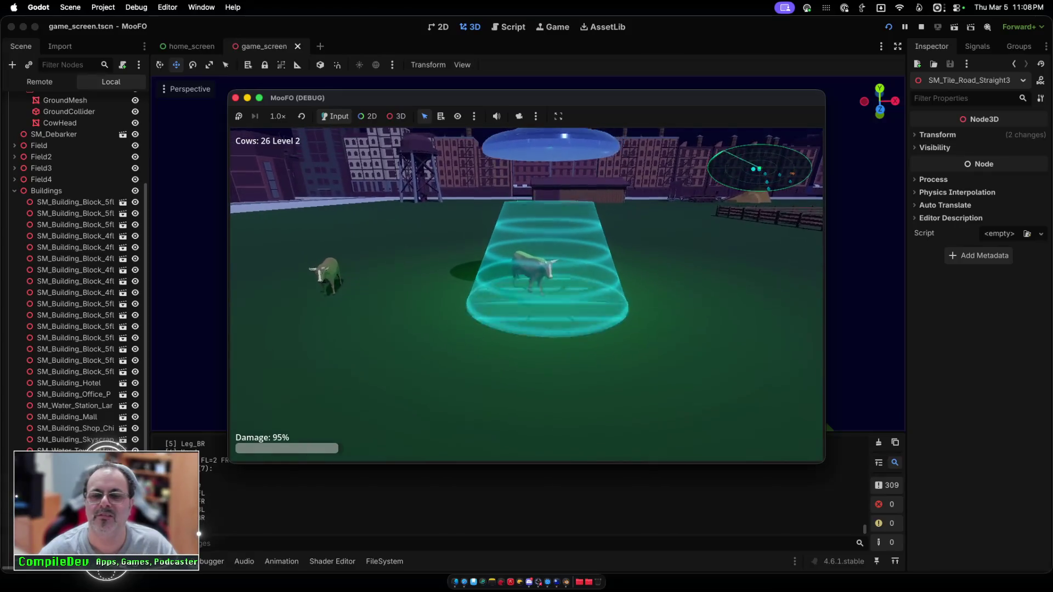
key("a")
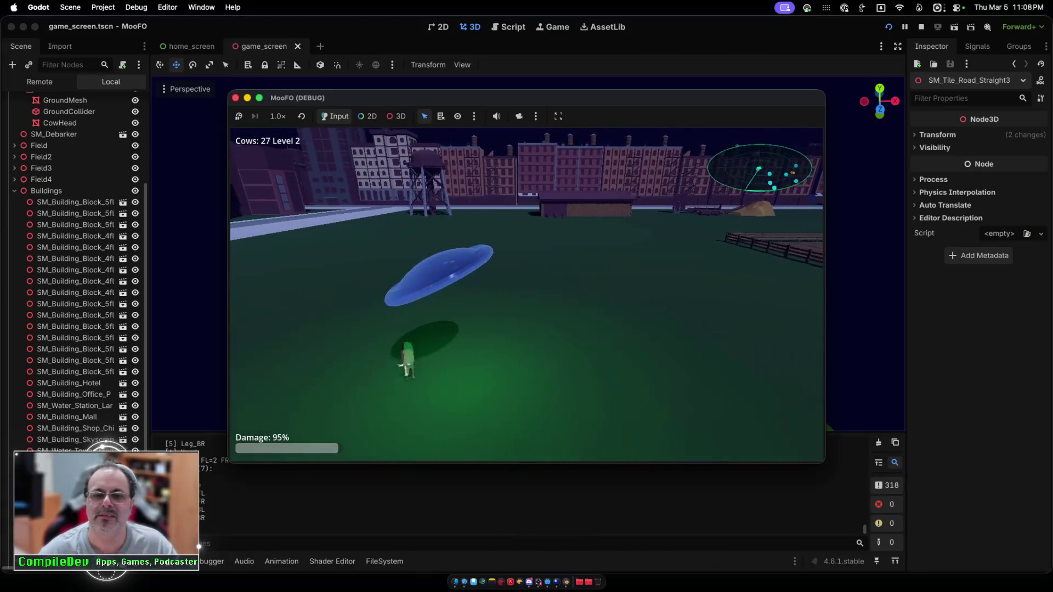
key("space")
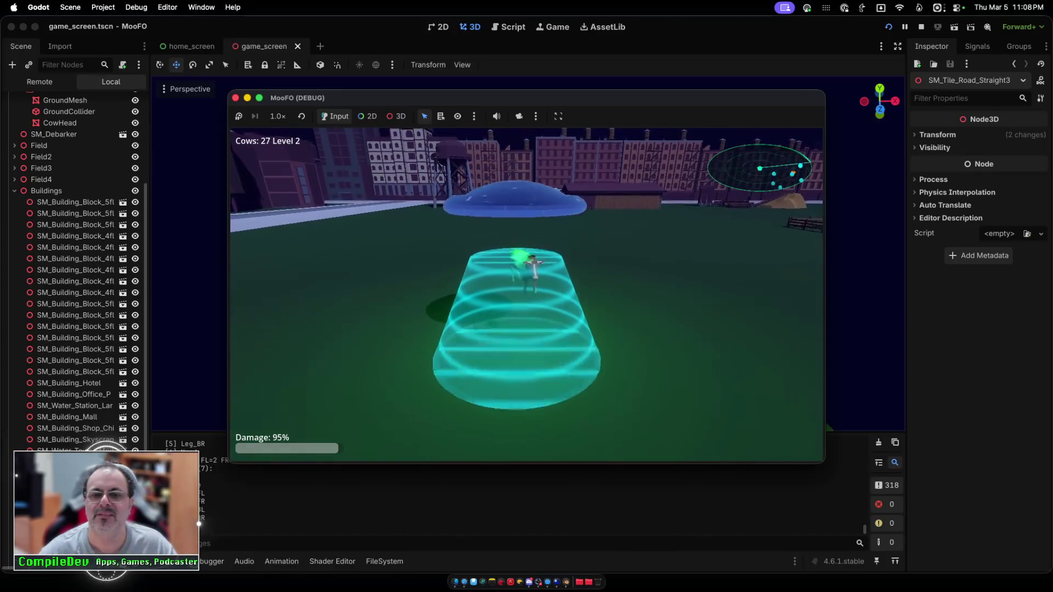
Step: Collect the last cows until 30 are abducted and Level 3 completes
key("d")
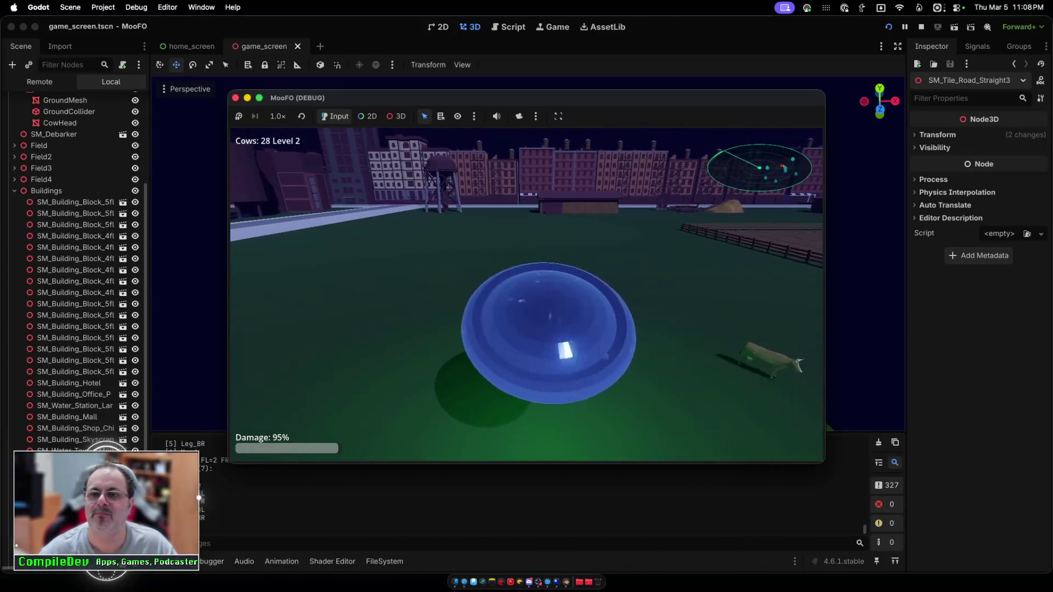
key("w")
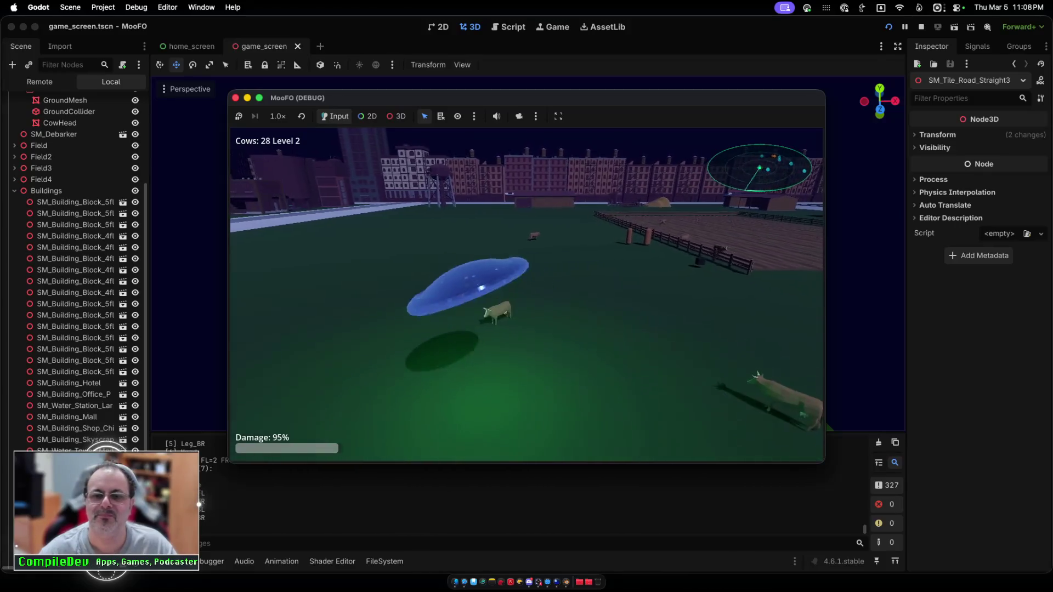
key("space")
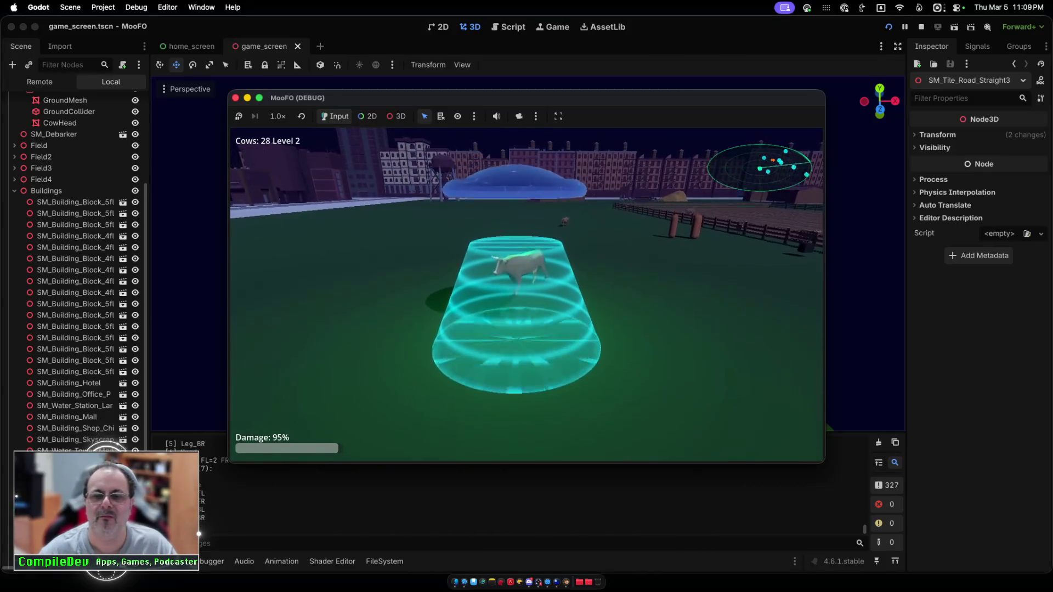
key("space")
key("d")
key("space")
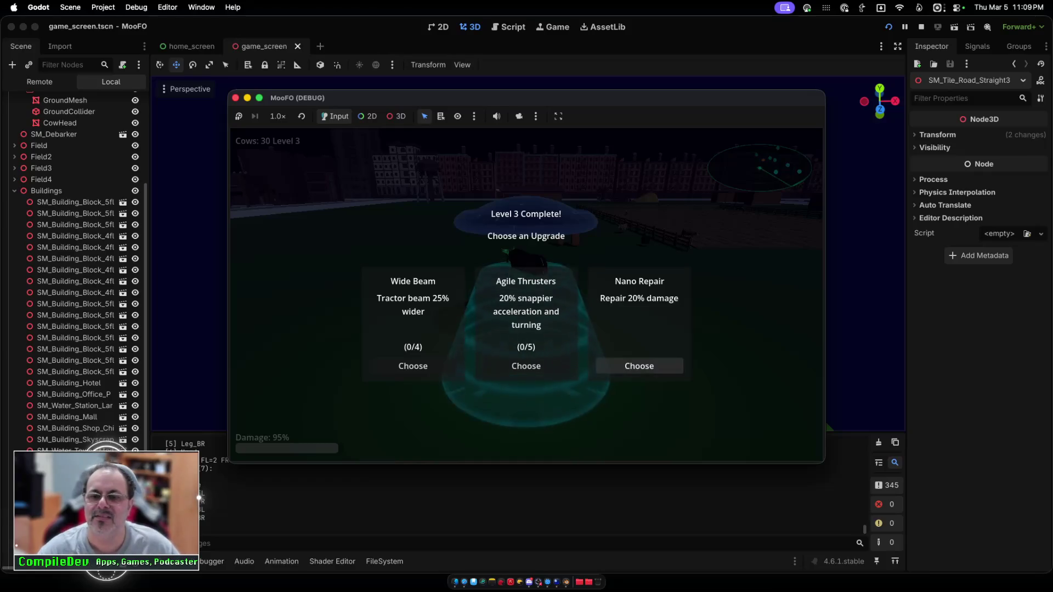
Step: Take the Nano Repair upgrade and beam up cows over the field
key("Return")
key("w")
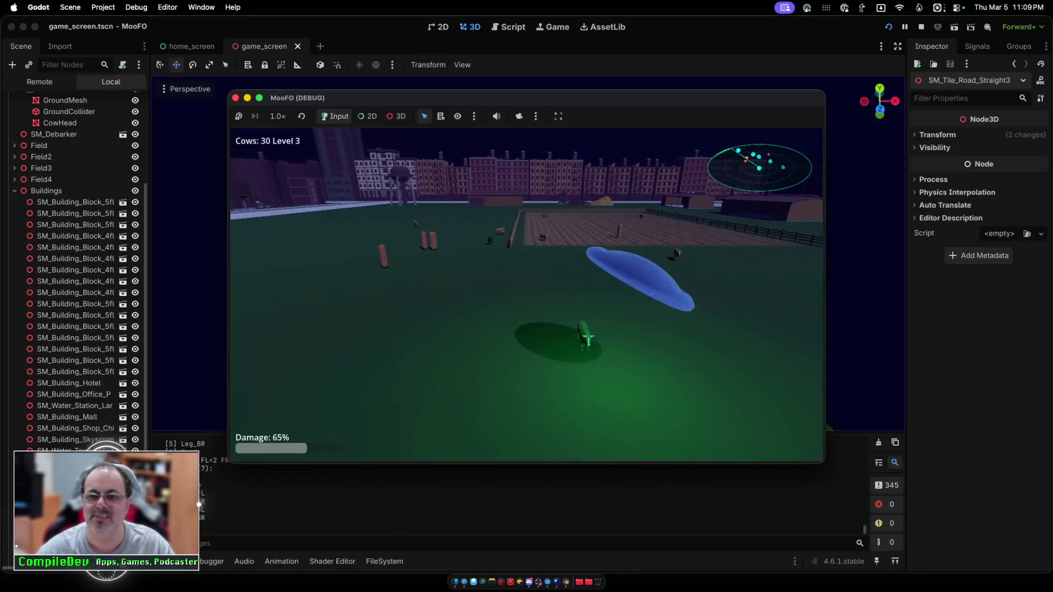
key("space")
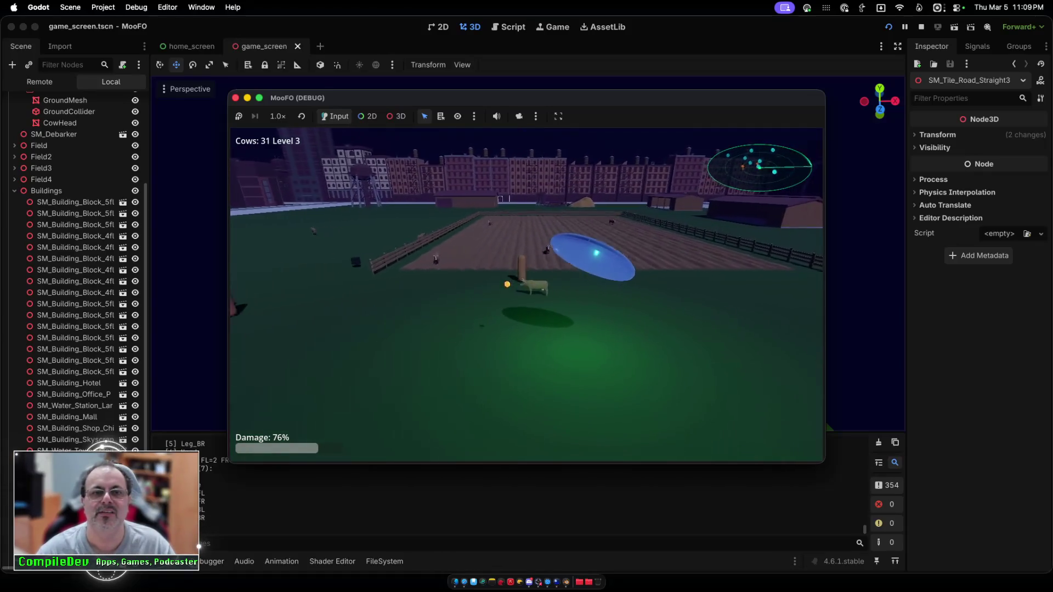
key("w")
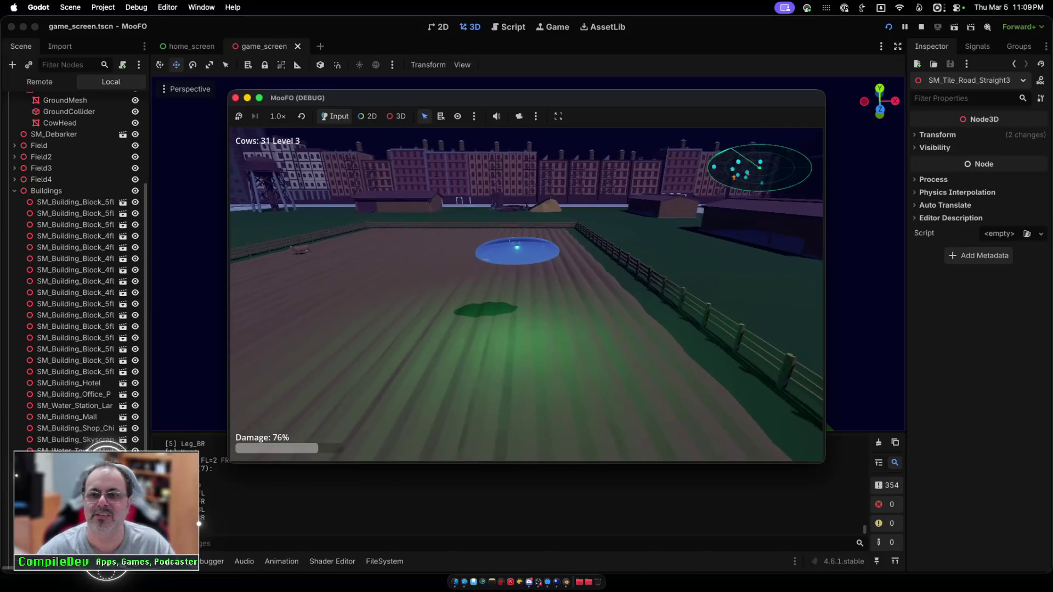
key("space")
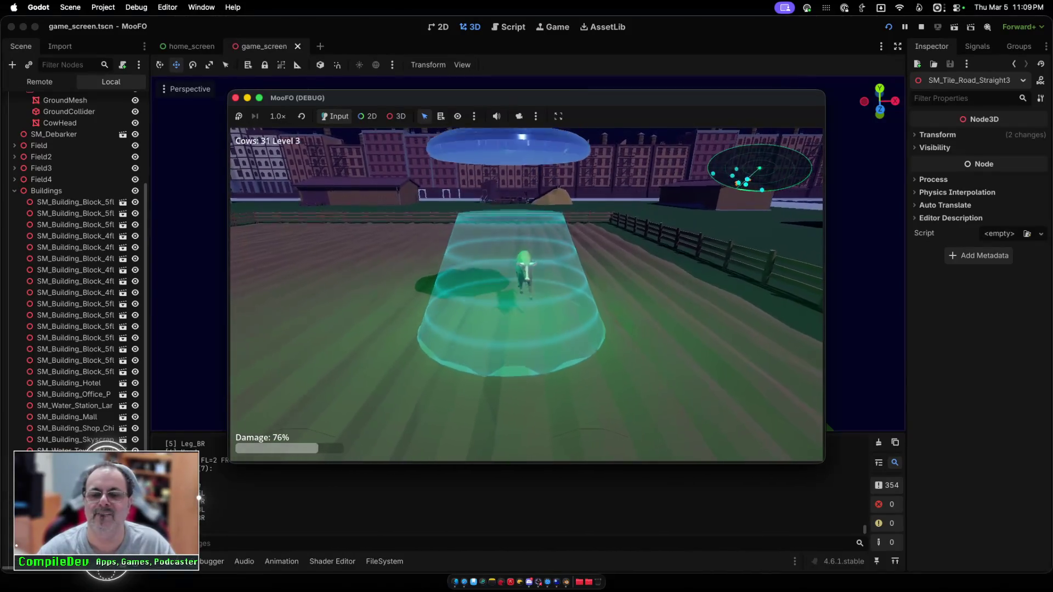
Step: Keep abducting cows near the fence until damage ends the run at 34 cows
key("a")
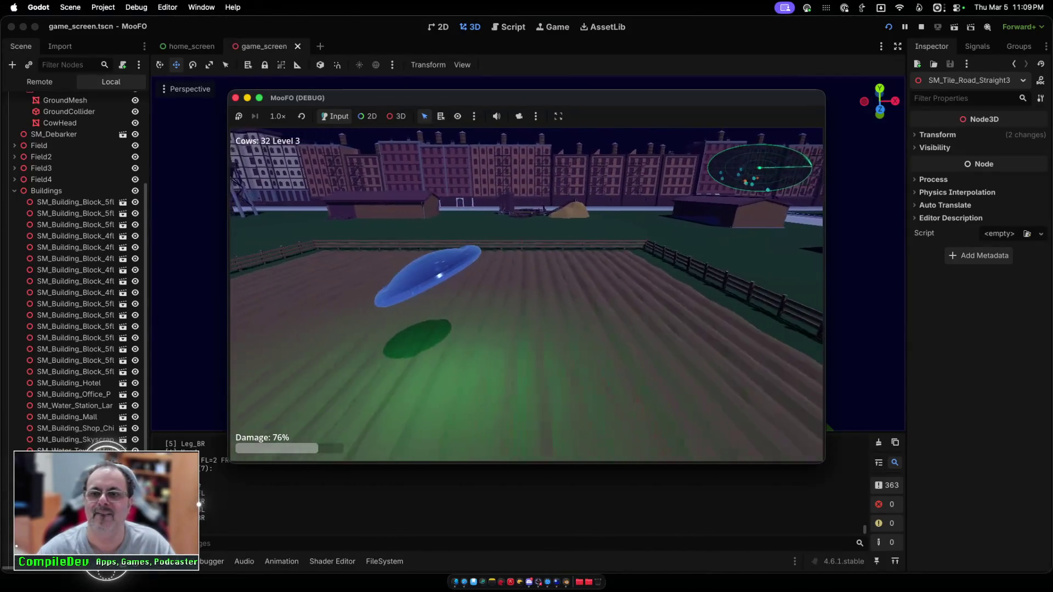
key("space")
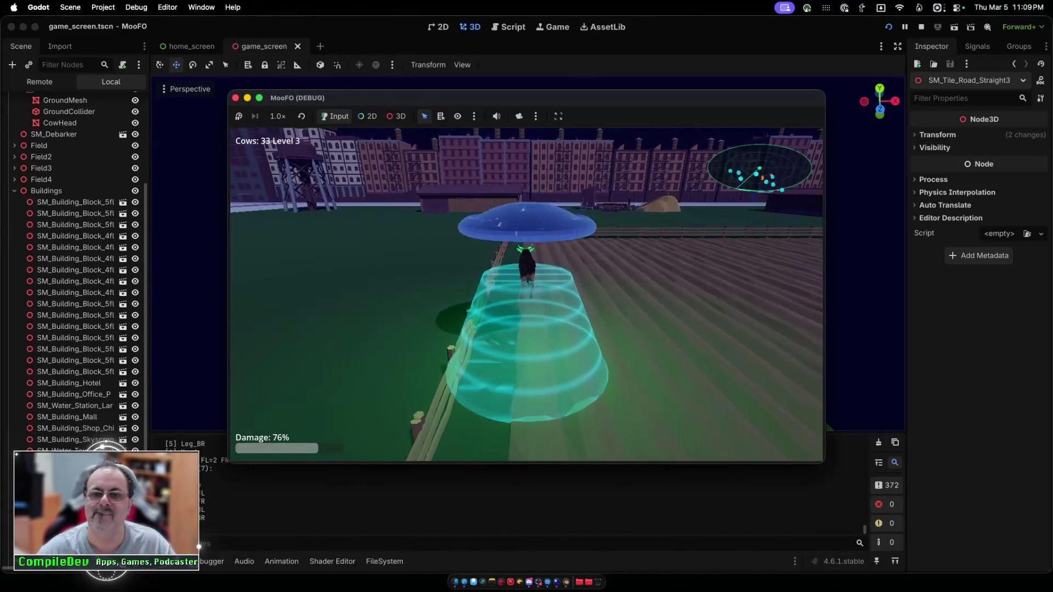
key("a")
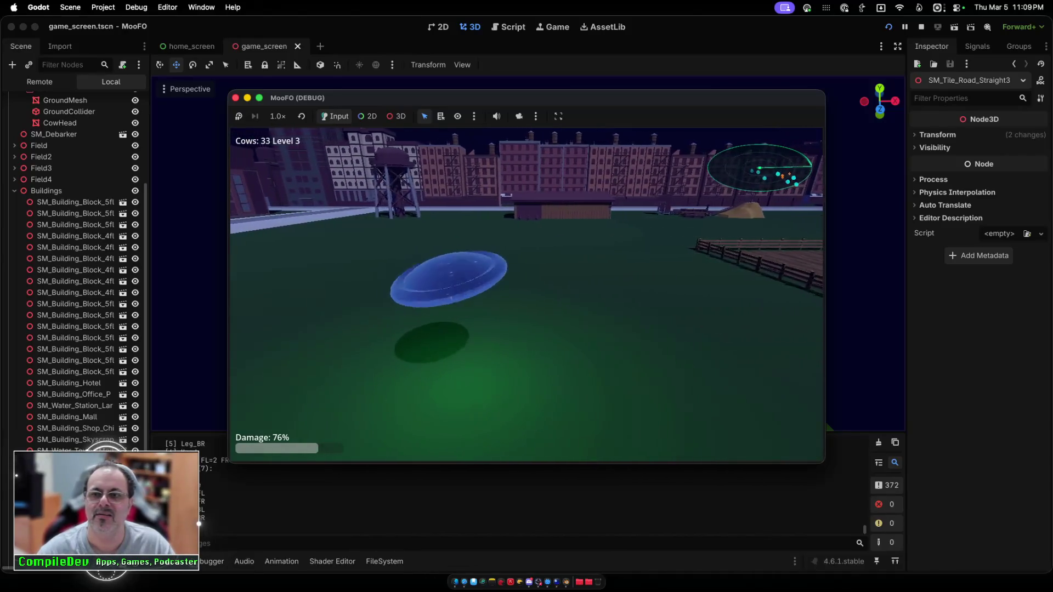
key("space")
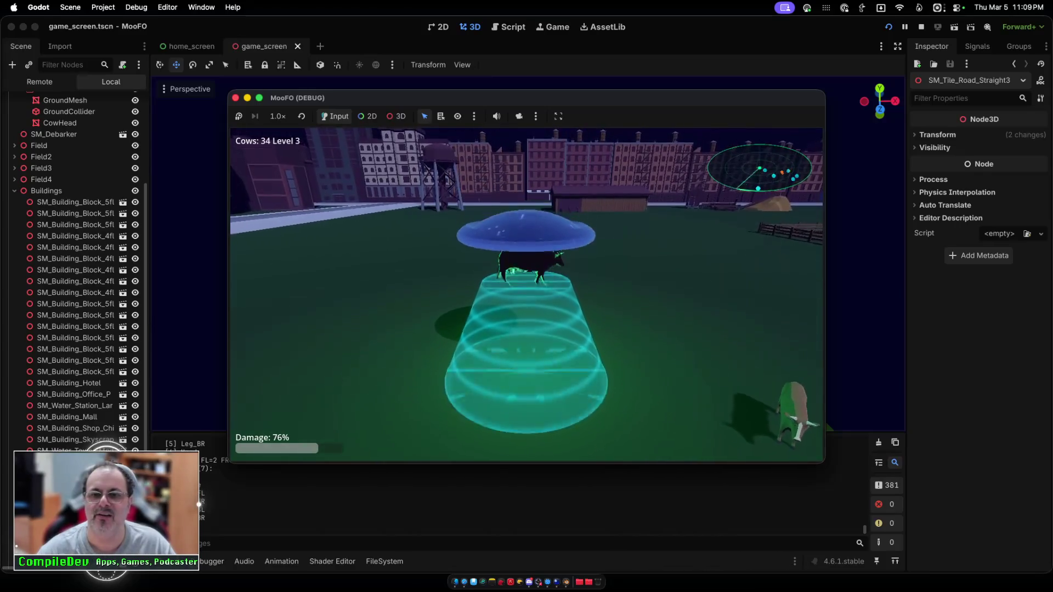
key("d")
key("space")
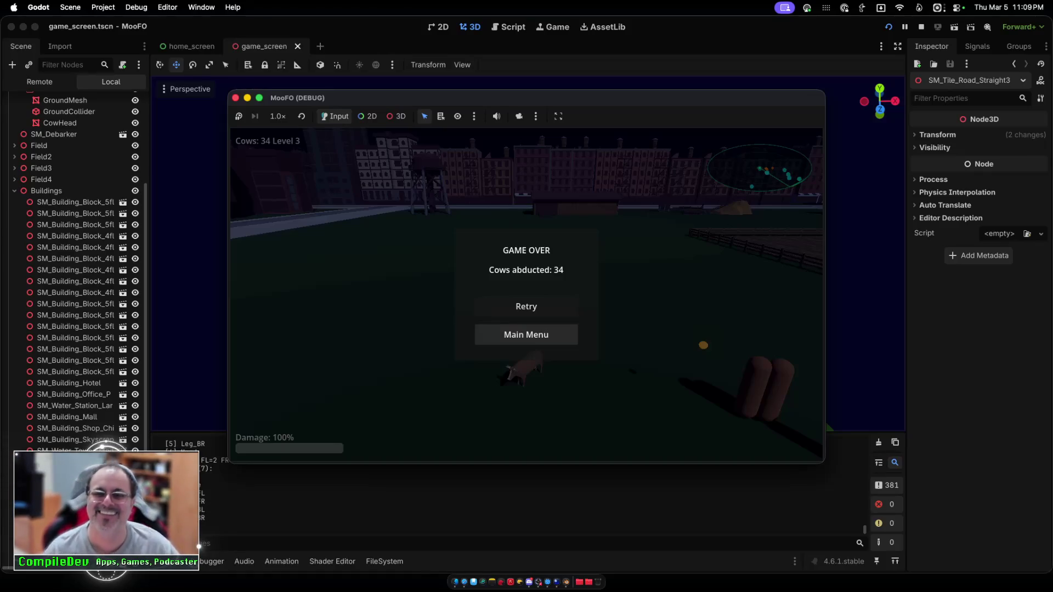
Step: Return to the MooFO main menu, close the game window, and collapse Buildings
left_click(526, 334)
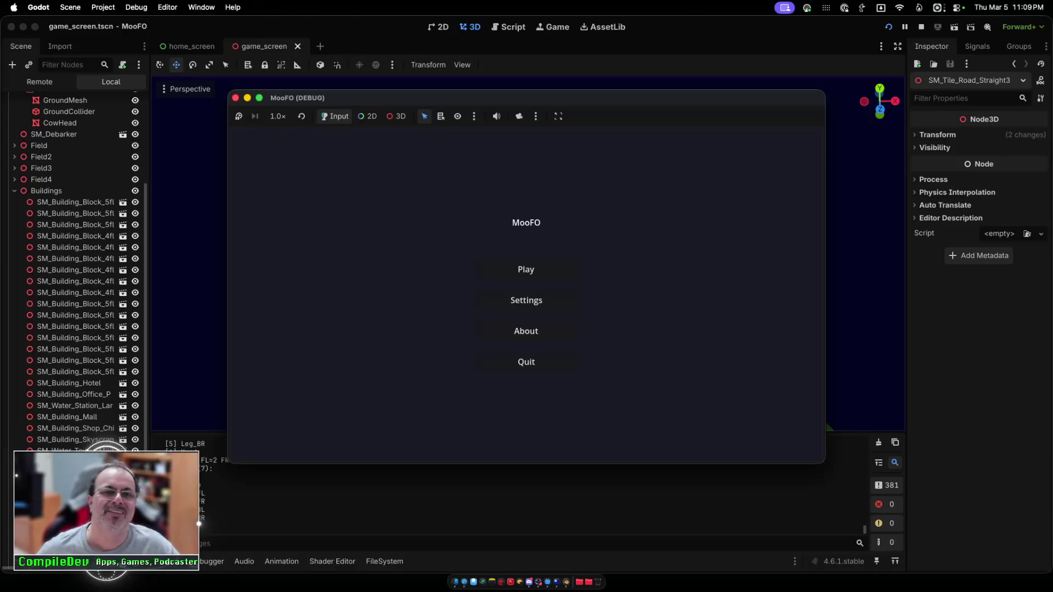
left_click(526, 362)
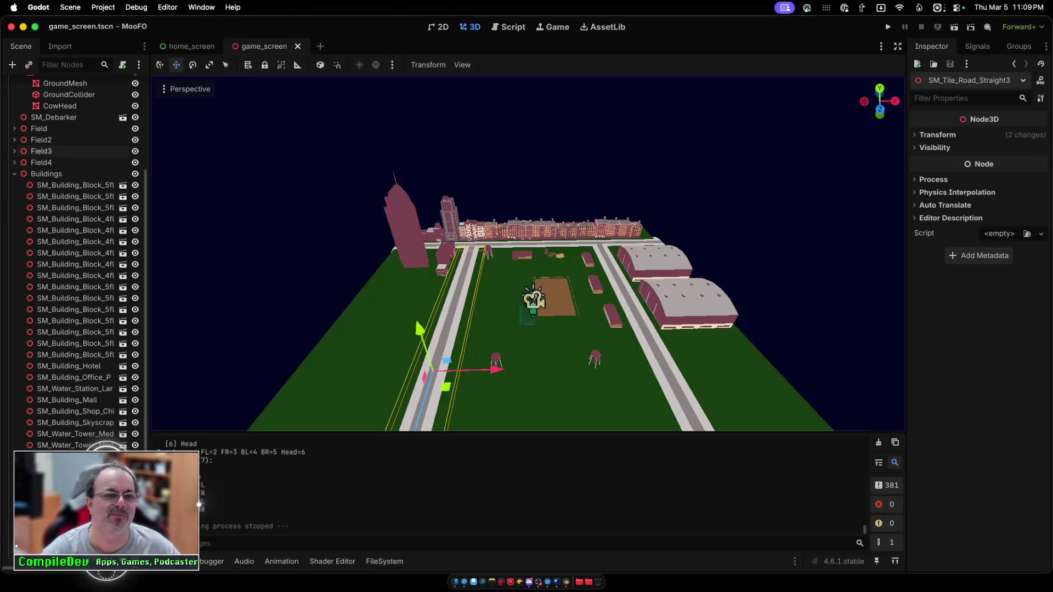
left_click(14, 174)
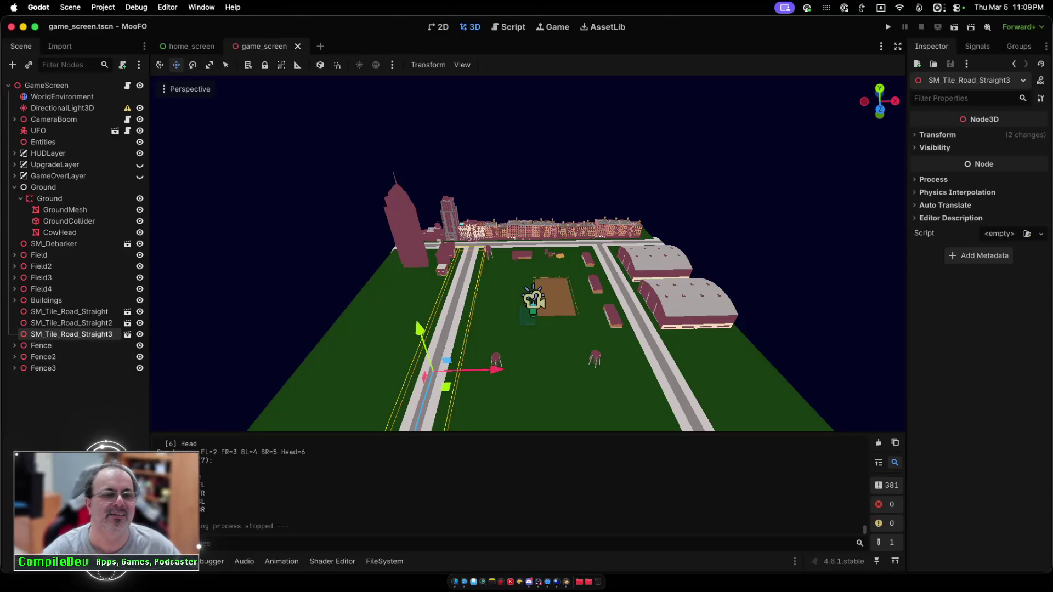
Step: Reparent the three road tiles under a new Node3D named Roads and collapse it
key("Return")
left_click(63, 312, "shift")
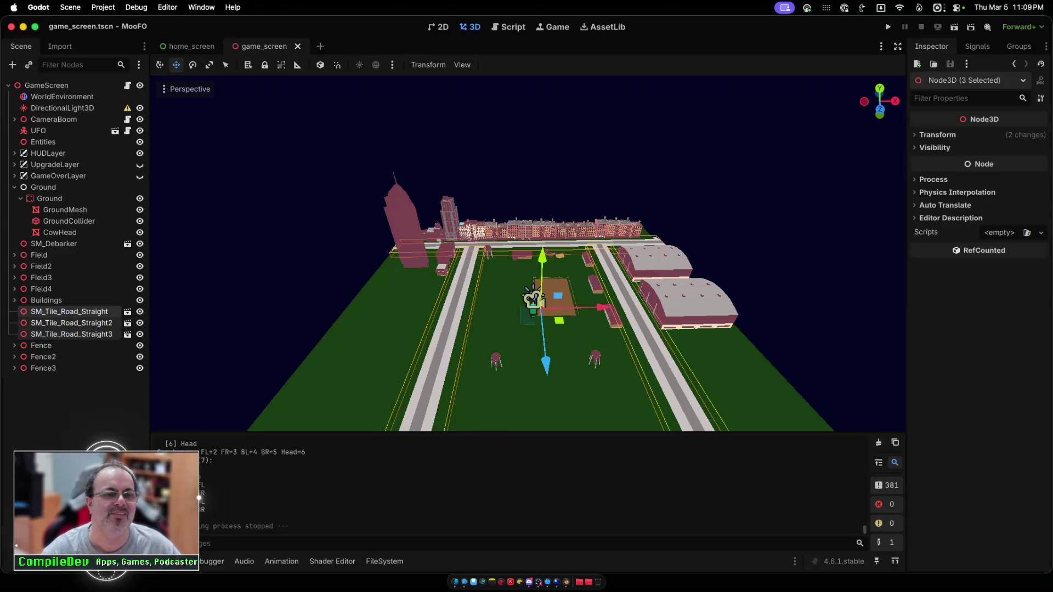
right_click(66, 313)
left_click(140, 412)
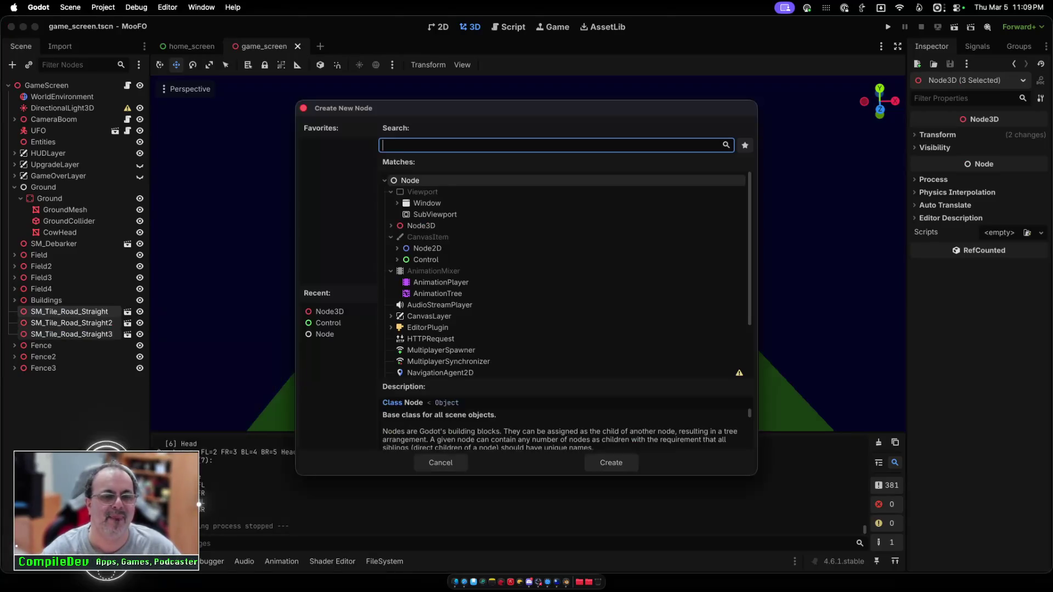
key("Return")
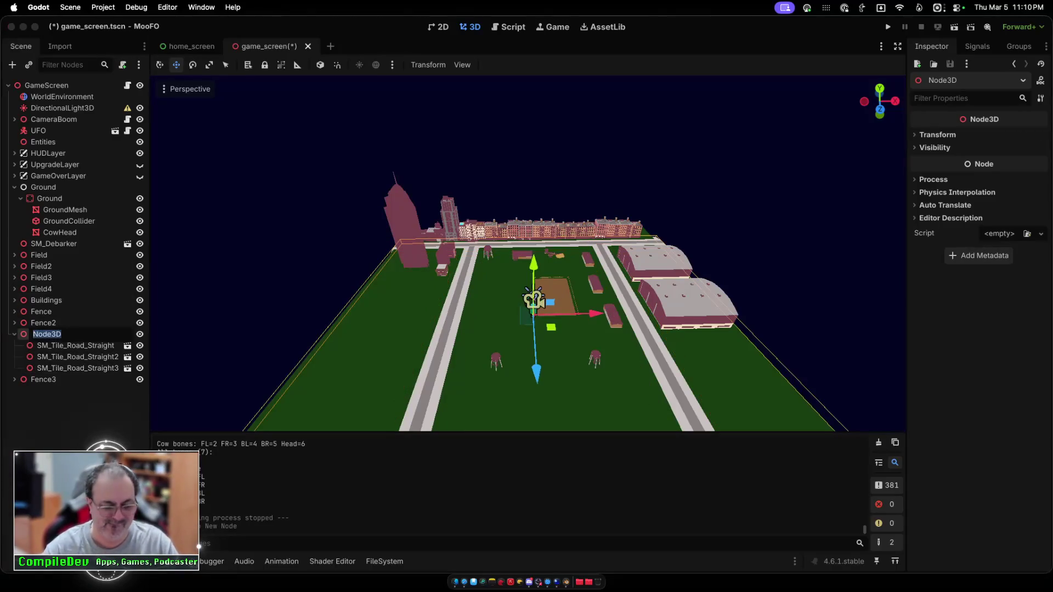
type("Roads")
key("Return")
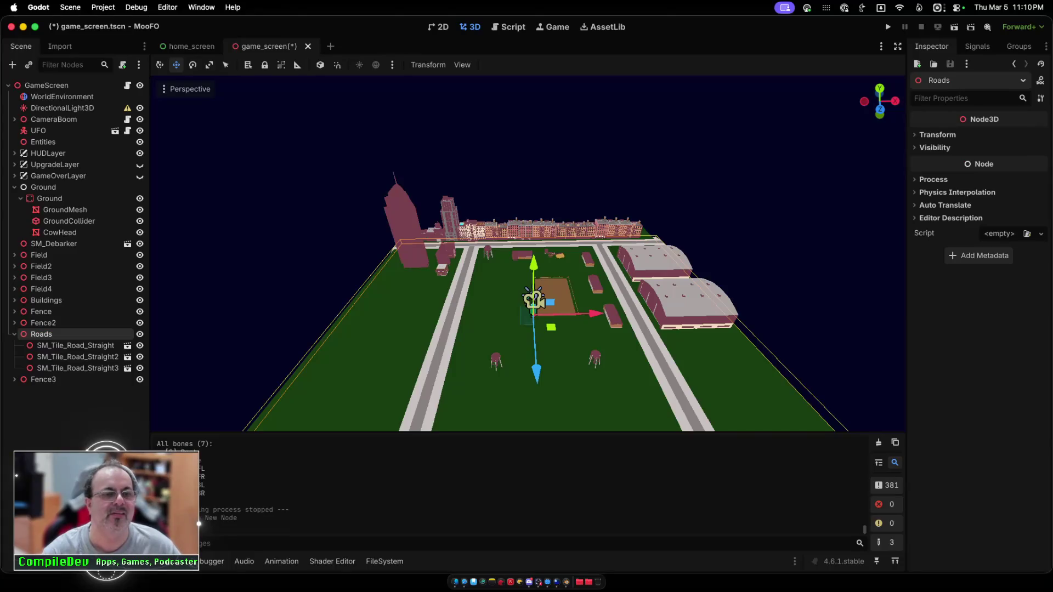
key("Left")
Step: Wrap Fence, Fence2 and Fence3 in a new Node3D named Fences and collapse it
left_click(43, 346)
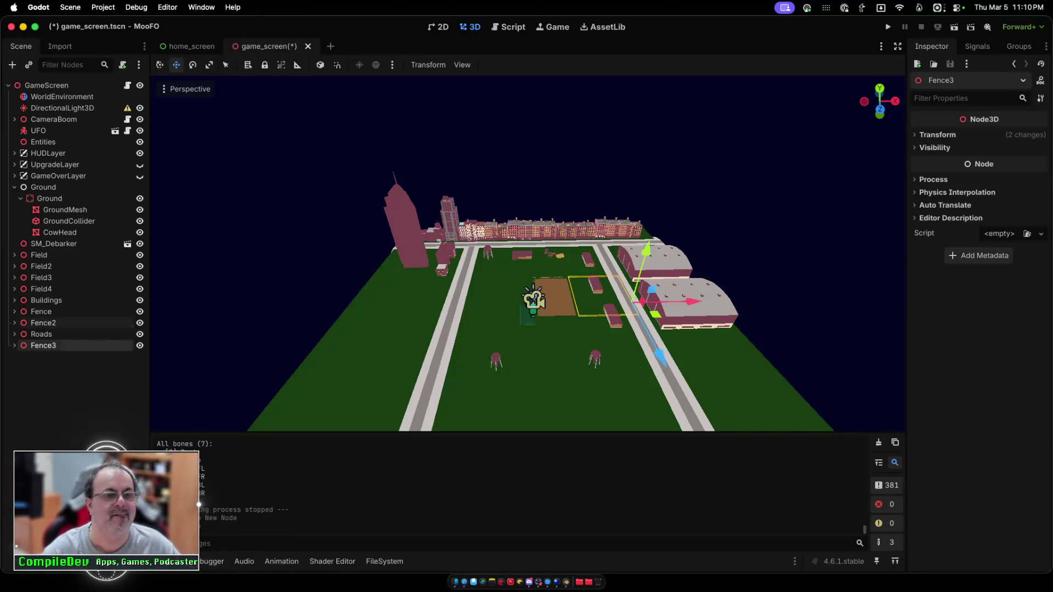
left_click(43, 323, "super")
left_click(42, 311, "super")
right_click(53, 312)
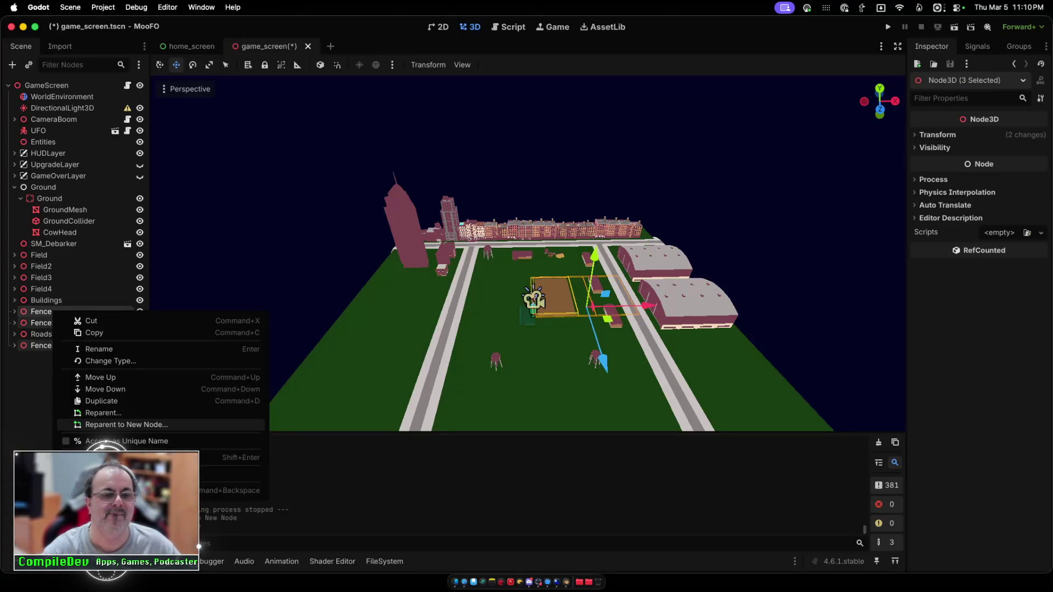
left_click(126, 425)
left_click(422, 226)
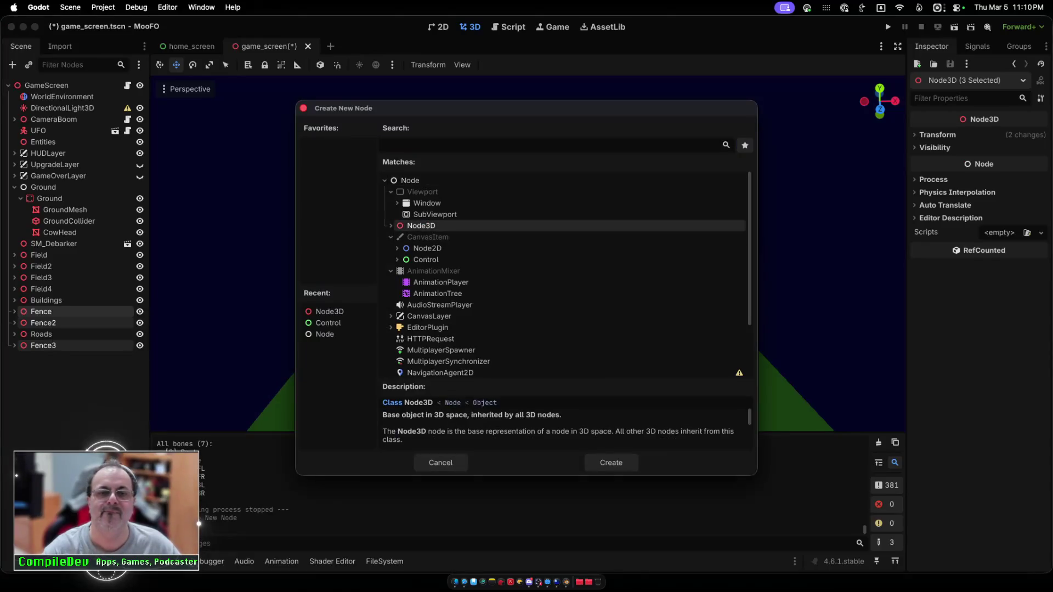
left_click(609, 461)
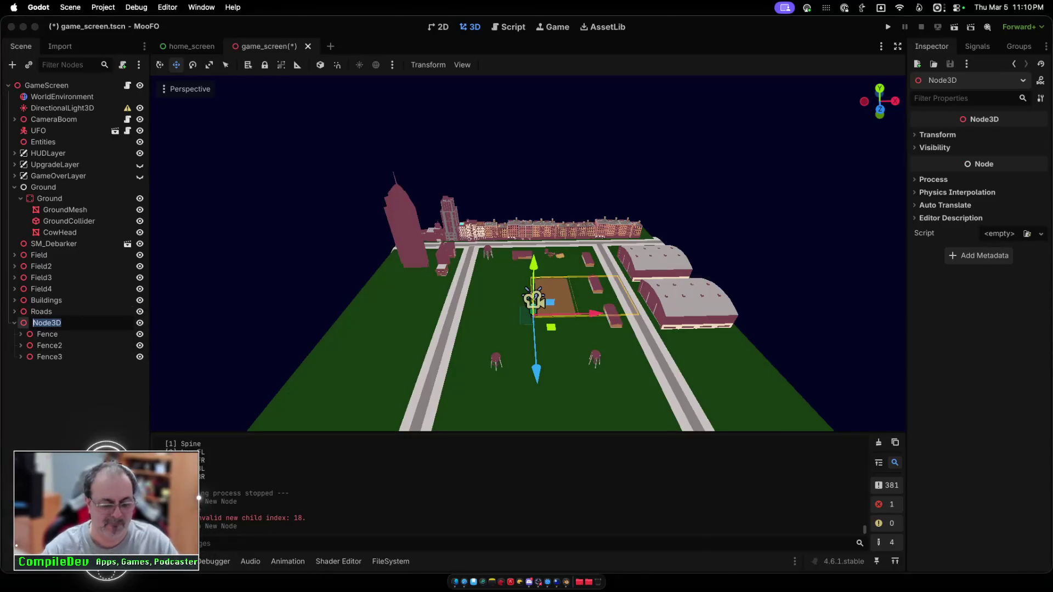
type("Fences")
key("Return")
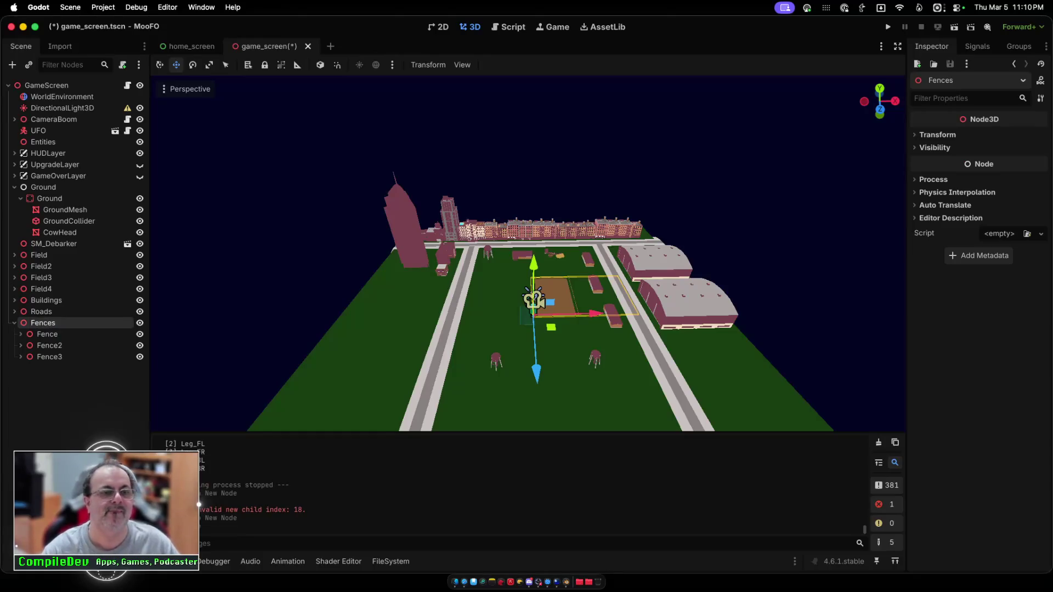
key("Left")
Step: Group Field through Field4 under a new Node3D named Fields, collapsing it and the inner Ground
left_click(42, 289)
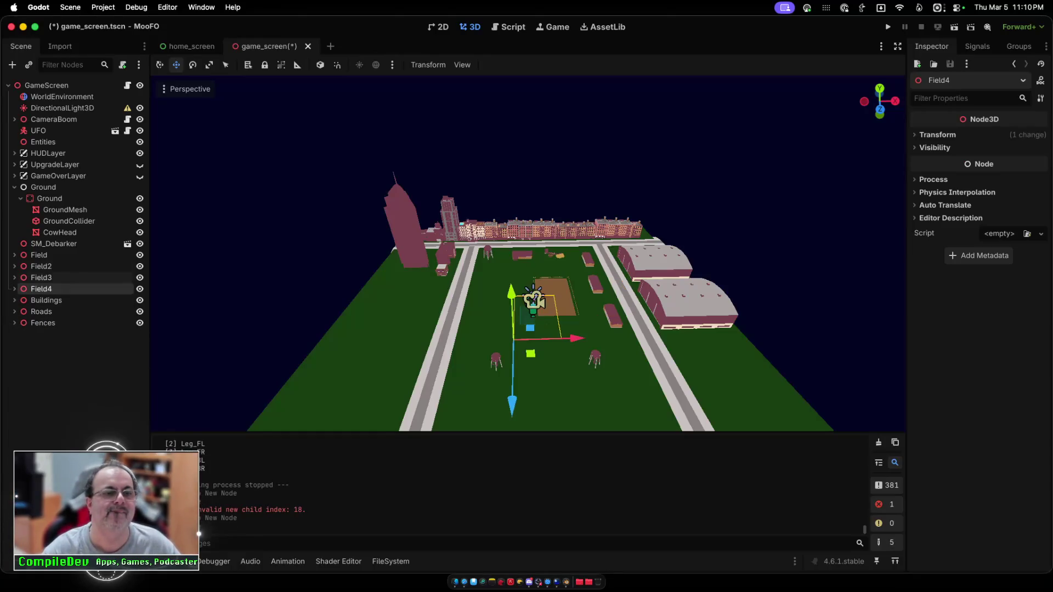
left_click(39, 255, "shift")
right_click(66, 258)
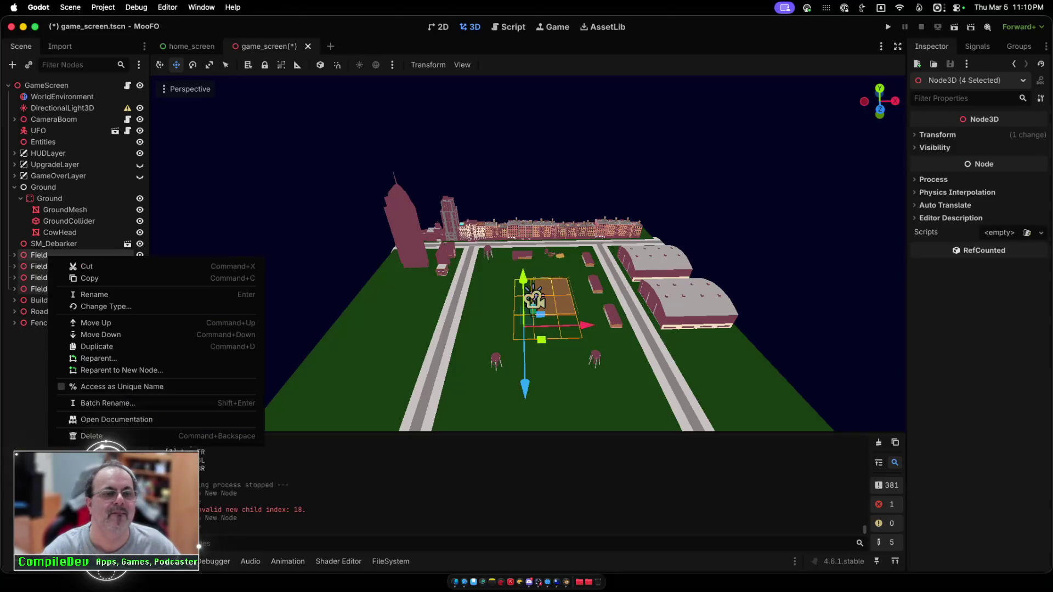
left_click(110, 371)
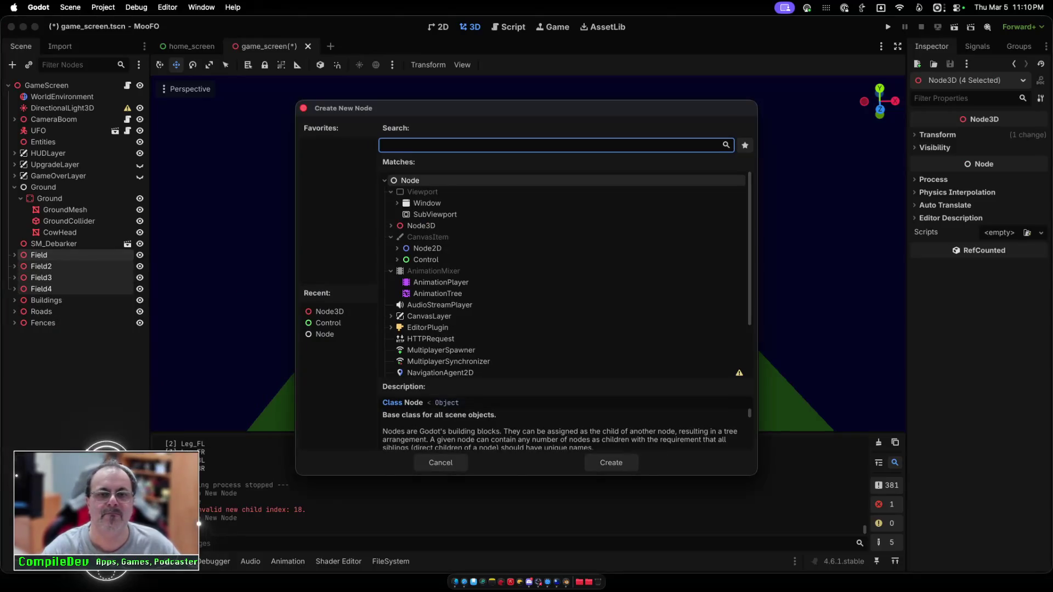
left_click(421, 226)
key("Return")
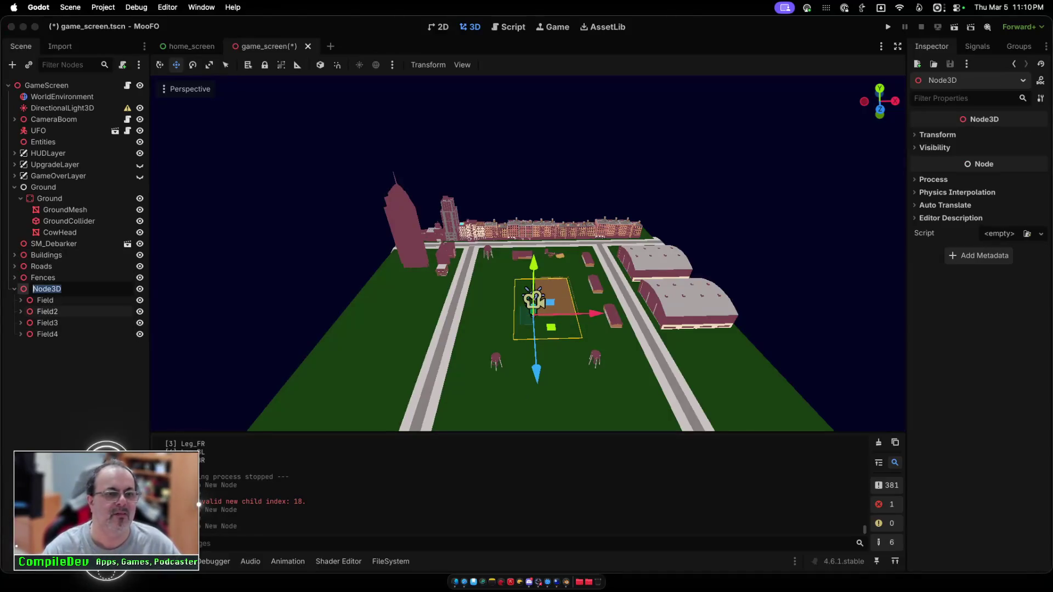
type("lds")
key("Return")
left_click(14, 289)
left_click(20, 198)
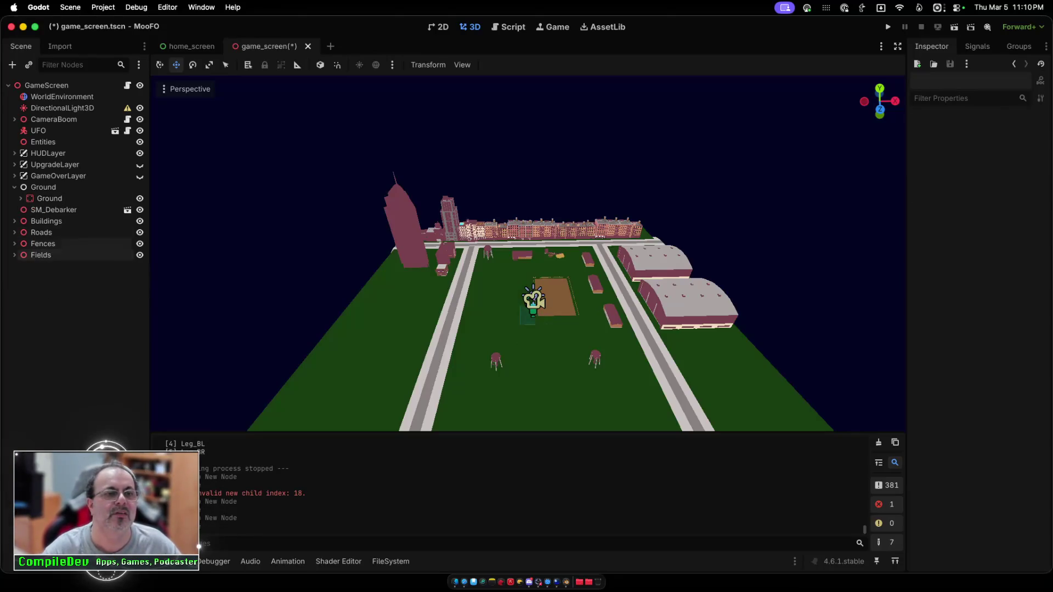
Step: Collapse the outer Ground node, save game_screen.tscn, and select the warehouse by the dirt field
left_click(14, 187)
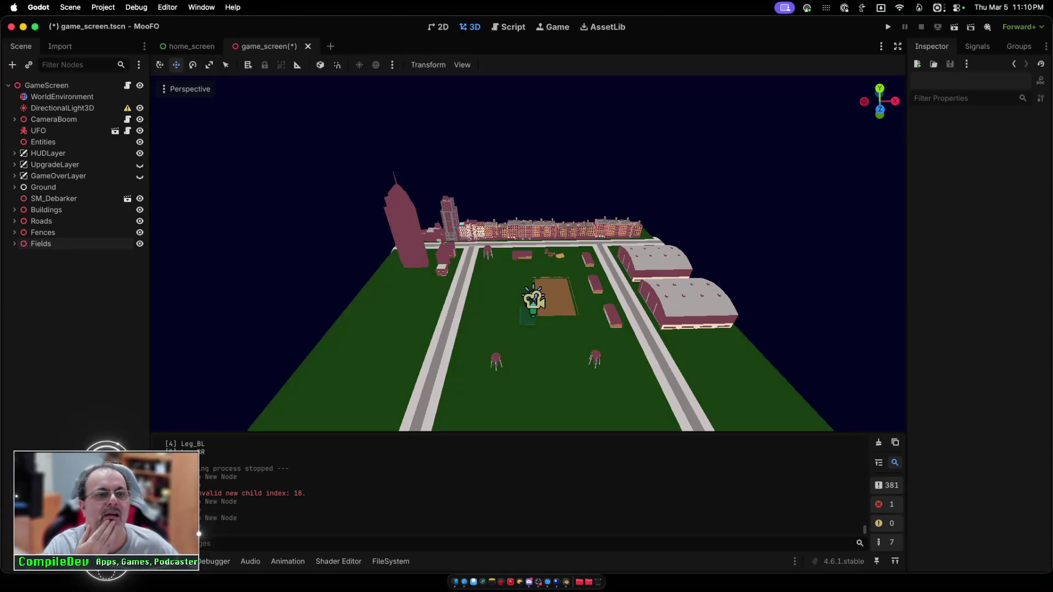
scroll(528, 254, "down", 3)
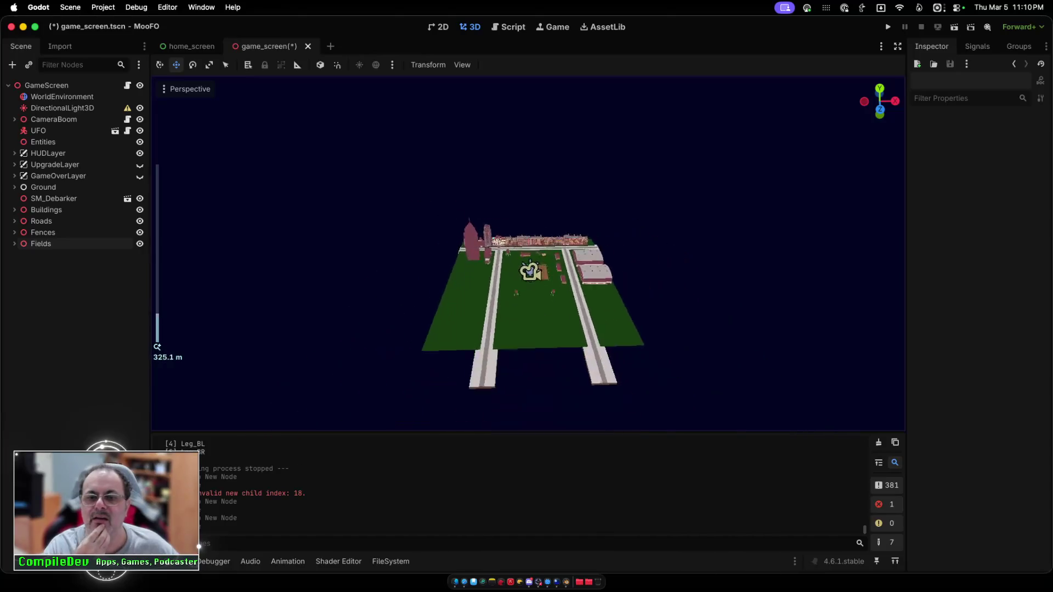
scroll(527, 253, "up", 5)
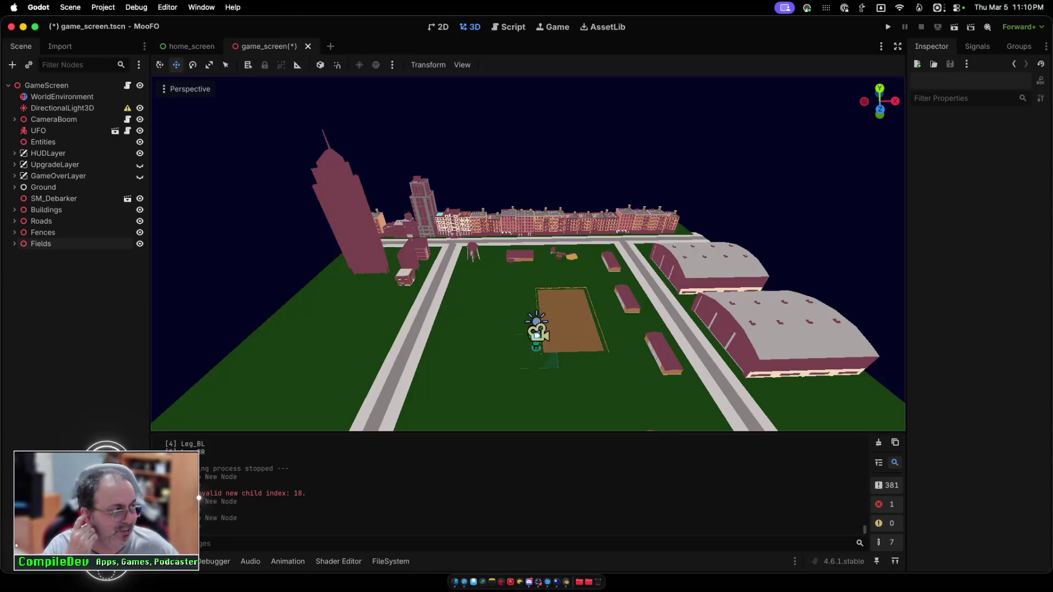
scroll(527, 253, "up", 10)
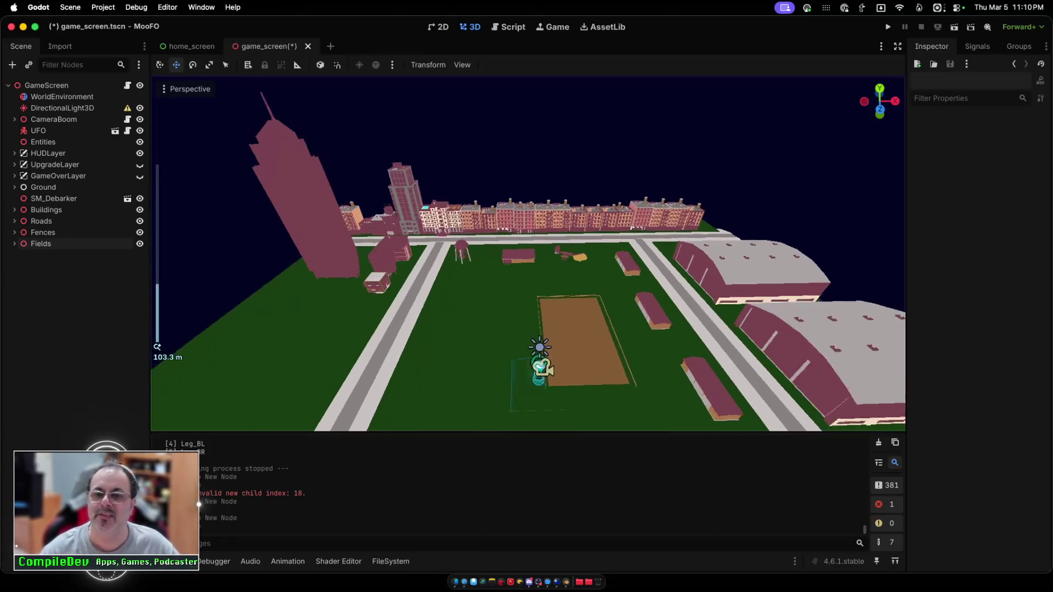
scroll(527, 254, "down", 10)
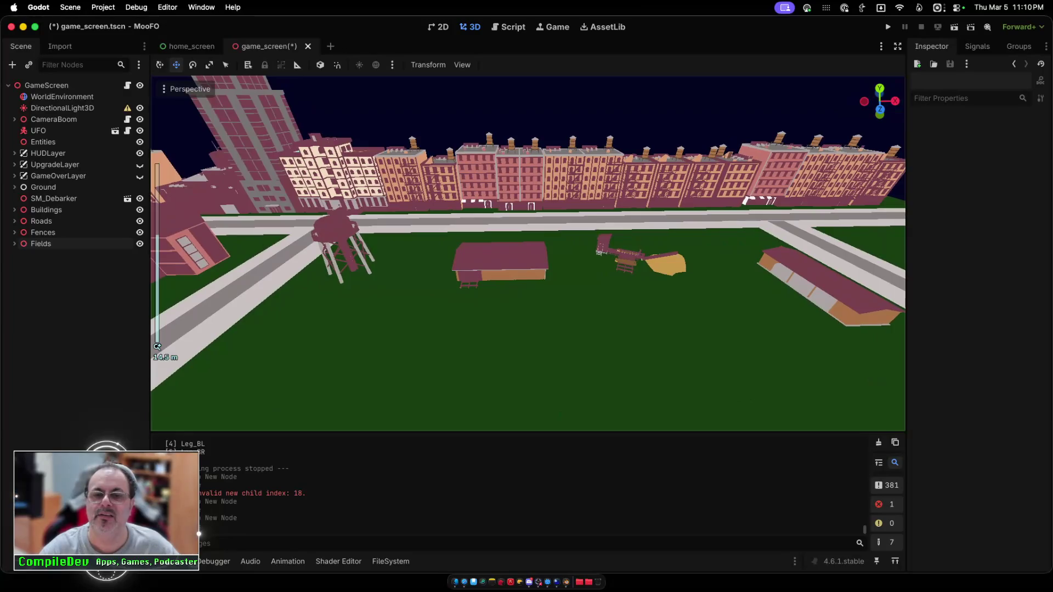
key("super+s")
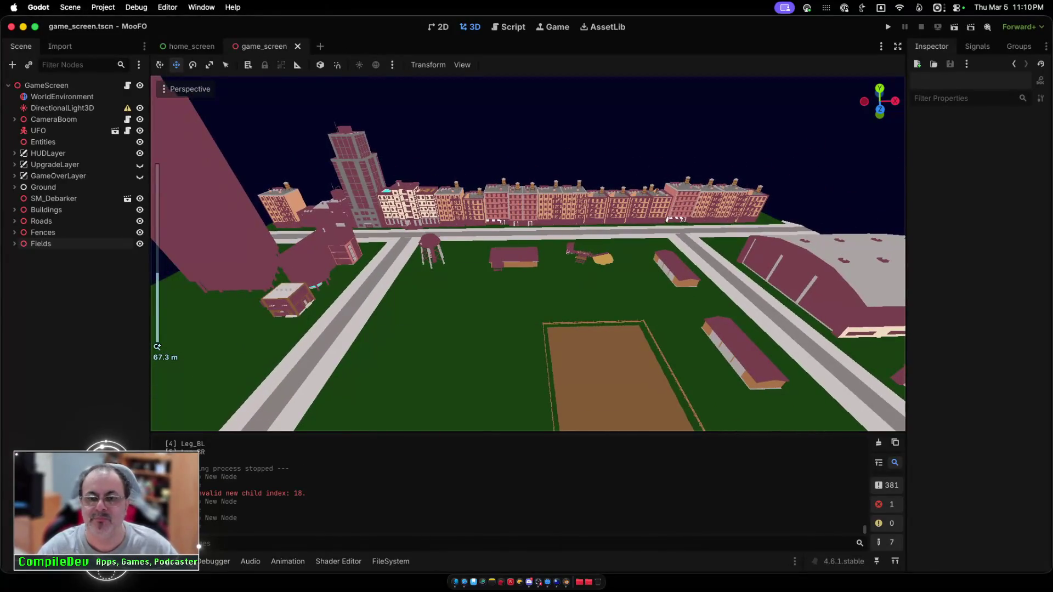
scroll(528, 253, "down", 5)
scroll(527, 253, "down", 3)
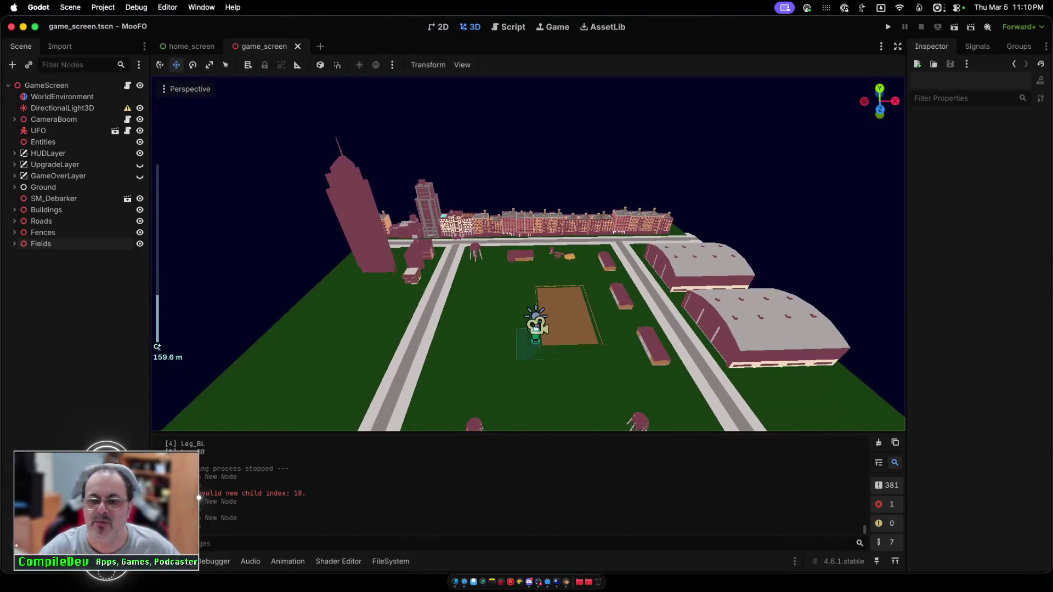
scroll(527, 253, "up", 6)
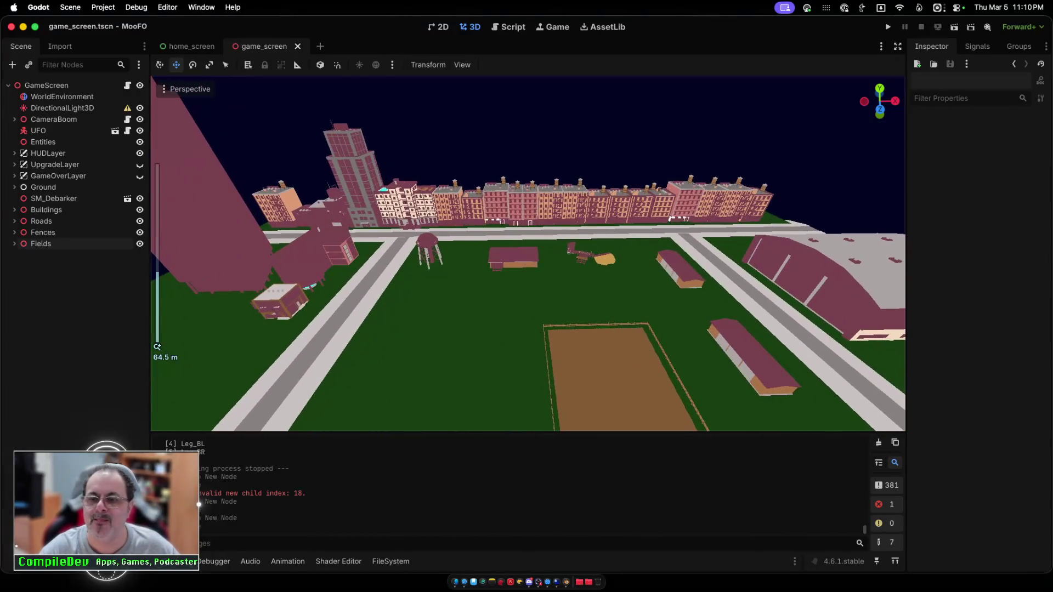
left_click(753, 356)
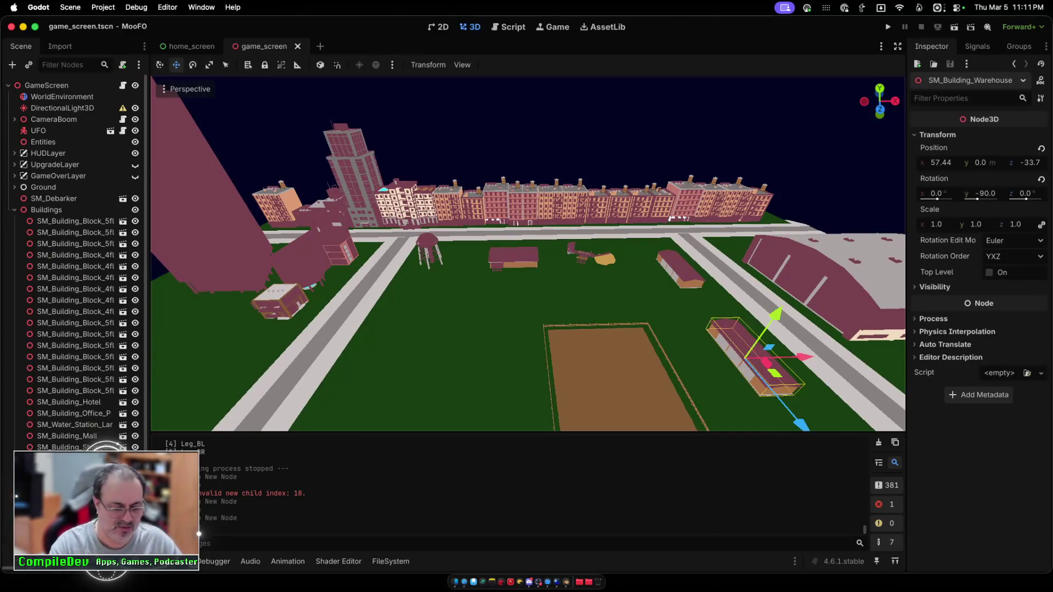
Step: Duplicate the warehouse, move the copy left beside the road, and set Rotation Y to 90
key("super+d")
left_click_drag(805, 356, 422, 367)
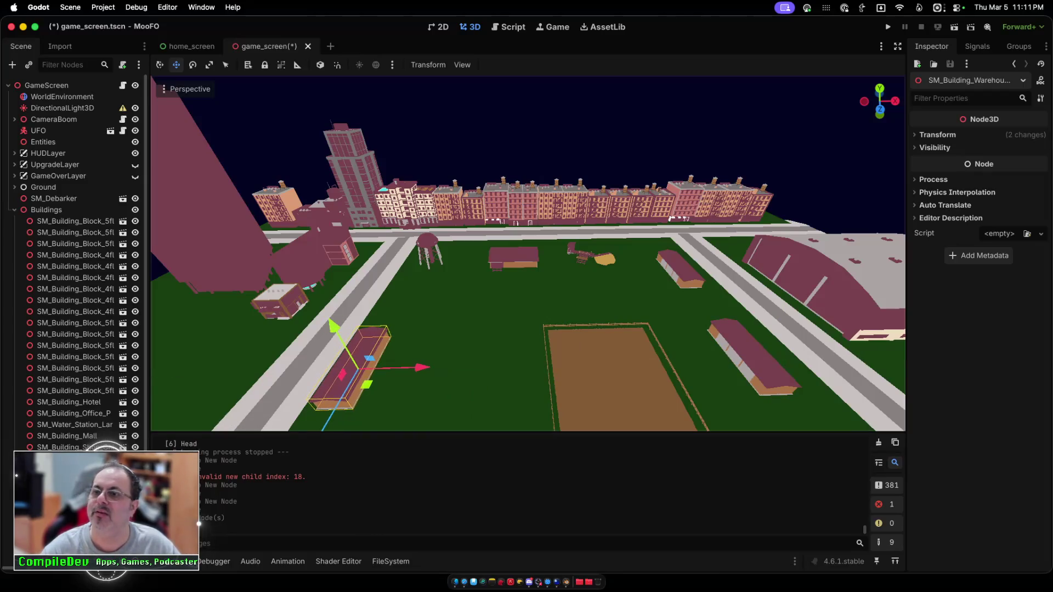
left_click(937, 135)
left_click(981, 194)
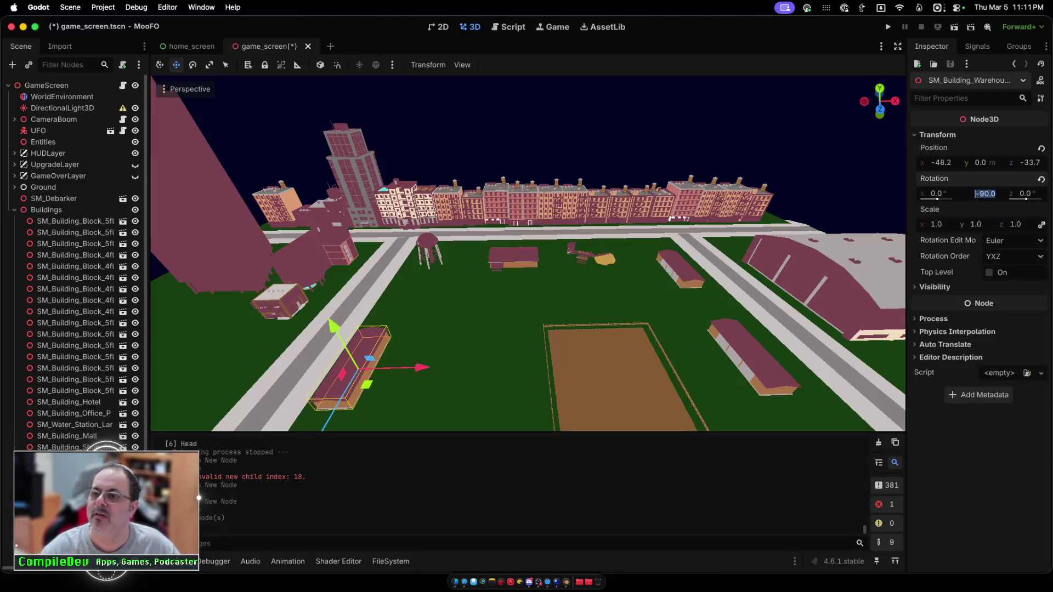
key("Return")
Step: Slide the copy along Z to x -48.2, z -52.4 and browse the project's road tile files
scroll(528, 253, "down", 3)
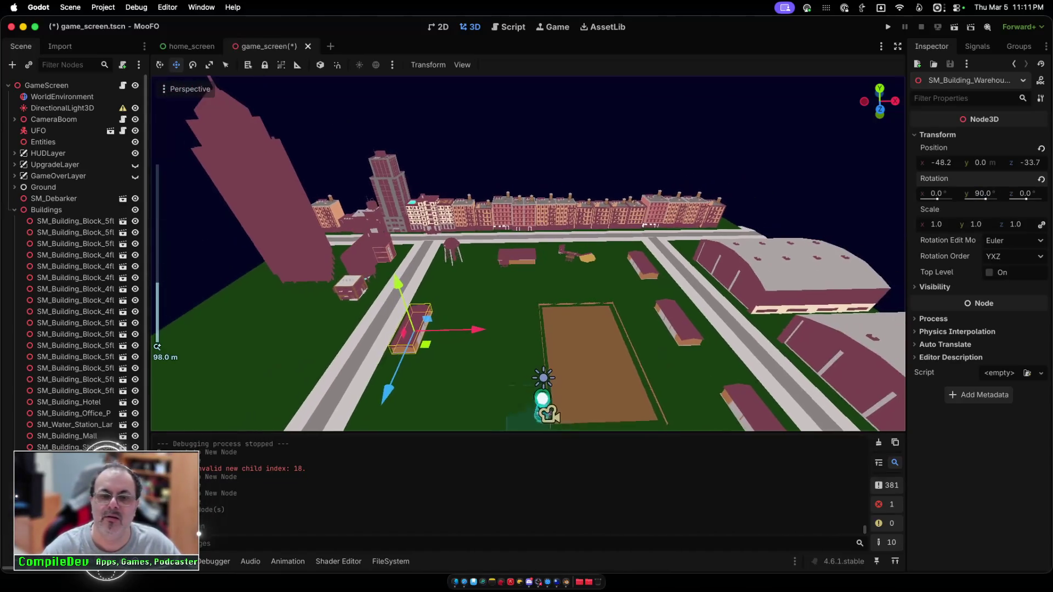
left_click_drag(379, 373, 406, 354)
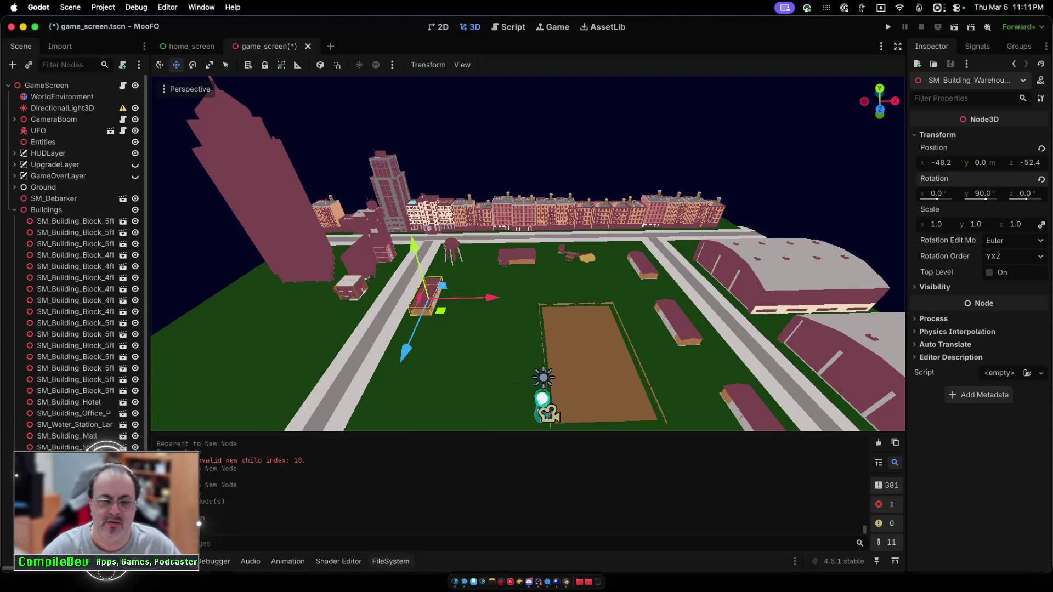
left_click(390, 561)
scroll(263, 494, "down", 1)
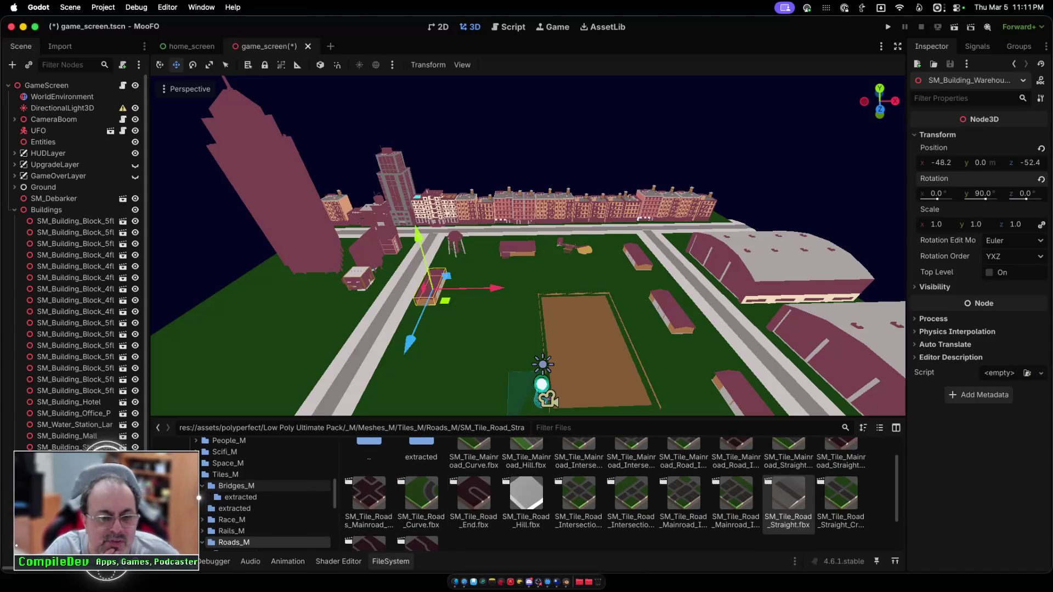
Step: Drag SM_Bucket_Milk.fbx from the Farm_M folder into the scene beside the field
left_click(196, 475)
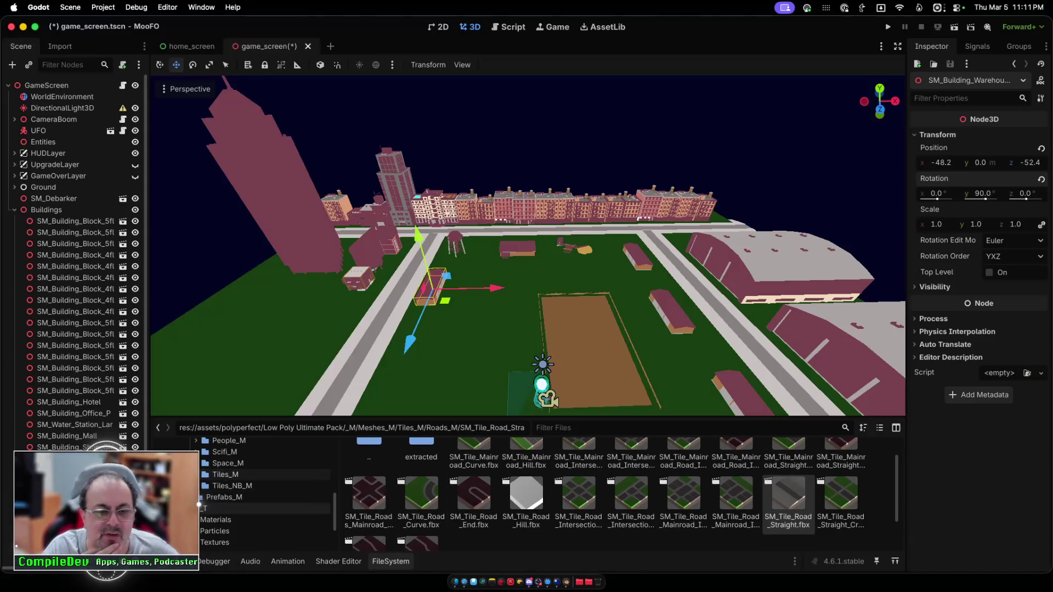
scroll(219, 494, "up", 2)
left_click(219, 444)
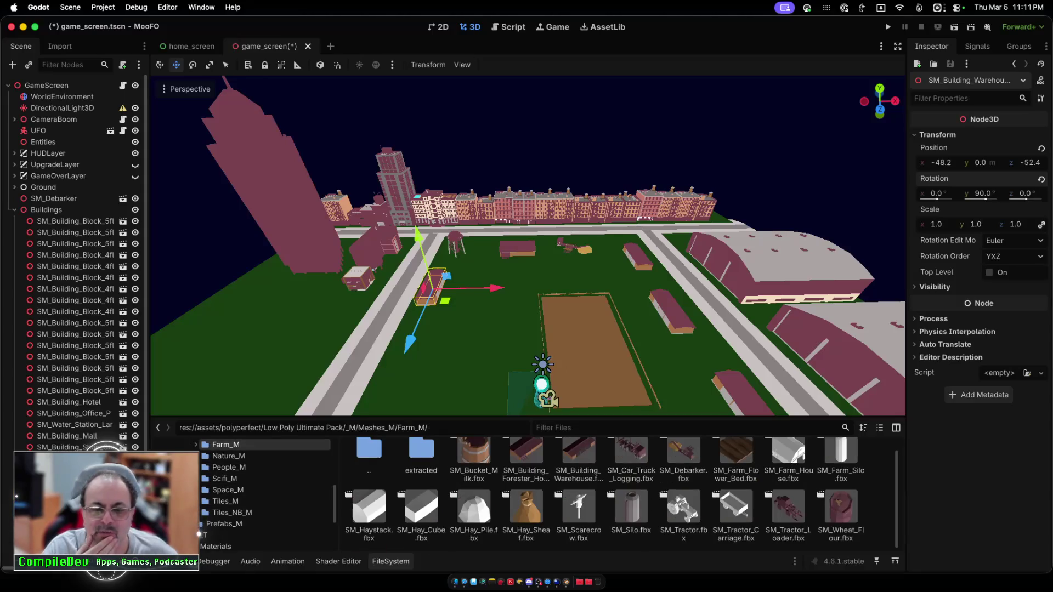
mouse_move(475, 463)
left_mouse_down()
mouse_move(476, 373)
mouse_move(510, 288)
left_mouse_up()
Step: Zoom in on the milk bucket and lift it slightly upward
scroll(511, 287, "up", 5)
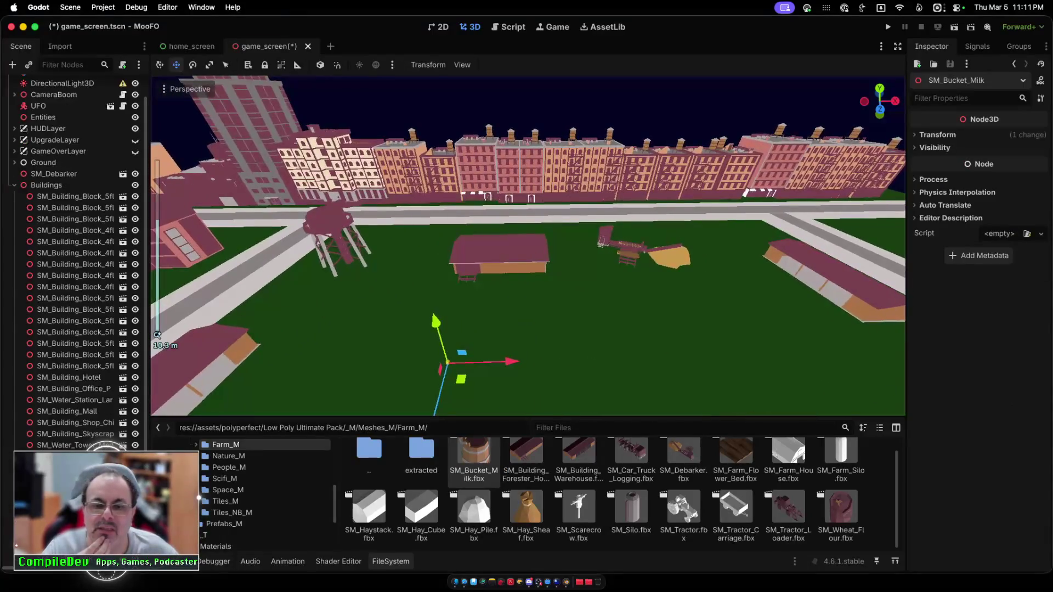
scroll(510, 287, "up", 4)
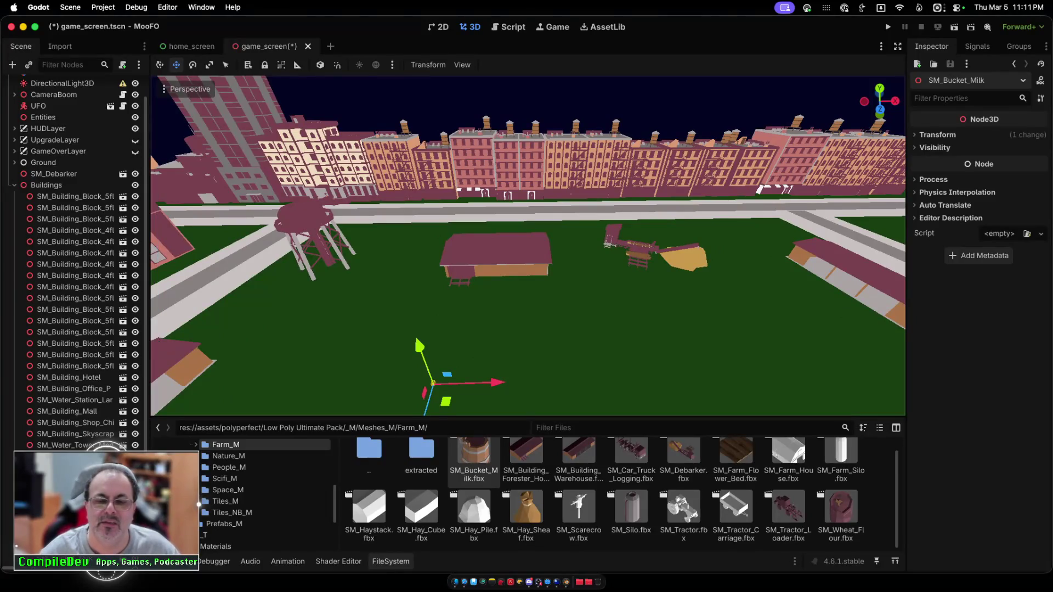
scroll(510, 287, "up", 3)
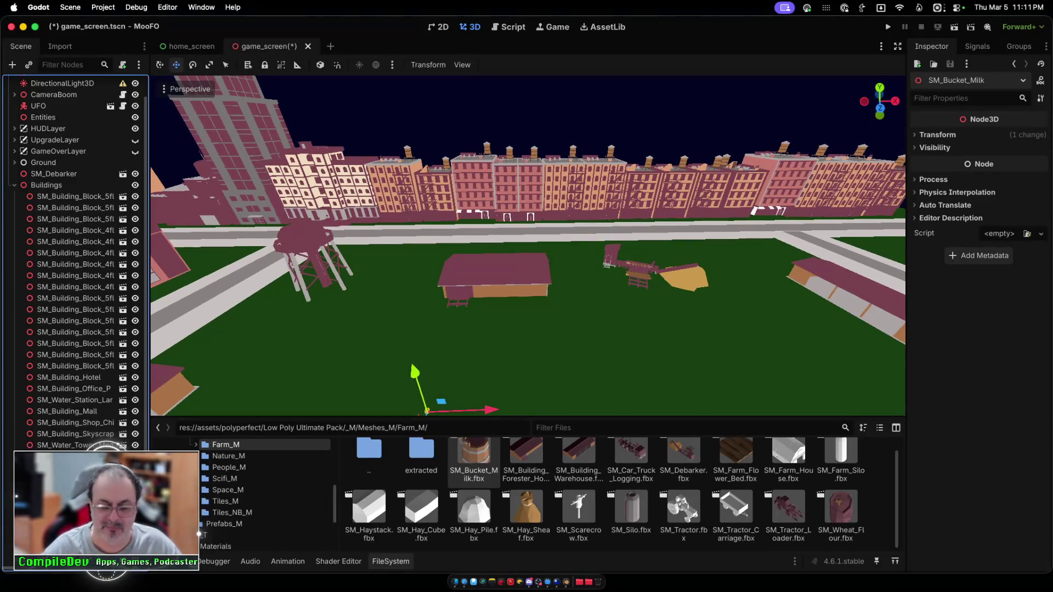
scroll(528, 246, "down", 3)
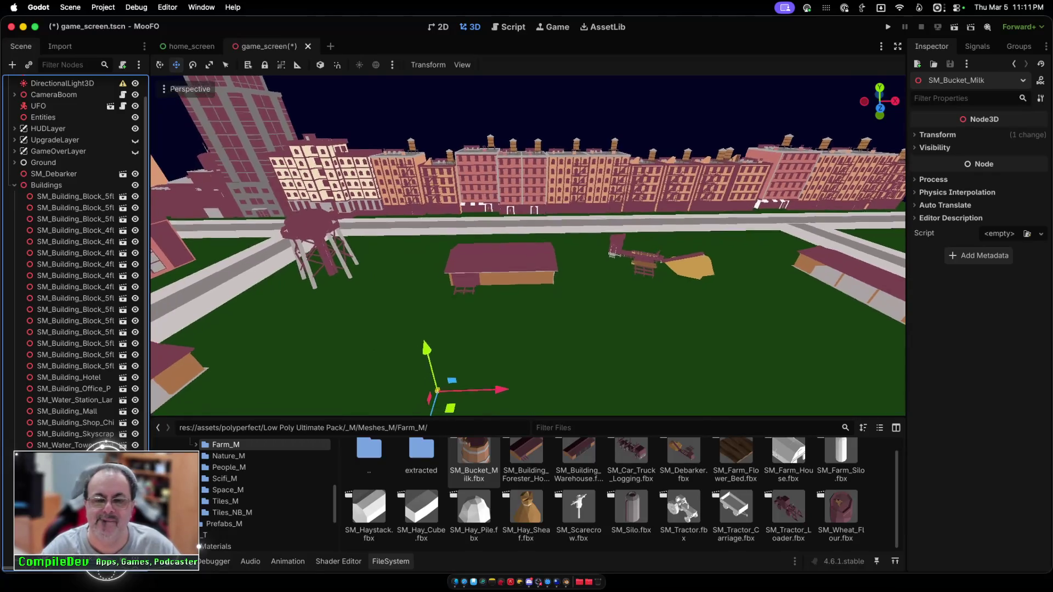
scroll(528, 245, "down", 3)
scroll(528, 246, "down", 5)
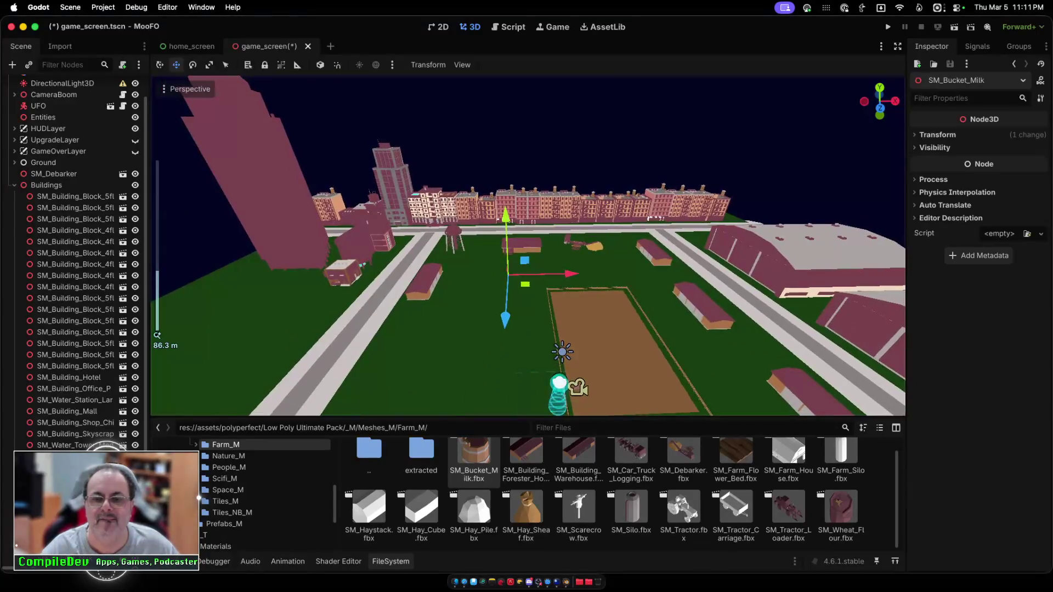
scroll(528, 245, "up", 10)
scroll(529, 246, "down", 10)
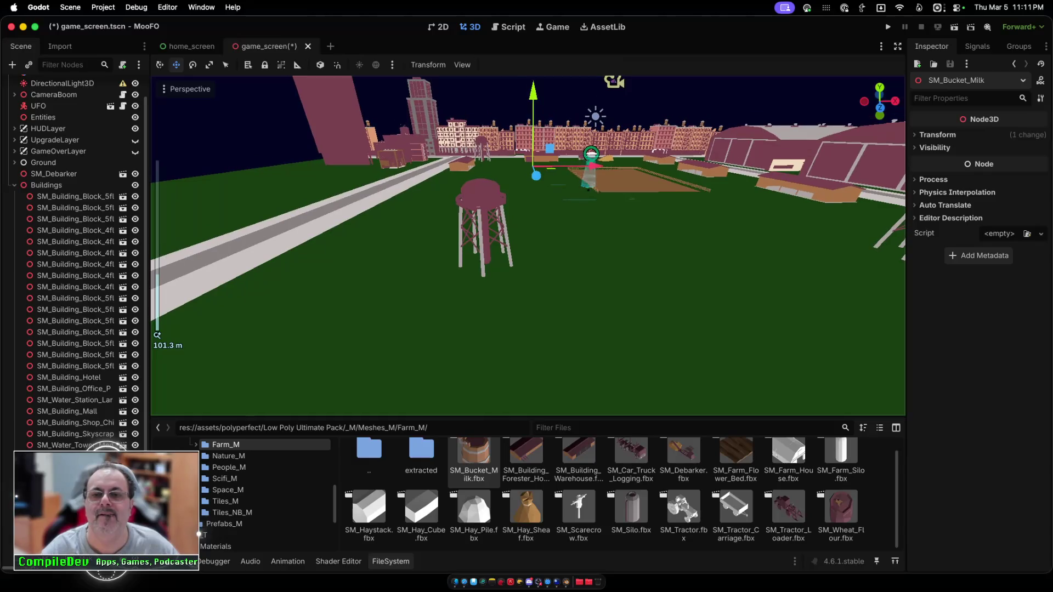
scroll(528, 245, "up", 5)
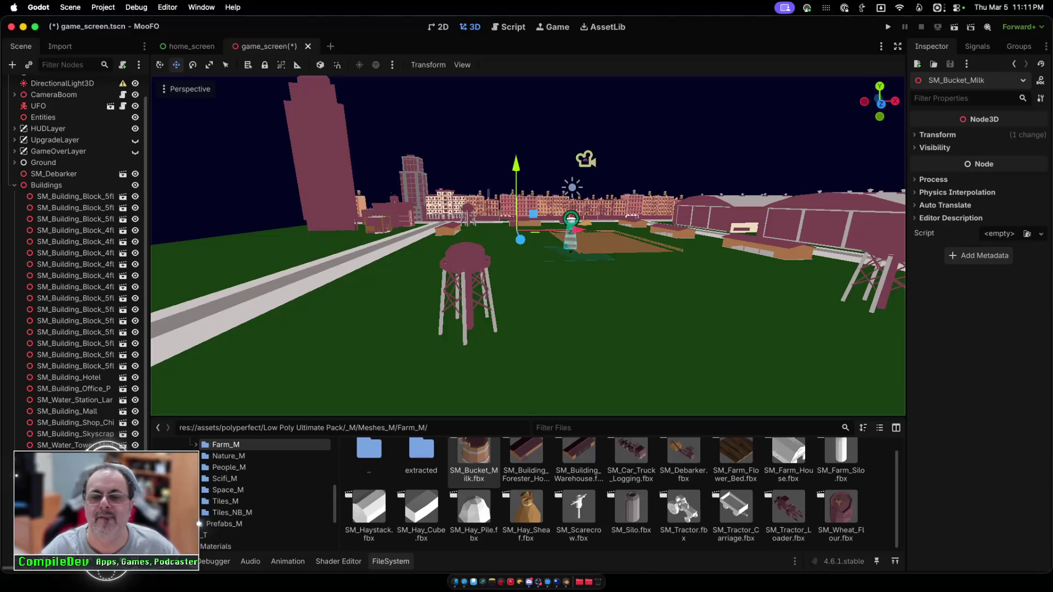
scroll(528, 246, "up", 10)
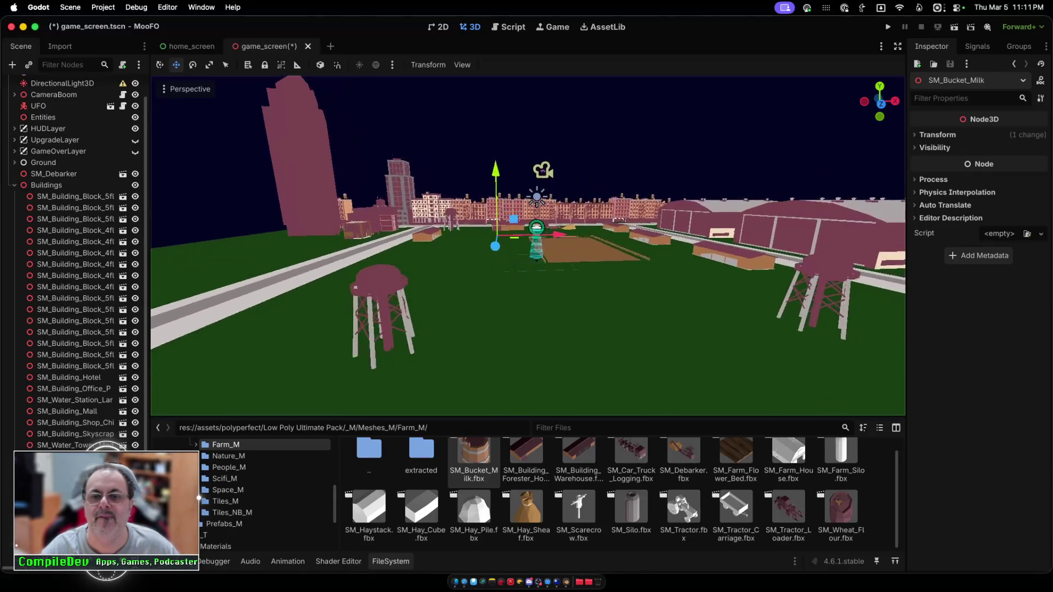
scroll(528, 246, "up", 10)
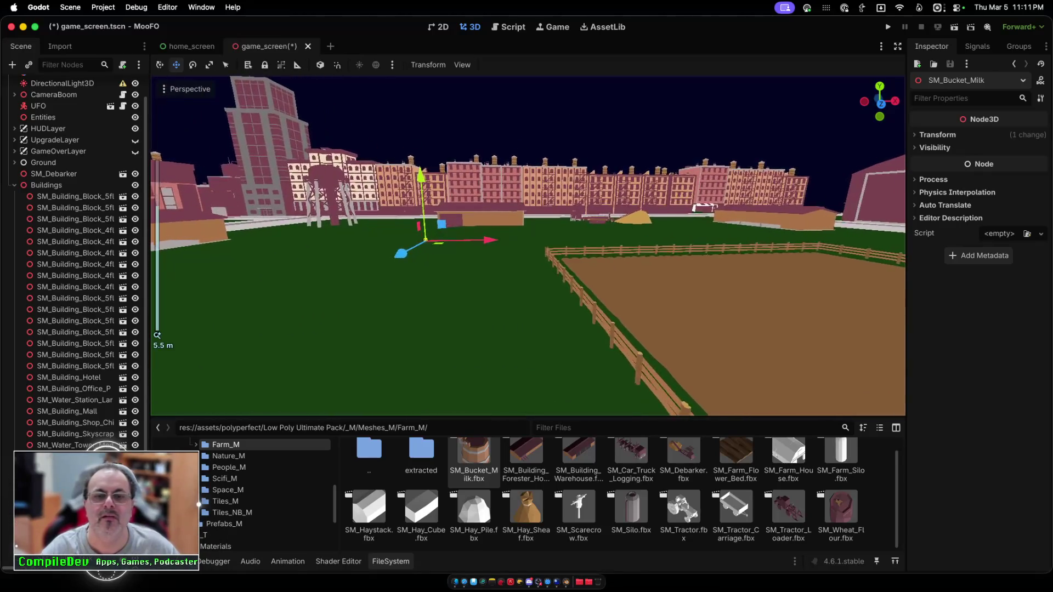
scroll(528, 245, "up", 3)
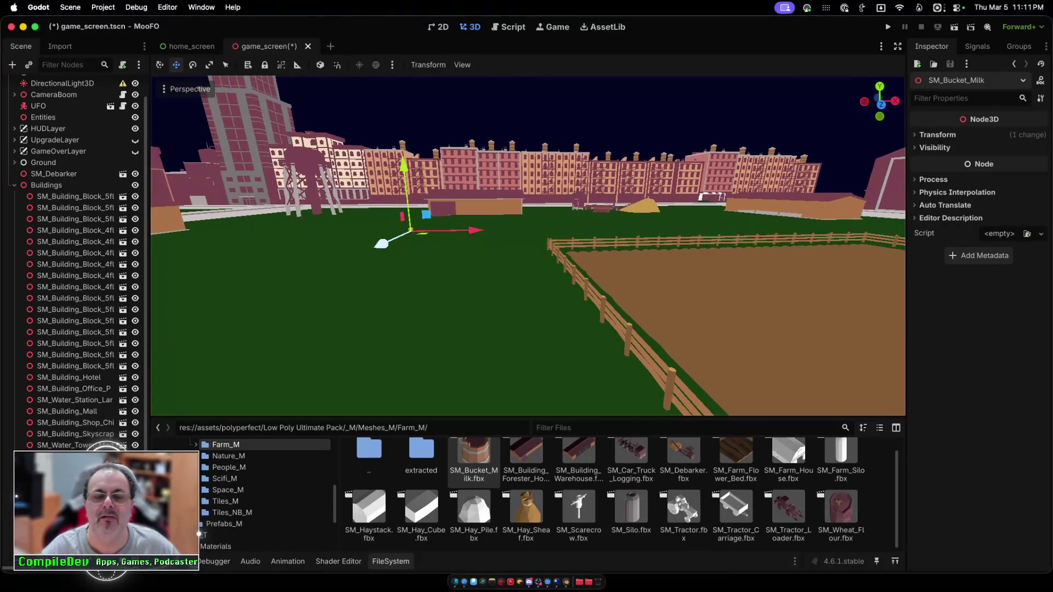
scroll(528, 245, "up", 2)
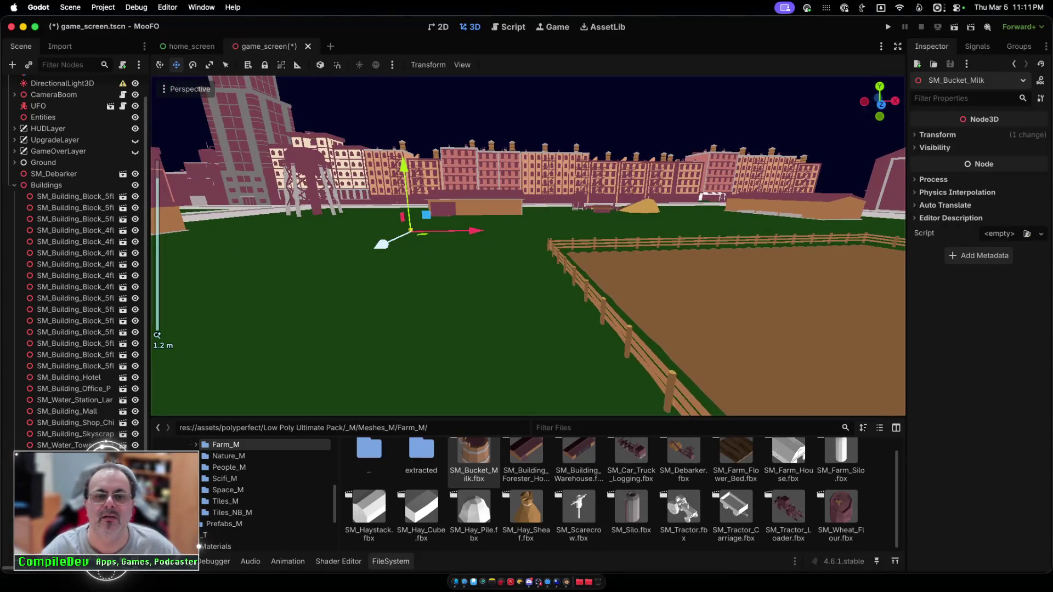
left_click_drag(404, 165, 404, 165)
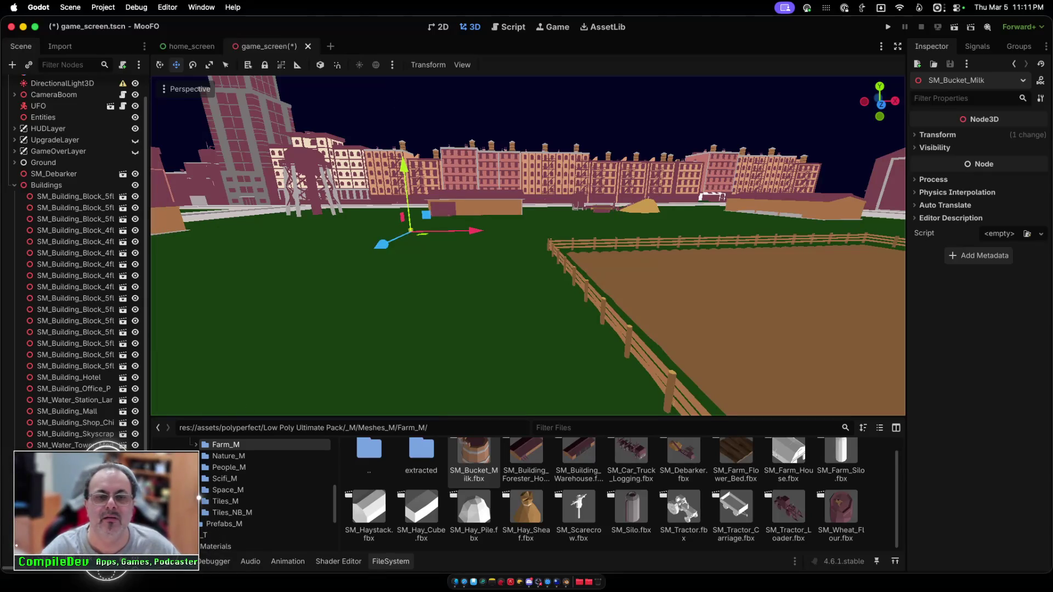
Step: Duplicate the bucket into a row of five copies, then save and run the game
key("ctrl+d")
left_click_drag(476, 230, 487, 230)
key("ctrl+d")
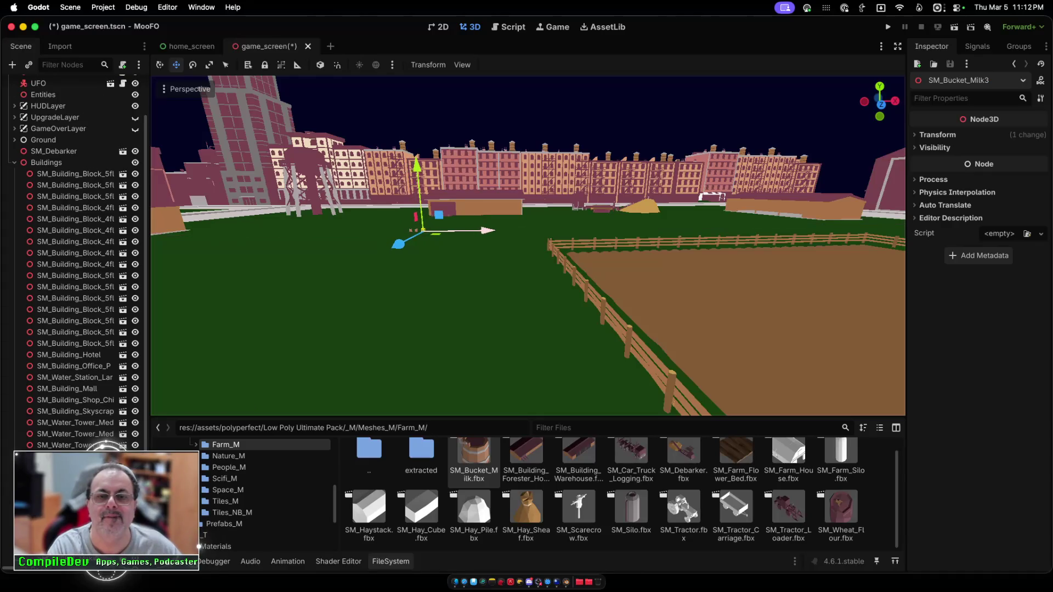
key("ctrl+d")
mouse_move(399, 243)
left_mouse_down()
mouse_move(376, 256)
mouse_move(389, 248)
left_mouse_up()
left_click_drag(480, 233, 473, 234)
key("super+d")
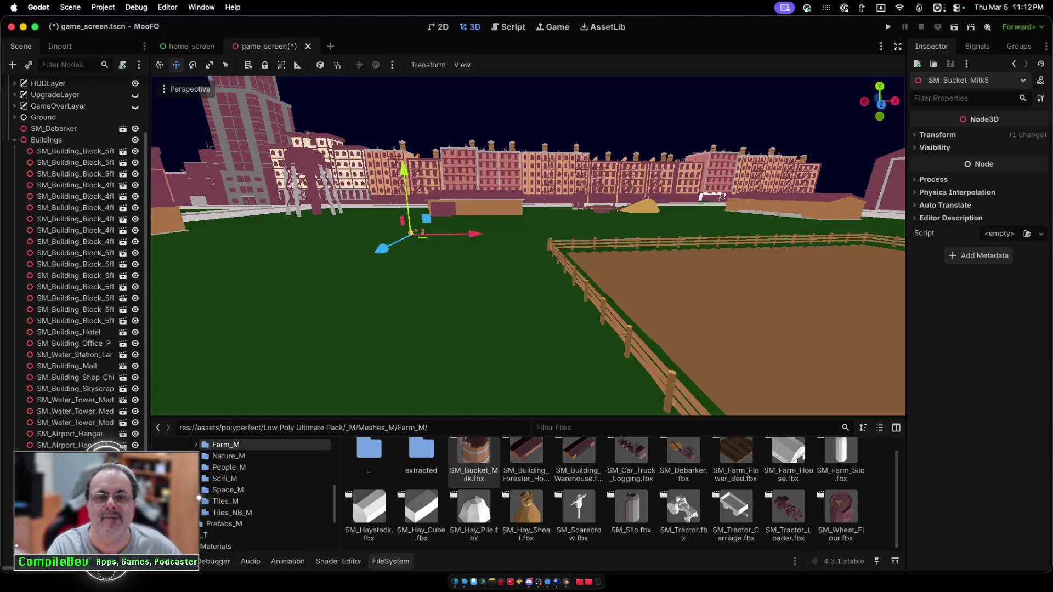
key("super+b")
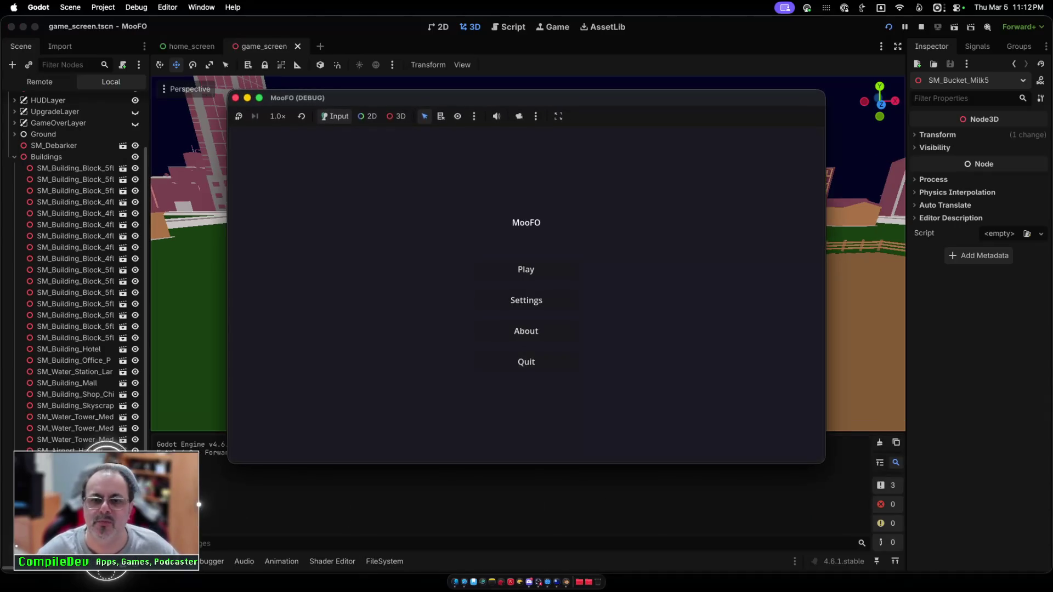
Step: Start playing and fly the UFO toward the pond and back and forth across the field
left_click(526, 269)
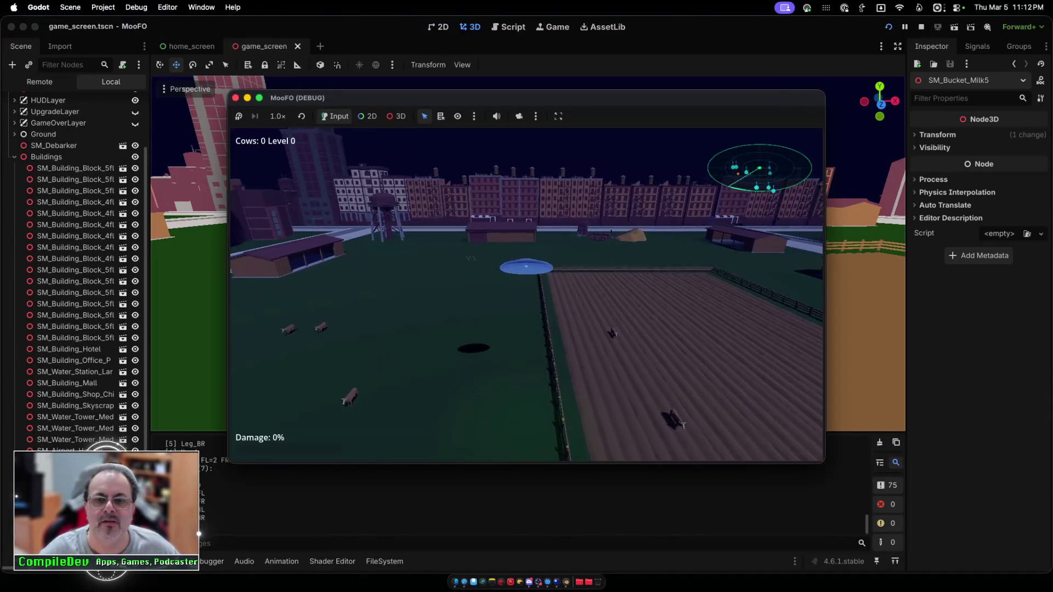
key("w")
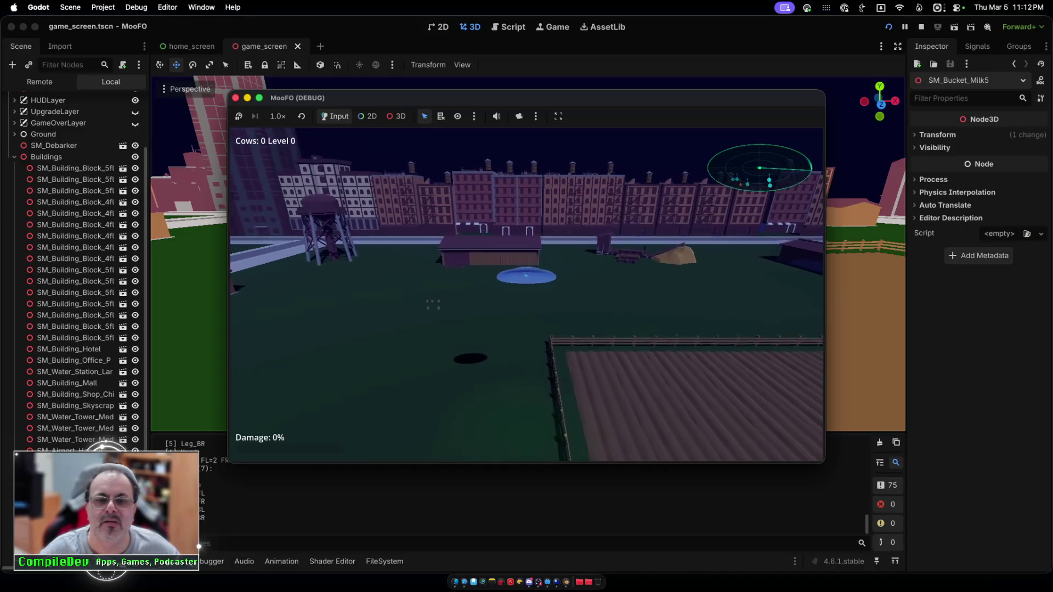
key("w")
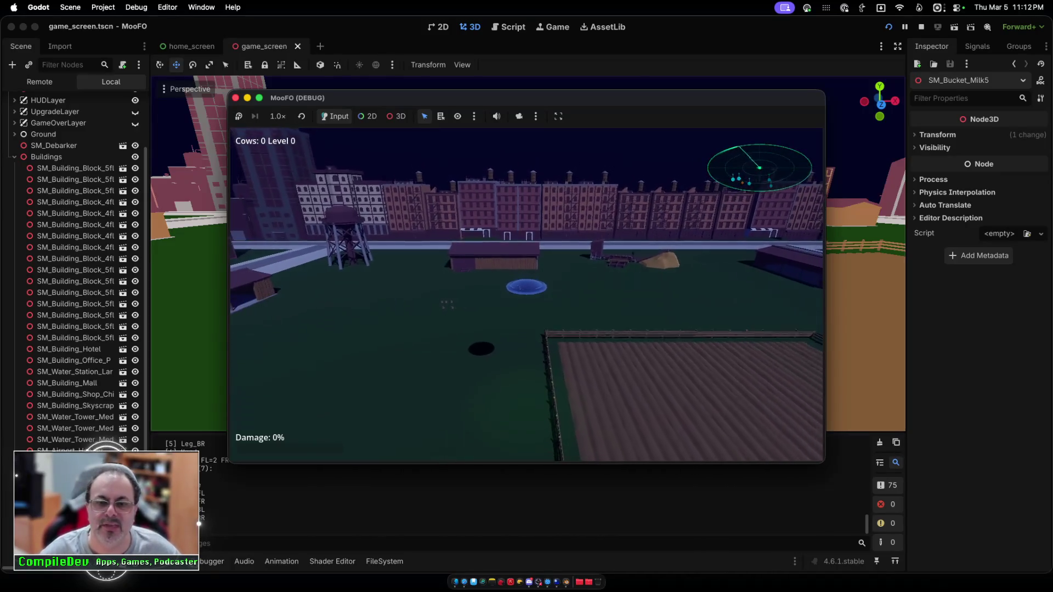
key("a")
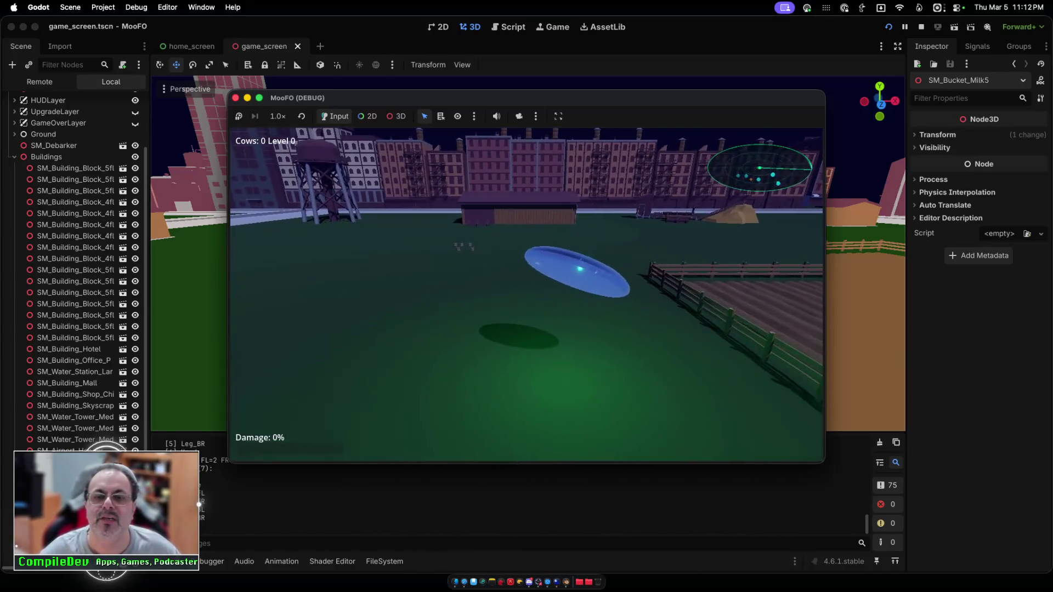
key("d")
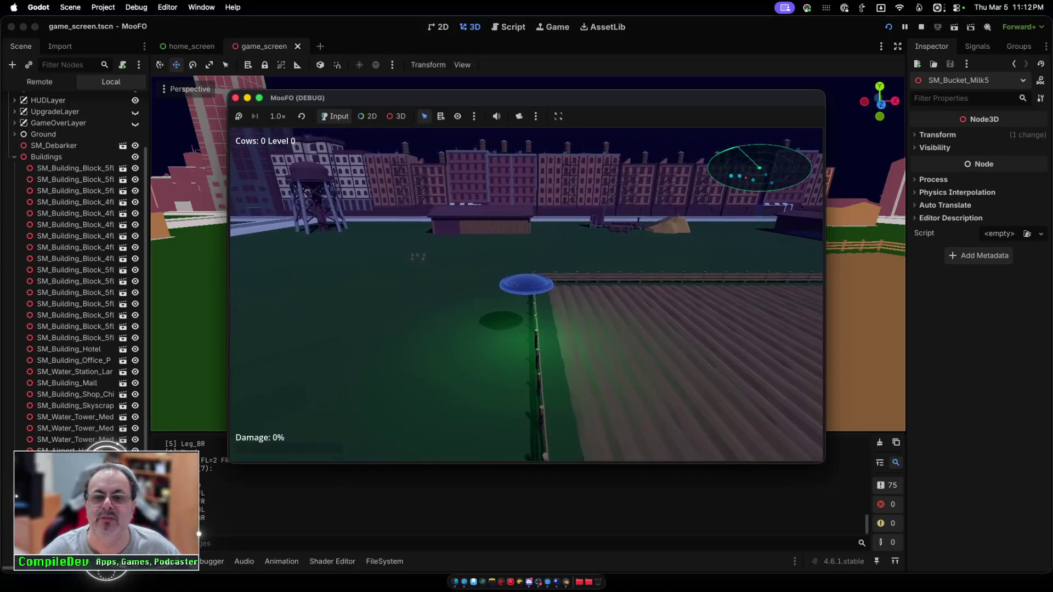
key("a")
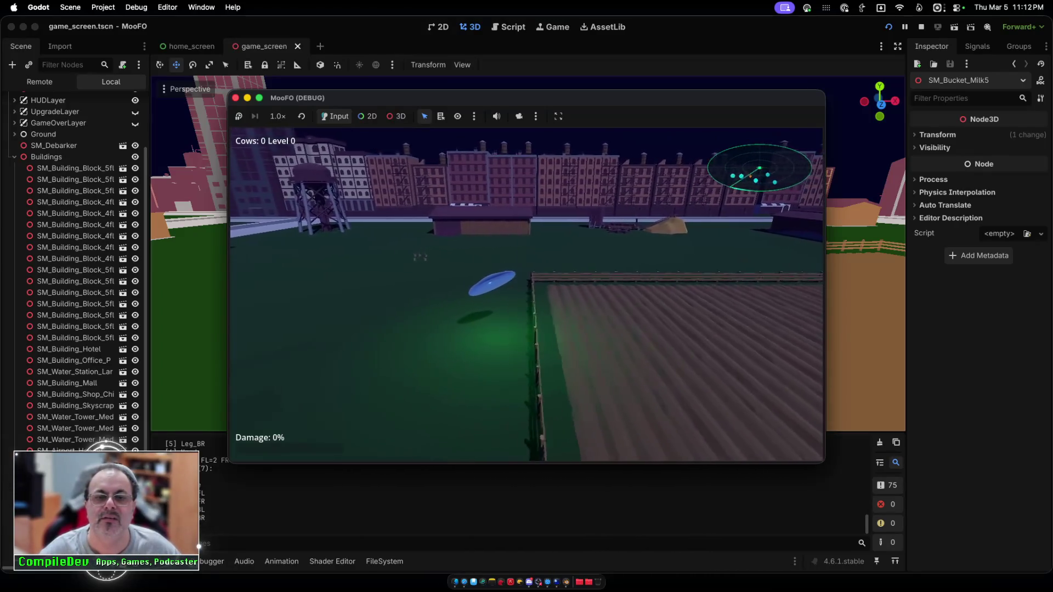
key("d")
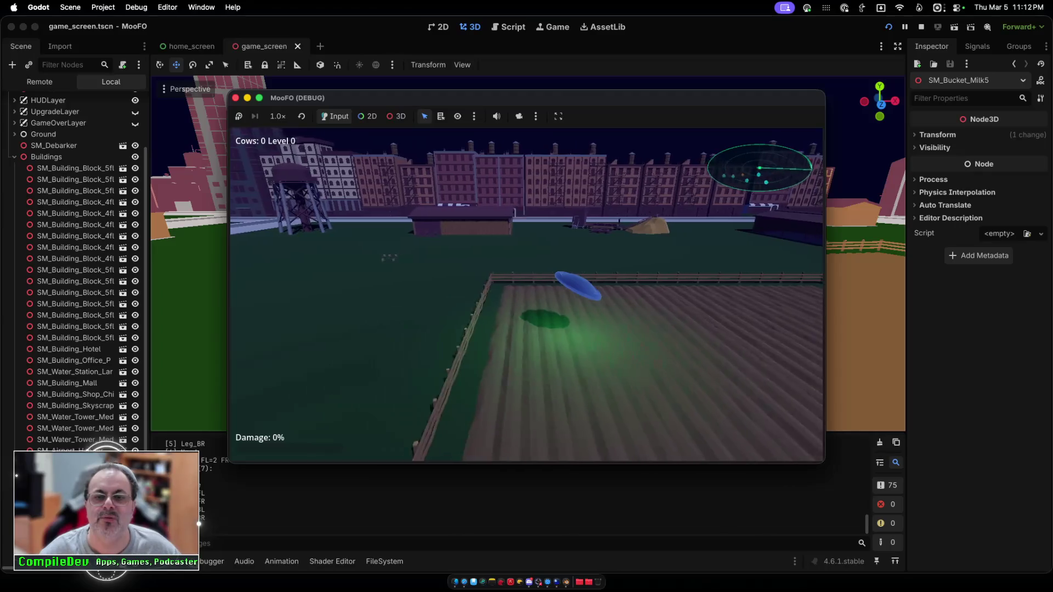
key("a")
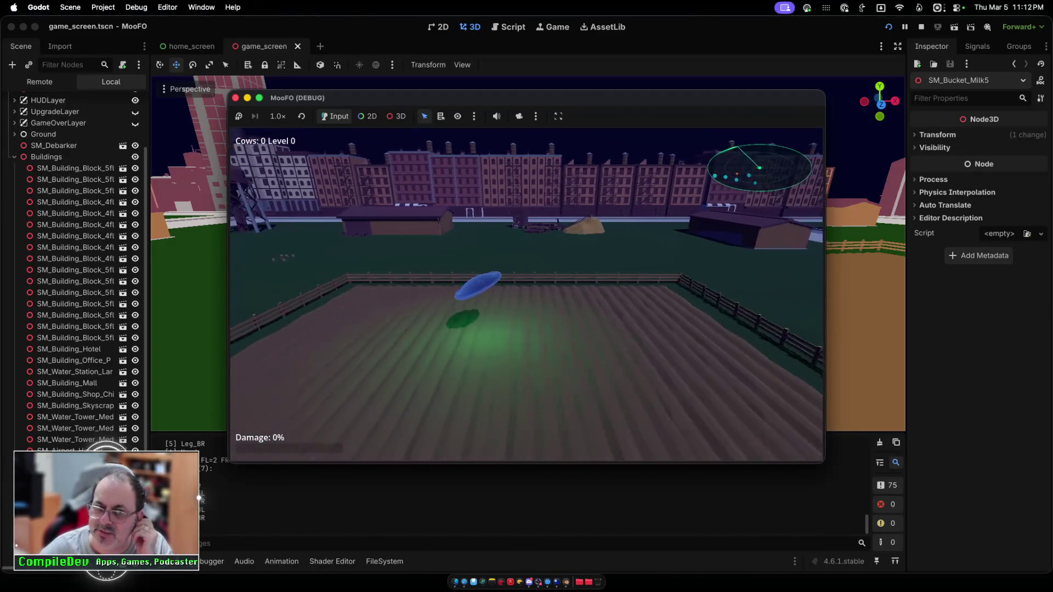
key("a")
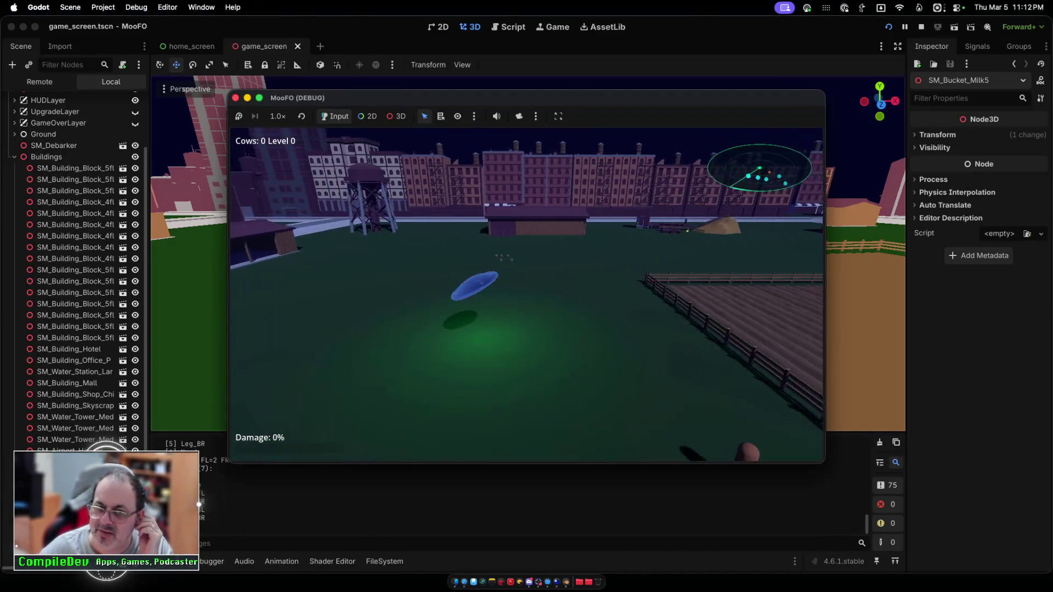
Step: Fly over the fence into the field, swing toward the cows, then stop the game
key("d")
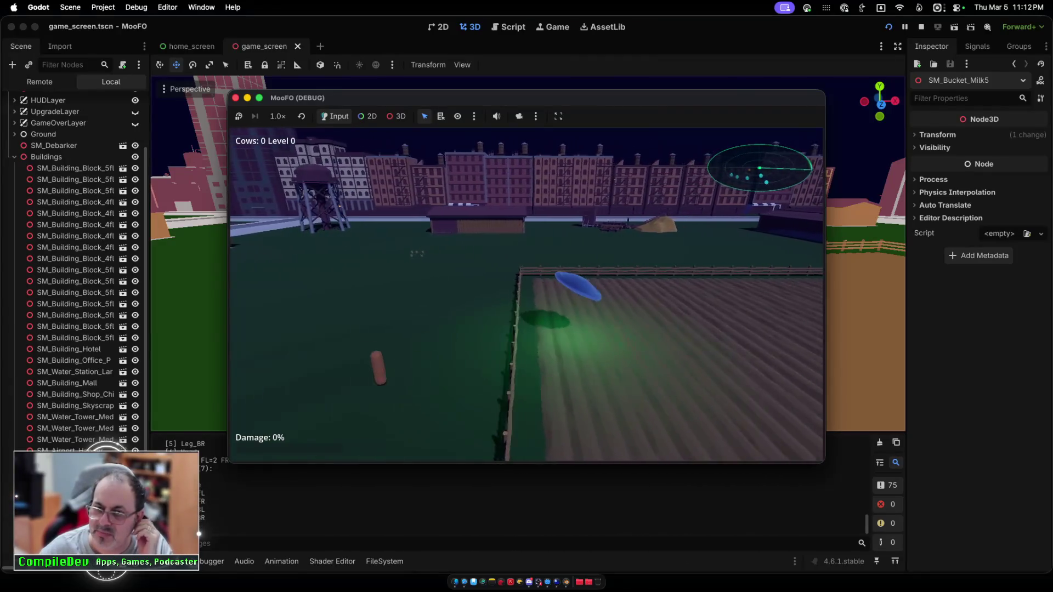
key("d")
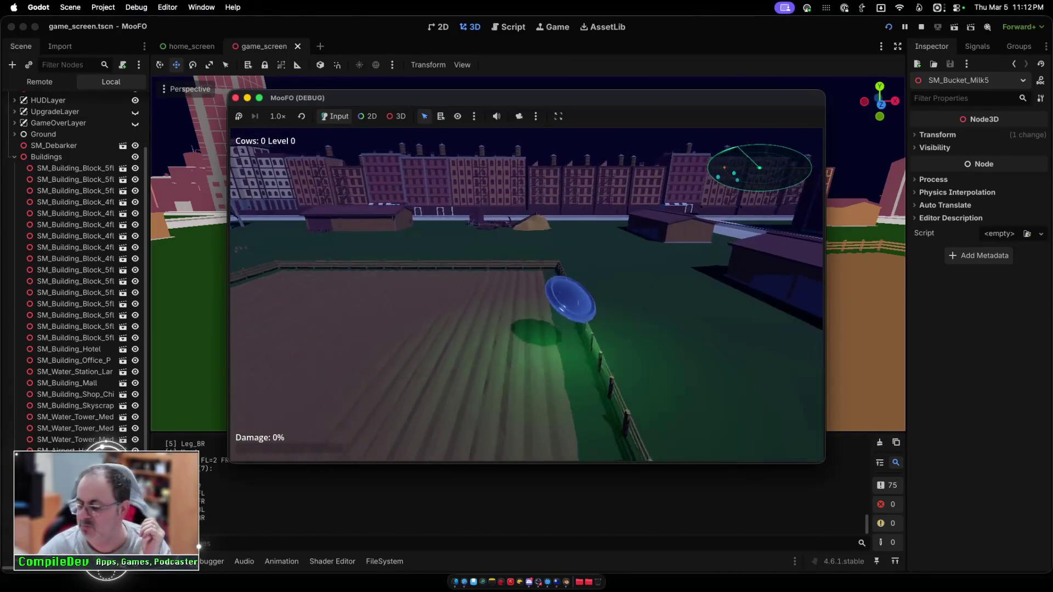
key("a")
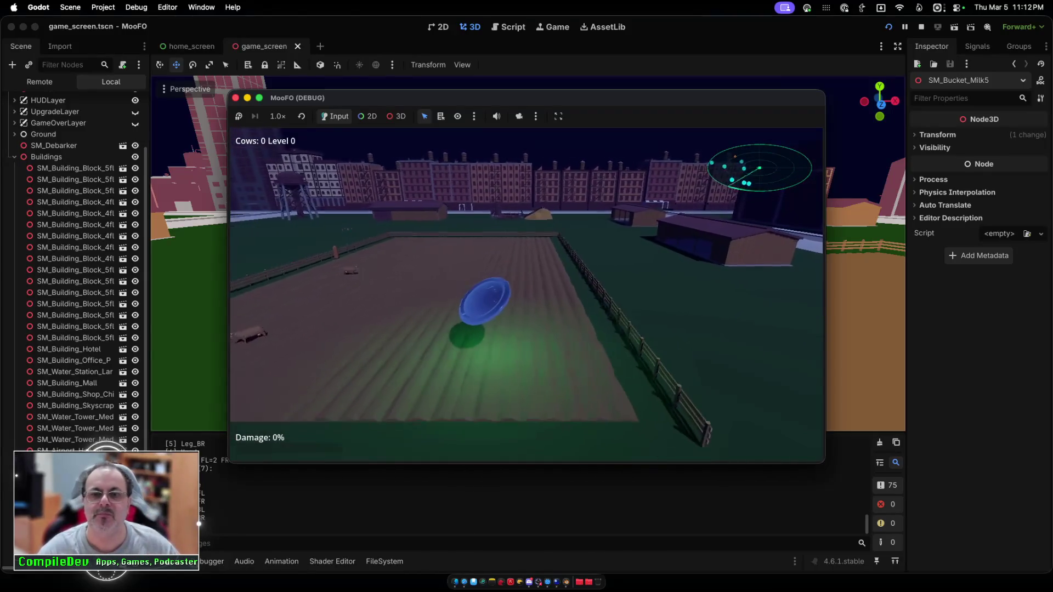
key("w")
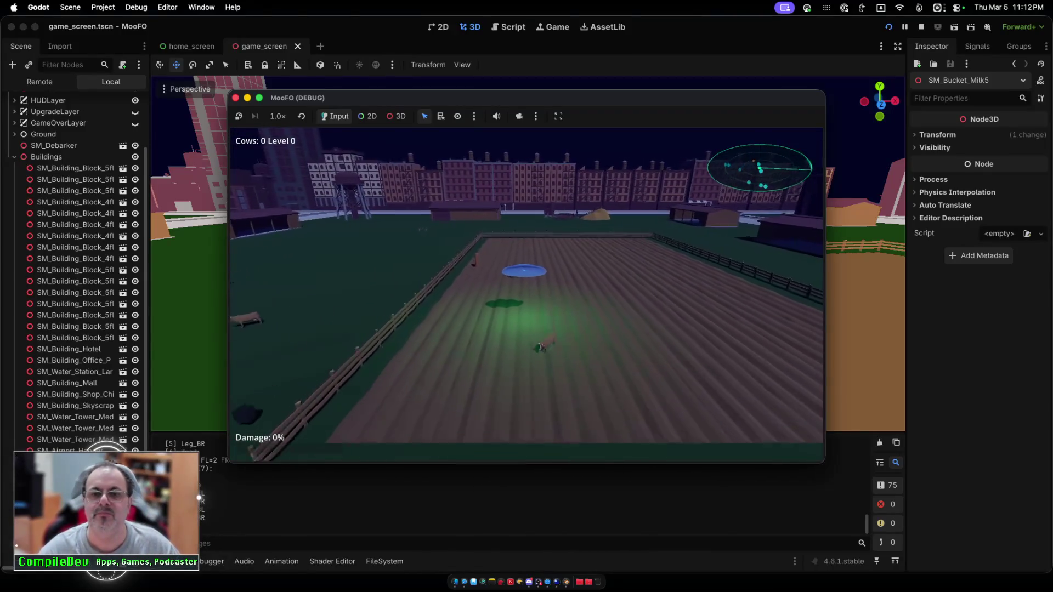
key("a")
key("d")
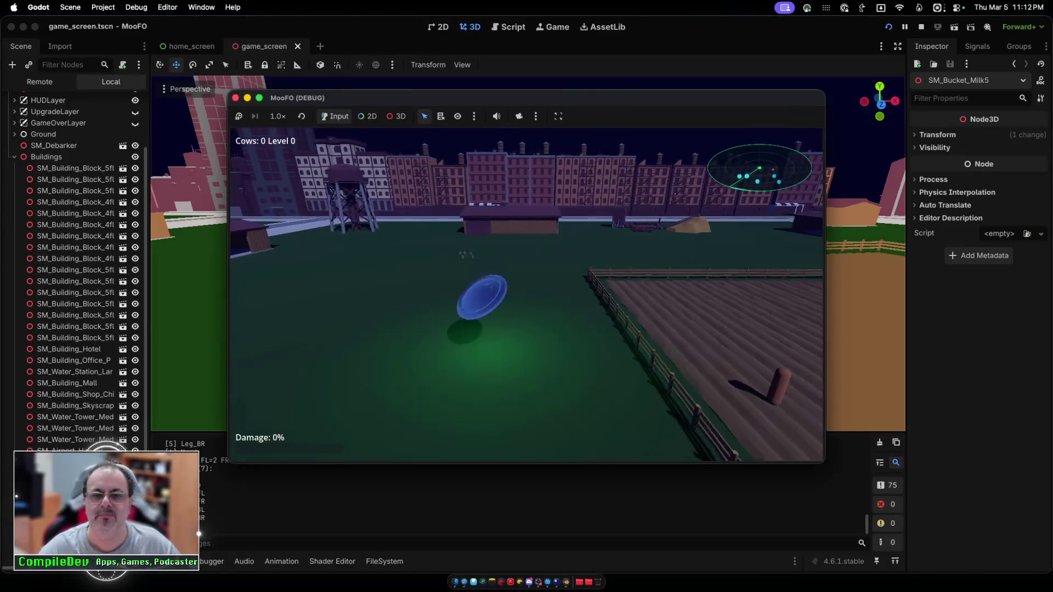
key("a")
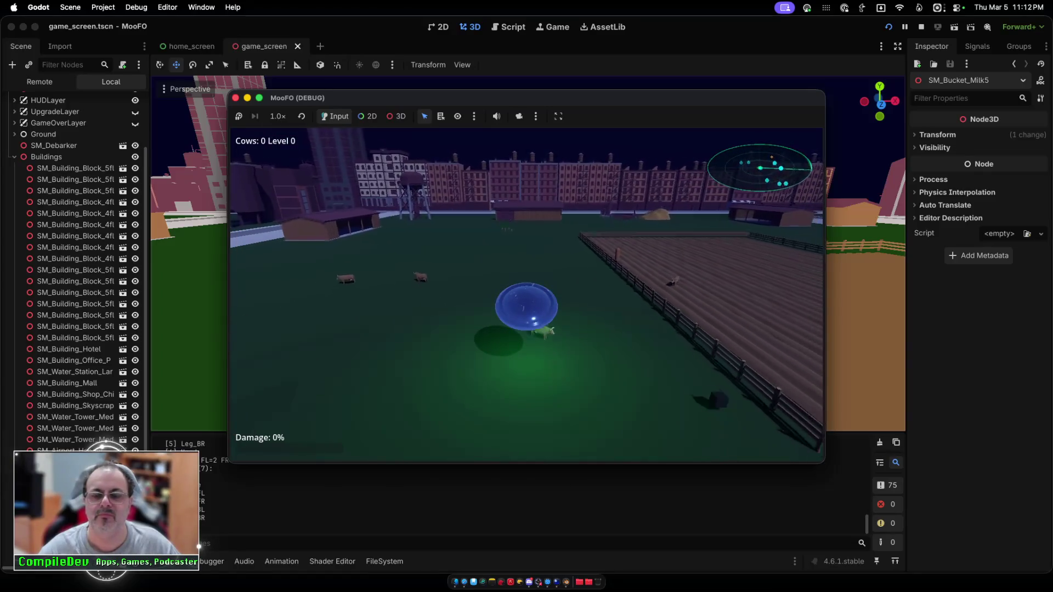
key("a")
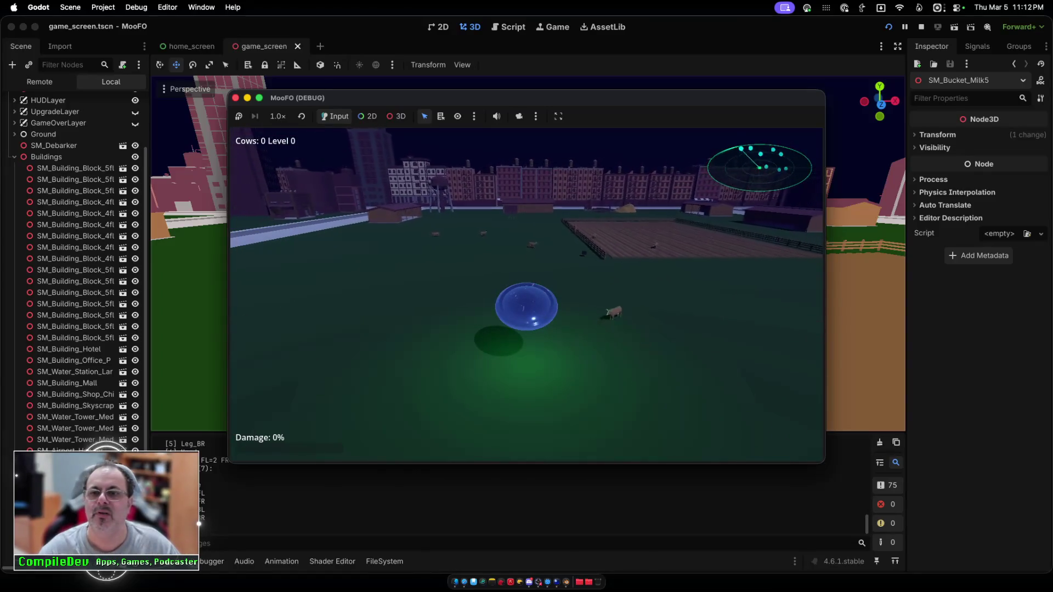
key("d")
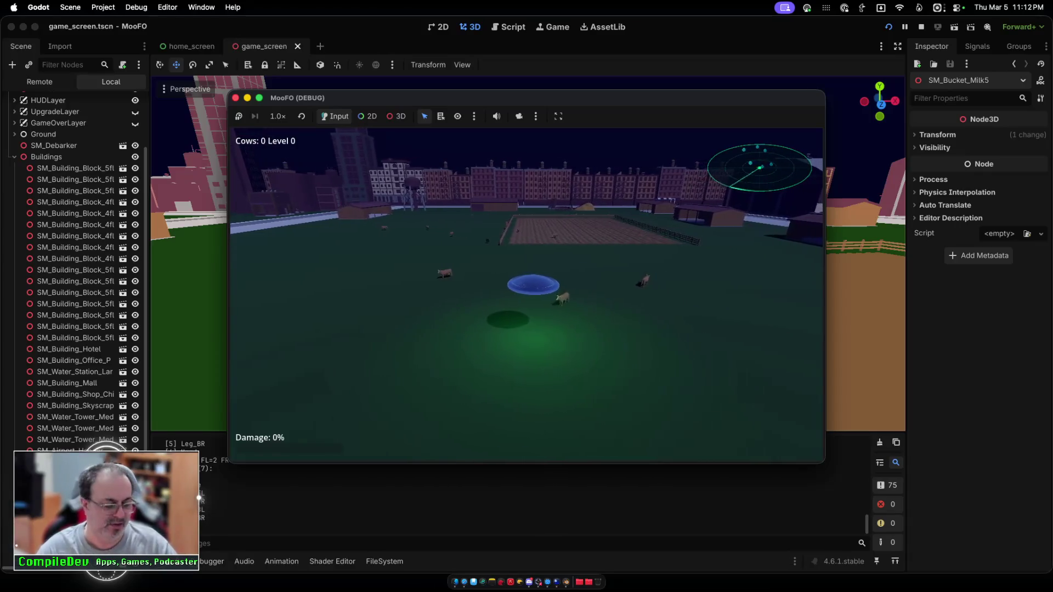
key("Escape")
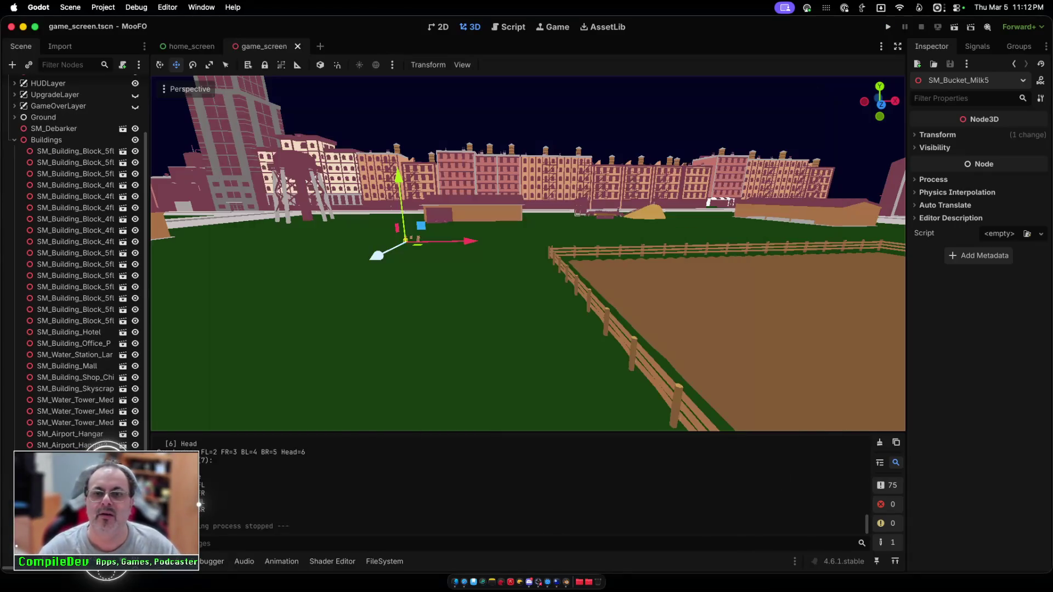
Step: Zoom the viewport, collapse Buildings in the Scene dock, and select both Fences and Fields
scroll(528, 253, "up", 10)
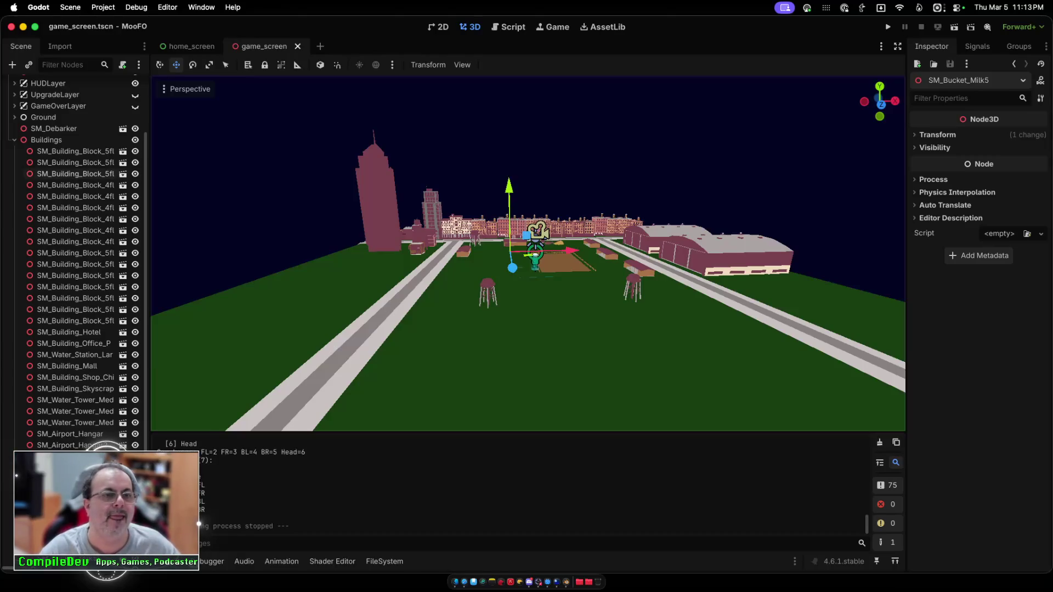
left_click(14, 139)
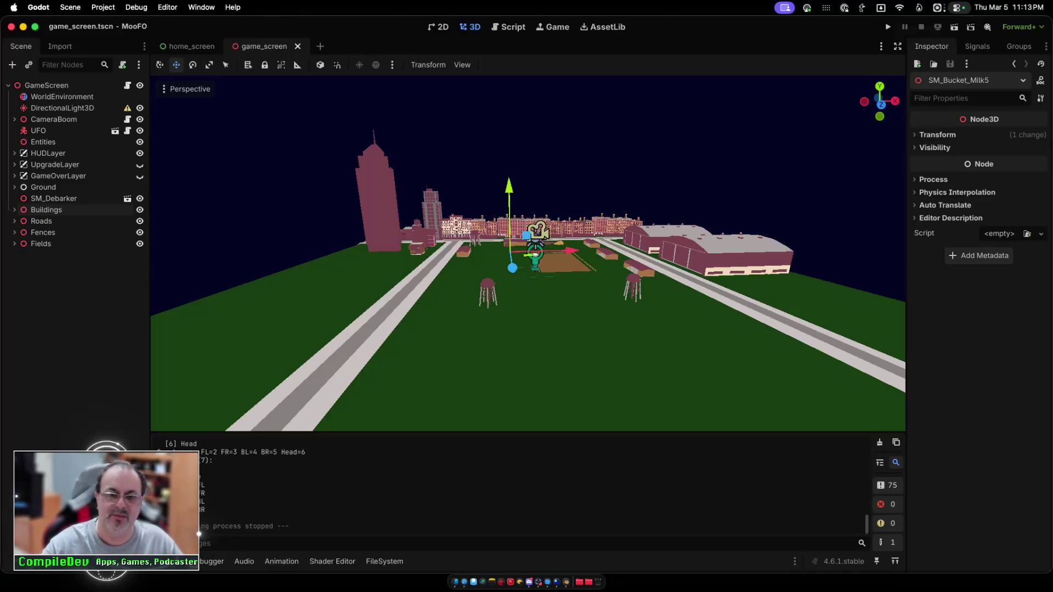
key("XF86AudioLowerVolume")
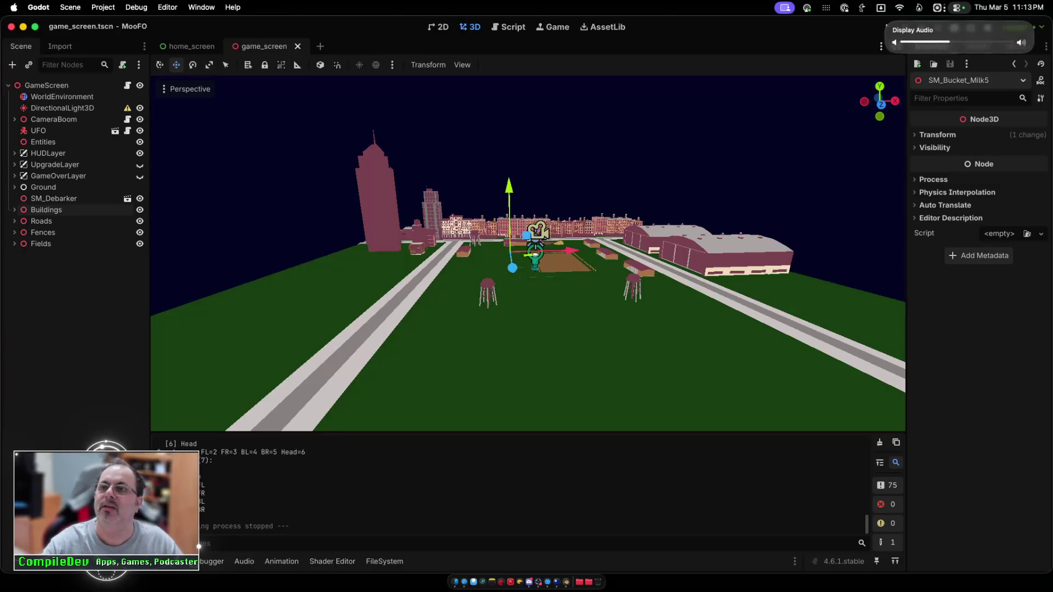
key("XF86AudioLowerVolume")
scroll(528, 254, "up", 3)
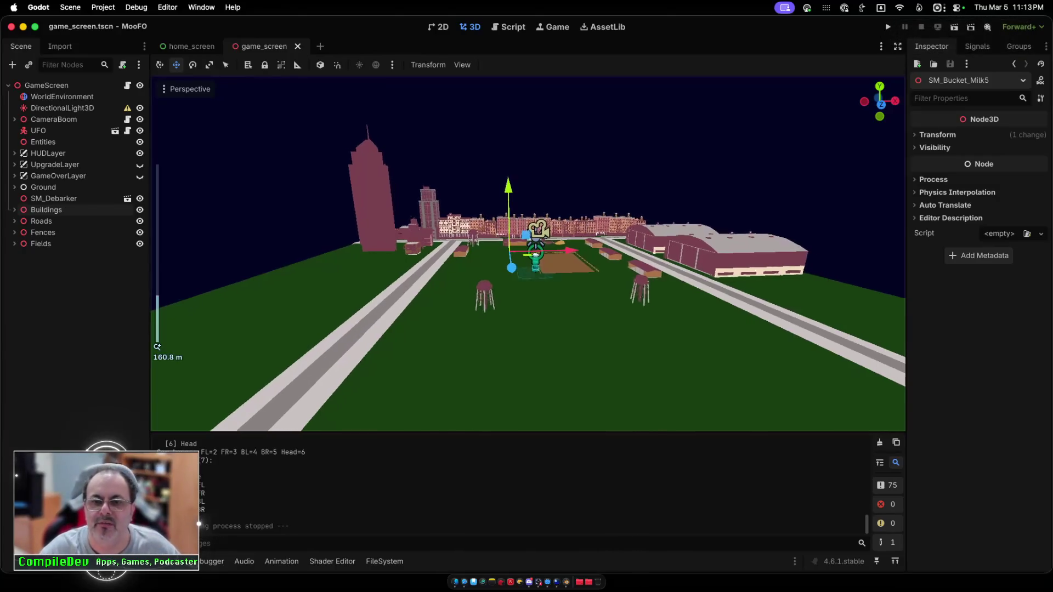
scroll(527, 253, "up", 3)
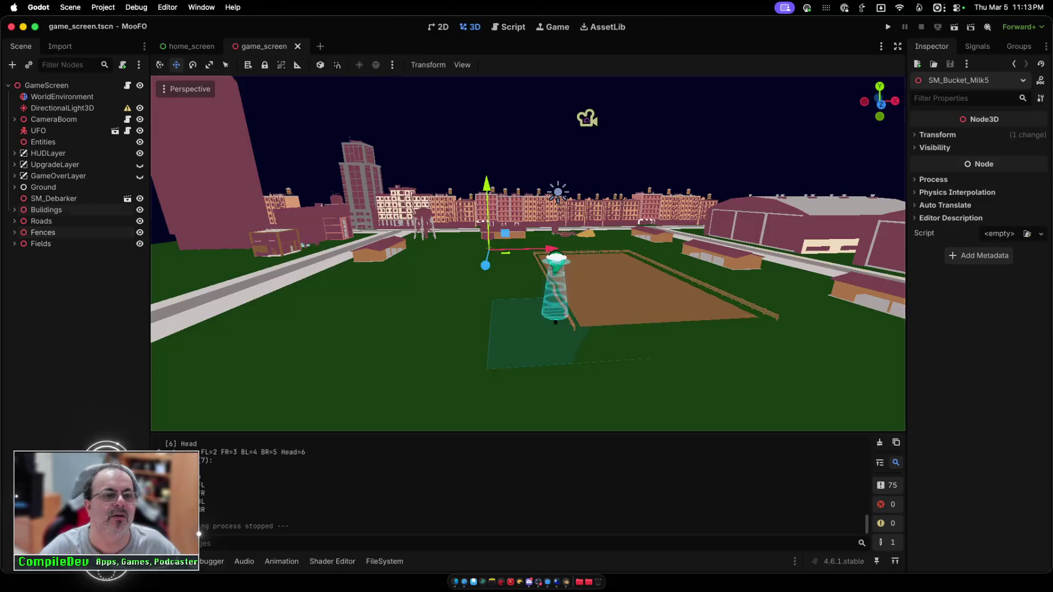
left_click(44, 232)
left_click(41, 243, "shift")
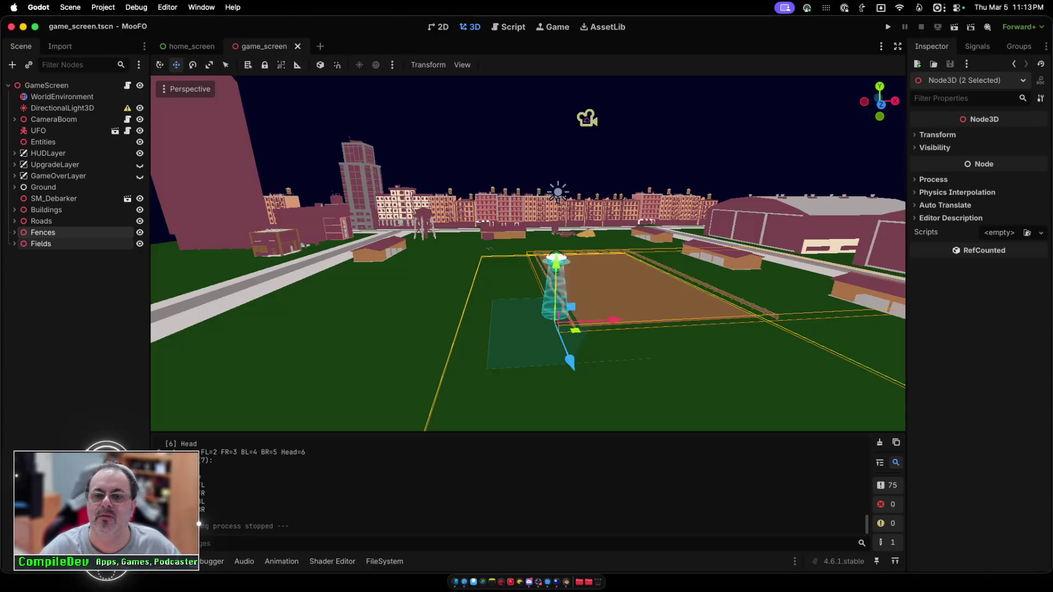
Step: Duplicate Fences and Fields into Fences2/Fields2, shift them forward and left, then save and play
right_click(43, 244)
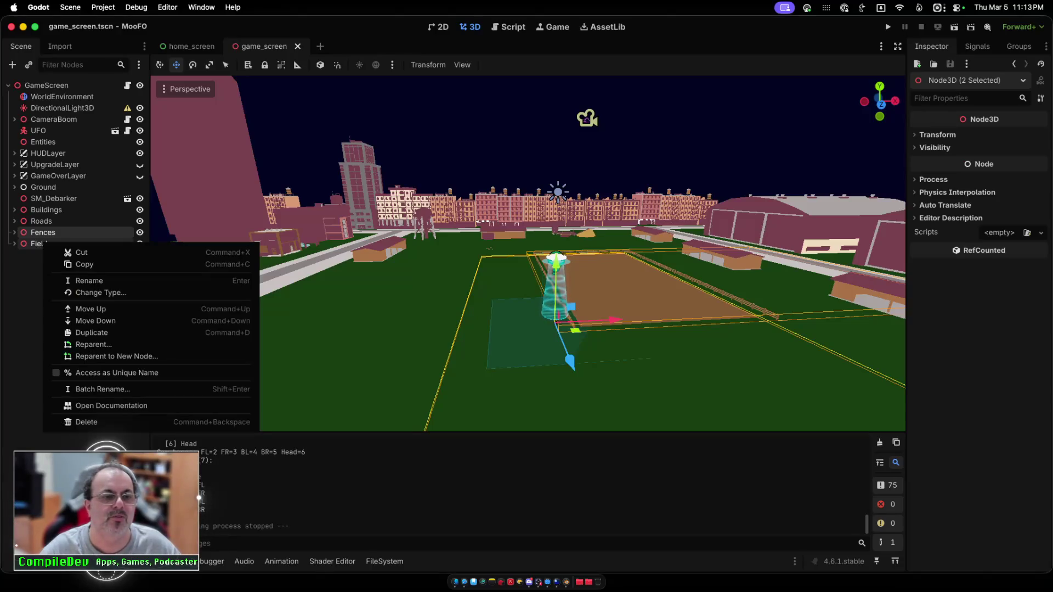
left_click(92, 332)
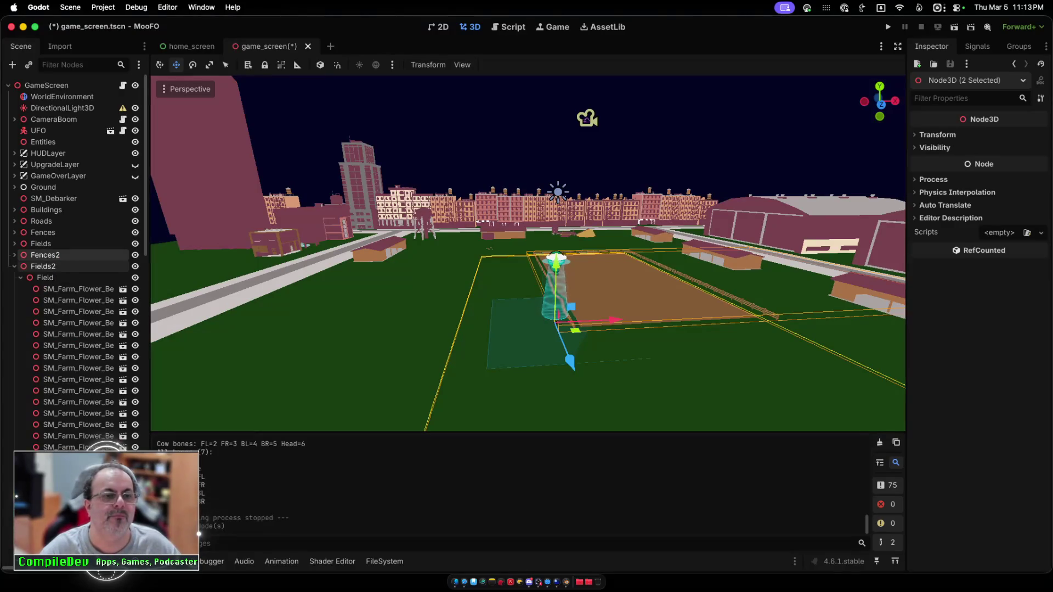
scroll(528, 254, "down", 5)
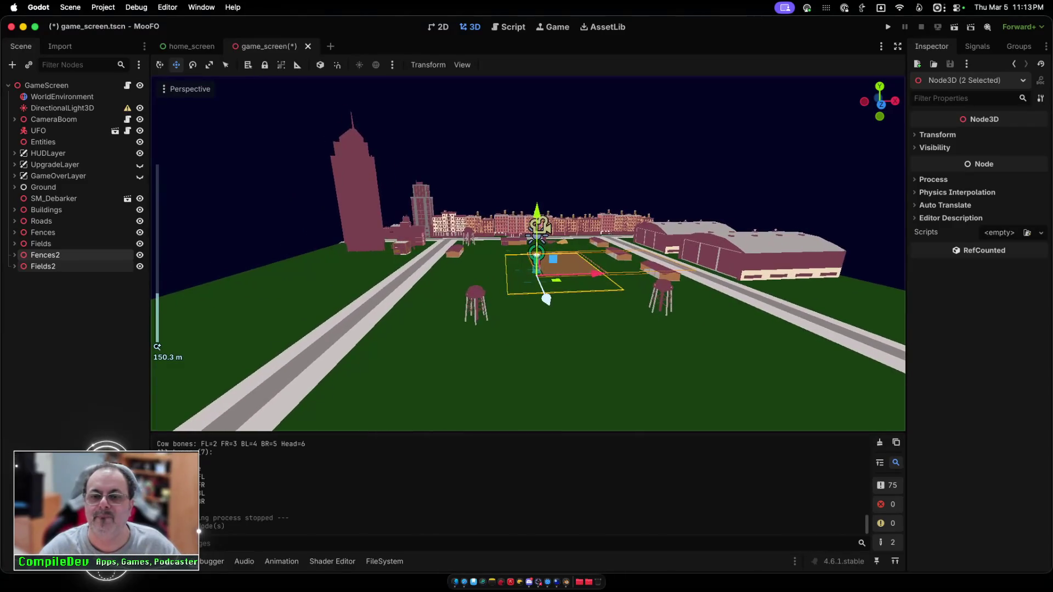
left_click_drag(545, 299, 603, 430)
left_click_drag(639, 376, 554, 382)
key("super+b")
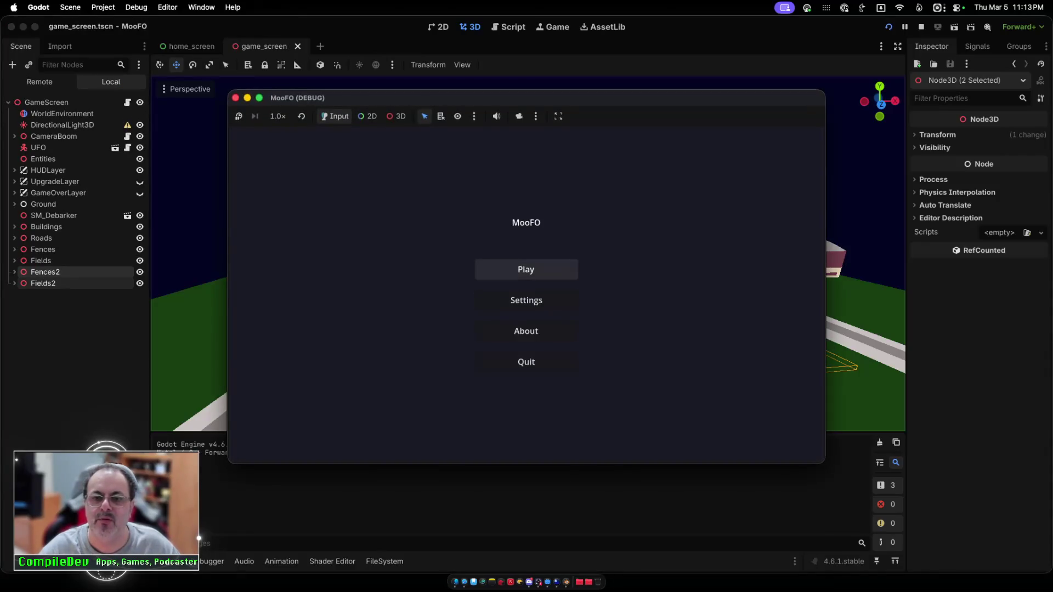
left_click(526, 268)
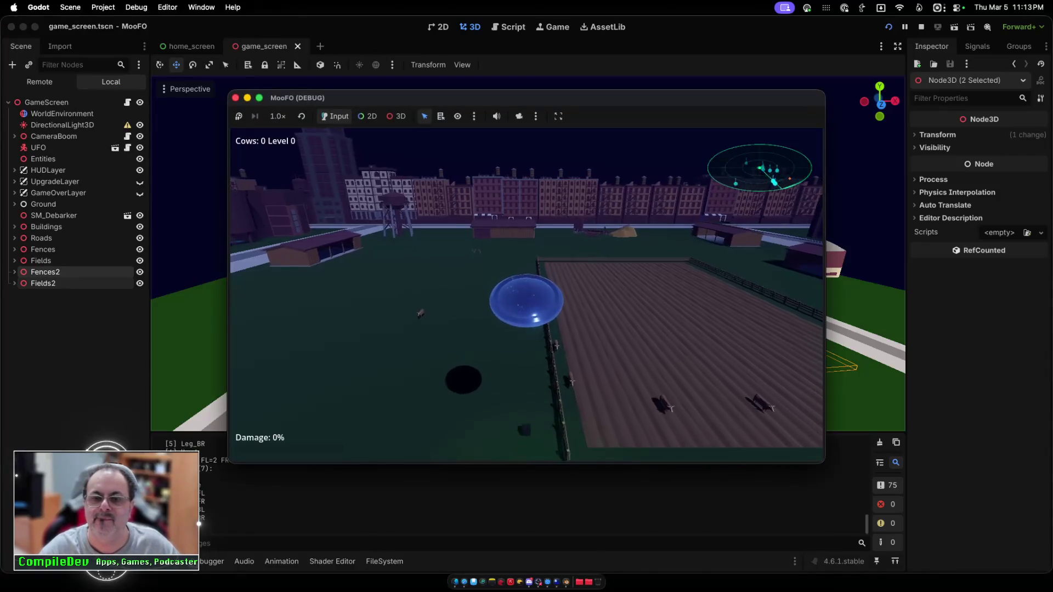
Step: Fly the UFO past and along the new fenced field toward the far field, then stop the game
key("s")
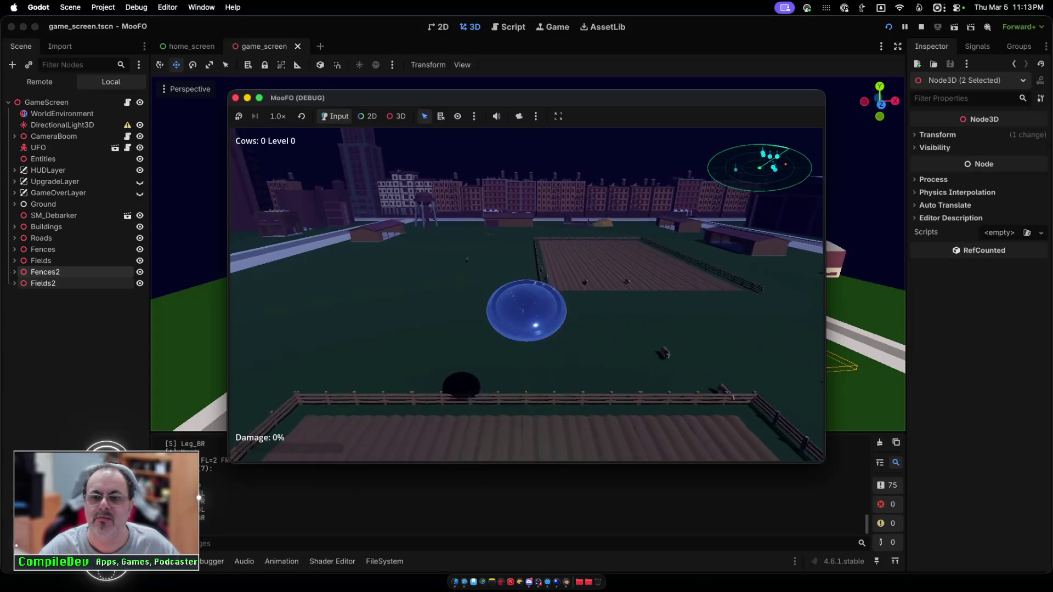
key("d")
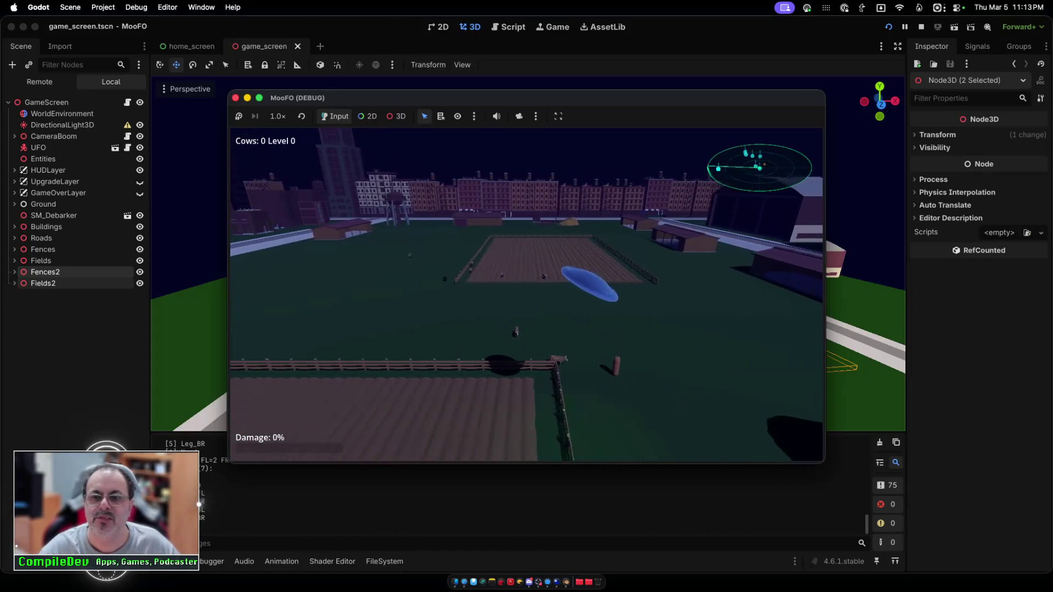
key("d")
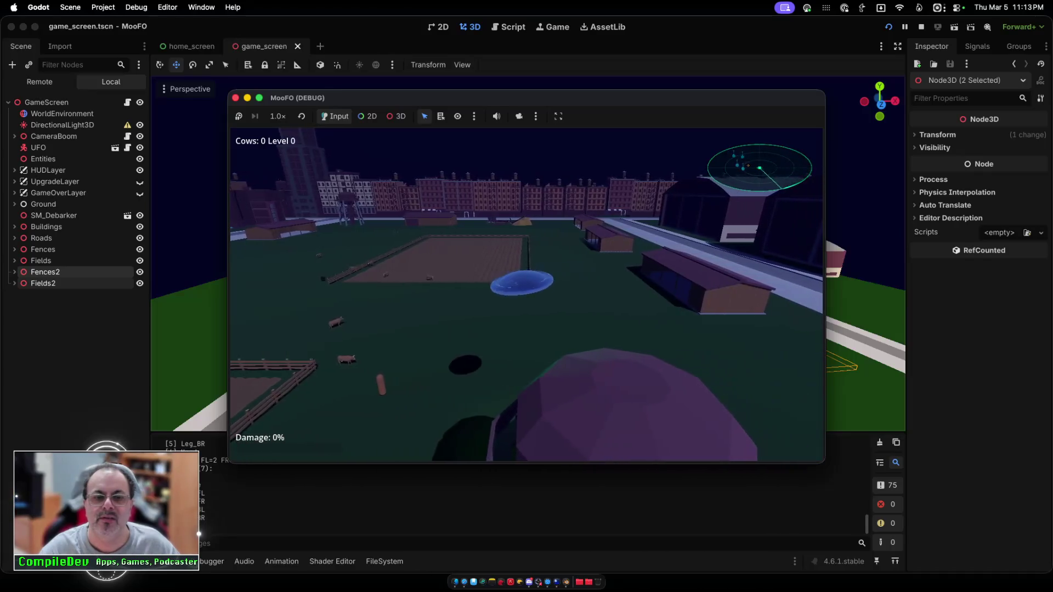
key("a")
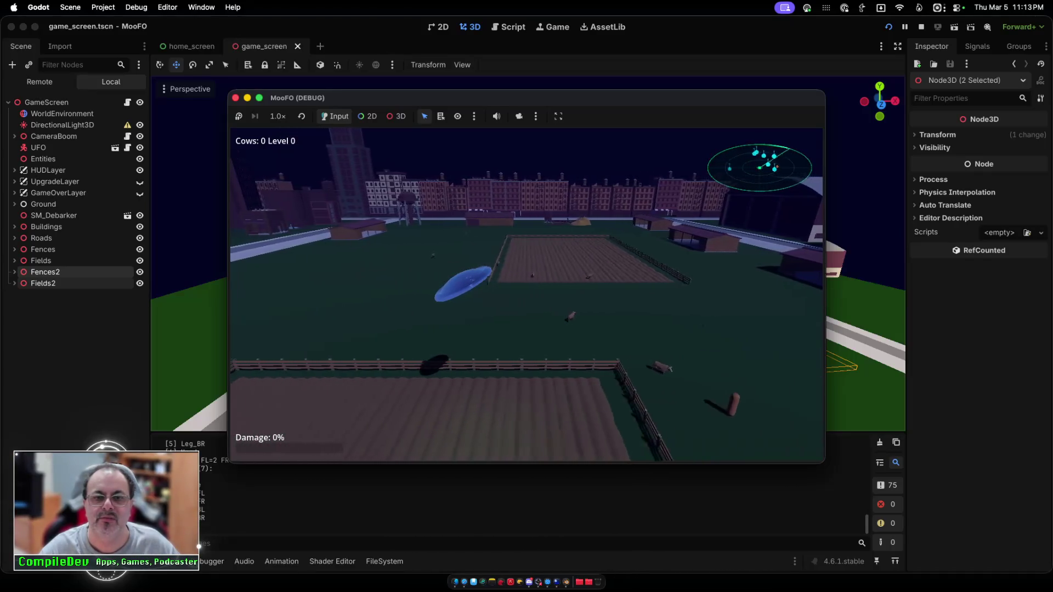
key("a")
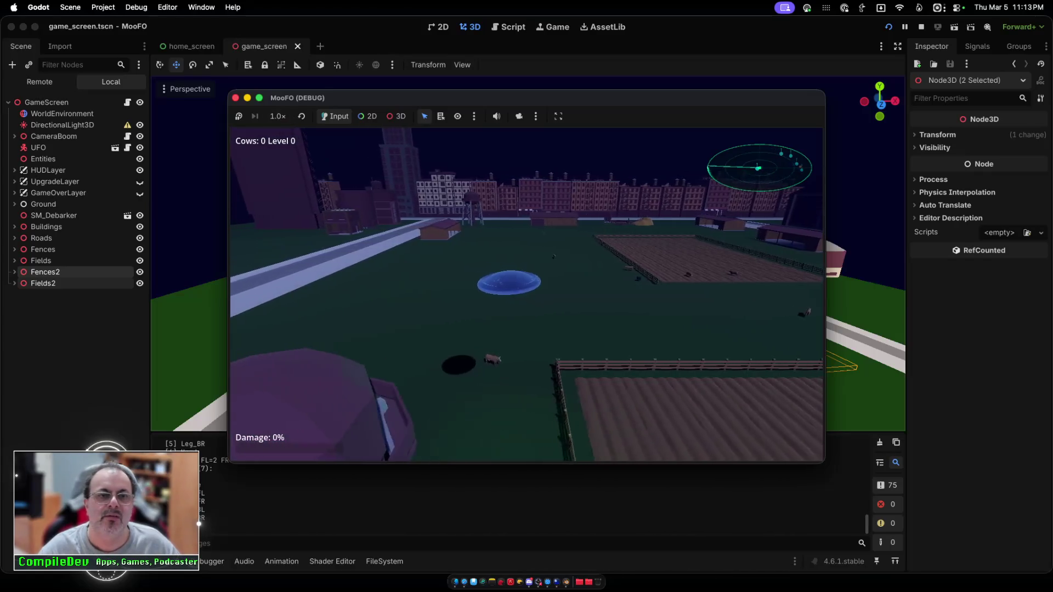
key("a")
key("a")
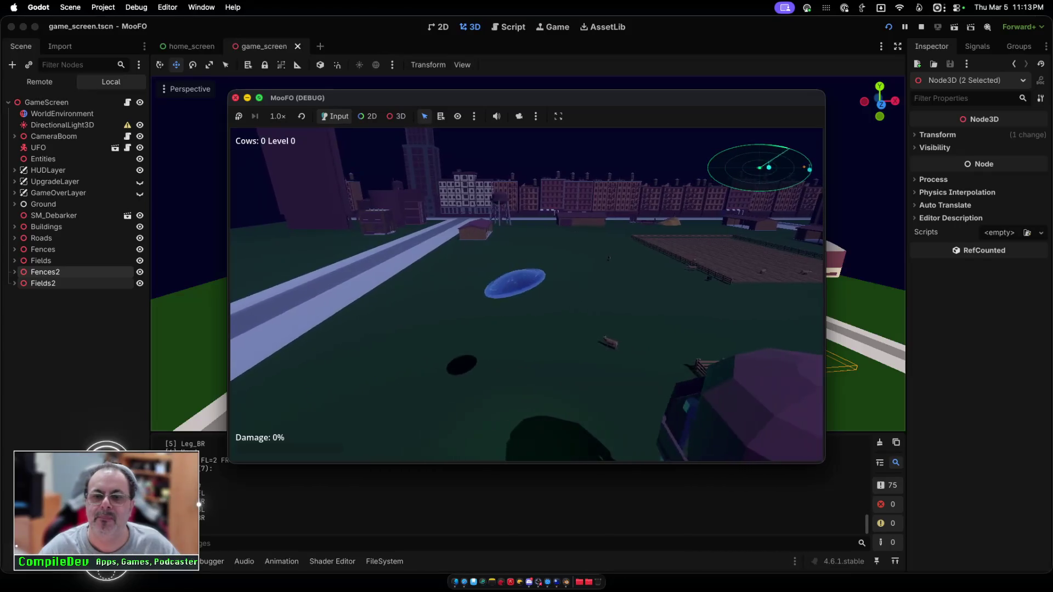
key("d")
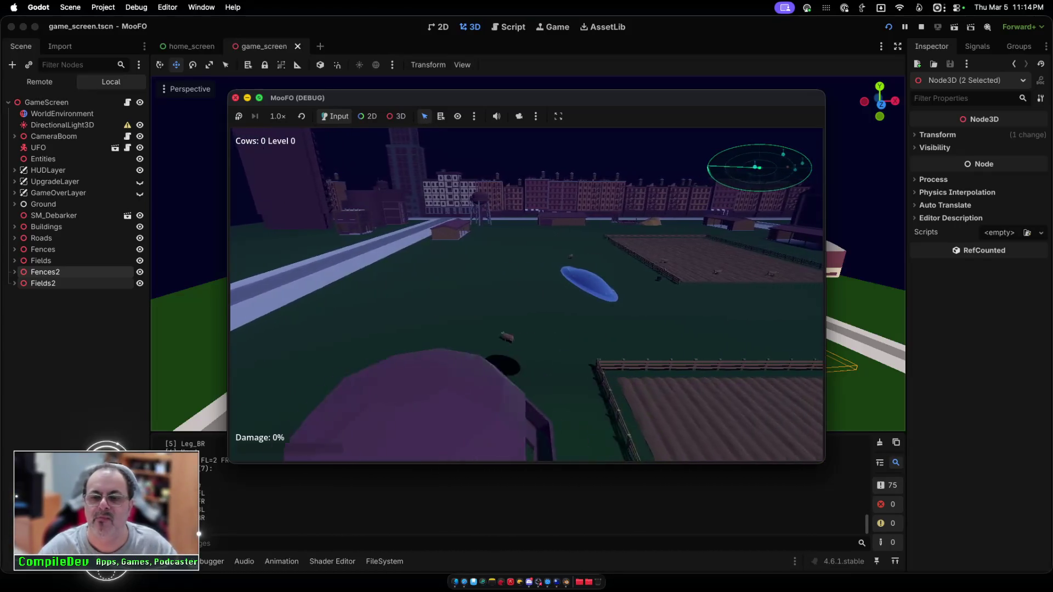
key("w")
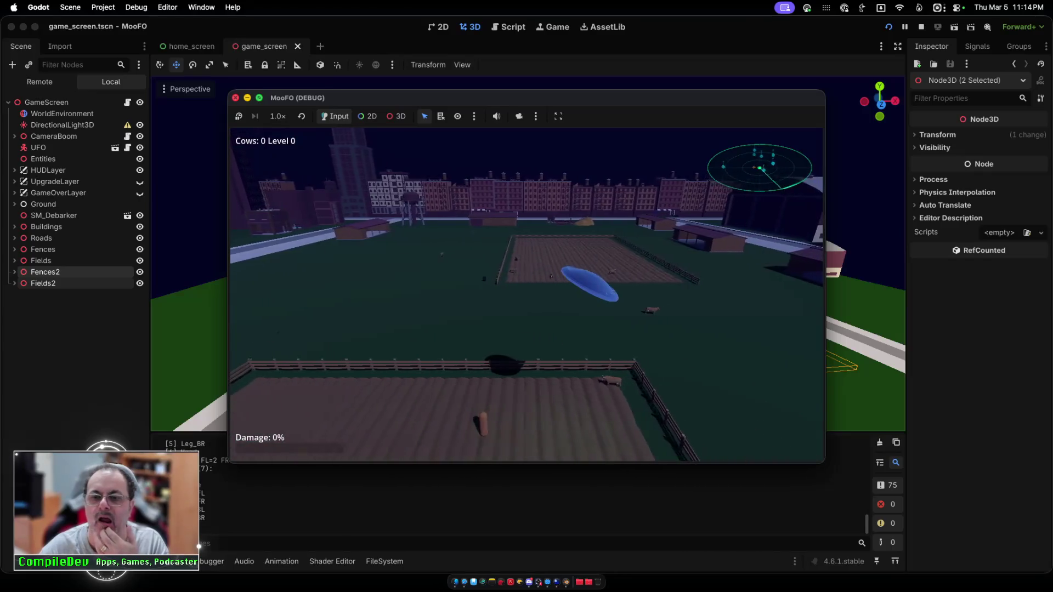
key("w")
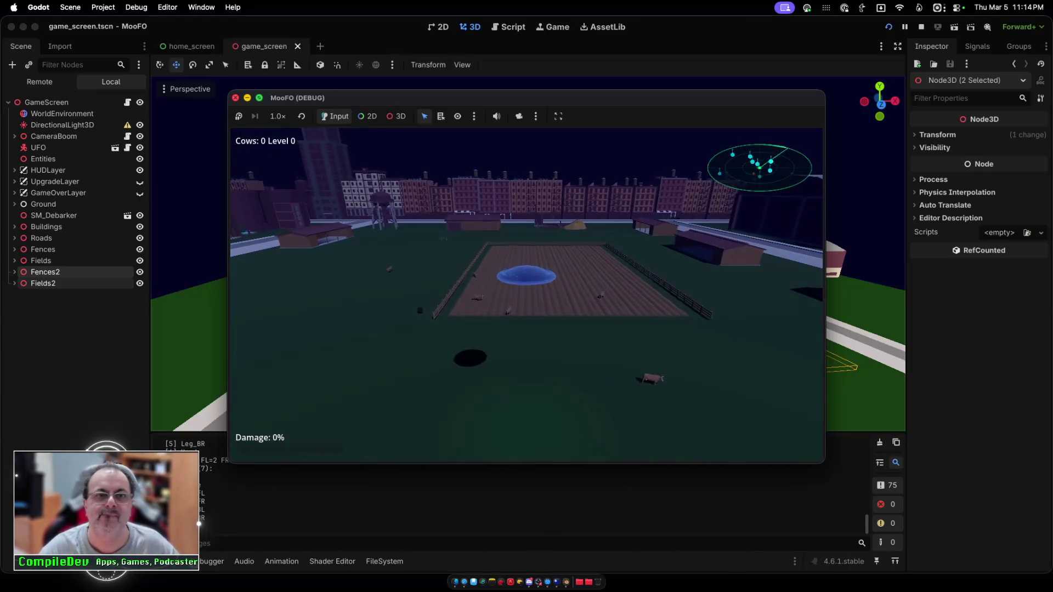
key("Escape")
scroll(527, 254, "up", 5)
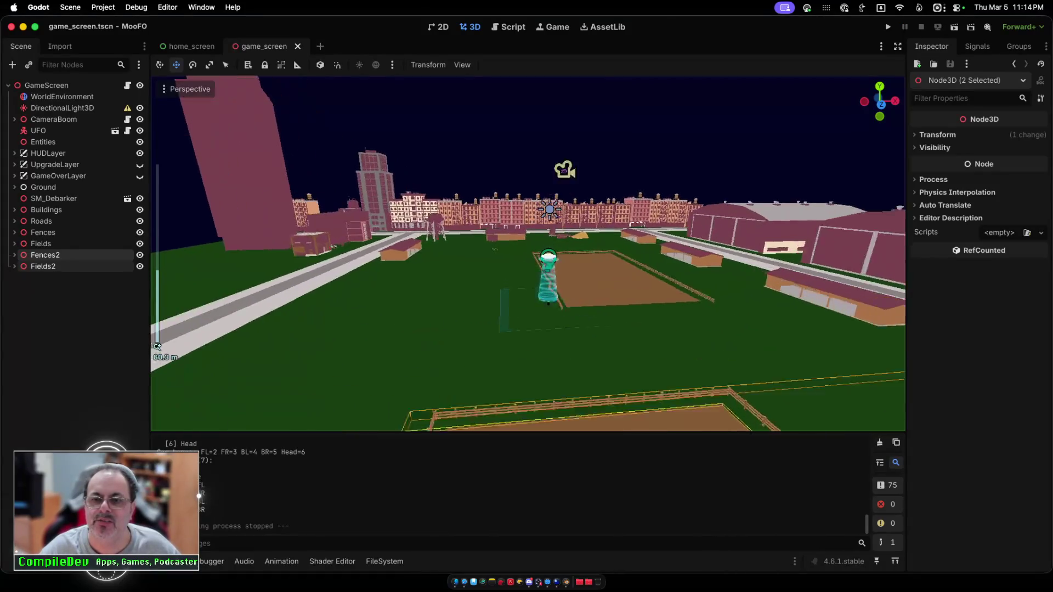
Step: Select GroundMesh and expand its Surface Material Override properties
scroll(527, 254, "down", 6)
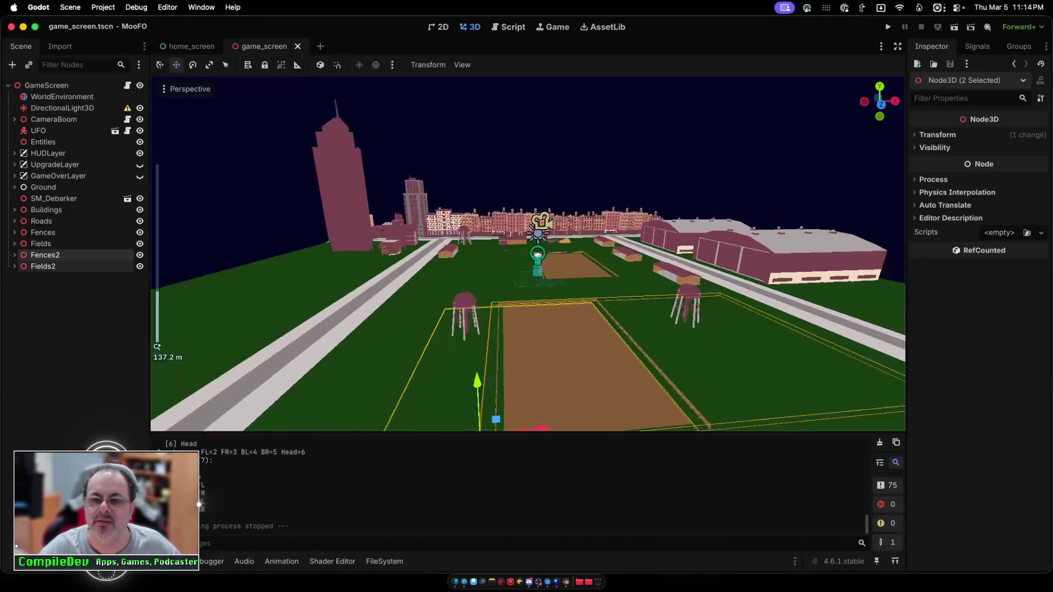
scroll(527, 254, "up", 3)
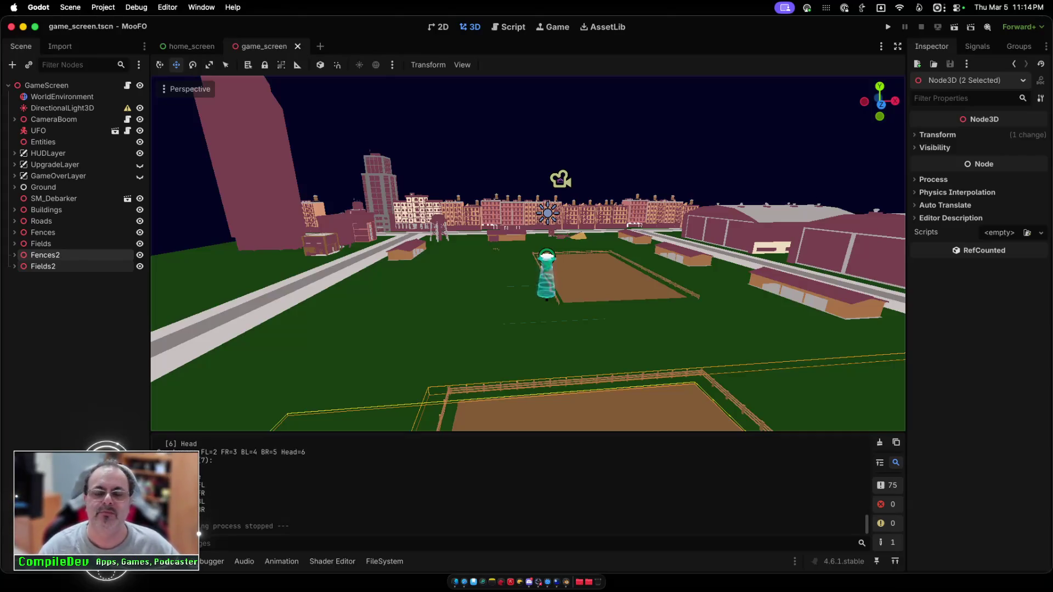
left_click(548, 329)
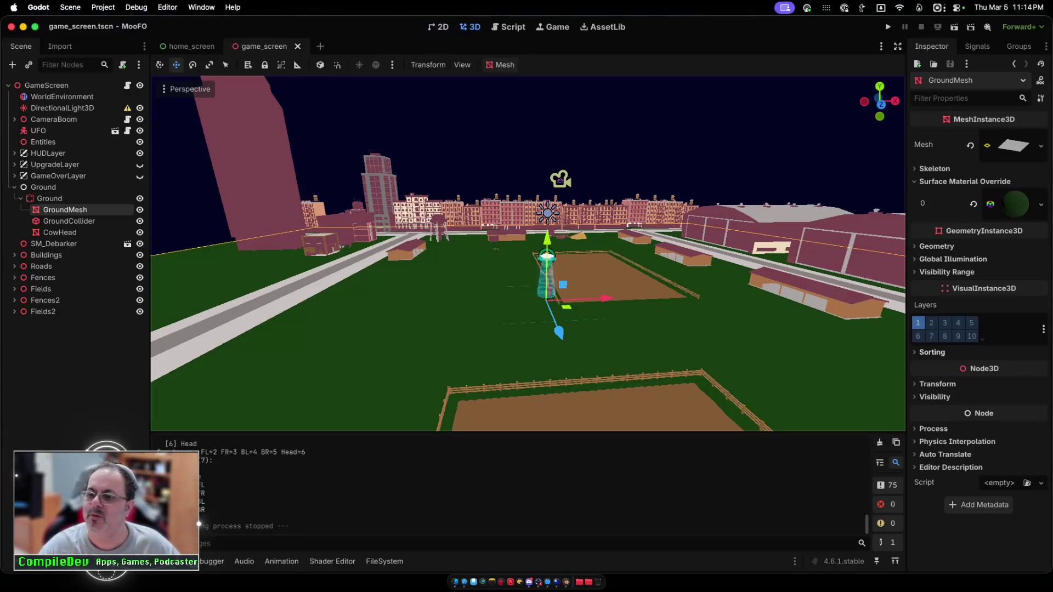
left_click(1041, 204)
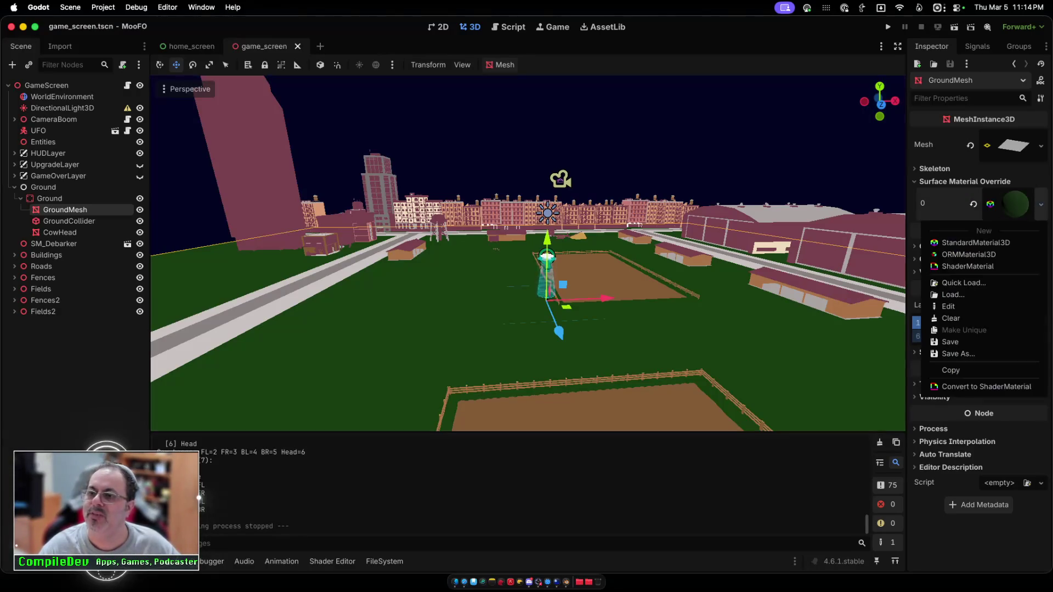
key("Escape")
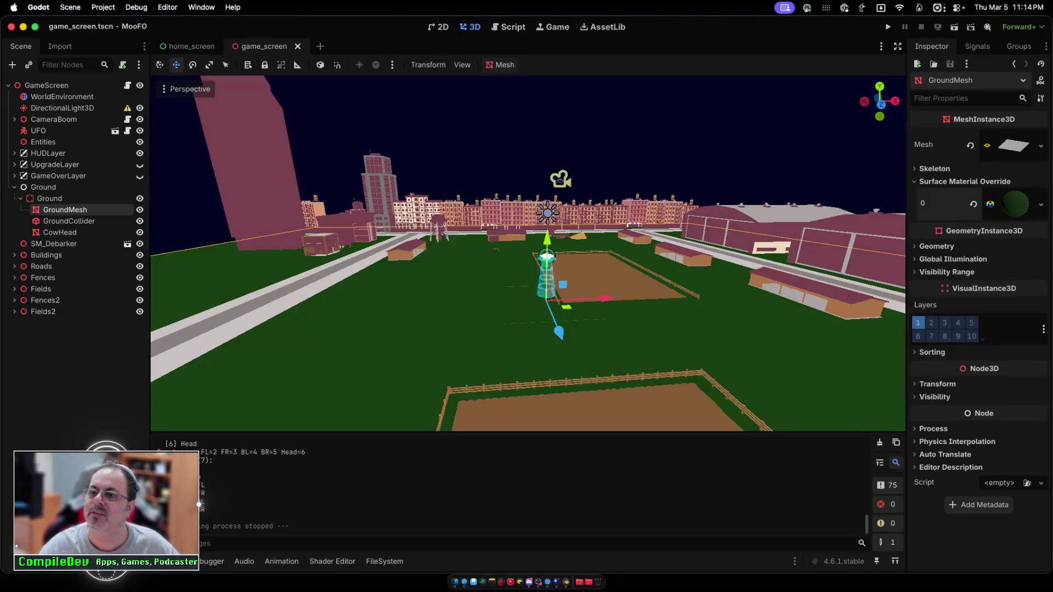
left_click(1016, 204)
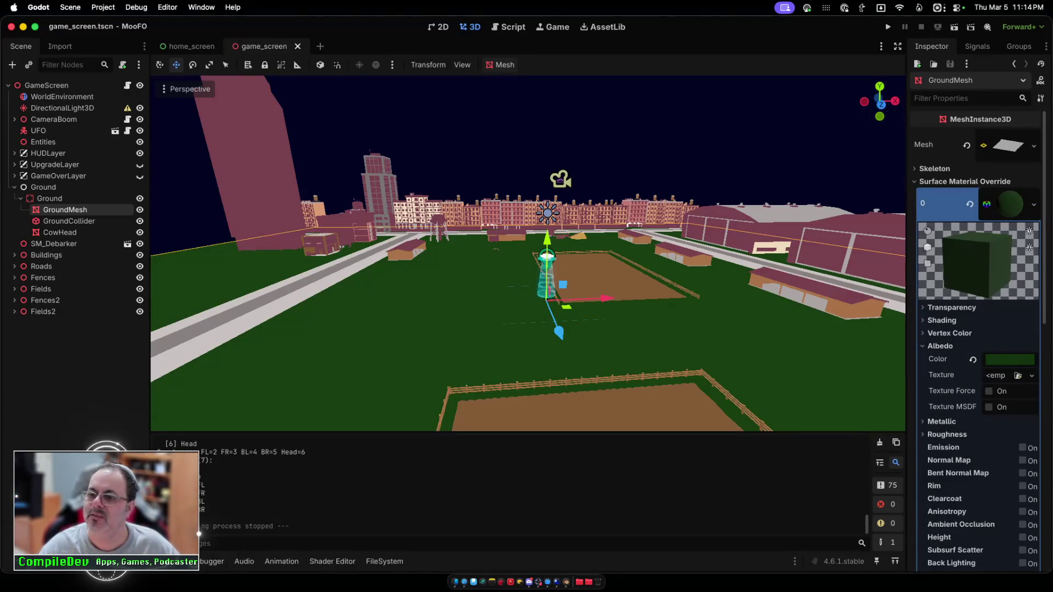
Step: Set the ground's Albedo Color to hex 20310d, tweak it to olive, then save and run
left_click(1009, 360)
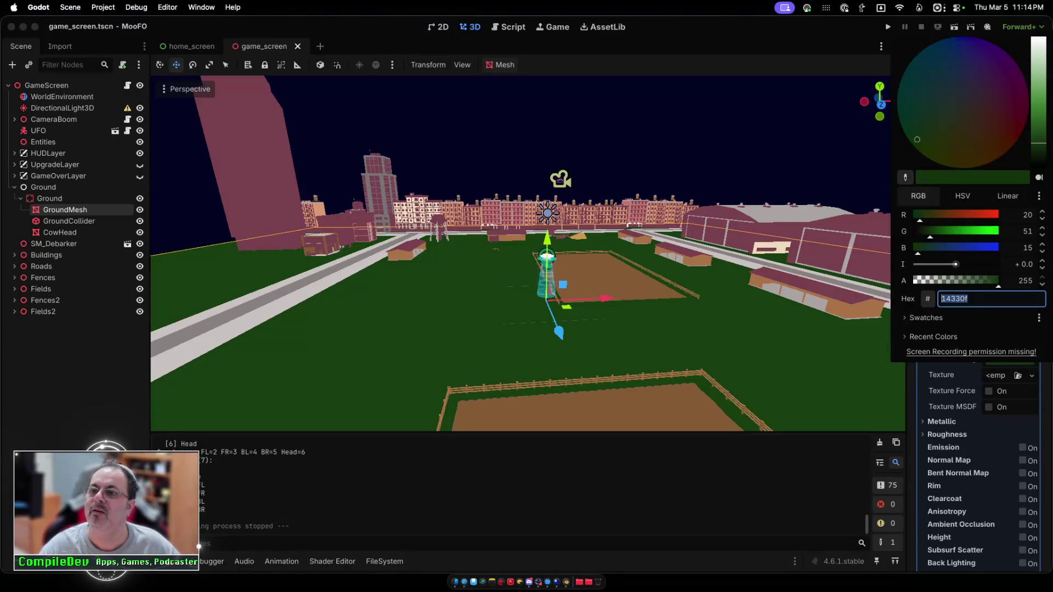
type("20310d")
key("Return")
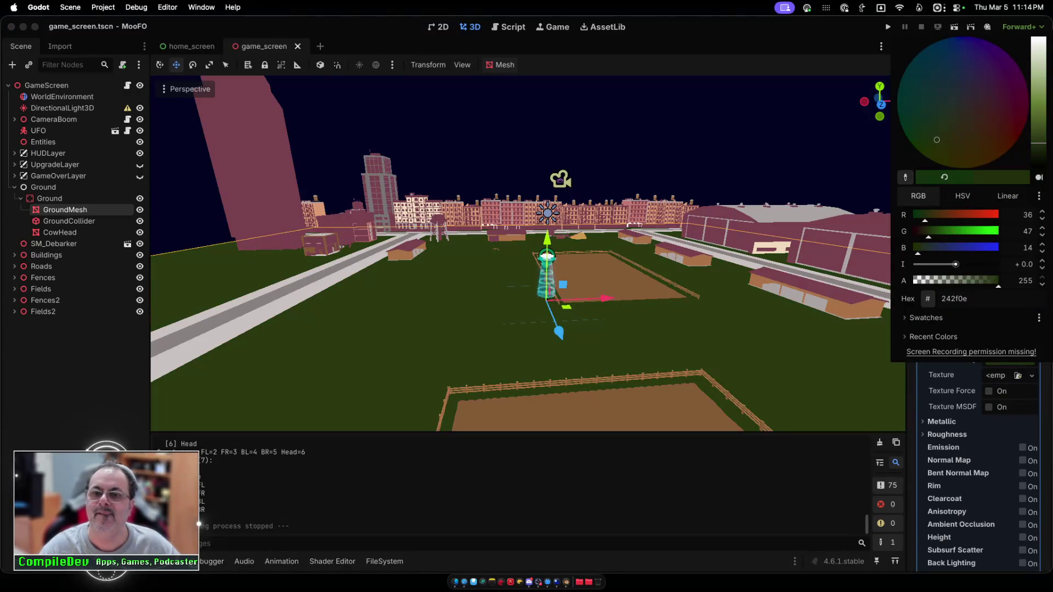
left_click_drag(939, 140, 951, 142)
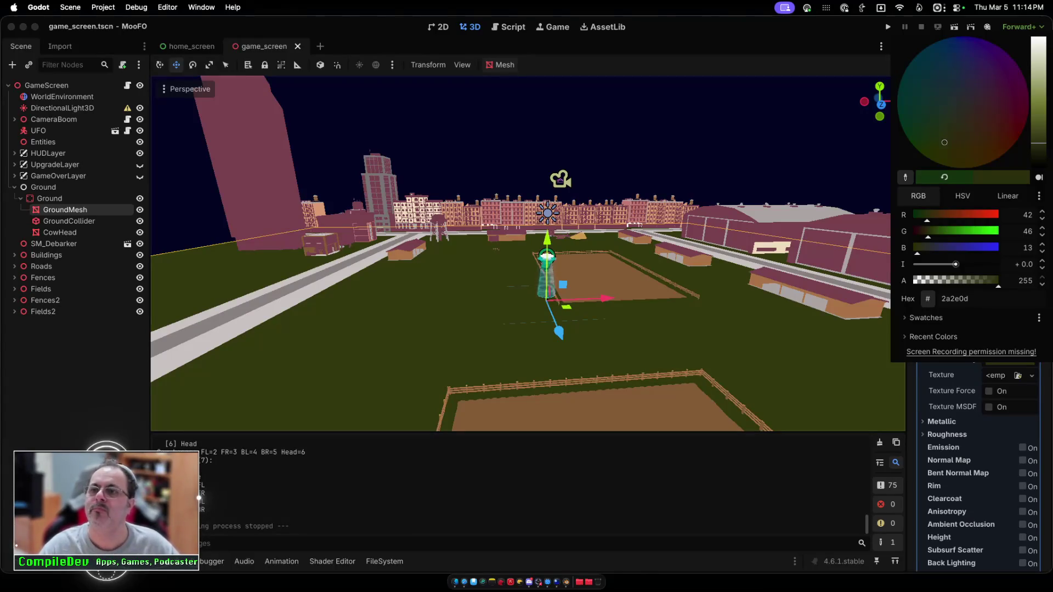
key("Escape")
key("super+b")
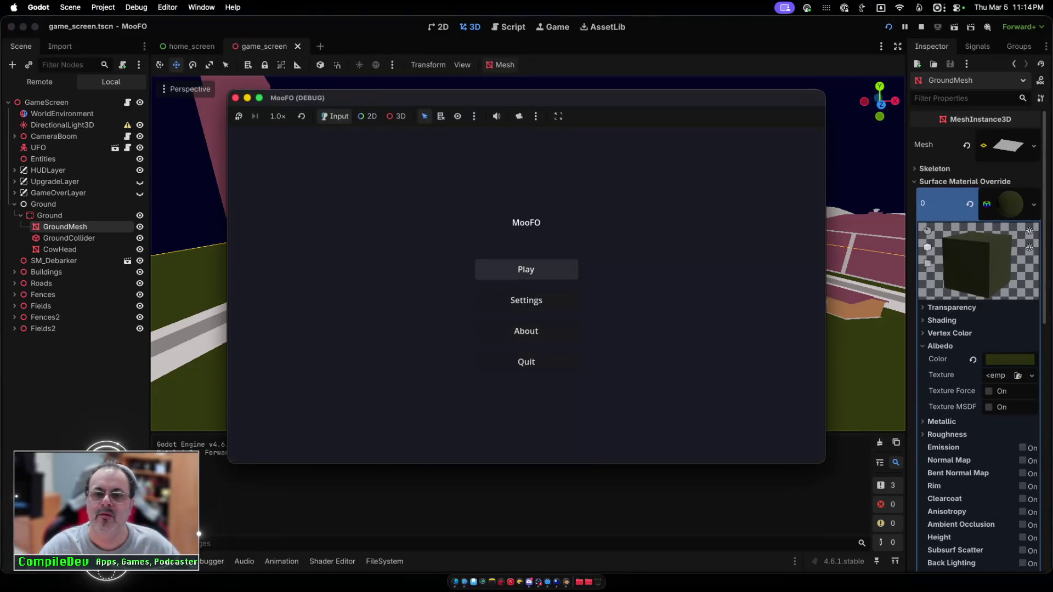
Step: Briefly fly the UFO over the olive ground, stop the game, deselect, and show the FileSystem dock
key("Return")
key("Left")
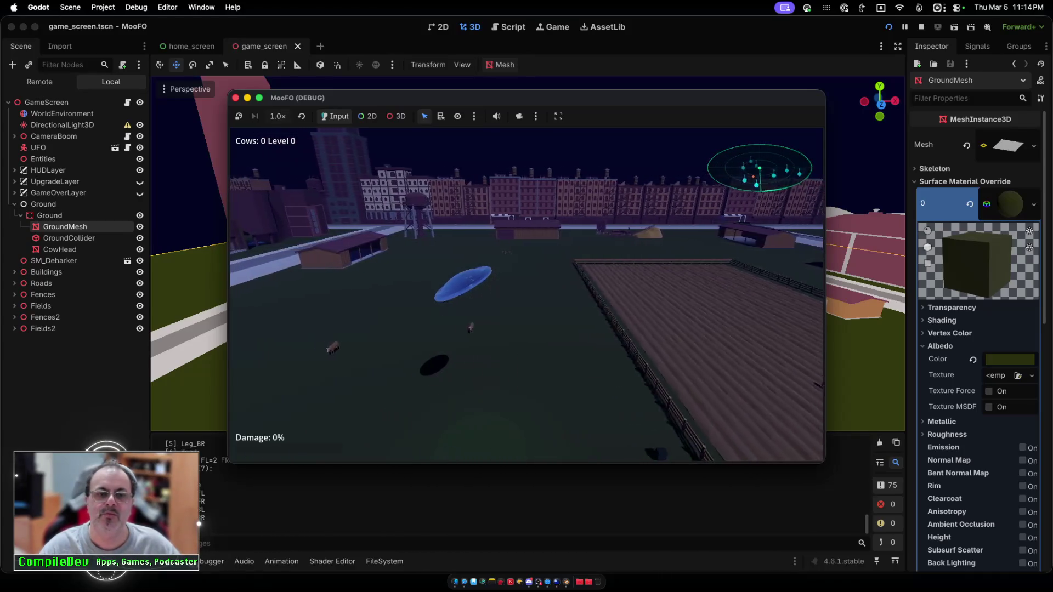
key("super+period")
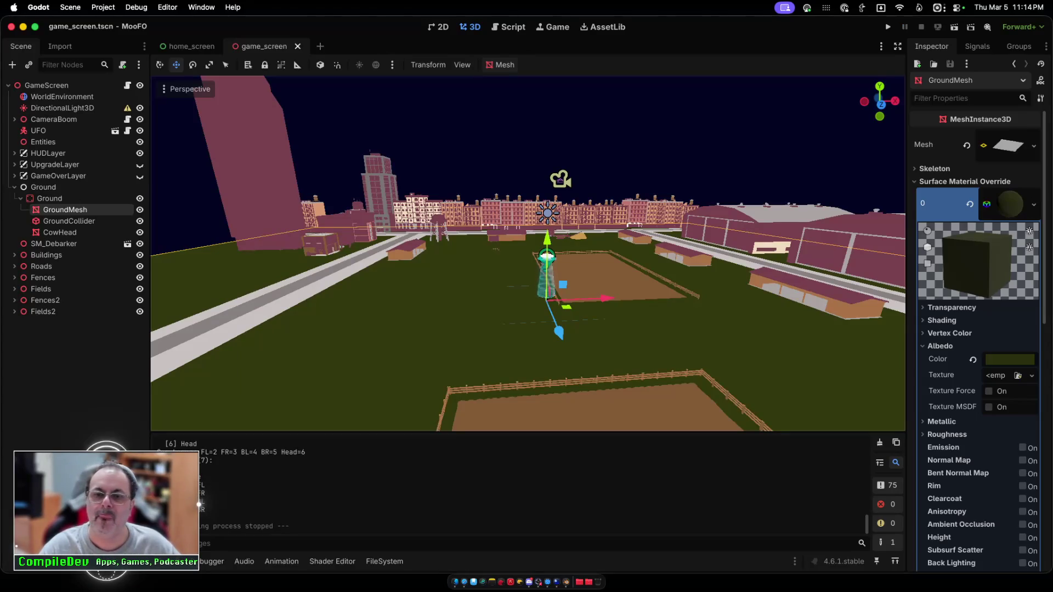
key("Escape")
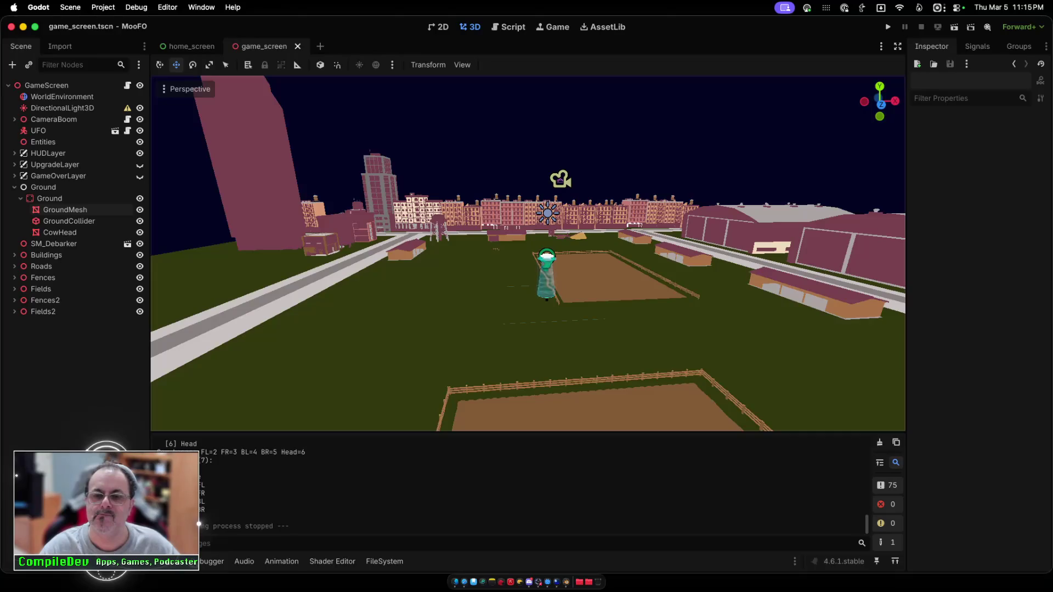
left_click(384, 561)
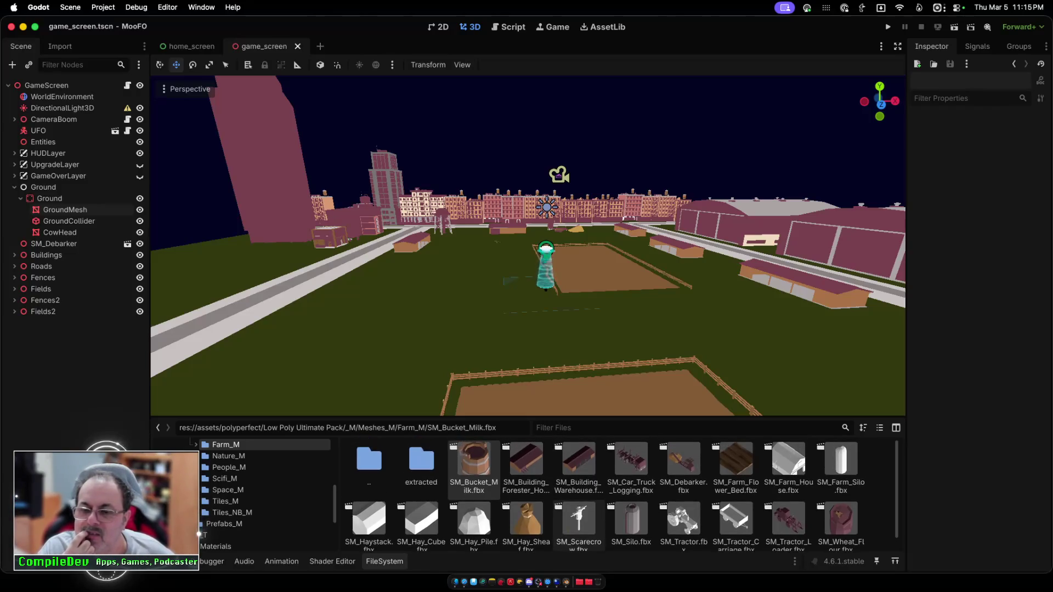
scroll(578, 515, "up", 1)
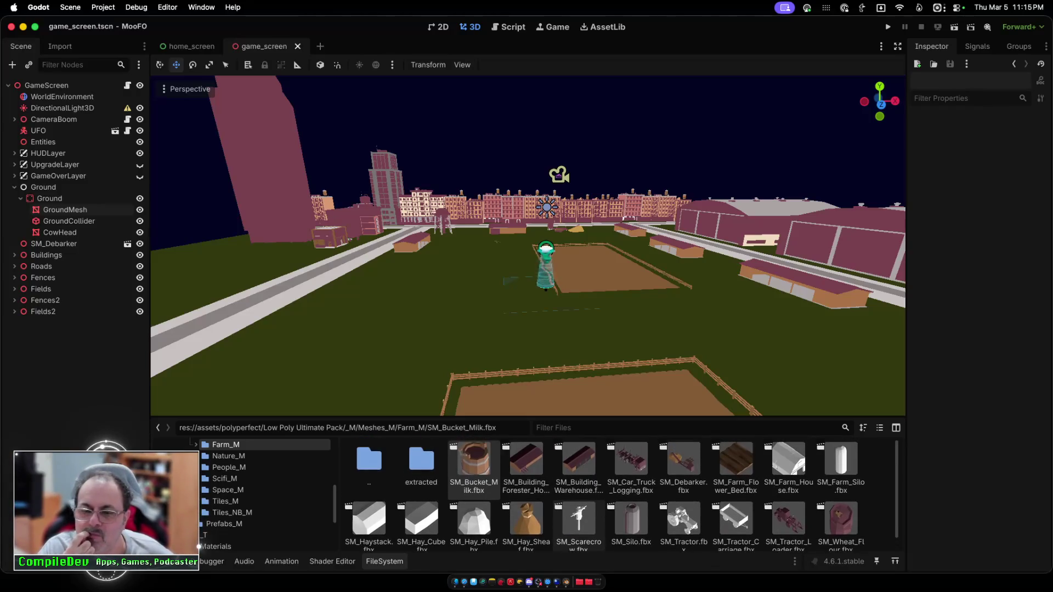
scroll(578, 521, "down", 1)
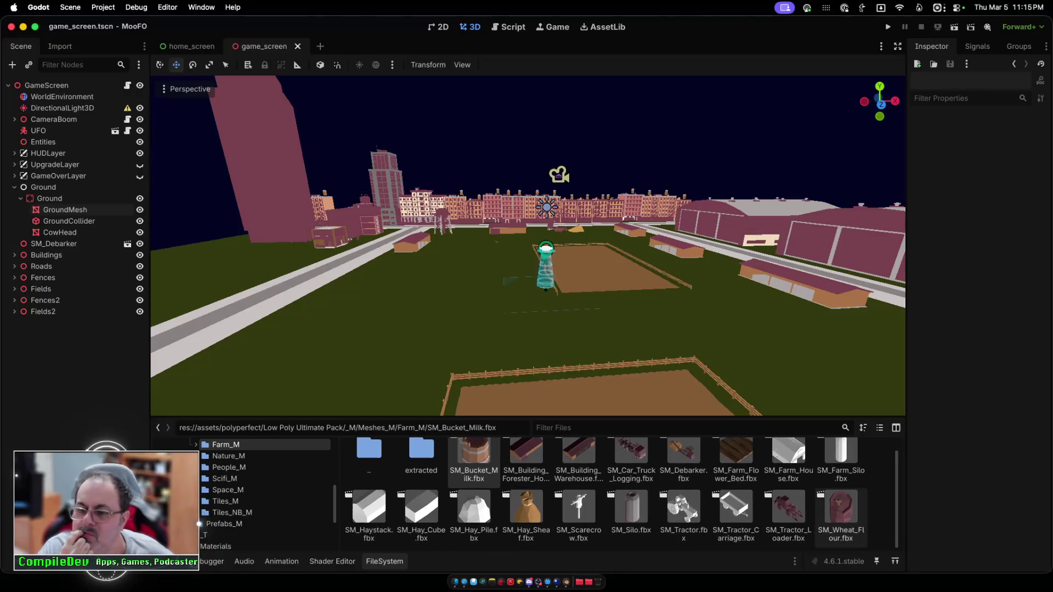
mouse_move(841, 512)
left_mouse_down()
mouse_move(521, 370)
mouse_move(412, 338)
left_mouse_up()
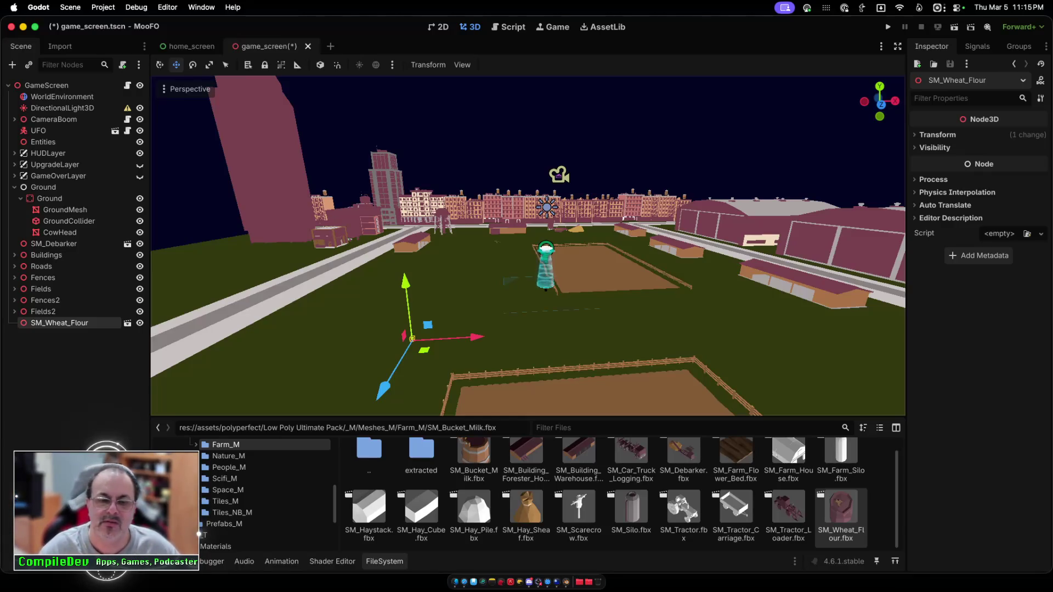
key("Delete")
key("Return")
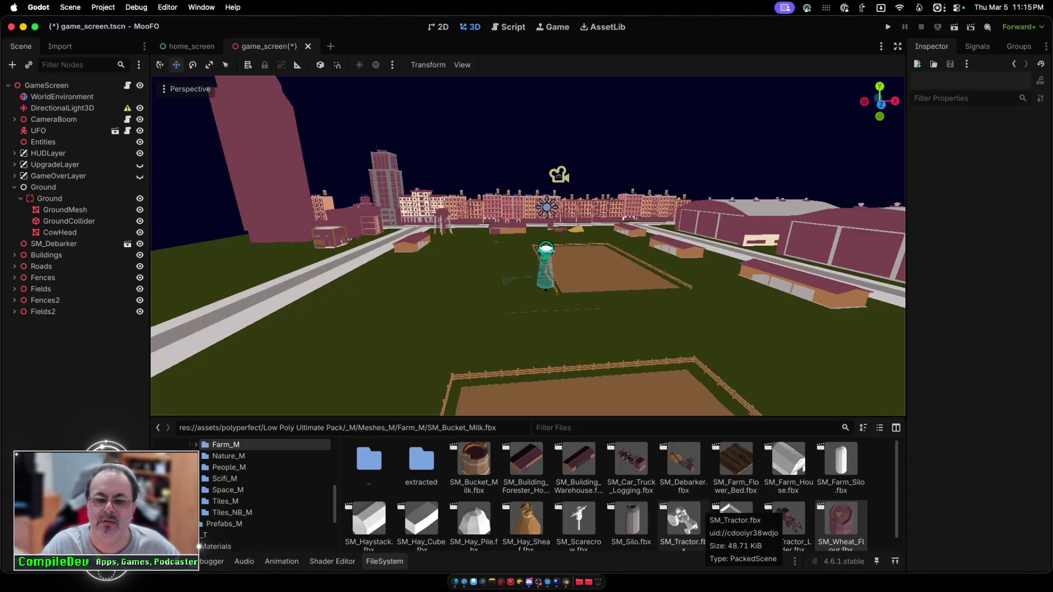
scroll(702, 515, "down", 1)
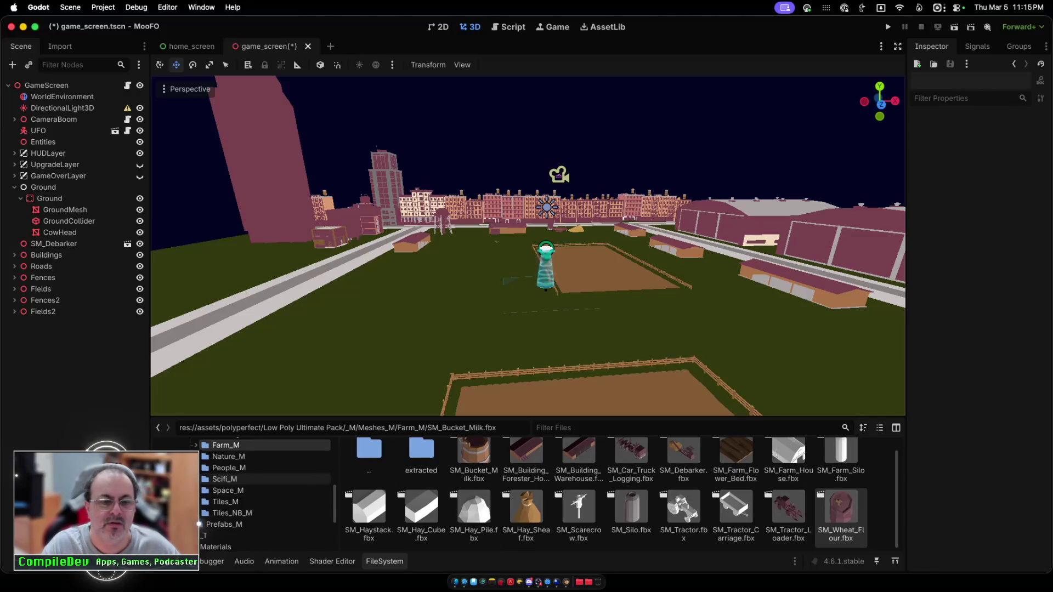
scroll(263, 479, "up", 2)
left_click(231, 458)
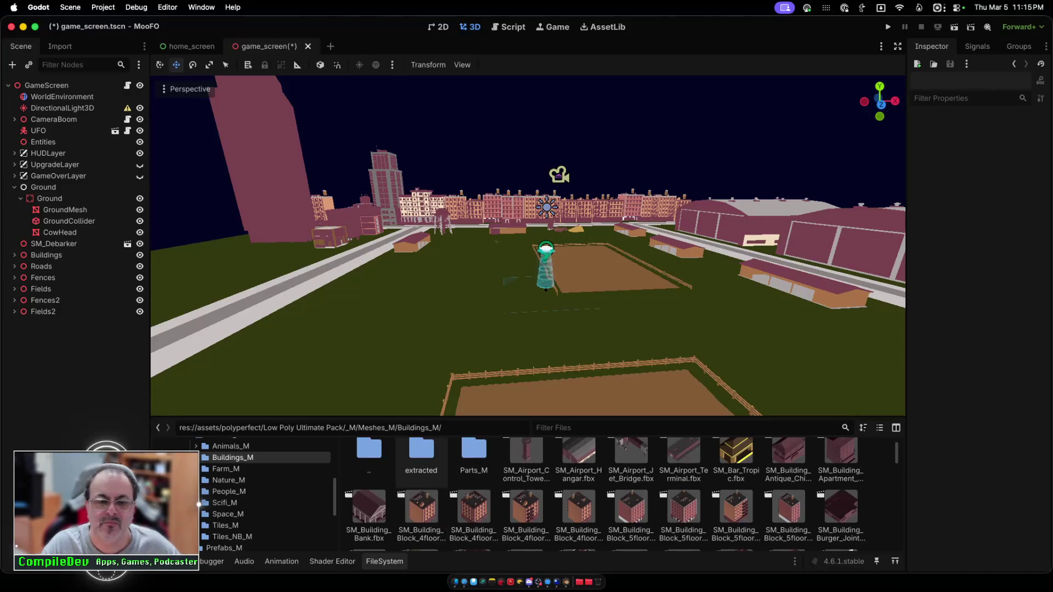
Step: Place a small family house on the grass by the left road
scroll(421, 466, "up", 1)
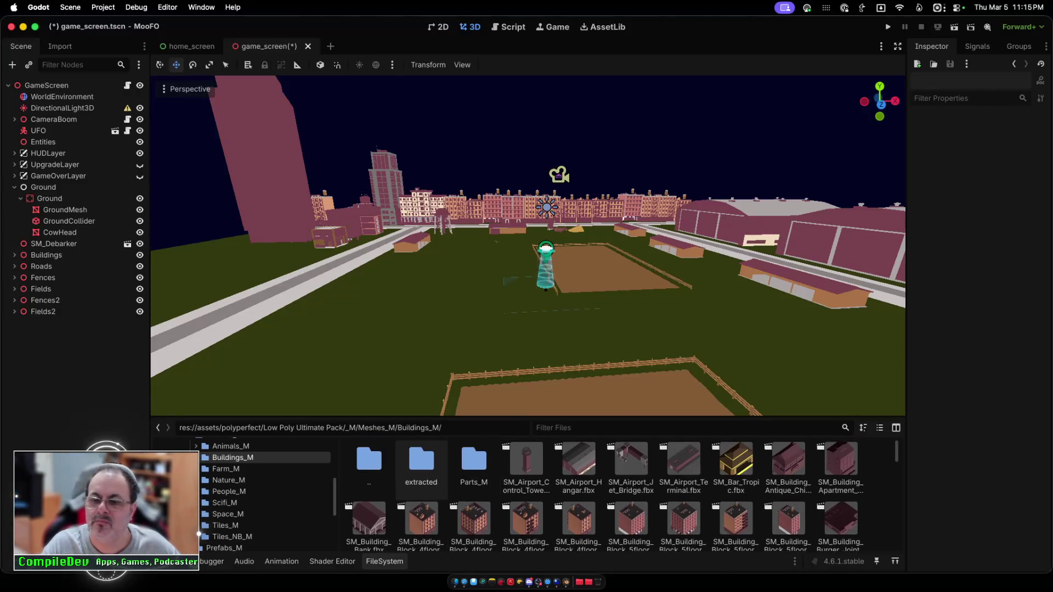
scroll(434, 494, "down", 3)
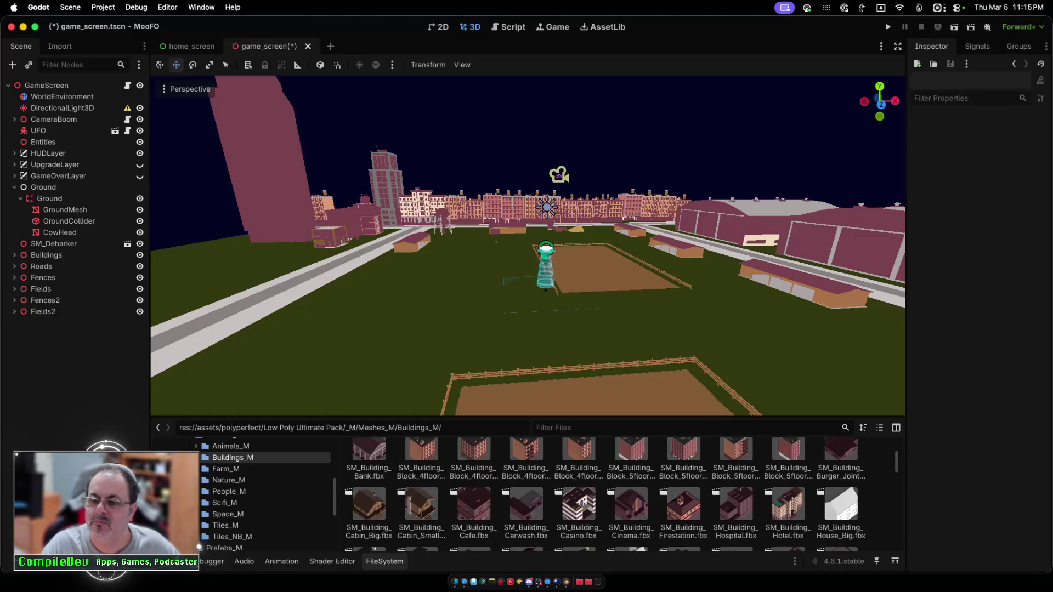
scroll(421, 493, "down", 2)
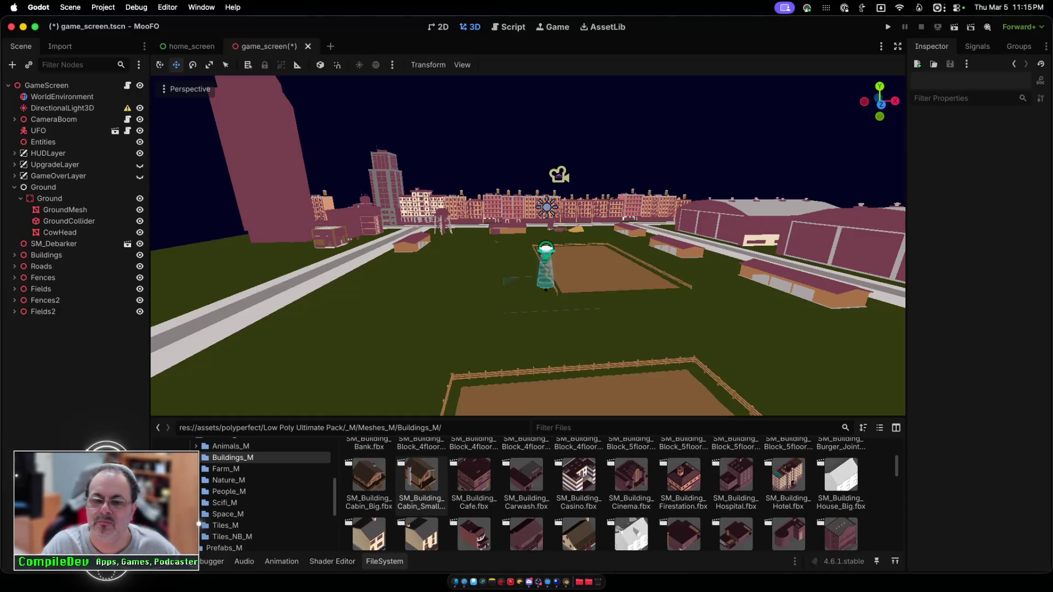
scroll(421, 493, "down", 3)
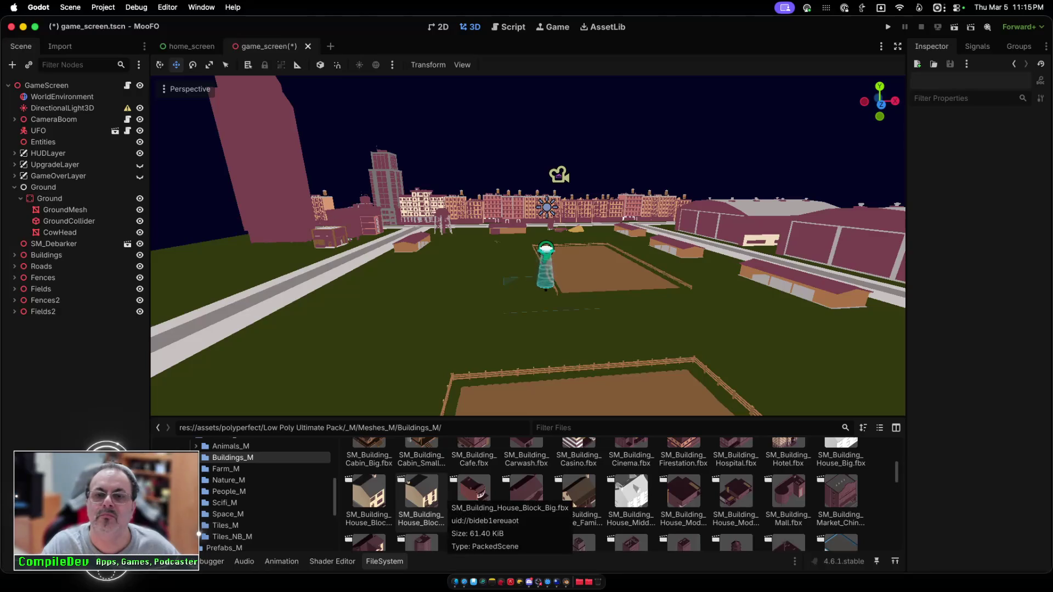
left_click_drag(579, 493, 381, 305)
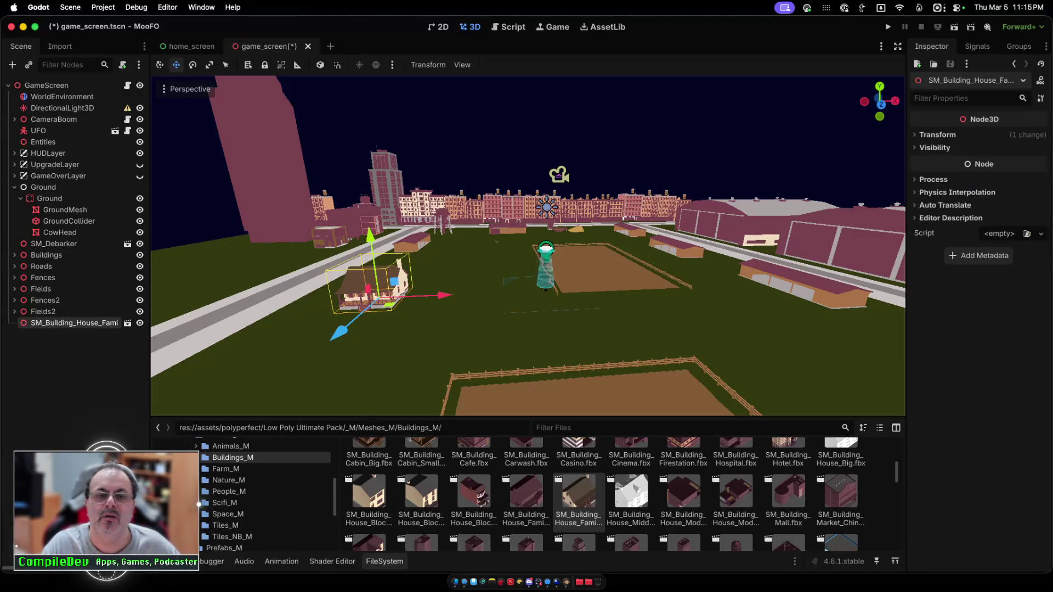
Step: Push the house farther back and slide it right toward the field, then save and run
scroll(528, 246, "up", 3)
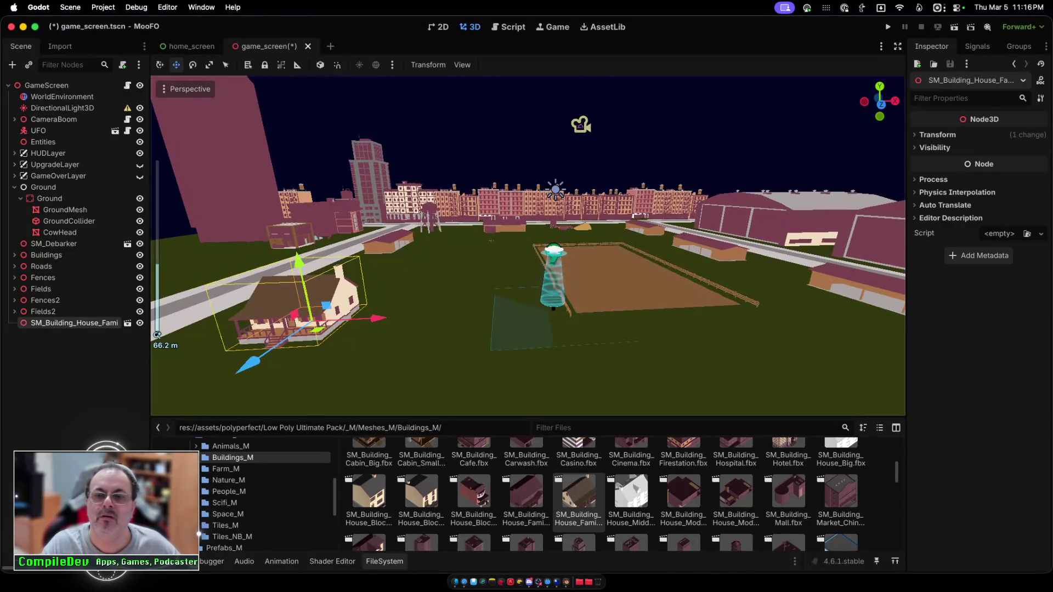
mouse_move(250, 359)
left_mouse_down()
mouse_move(336, 303)
mouse_move(296, 331)
left_mouse_up()
left_click_drag(412, 294, 508, 290)
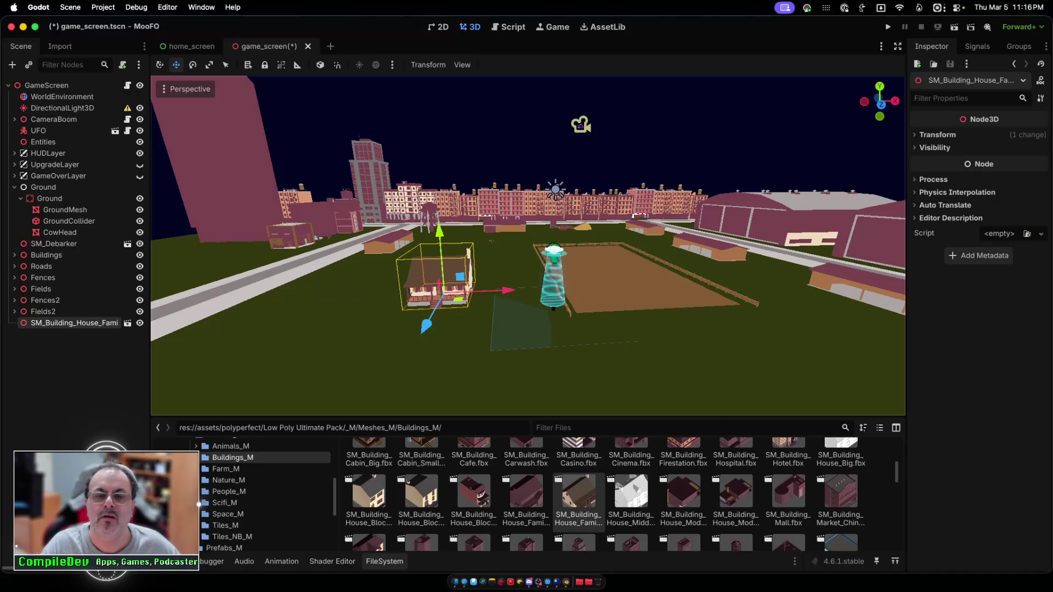
key("super+b")
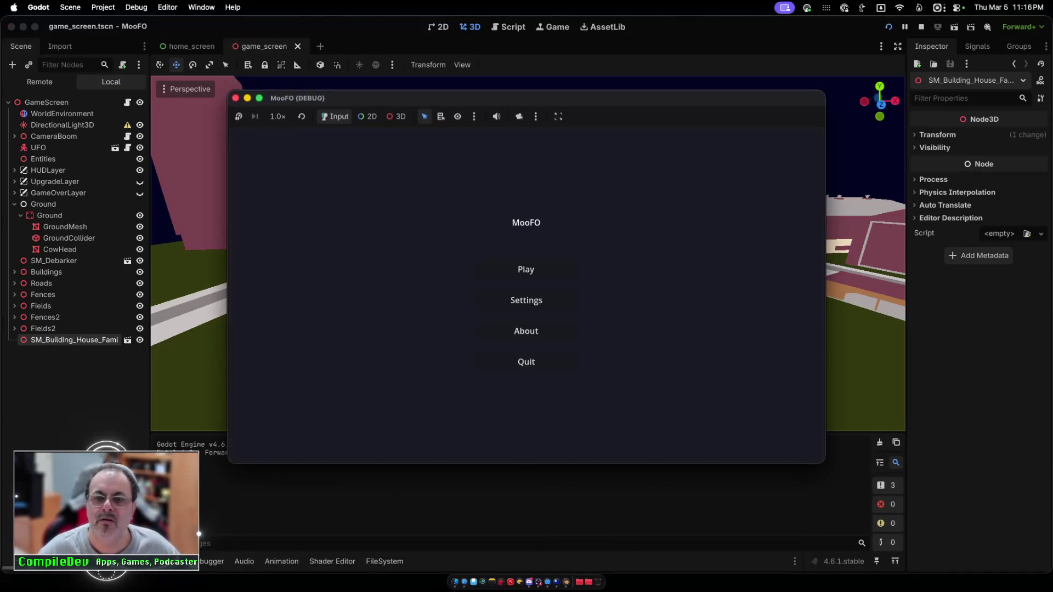
Step: Playtest by flying the UFO over the farmhouse and fenced field, then stop the game
left_click(526, 270)
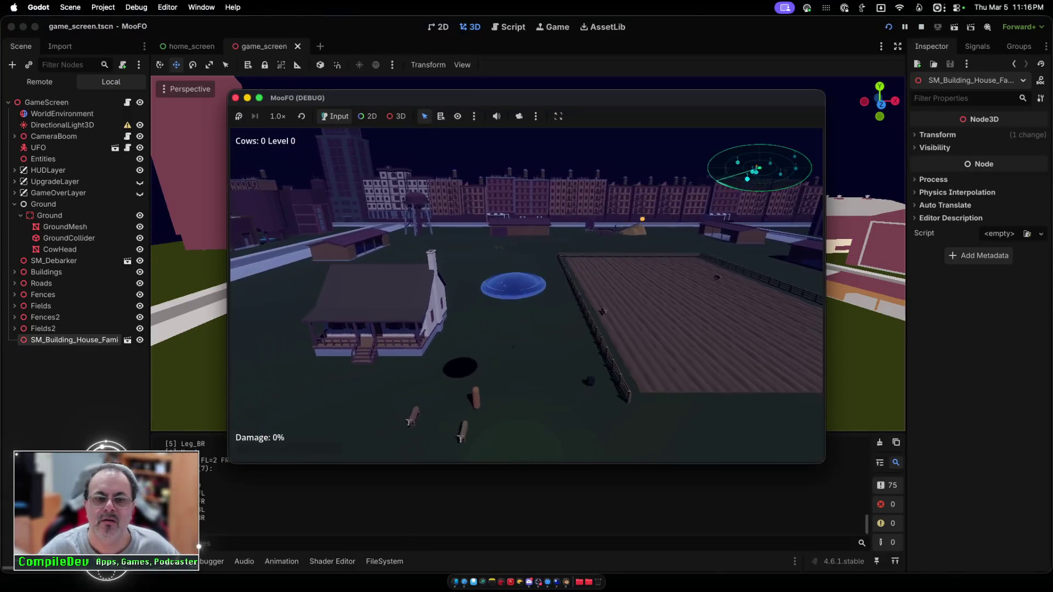
key("a")
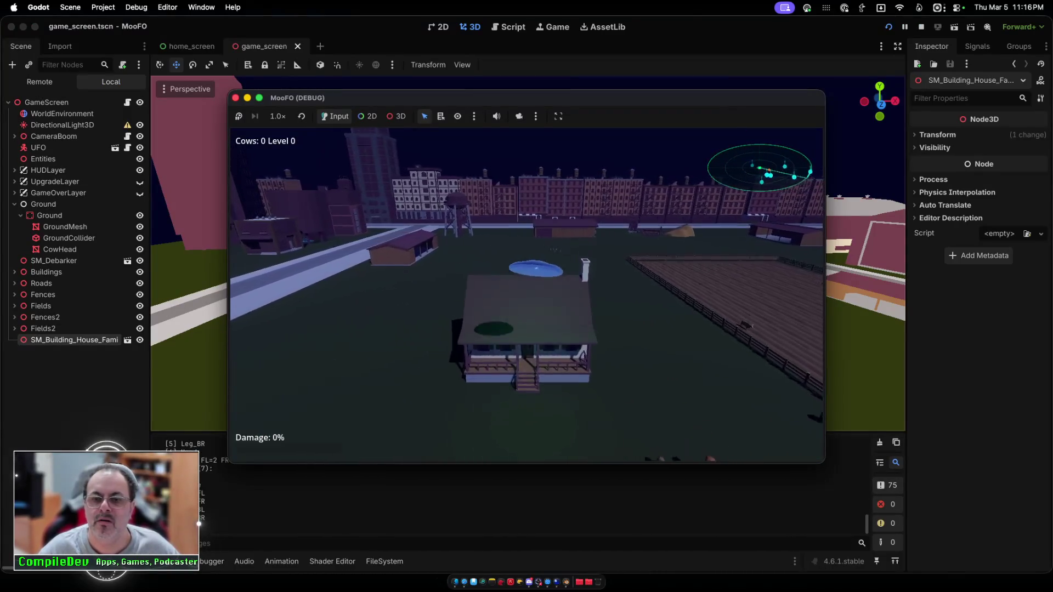
key("d")
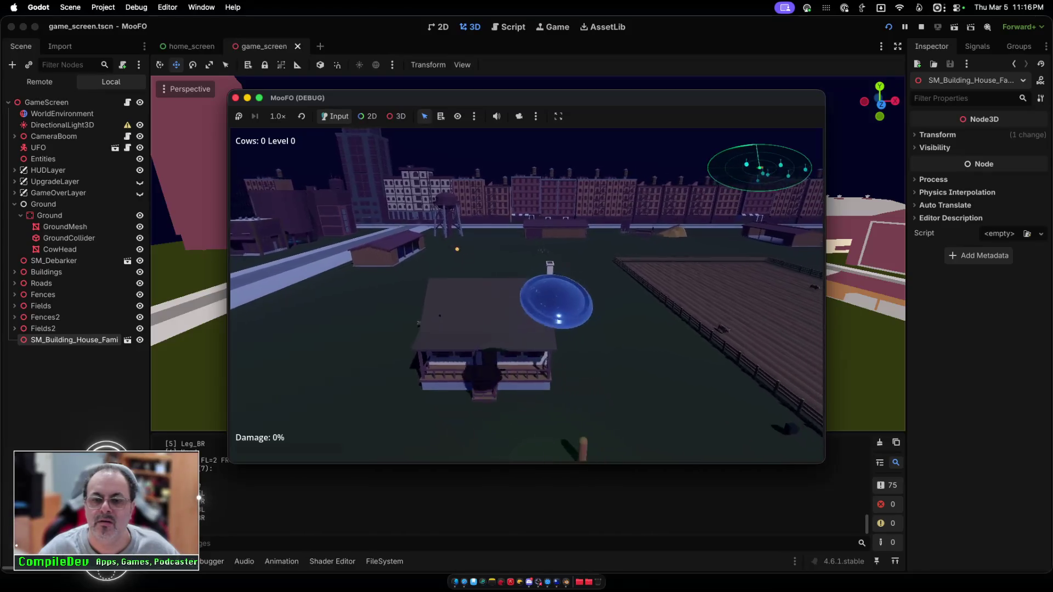
key("d")
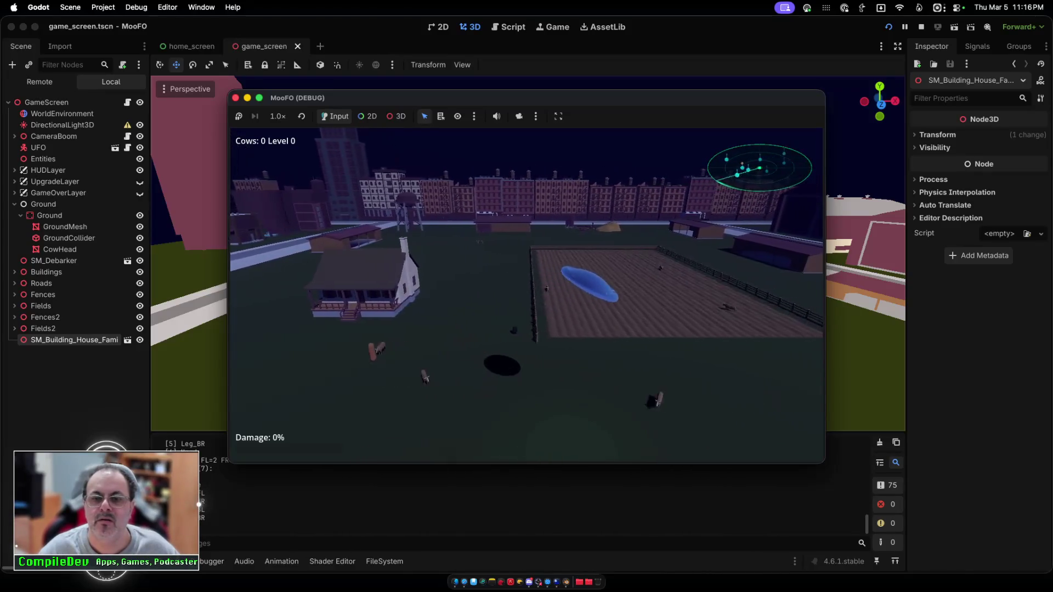
key("w")
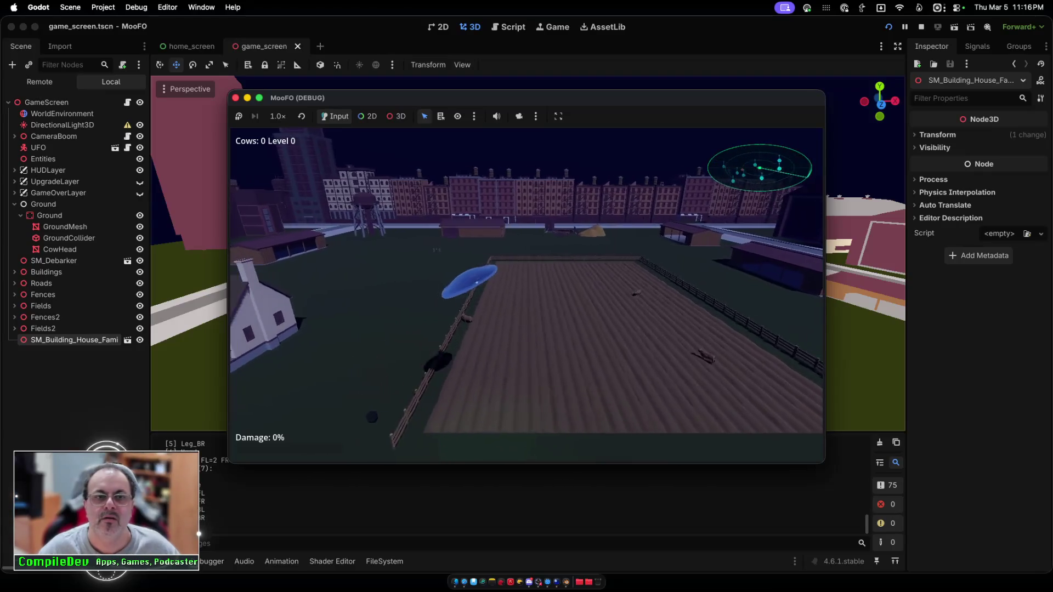
key("super+period")
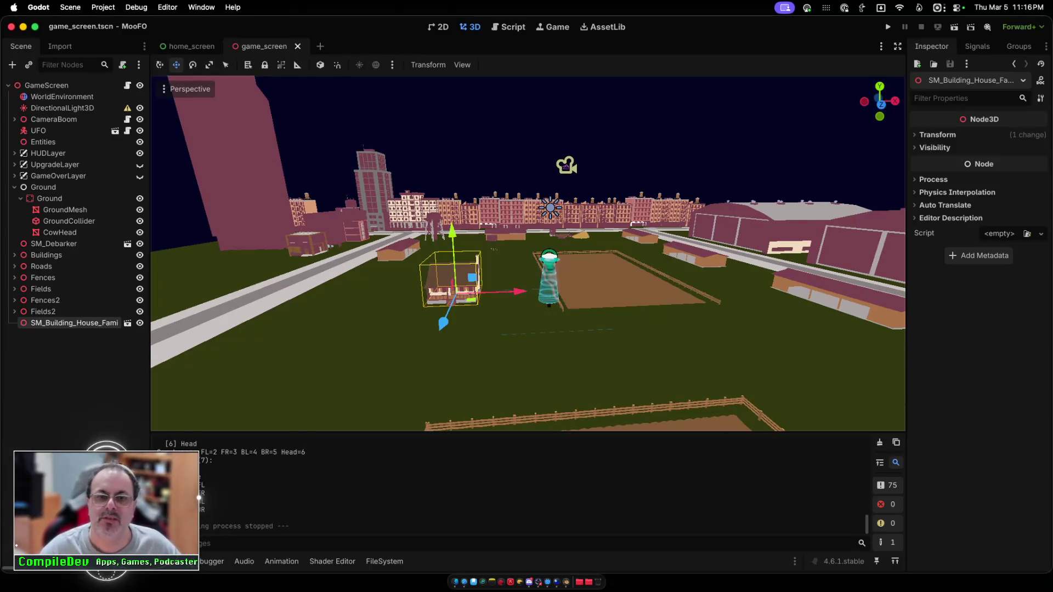
Step: Move the family house farther back from the camera and slide it left
scroll(528, 253, "down", 3)
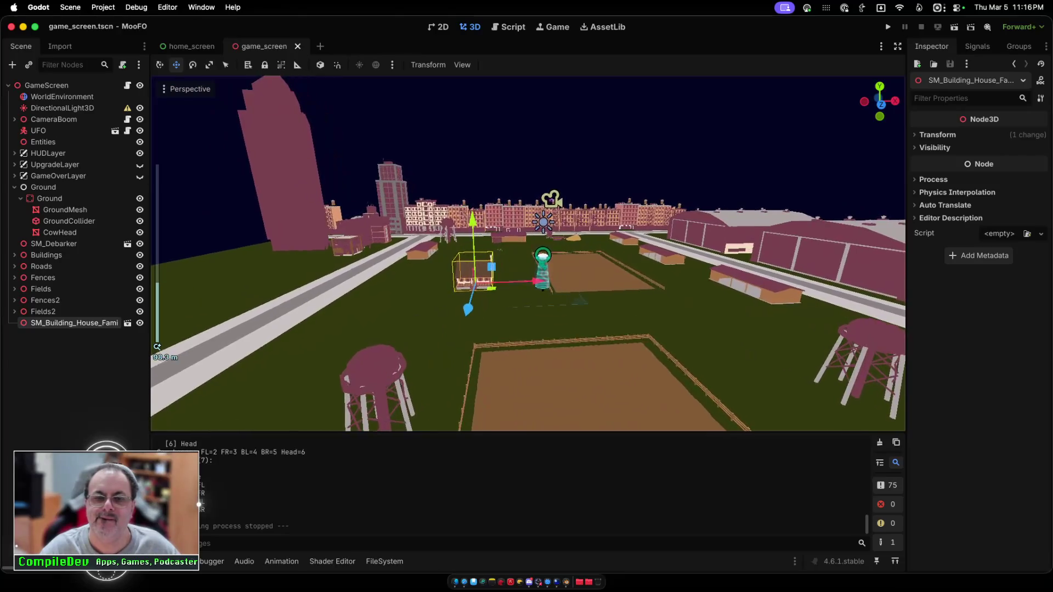
scroll(528, 254, "up", 5)
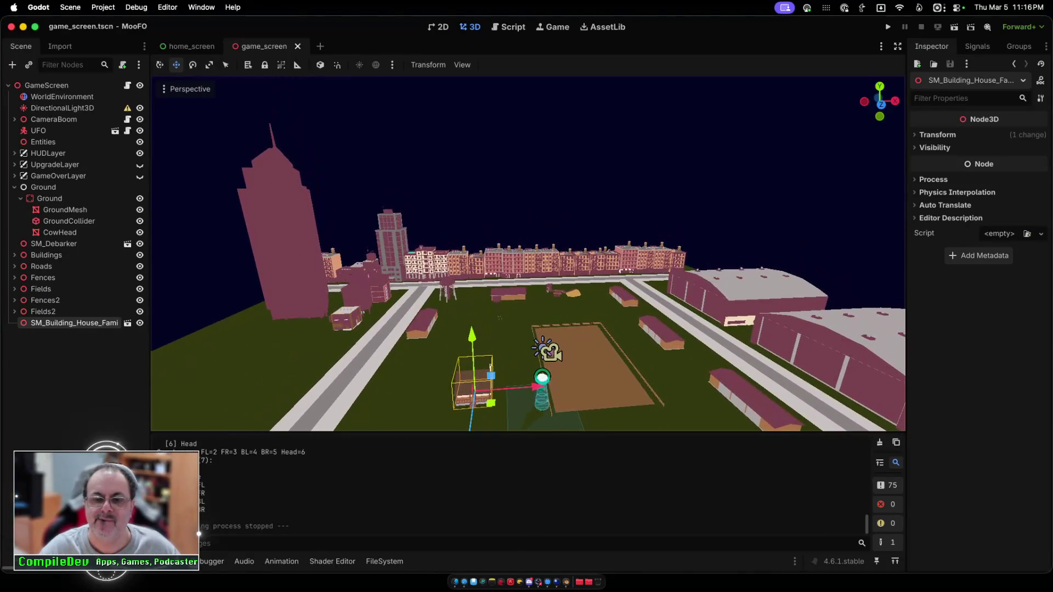
scroll(527, 253, "down", 3)
scroll(527, 254, "down", 3)
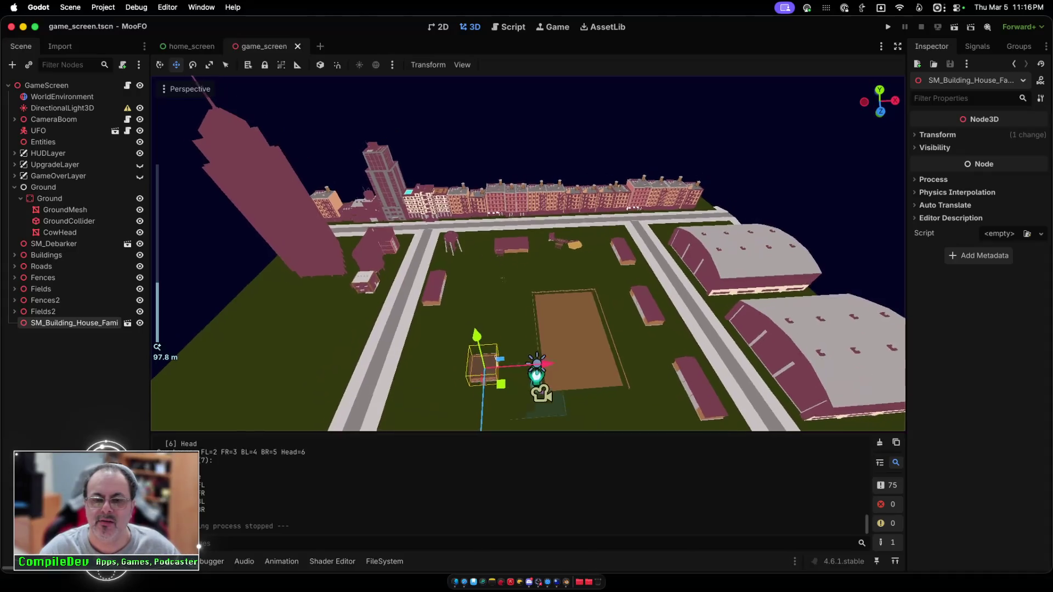
scroll(527, 253, "up", 3)
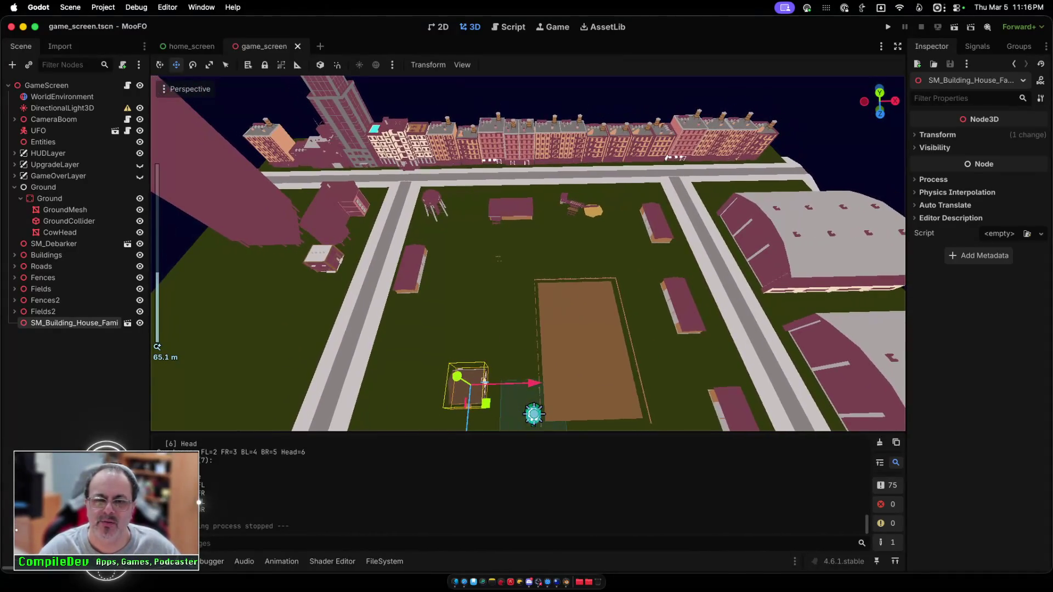
scroll(498, 258, "down", 10)
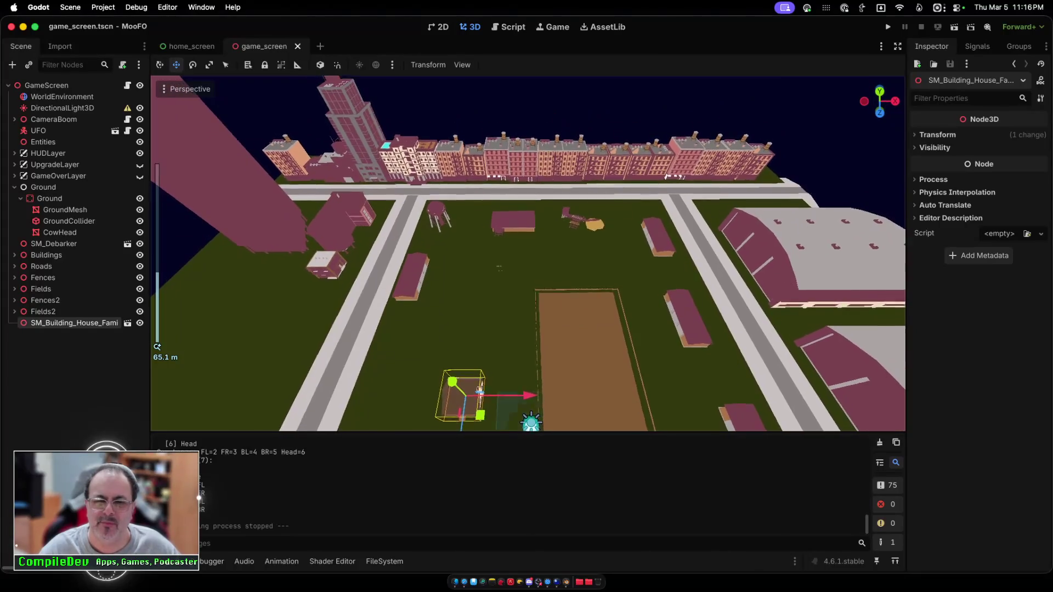
left_click_drag(493, 384, 497, 332)
scroll(497, 333, "up", 20)
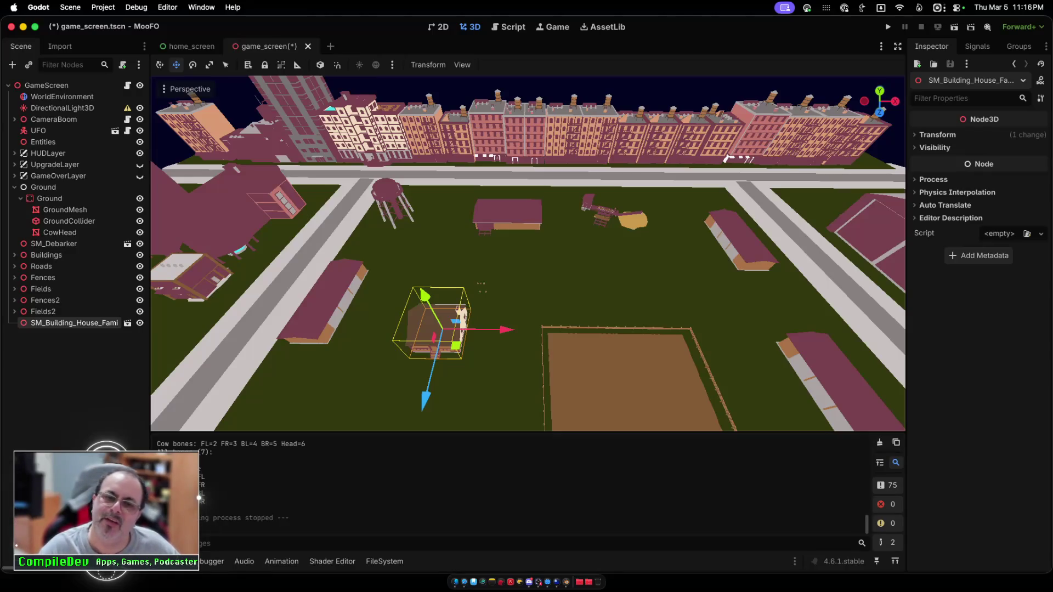
mouse_move(425, 403)
left_mouse_down()
mouse_move(455, 277)
mouse_move(453, 289)
left_mouse_up()
key("x")
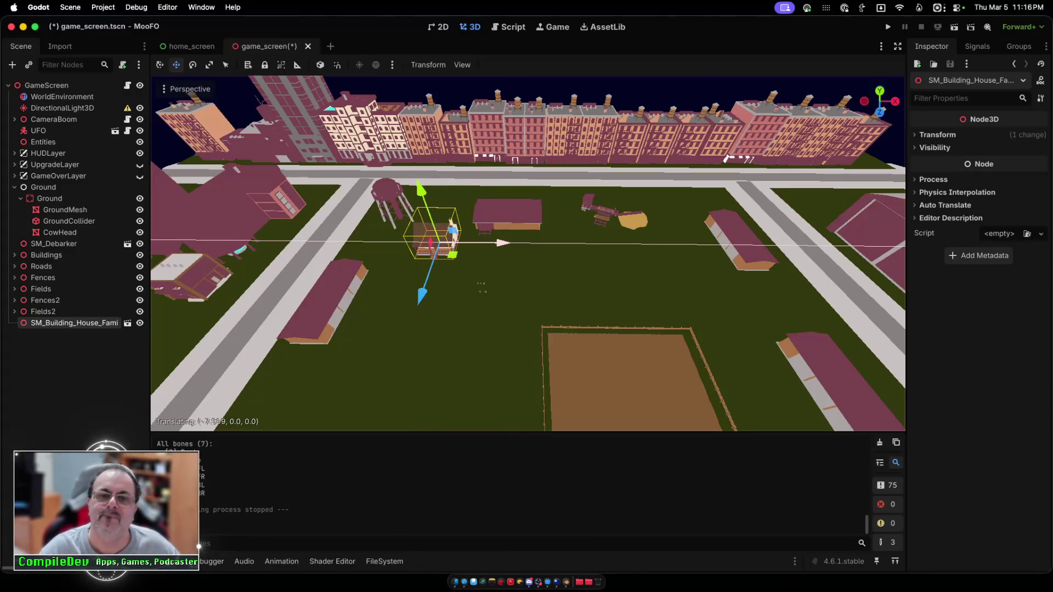
key("Return")
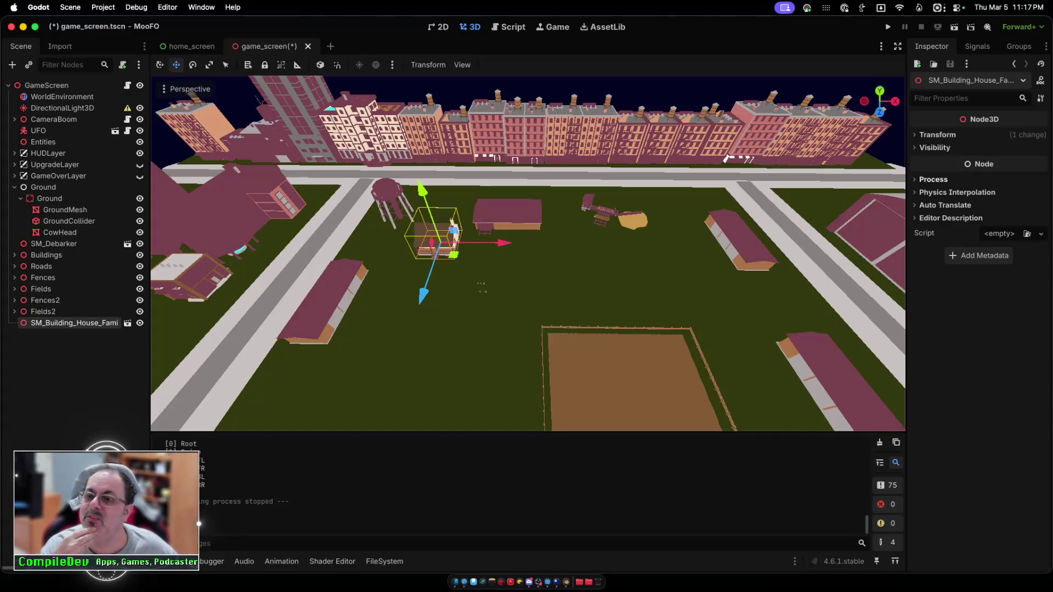
Step: Rotate the house to 59.5° on Y and reposition it to x -41.6, z -65.1
left_click(937, 135)
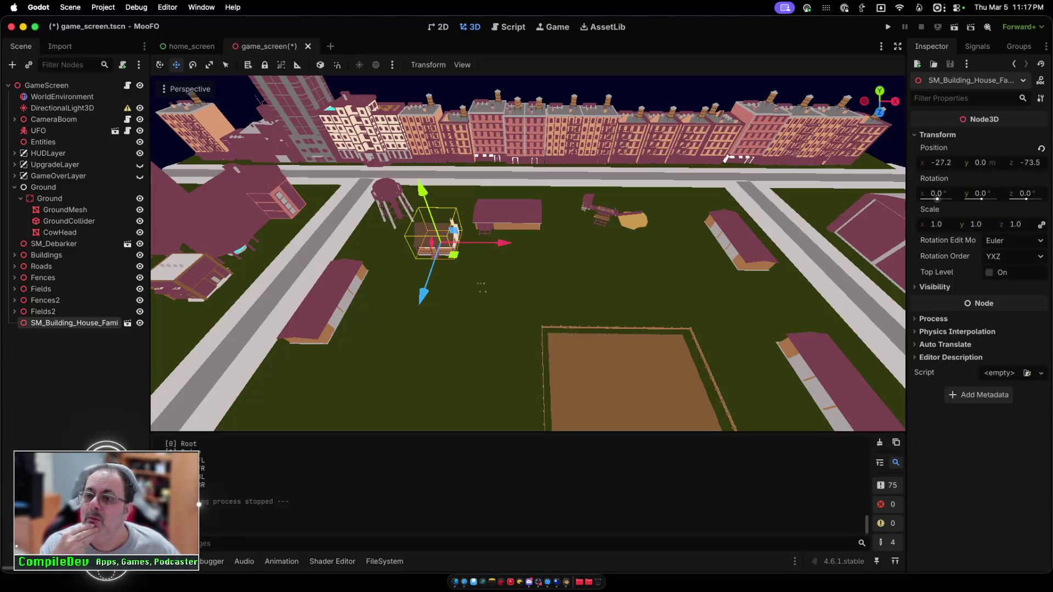
left_click_drag(980, 193, 1011, 194)
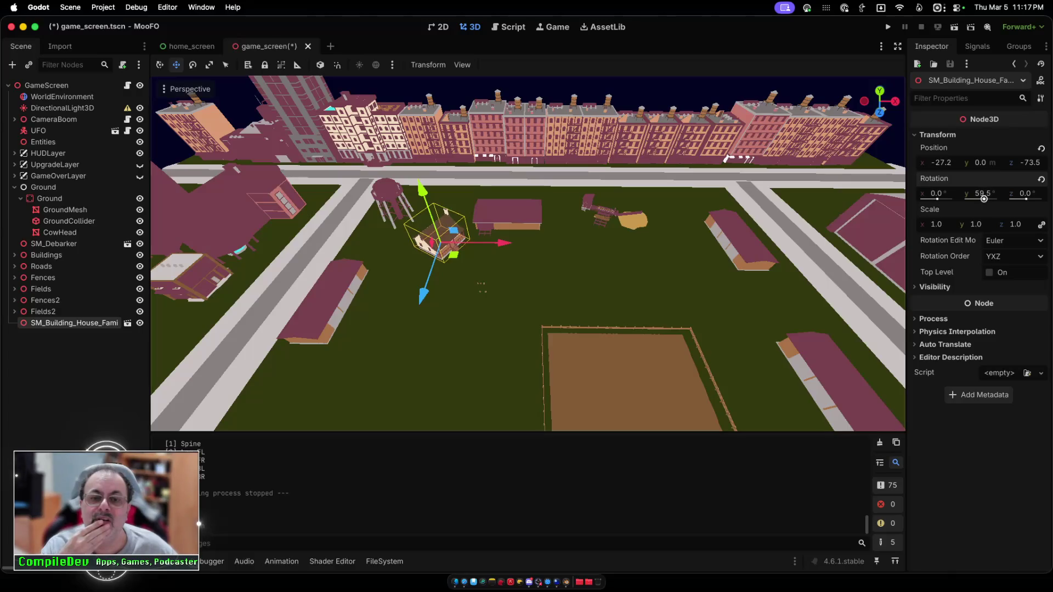
left_click_drag(504, 242, 455, 242)
left_click_drag(364, 296, 289, 375)
left_click(317, 307)
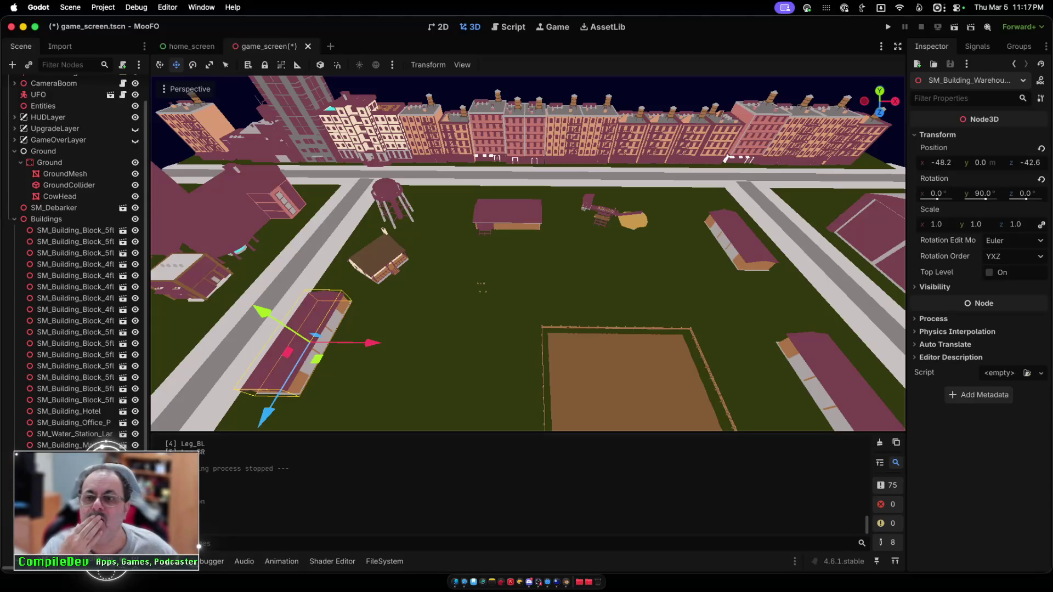
Step: Select the straight road strip SM_Tile_Road_Straight4 and move it left beside the farm field
left_click(789, 257)
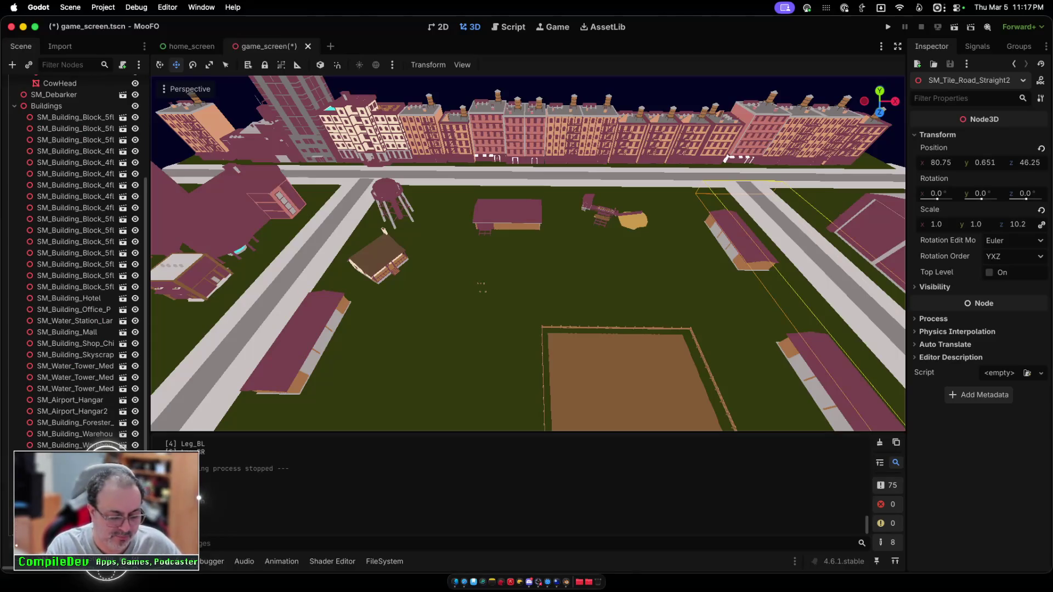
left_click(481, 285)
scroll(481, 285, "down", 5)
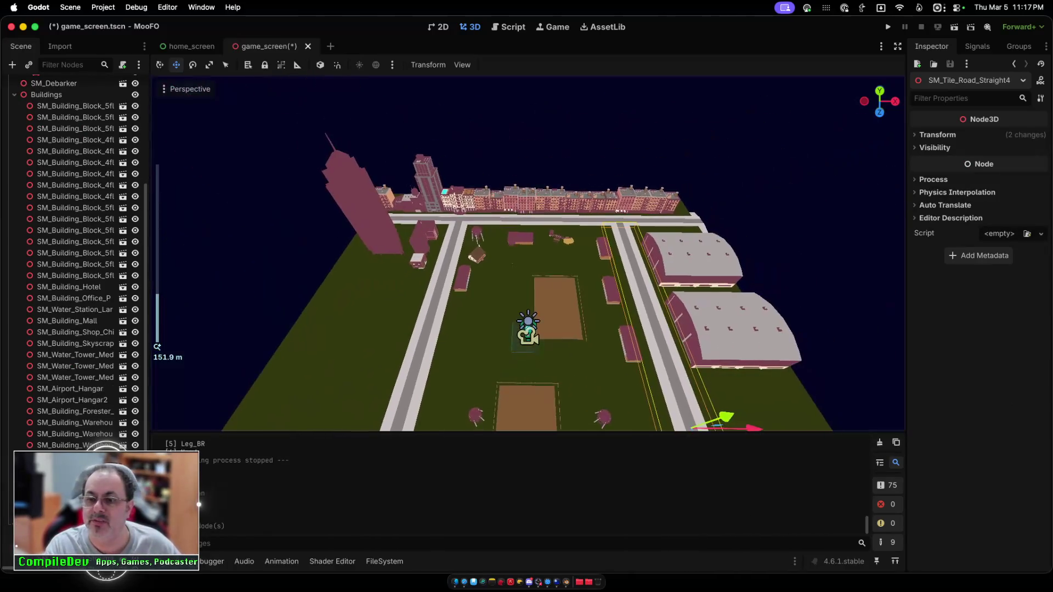
scroll(528, 255, "down", 3)
left_click_drag(674, 360, 533, 359)
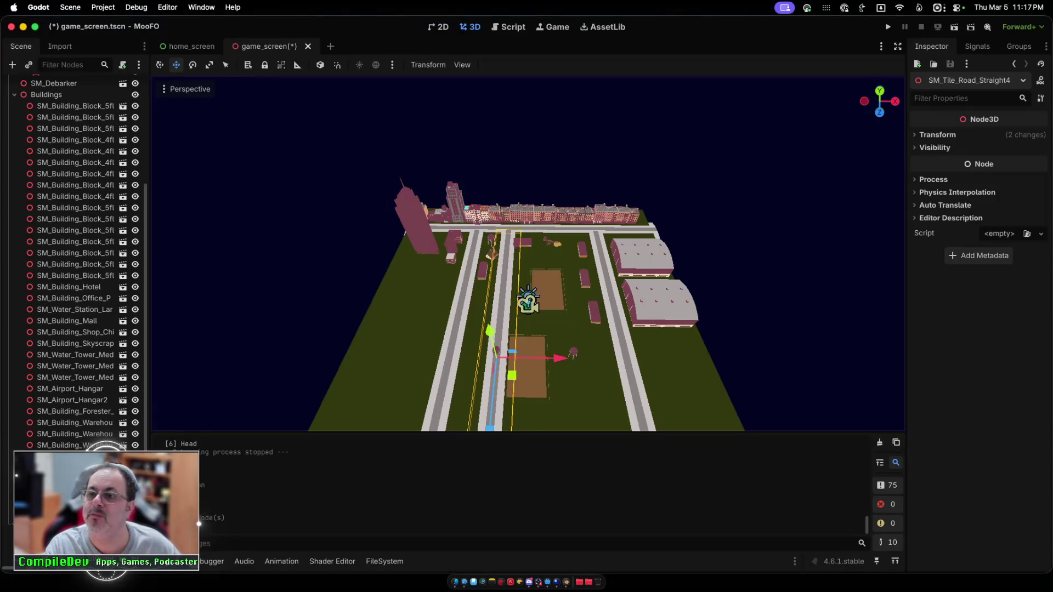
Step: Shorten the road strip to Z scale 2.29 and slide it back to x -25.2, z -75.8
left_click(937, 134)
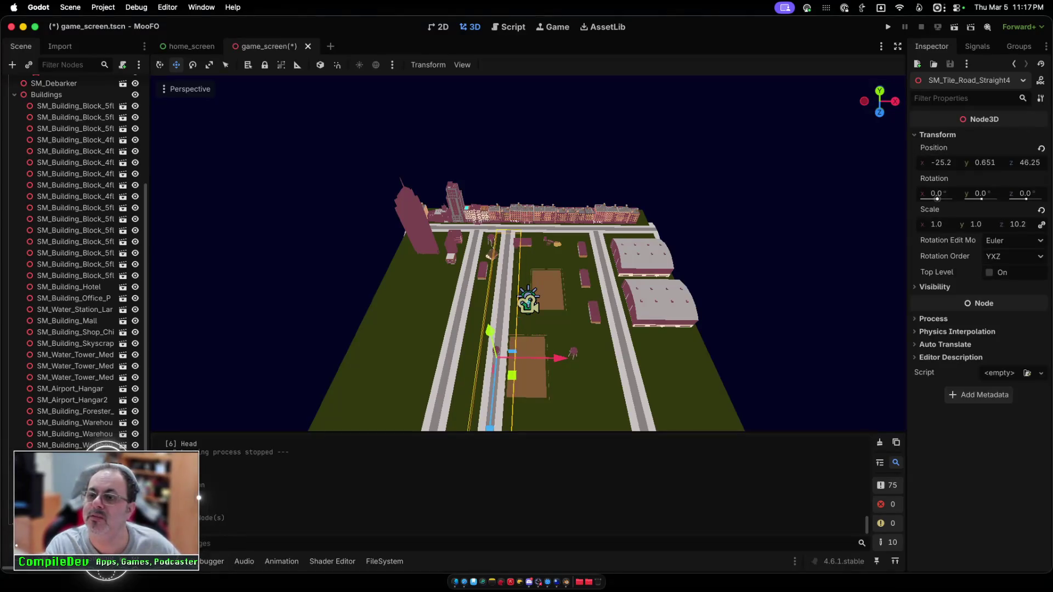
left_click_drag(939, 224, 904, 224)
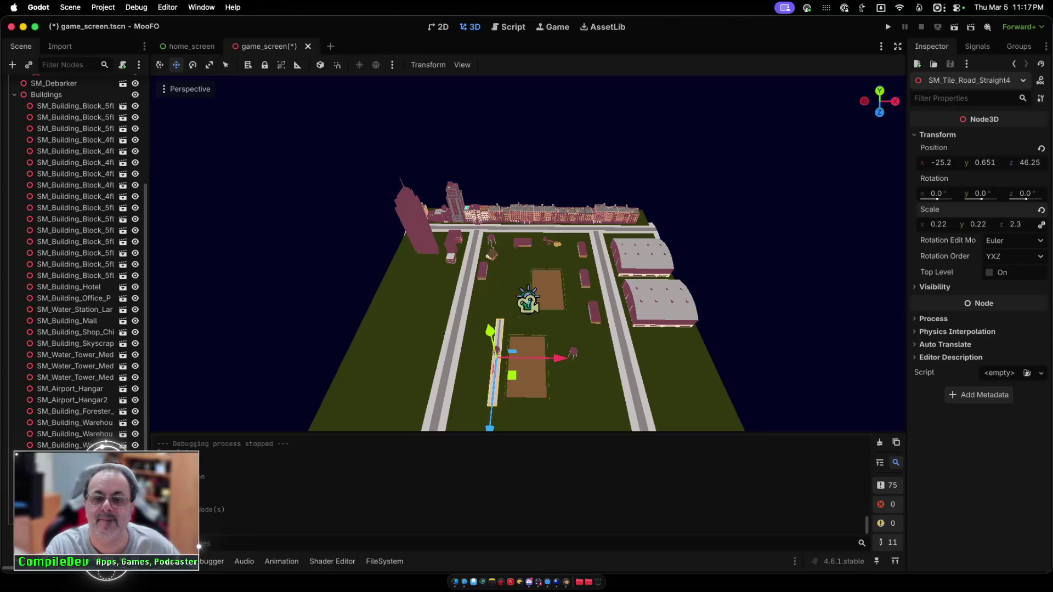
key("super+z")
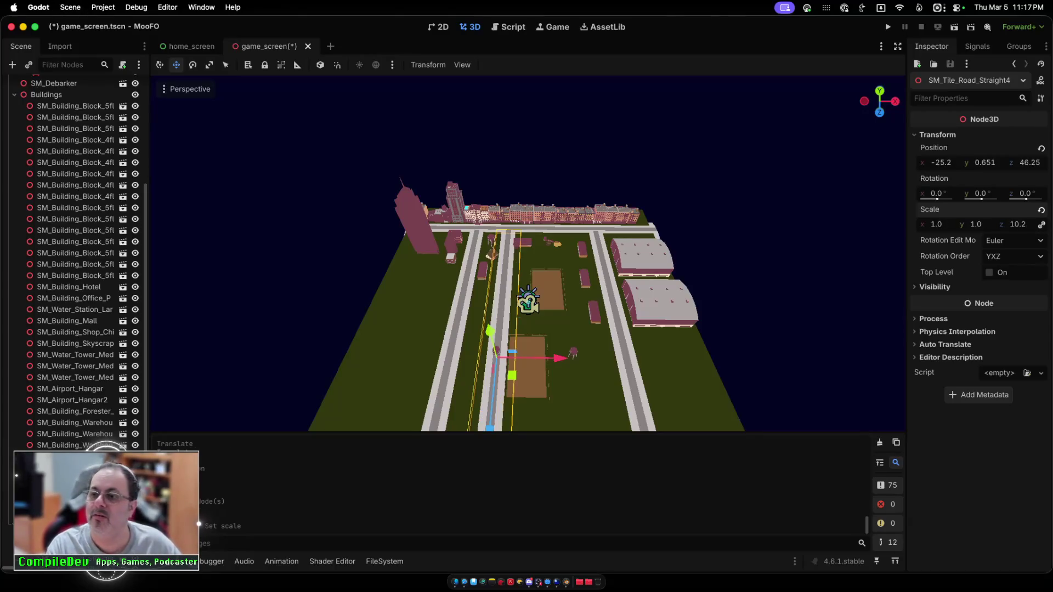
left_click_drag(1018, 225, 998, 224)
left_click_drag(490, 427, 501, 300)
scroll(394, 232, "up", 5)
scroll(527, 253, "up", 5)
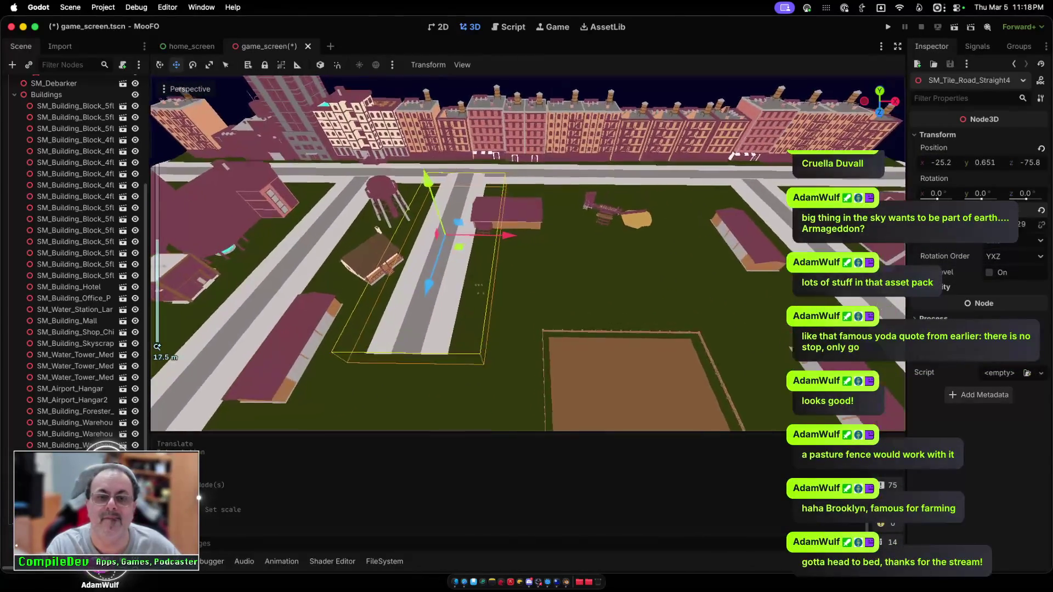
Step: Nudge the road strip down, toward the camera and left, then shift the forester building right
scroll(527, 254, "up", 4)
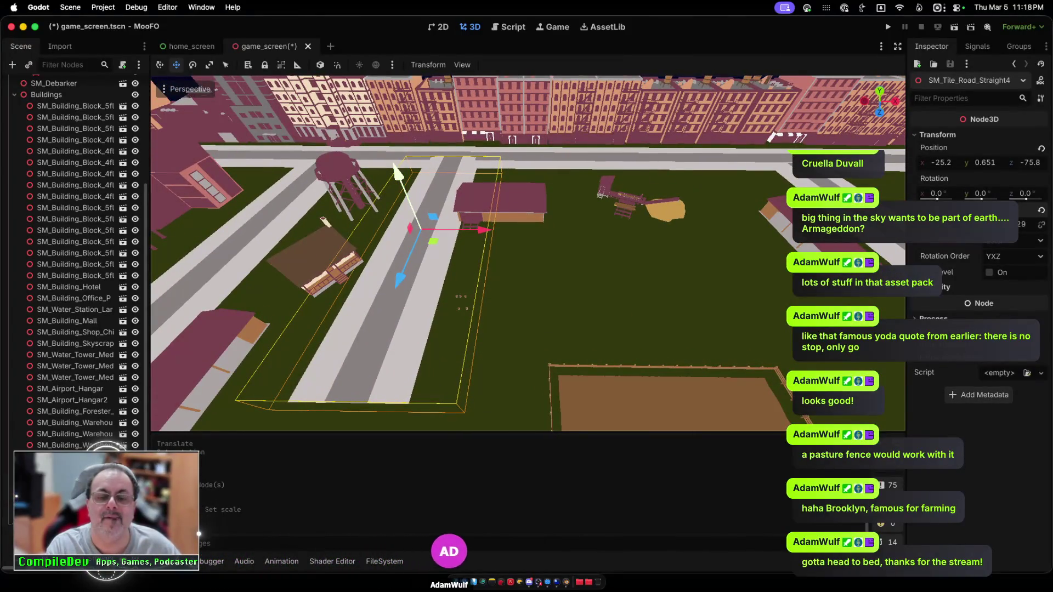
left_click_drag(398, 175, 399, 175)
left_click_drag(401, 282, 388, 315)
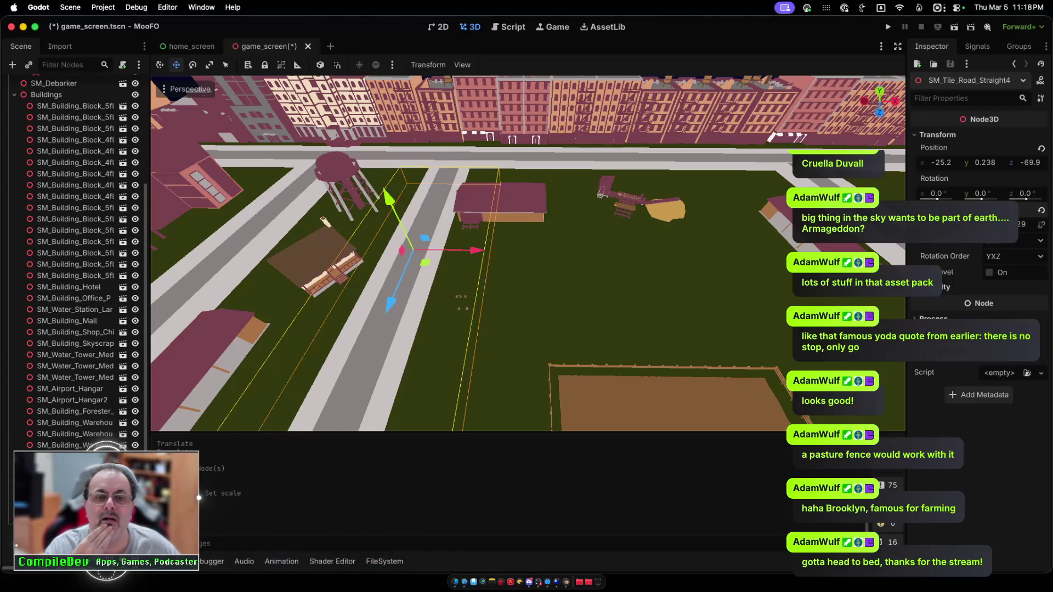
left_click_drag(472, 250, 465, 250)
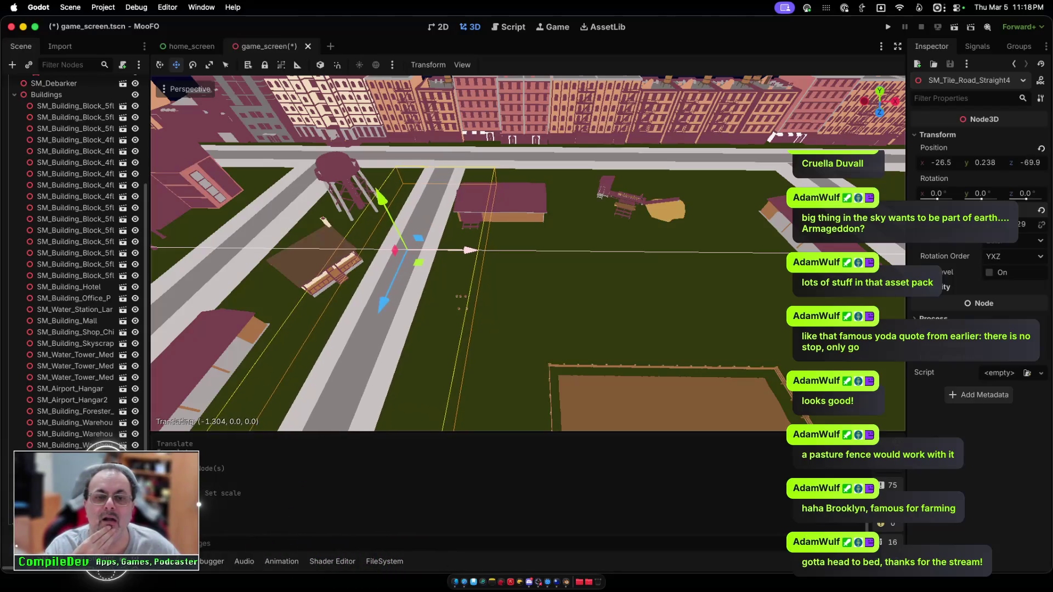
left_click(499, 206)
left_click_drag(501, 208, 521, 207)
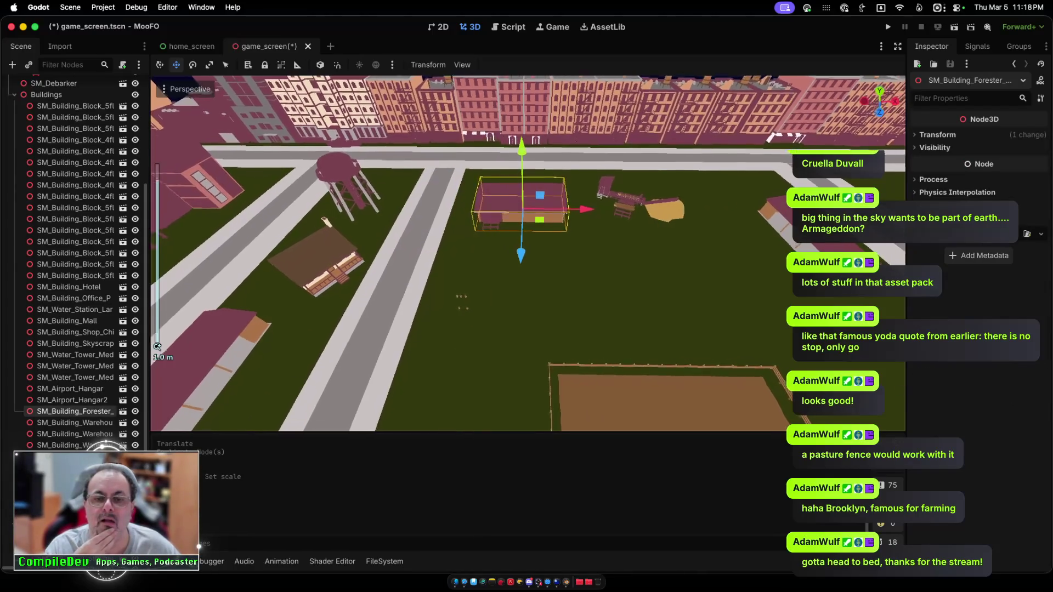
Step: Shorten SM_Tile_Road_Straight4, slide it further back along the field, and make it narrower
left_click(417, 263)
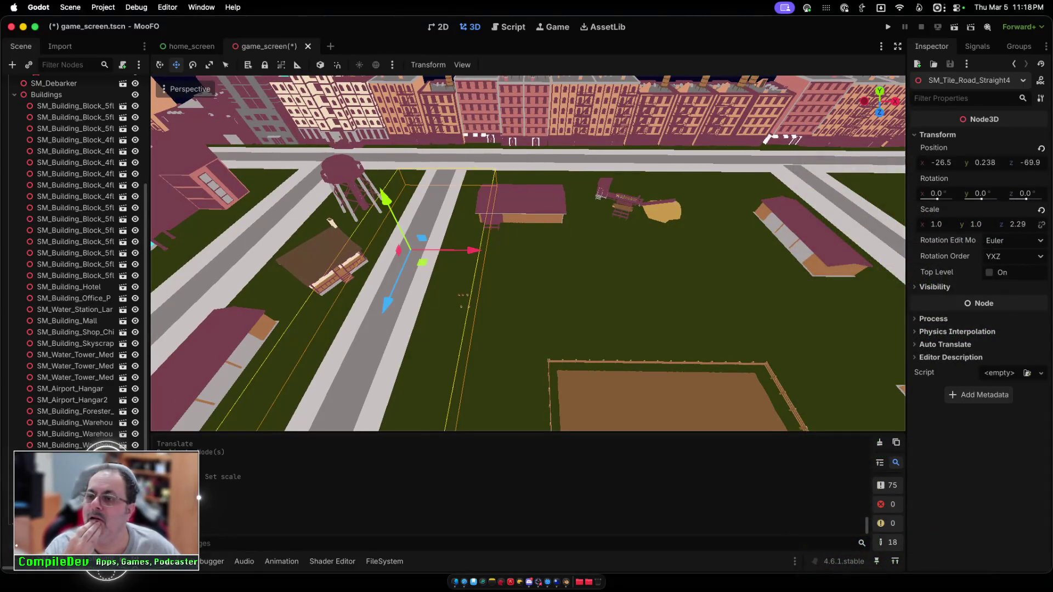
left_click_drag(1017, 225, 981, 225)
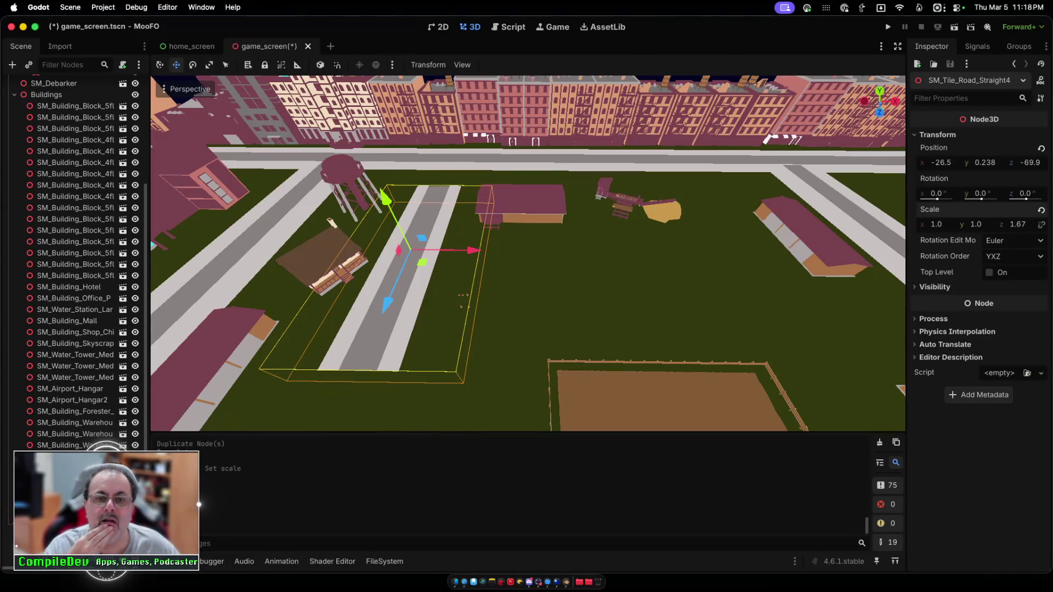
left_click_drag(386, 303, 404, 268)
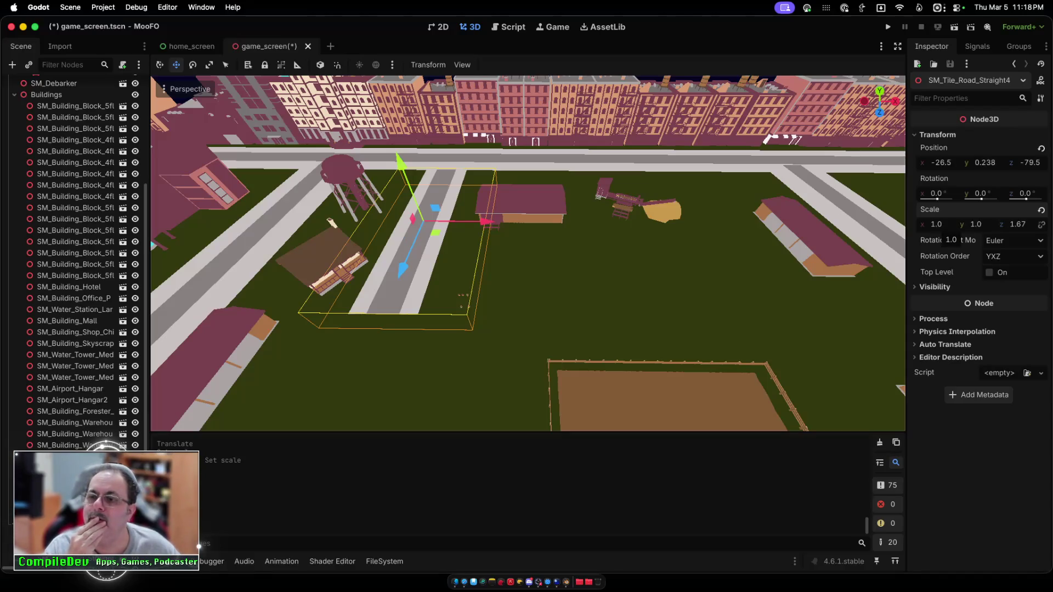
left_click_drag(939, 224, 914, 224)
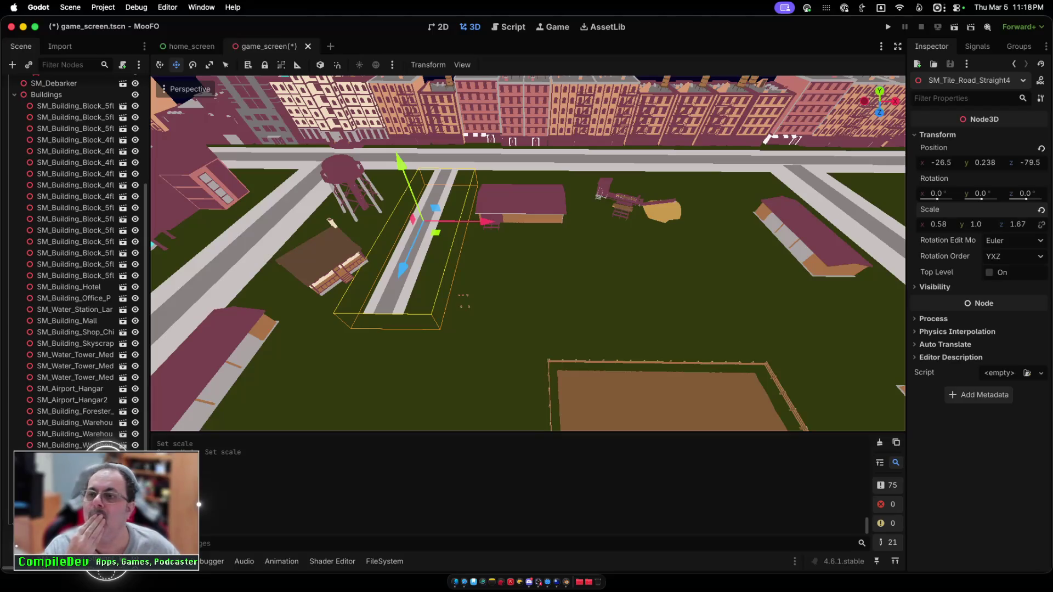
Step: Try a height tweak on the road strip, undo it, and save the scene
left_click_drag(400, 160, 401, 163)
key("ctrl+z")
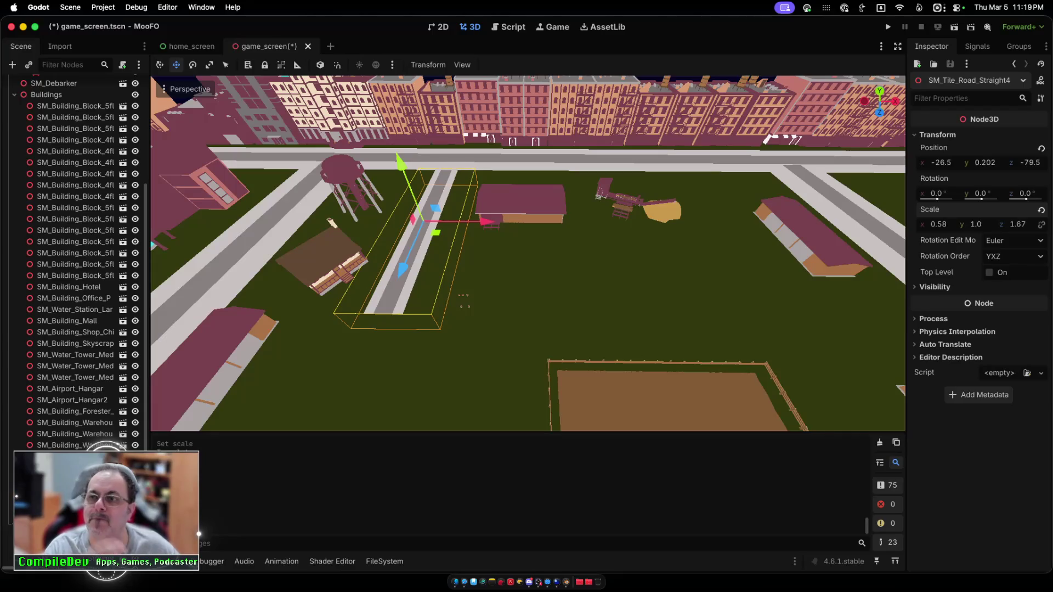
key("ctrl+s")
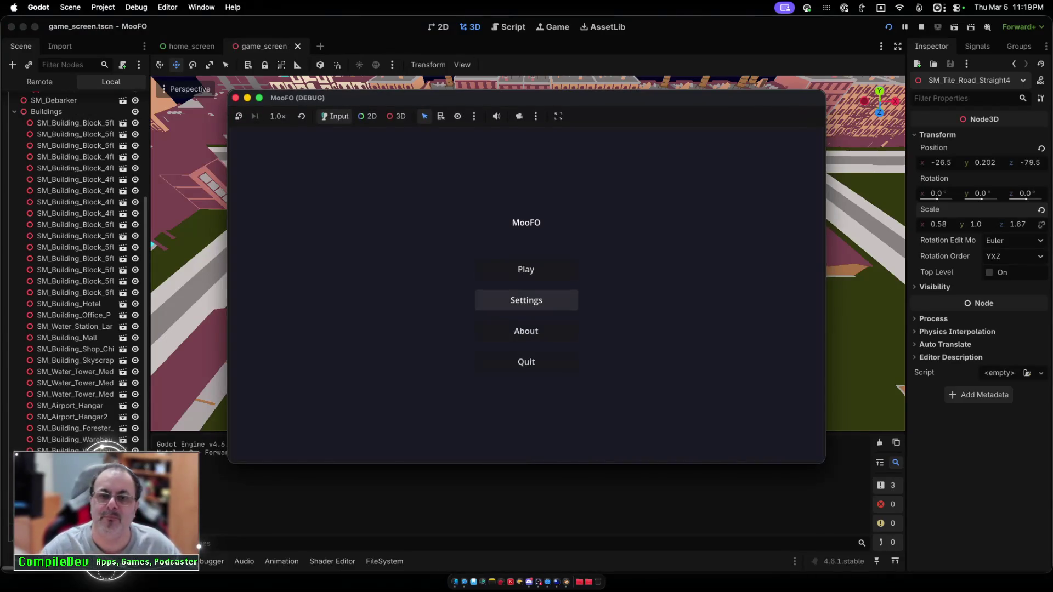
left_click(527, 269)
key("w")
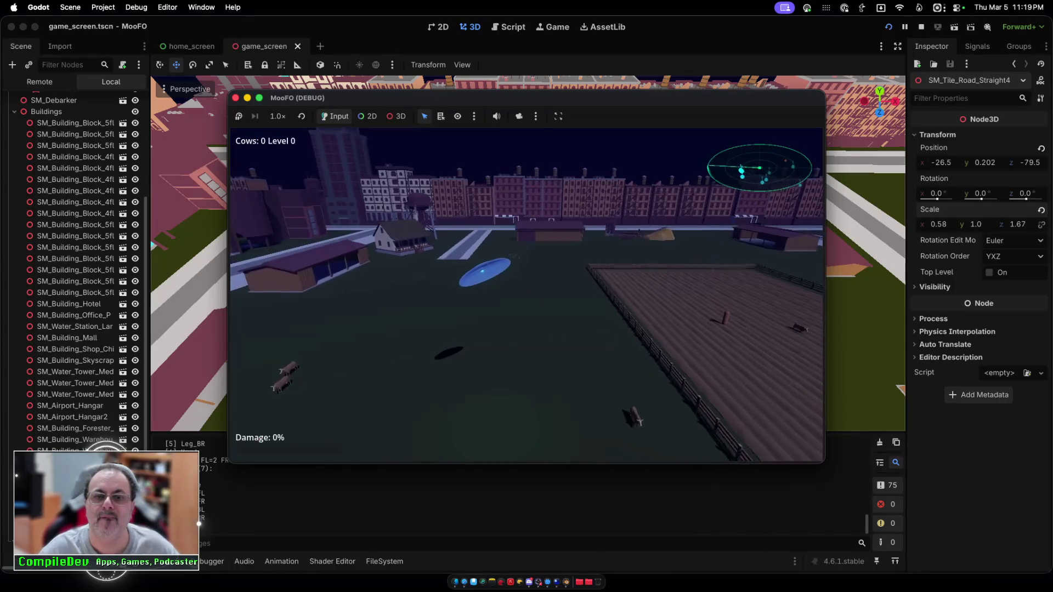
key("w")
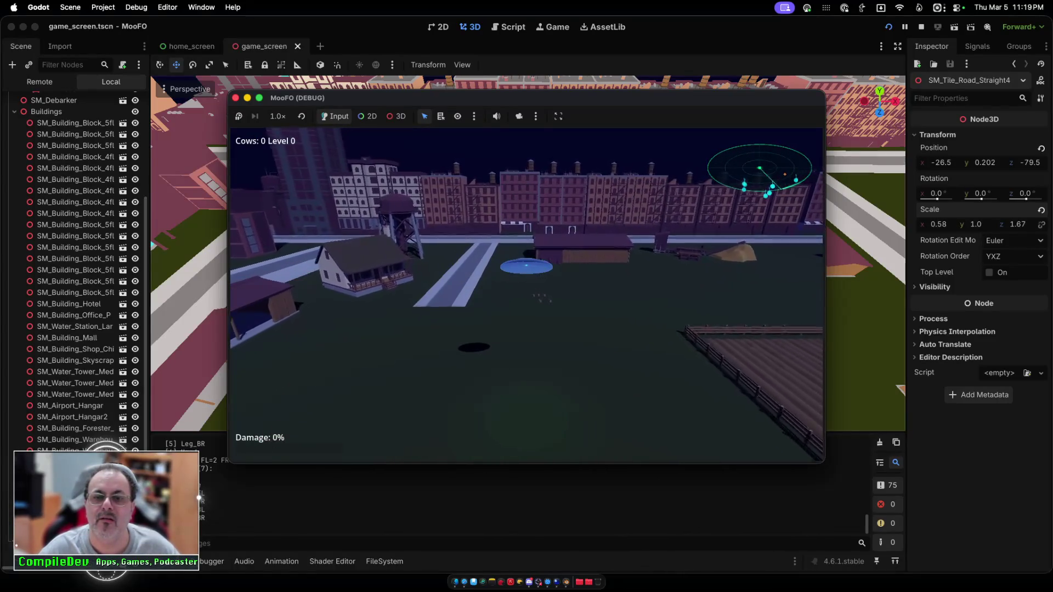
key("d")
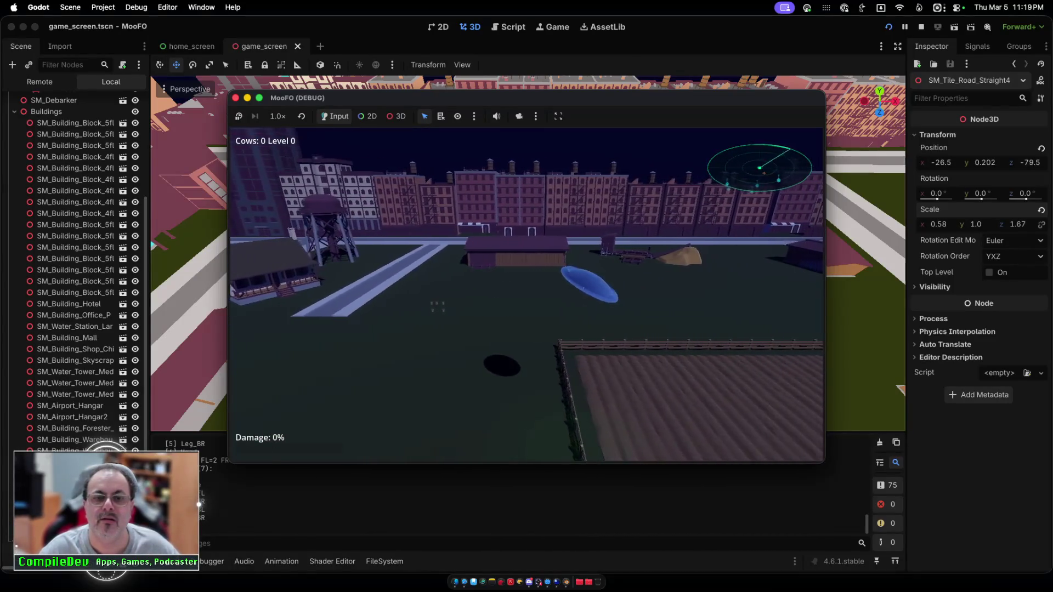
key("d")
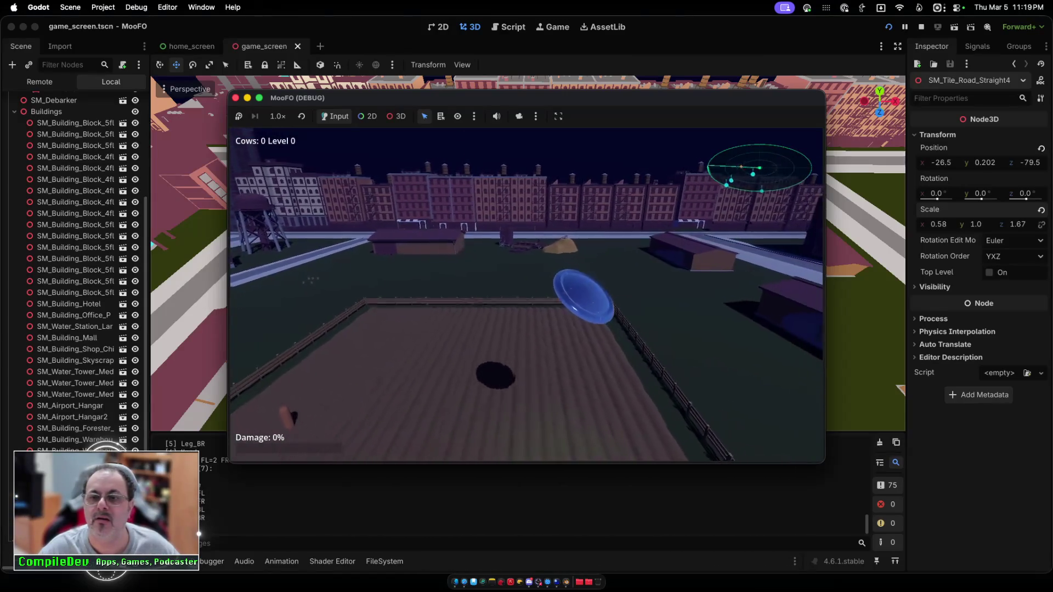
key("a")
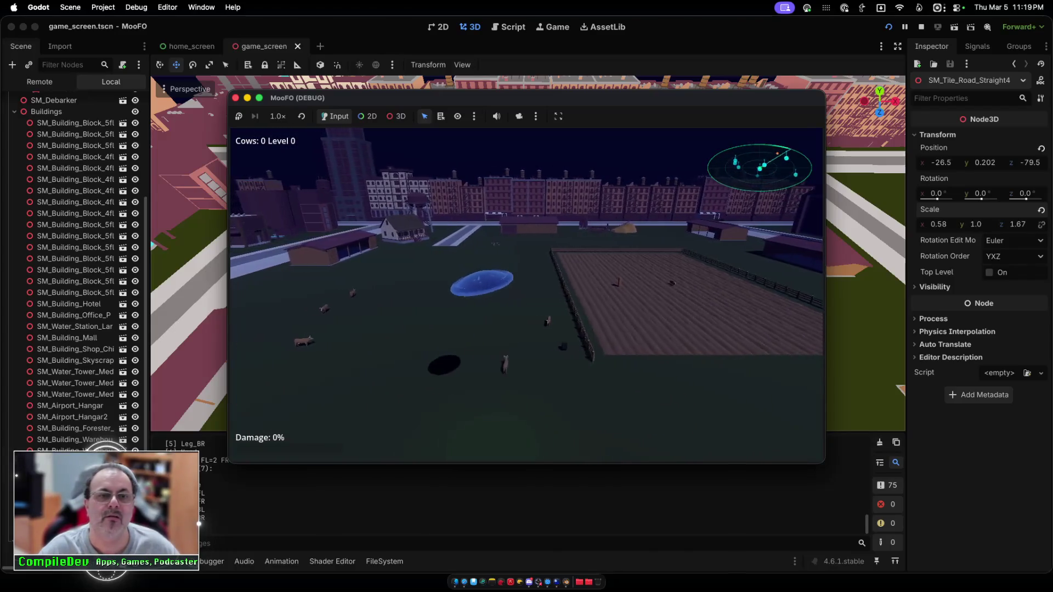
key("super+q")
scroll(526, 252, "up", 1)
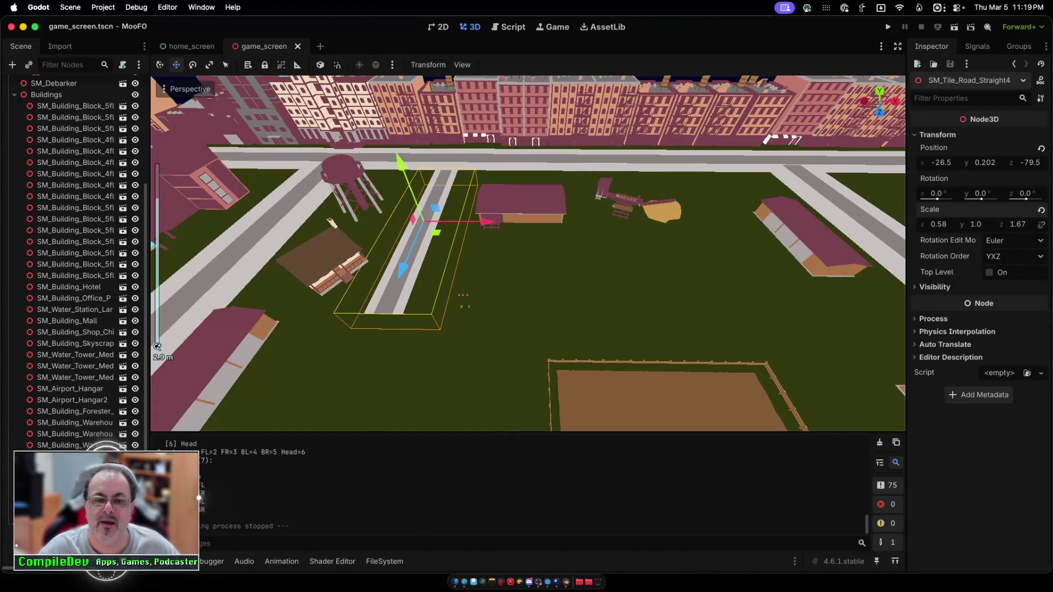
Step: Show the project's asset files in the FileSystem dock and browse the Buildings_M models
scroll(527, 253, "down", 2)
scroll(527, 253, "down", 3)
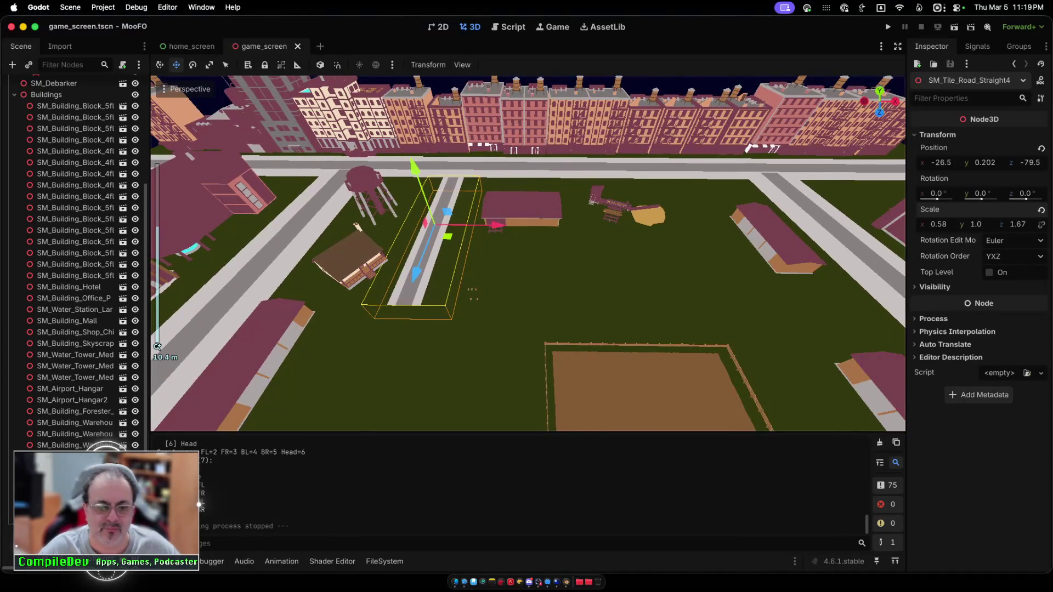
left_click(384, 561)
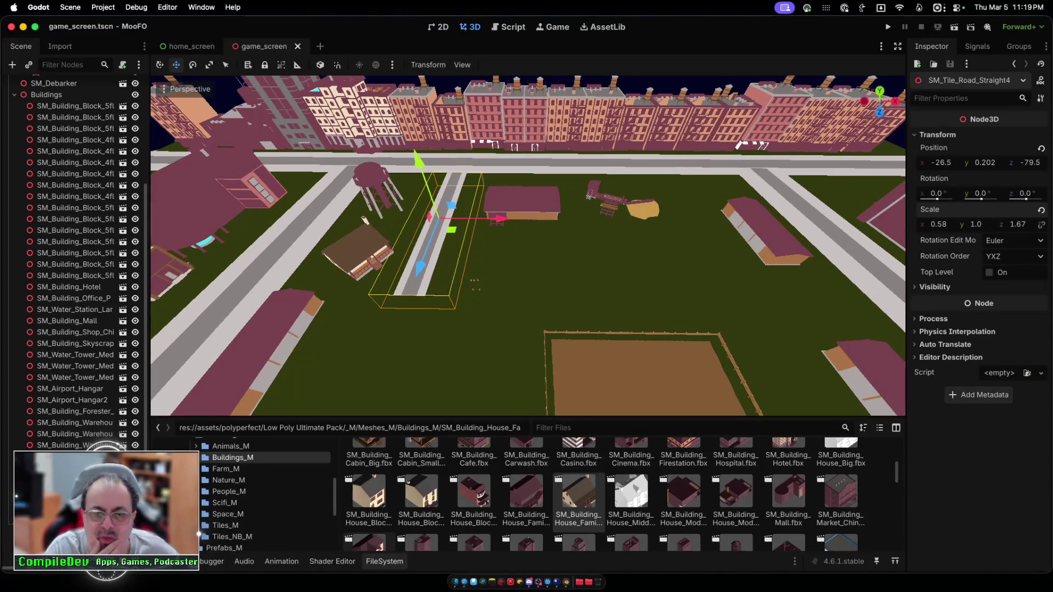
scroll(578, 493, "down", 5)
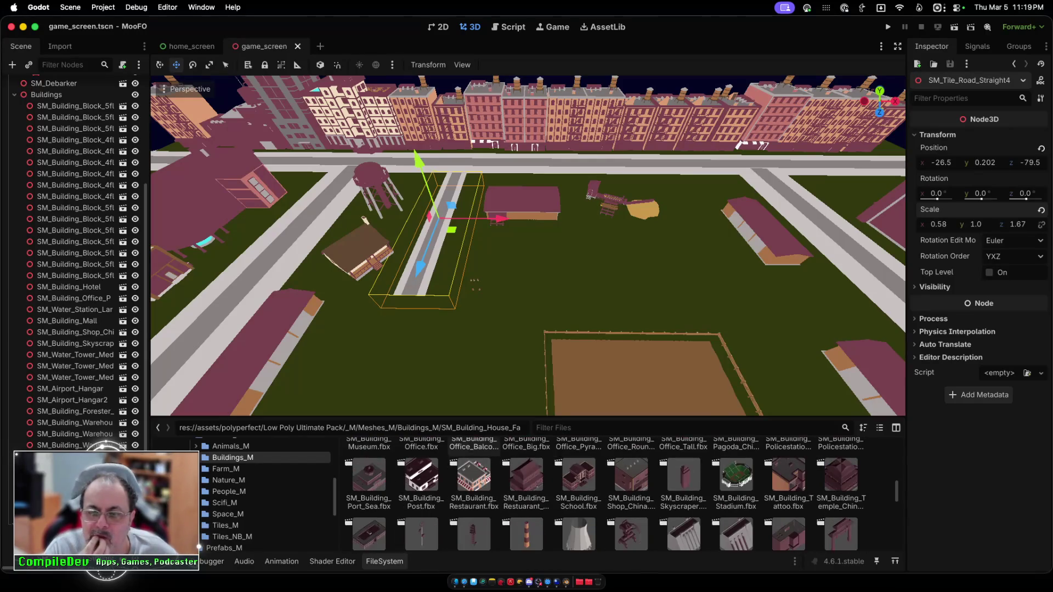
scroll(578, 493, "down", 2)
scroll(527, 494, "up", 2)
Step: Drop SM_Building_Stadium into the field as a trial, then delete it and confirm
mouse_move(736, 488)
left_mouse_down()
mouse_move(461, 373)
mouse_move(570, 329)
left_mouse_up()
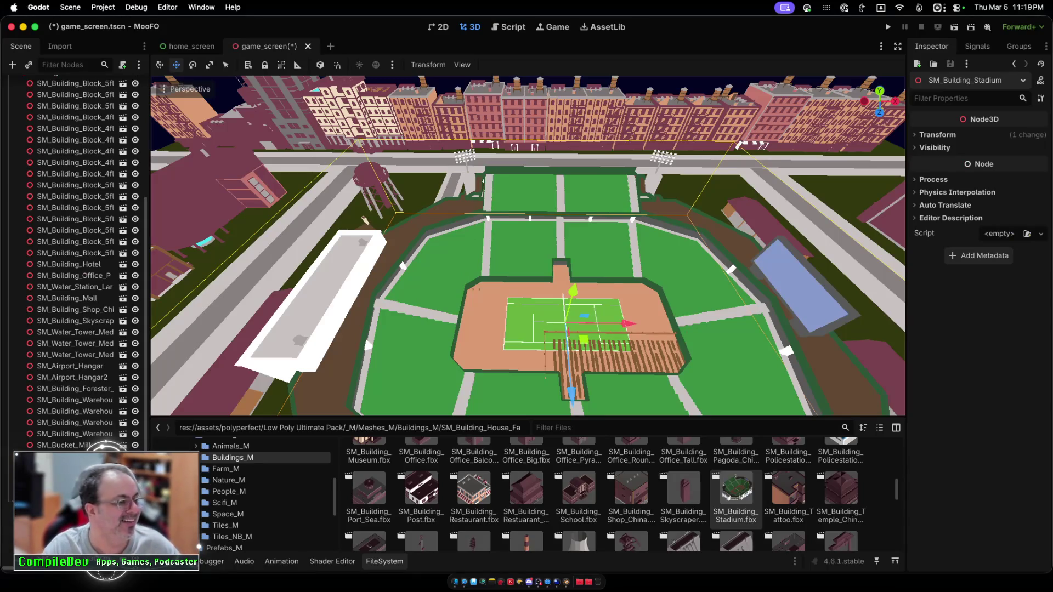
key("Delete")
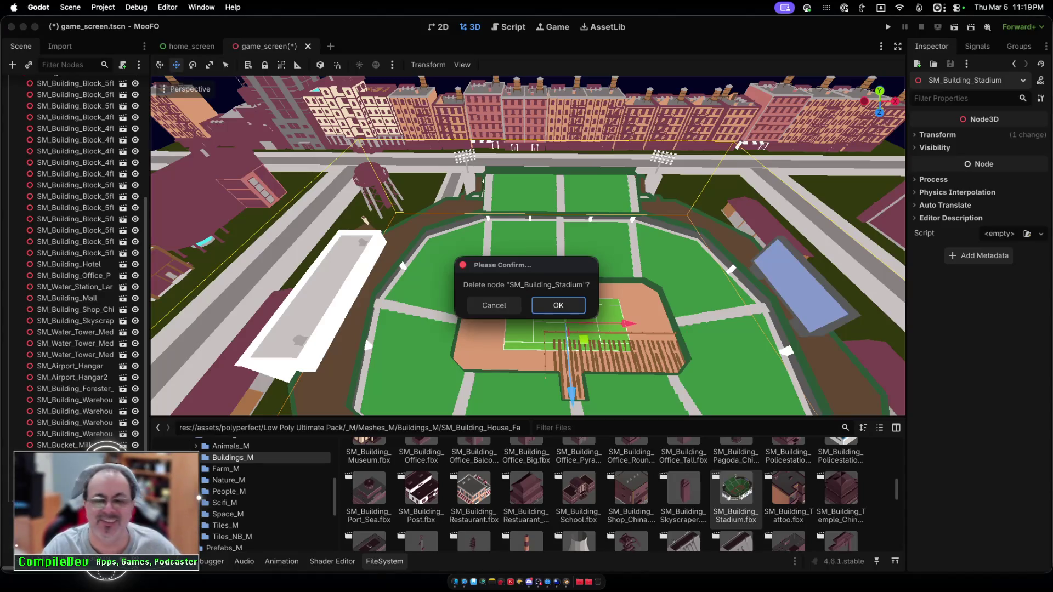
key("Return")
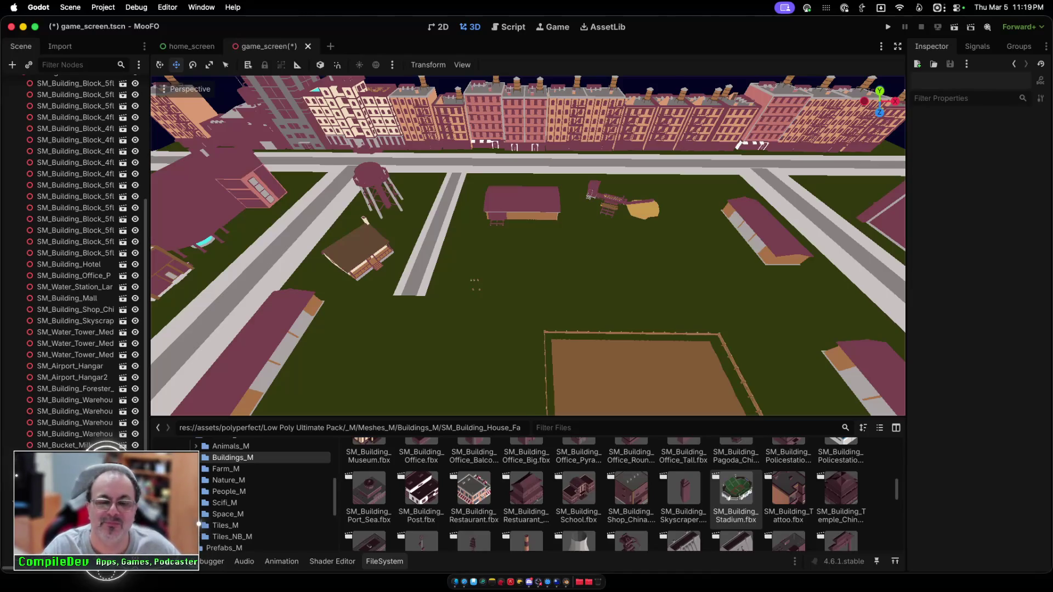
Step: Browse the Farm_M and Nature_M folders, peeking into Grass_M, Ice_M and Others_M
left_click(201, 469)
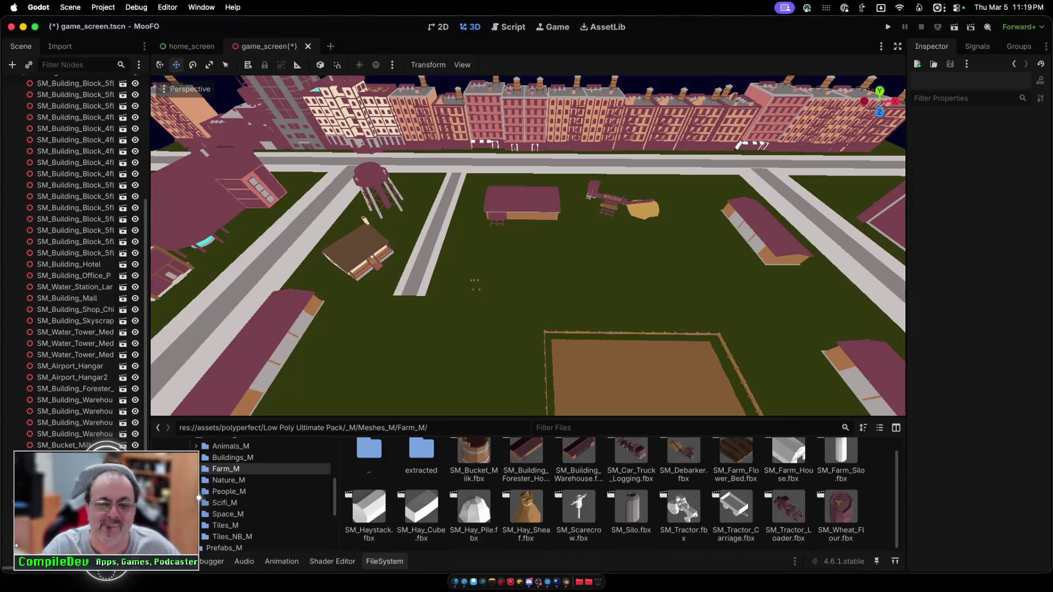
left_click(201, 480)
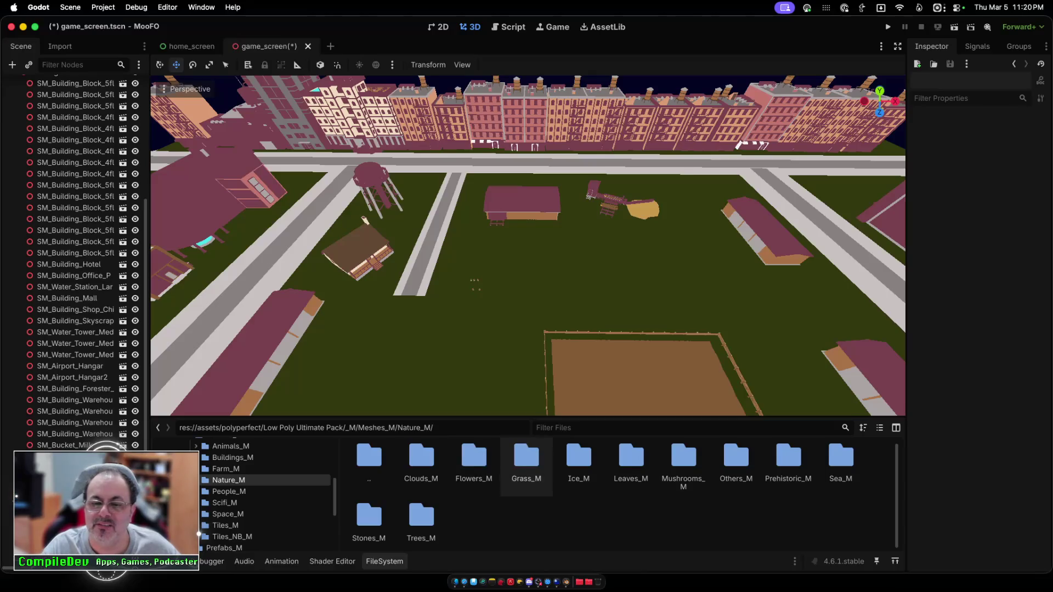
double_click(526, 458)
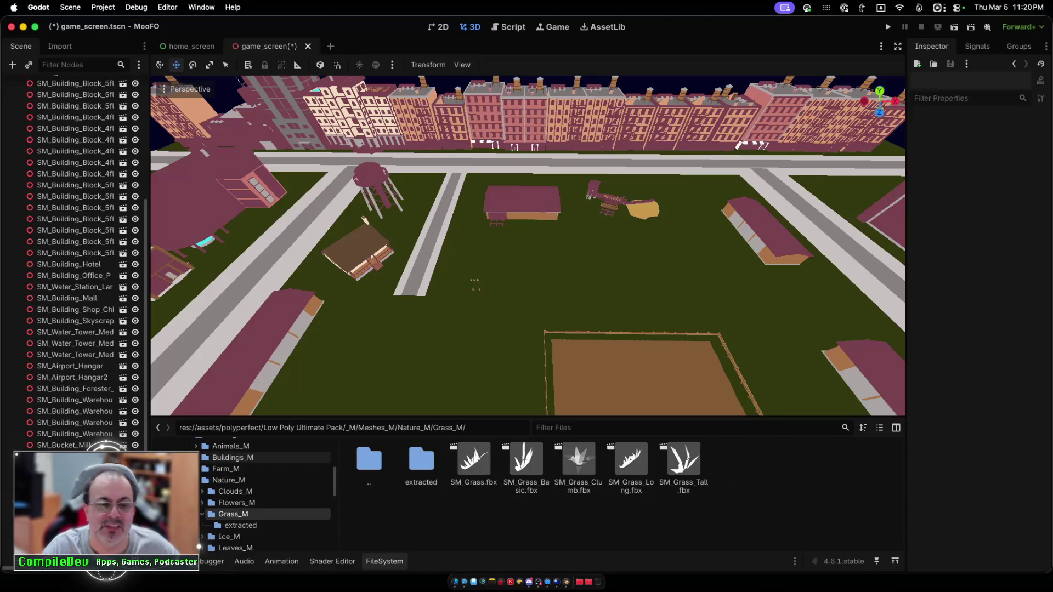
left_click(228, 479)
left_click(578, 460)
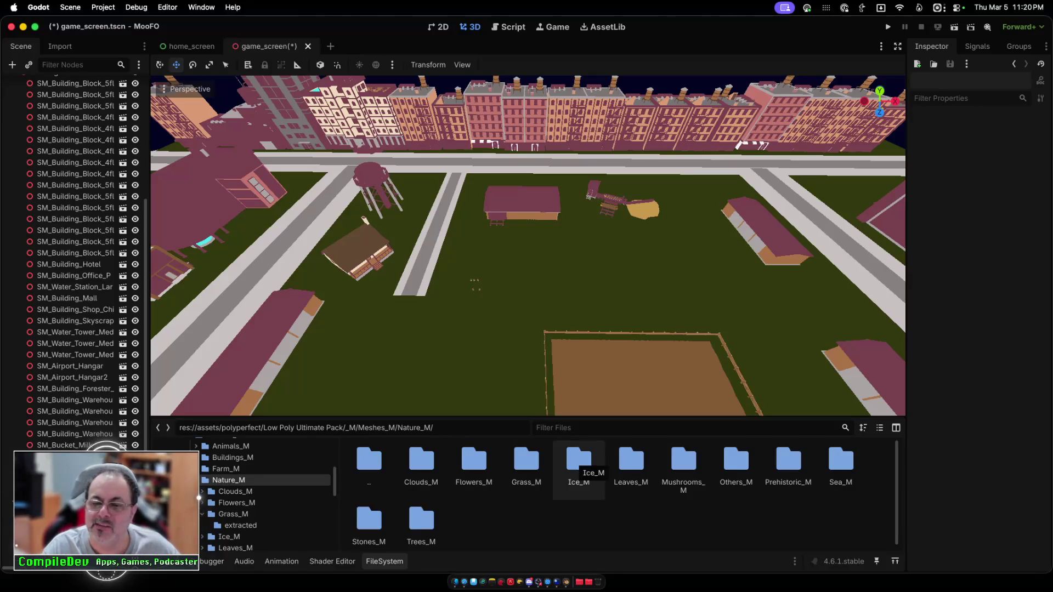
double_click(736, 461)
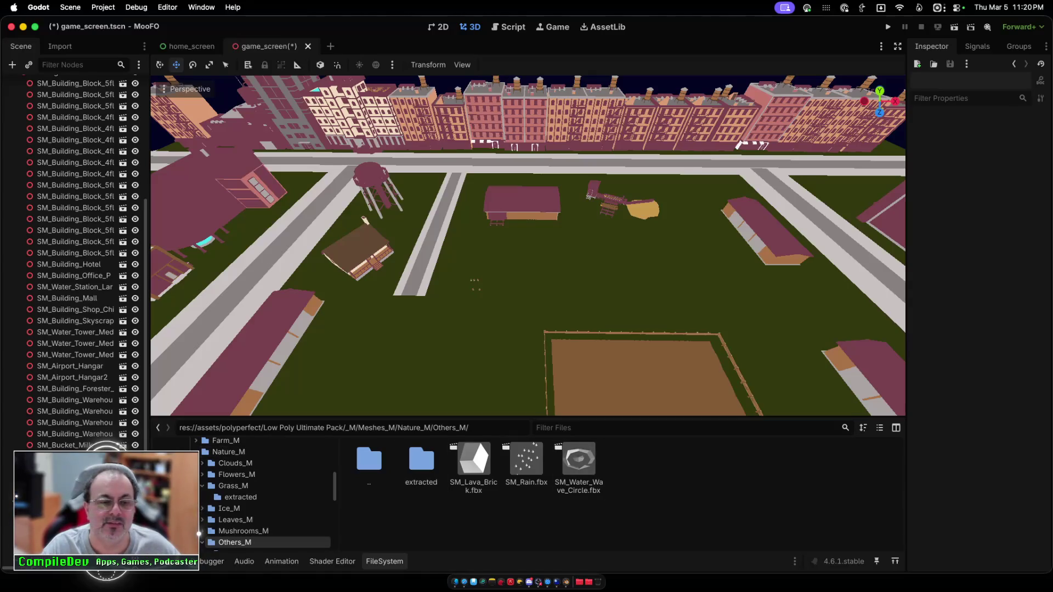
left_click(228, 452)
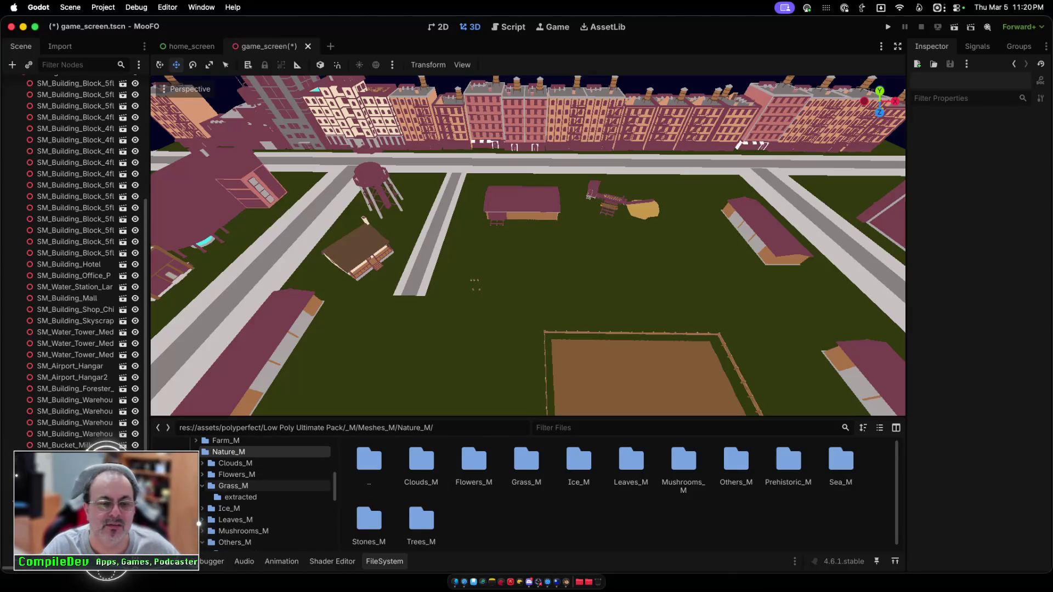
Step: Open the Trees_M folder and scroll through its tree models
scroll(265, 493, "down", 5)
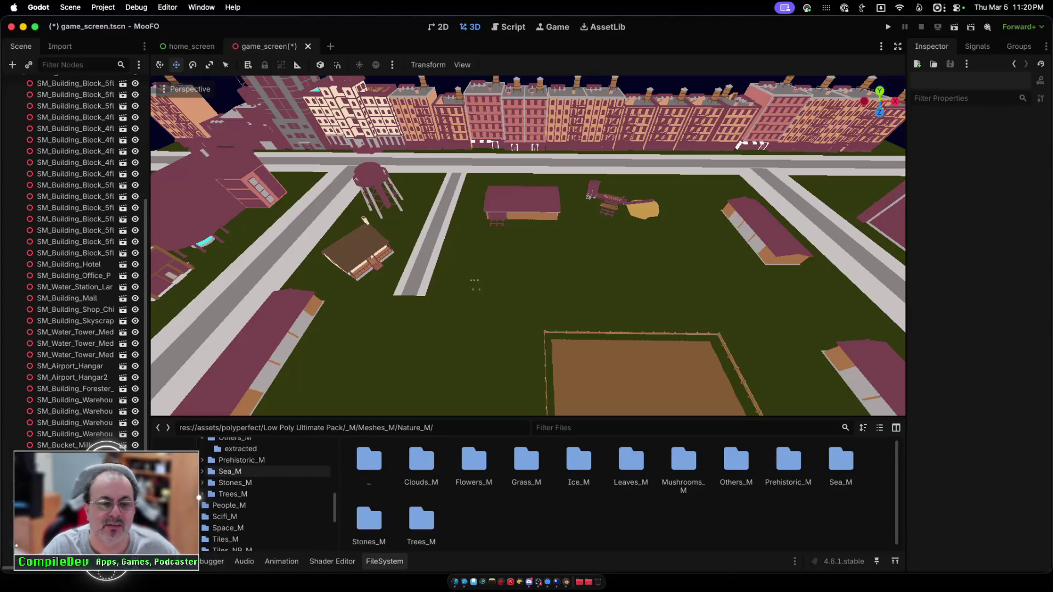
scroll(200, 499, "down", 2)
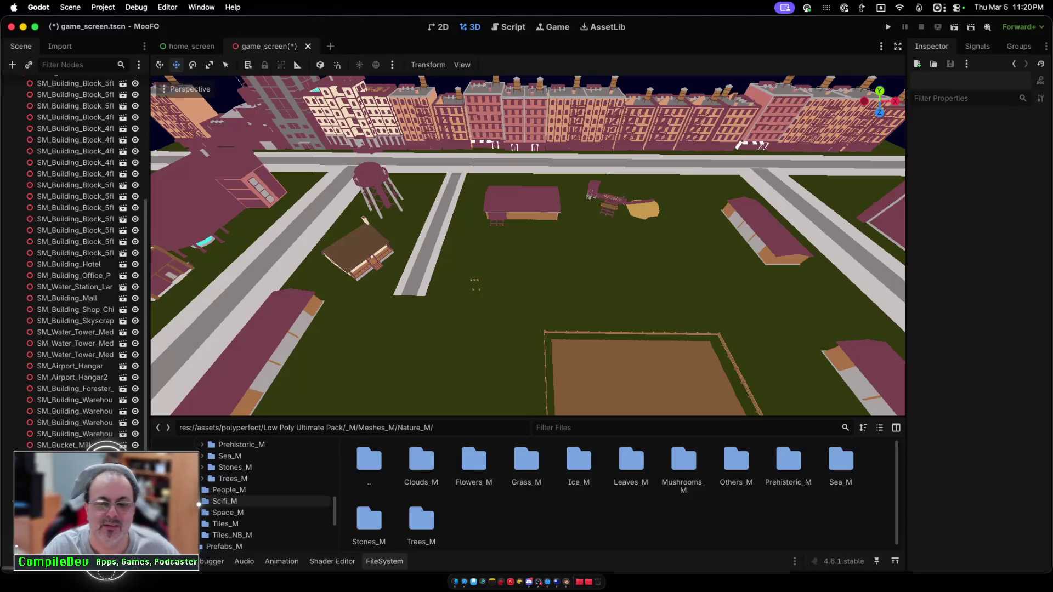
double_click(422, 518)
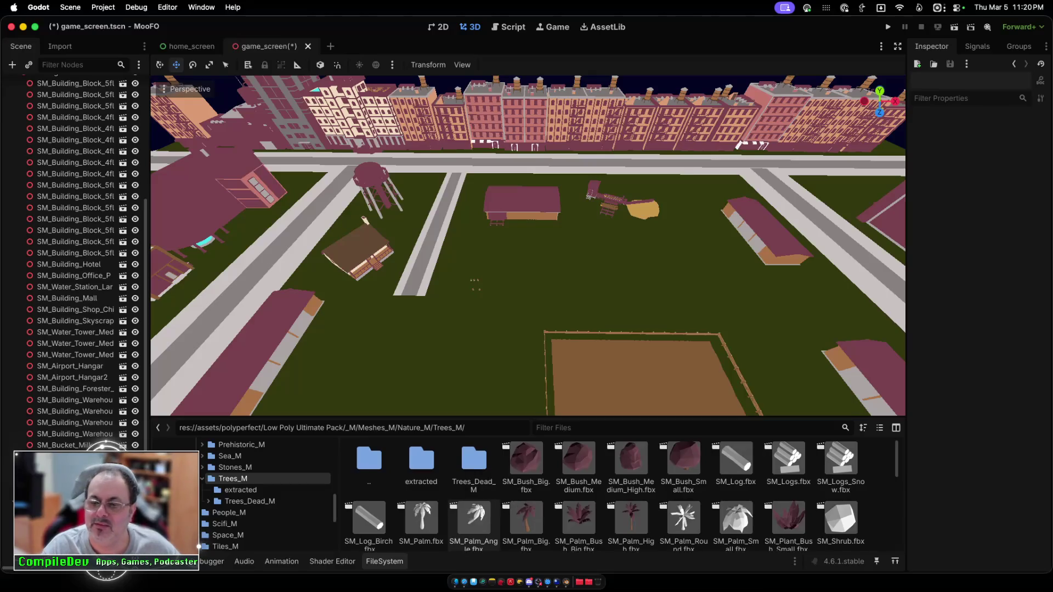
scroll(474, 518, "down", 3)
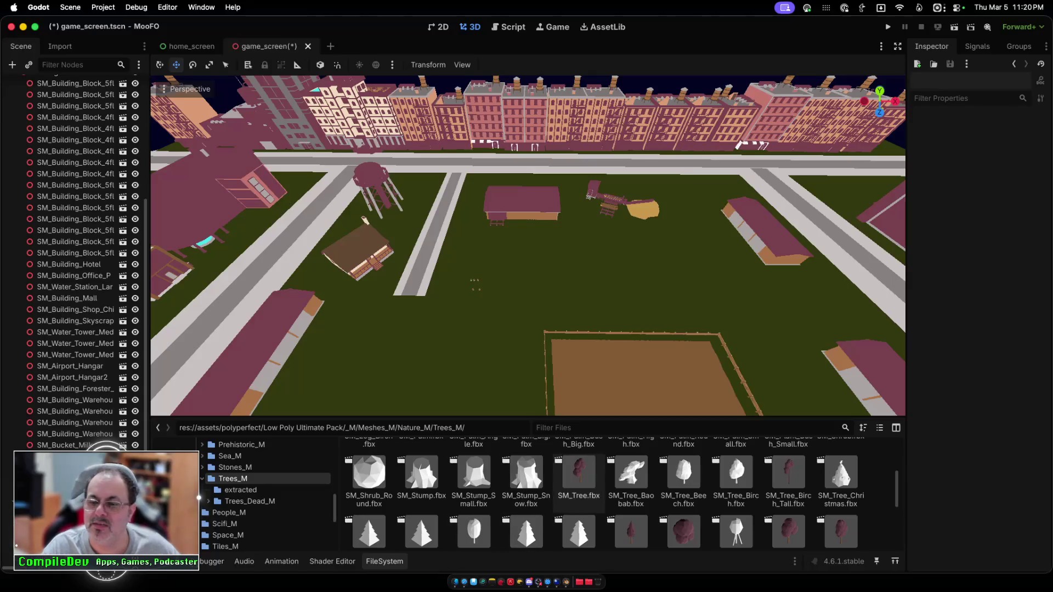
scroll(587, 482, "down", 2)
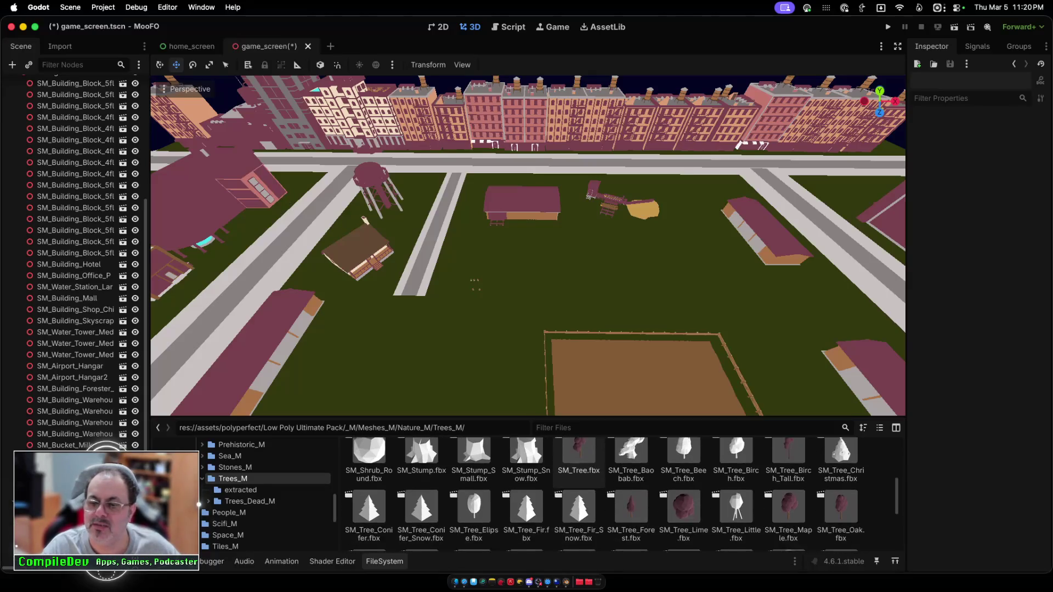